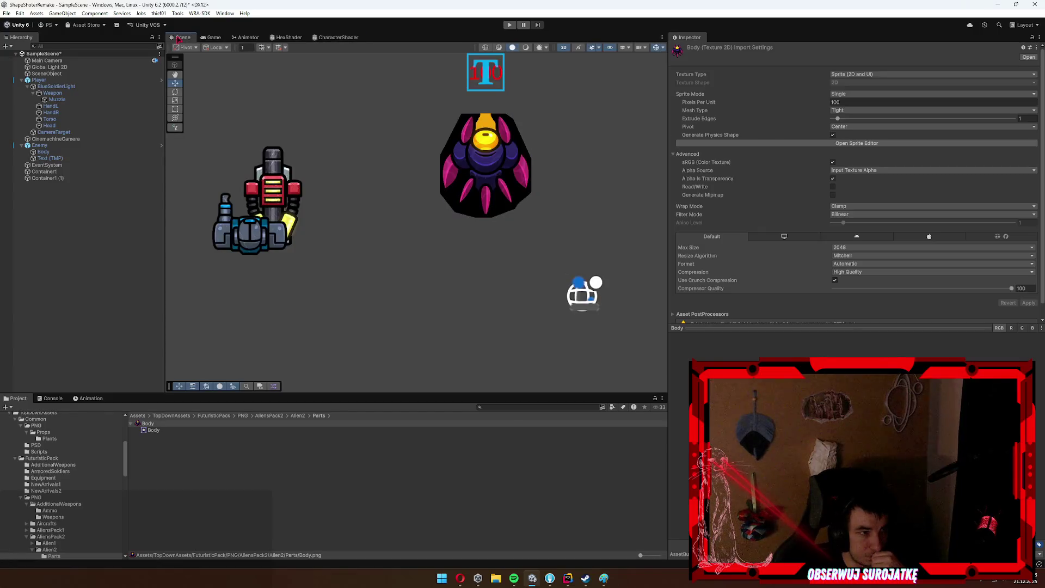
Connect the CharacterShader texture output to the fragment Alpha input.
click(338, 37)
drag(316, 78, 603, 316)
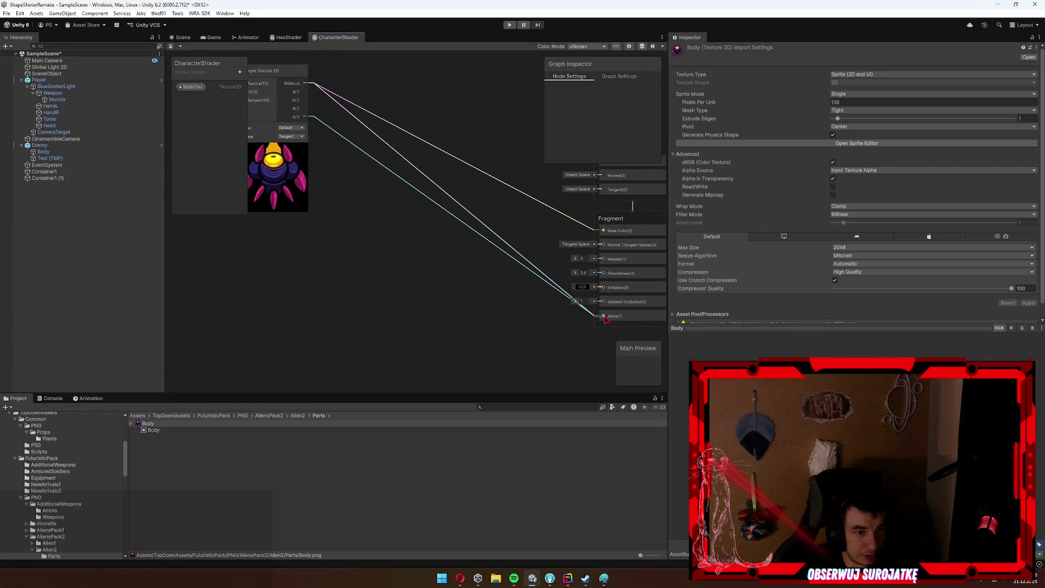
click(179, 37)
click(324, 38)
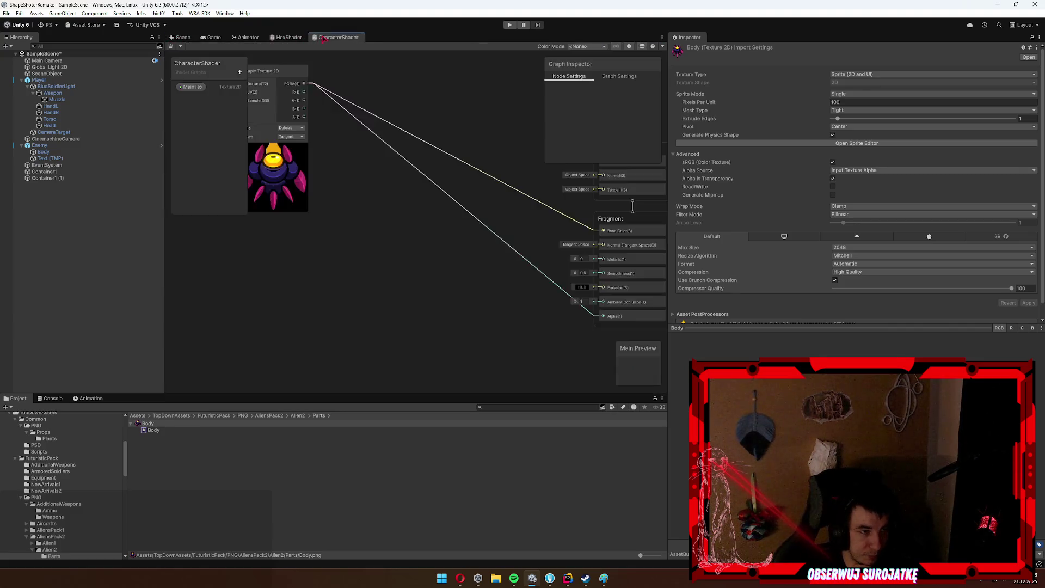
Set the graph's Material to Sprite Unlit and save the shader asset.
click(620, 76)
click(637, 142)
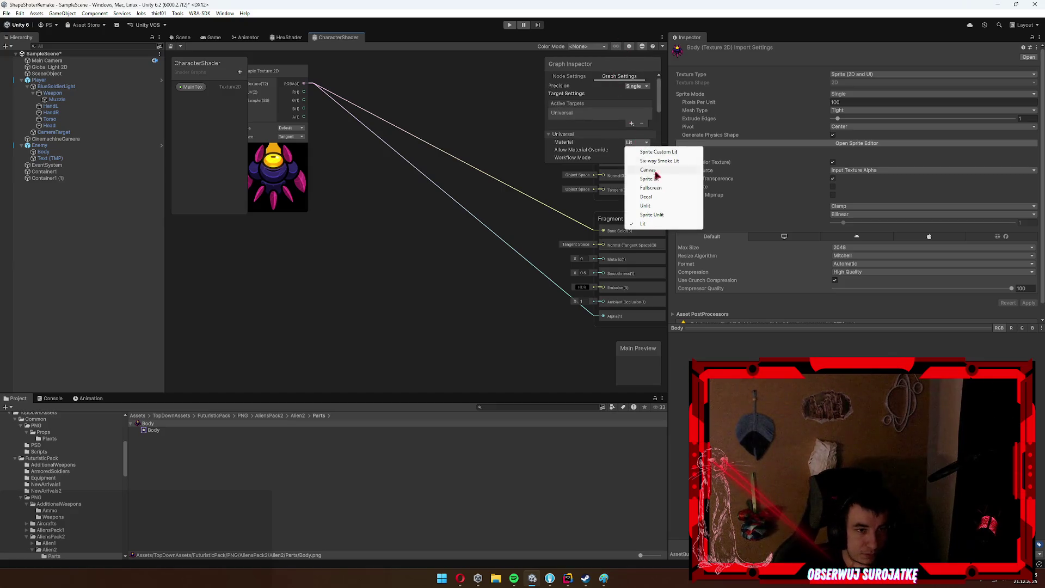
click(670, 217)
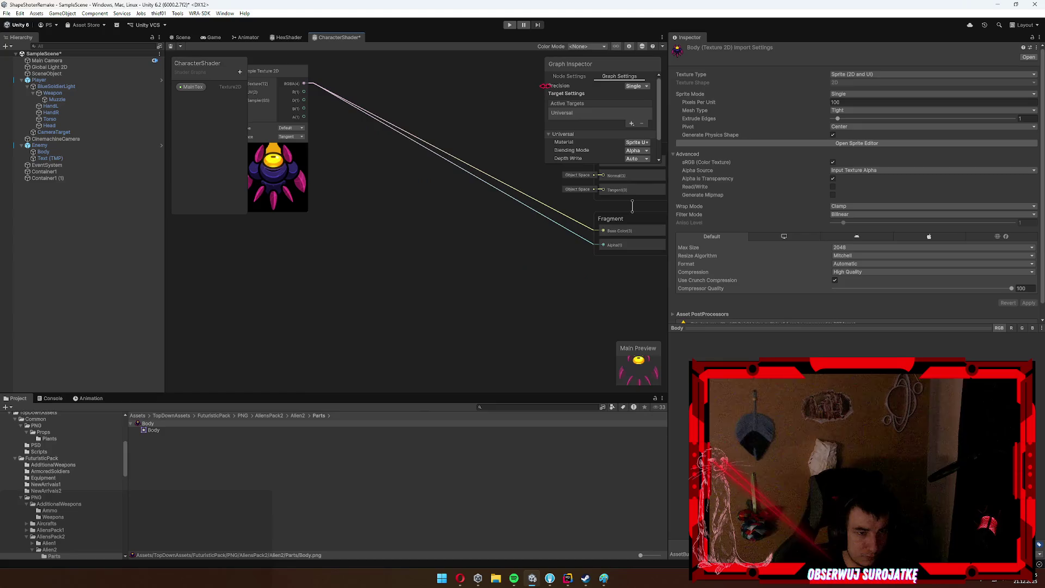
click(171, 47)
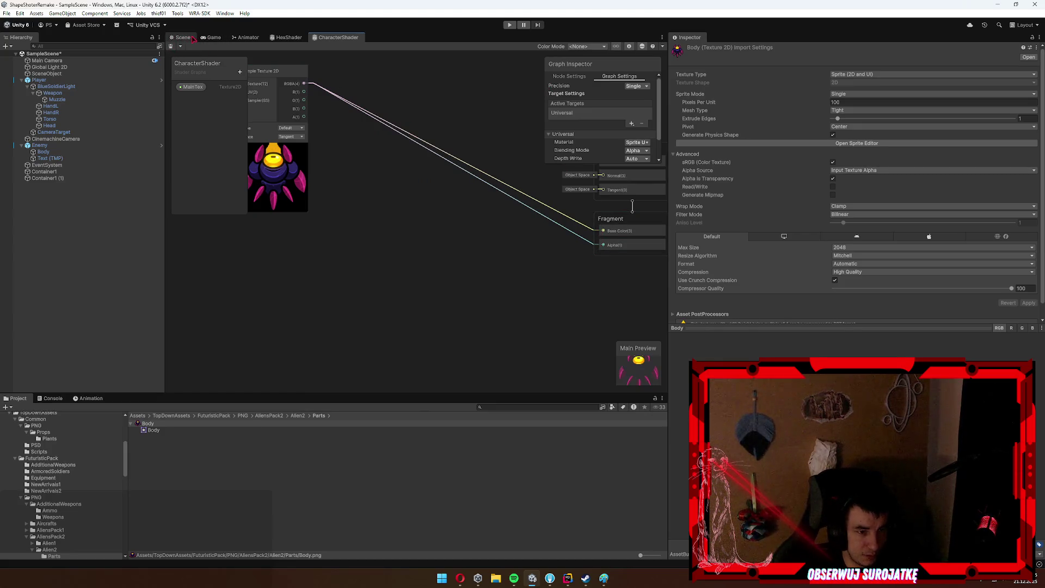
Rewire the texture alpha A(1) into Alpha and view the result in the Scene.
click(192, 37)
click(338, 37)
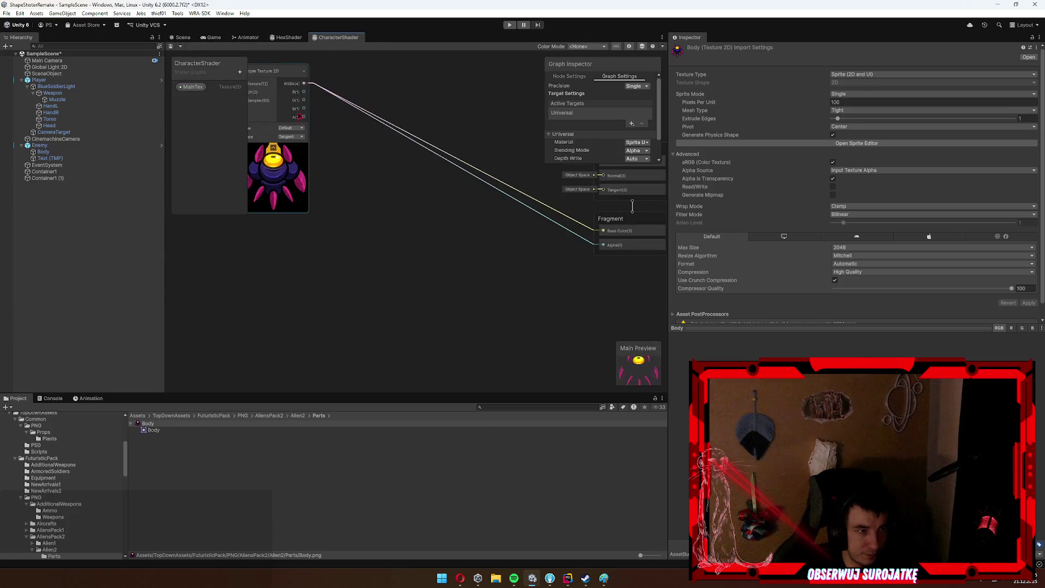
mouse_move(569, 245)
mouse_down()
mouse_move(610, 256)
mouse_move(569, 245)
mouse_up()
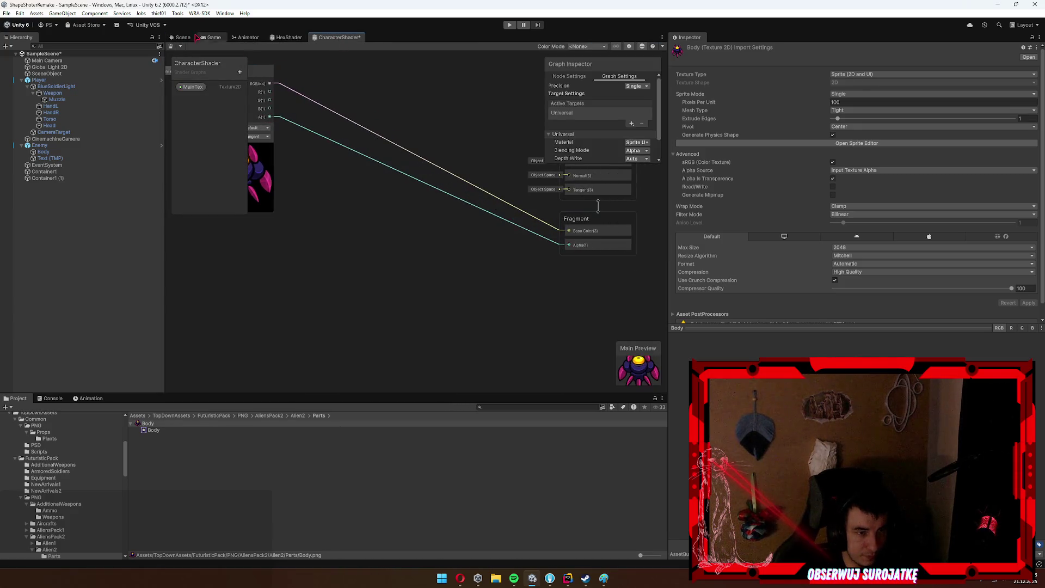
click(181, 37)
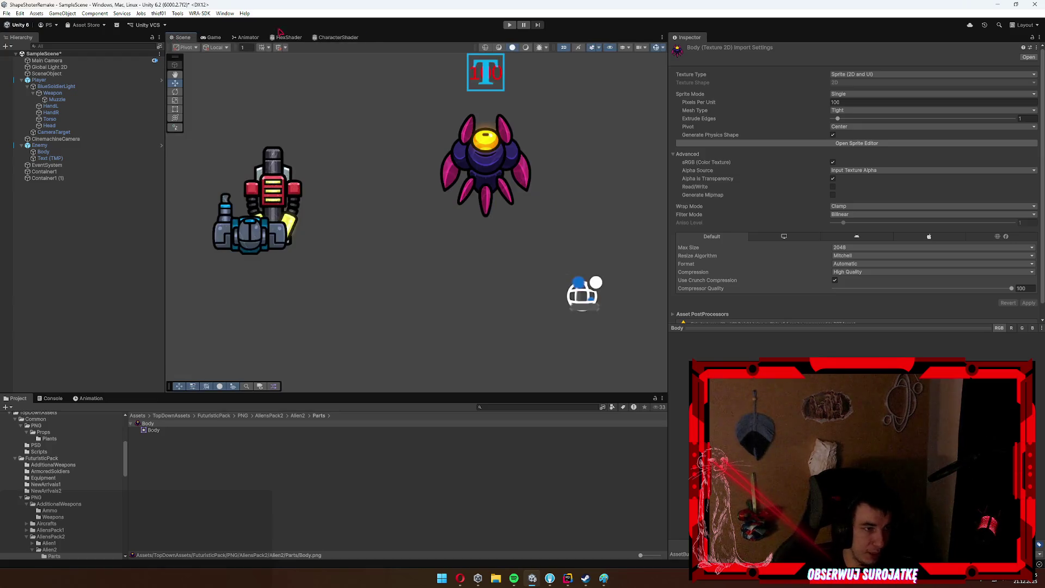
Create a 2D Circle sprite and move it to the lower left of the scene.
scroll(485, 186, up, 5)
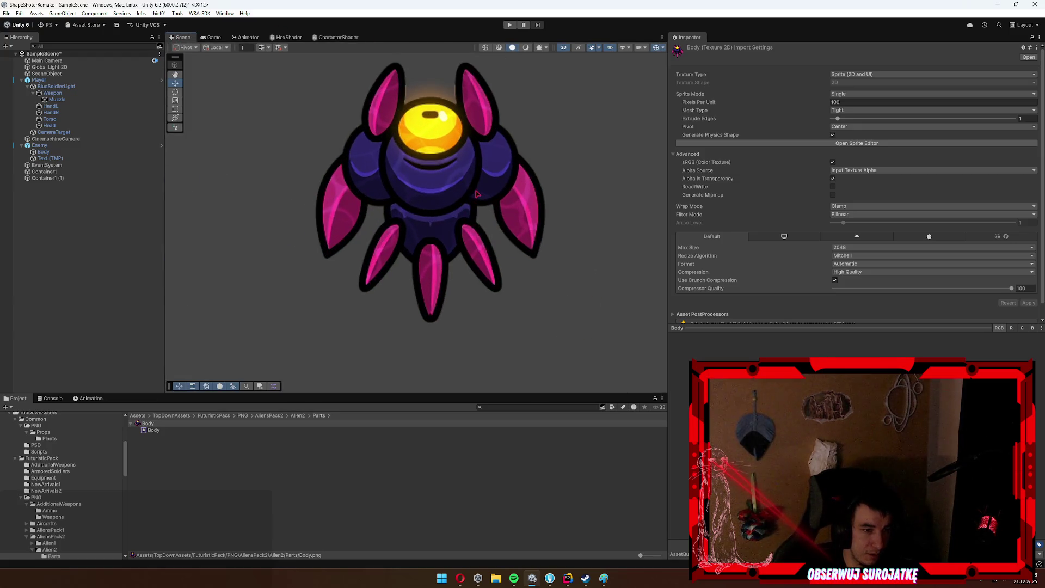
click(87, 178)
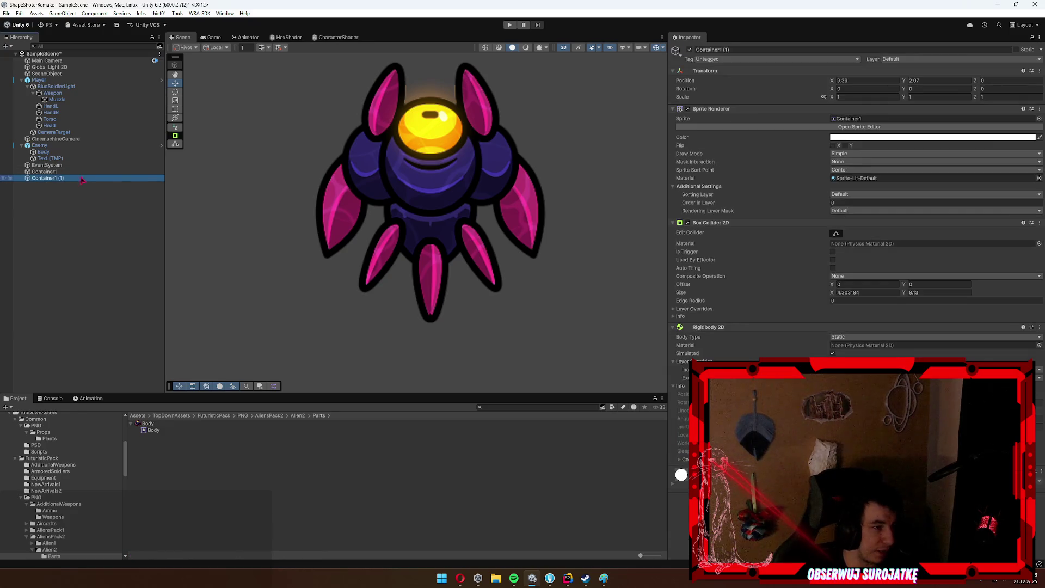
click(292, 237)
right_click(65, 252)
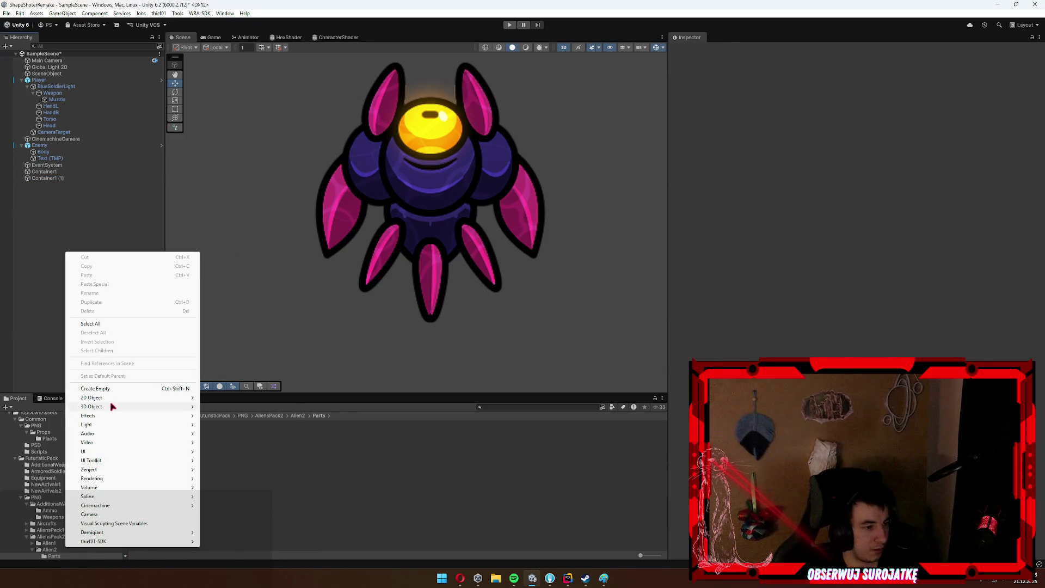
mouse_move(110, 398)
mouse_move(228, 398)
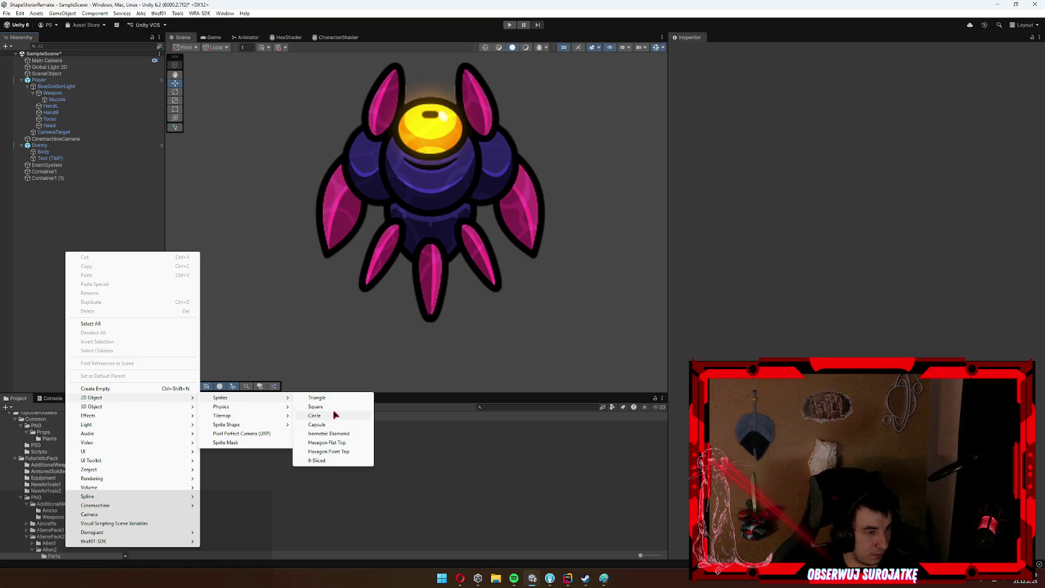
click(330, 415)
mouse_move(430, 215)
mouse_down()
mouse_move(355, 273)
mouse_move(261, 320)
mouse_up()
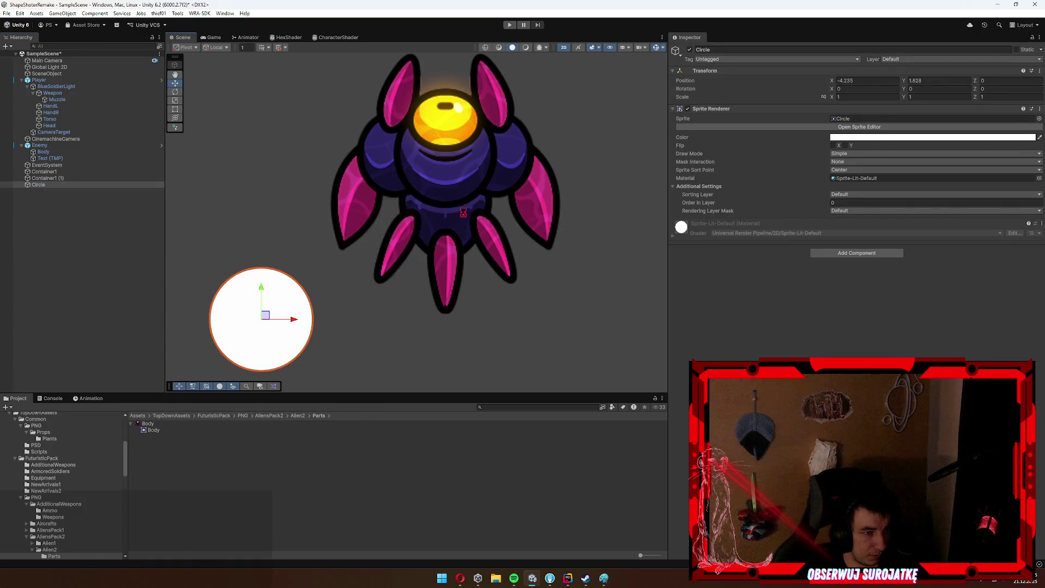
Copy the Enemy Body's sprite and paste it onto the test circle.
click(519, 239)
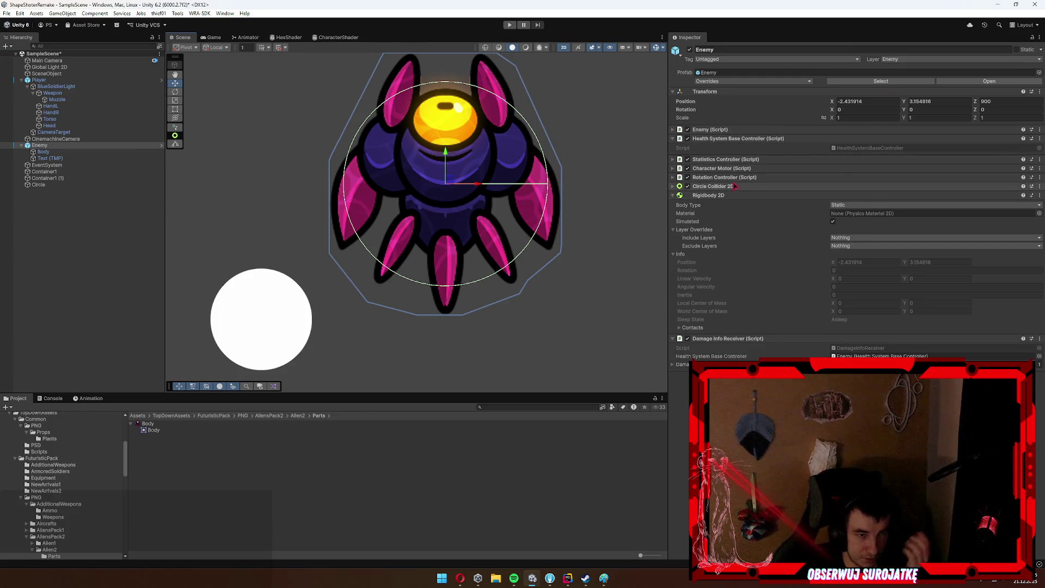
click(47, 153)
right_click(831, 121)
click(863, 168)
click(278, 323)
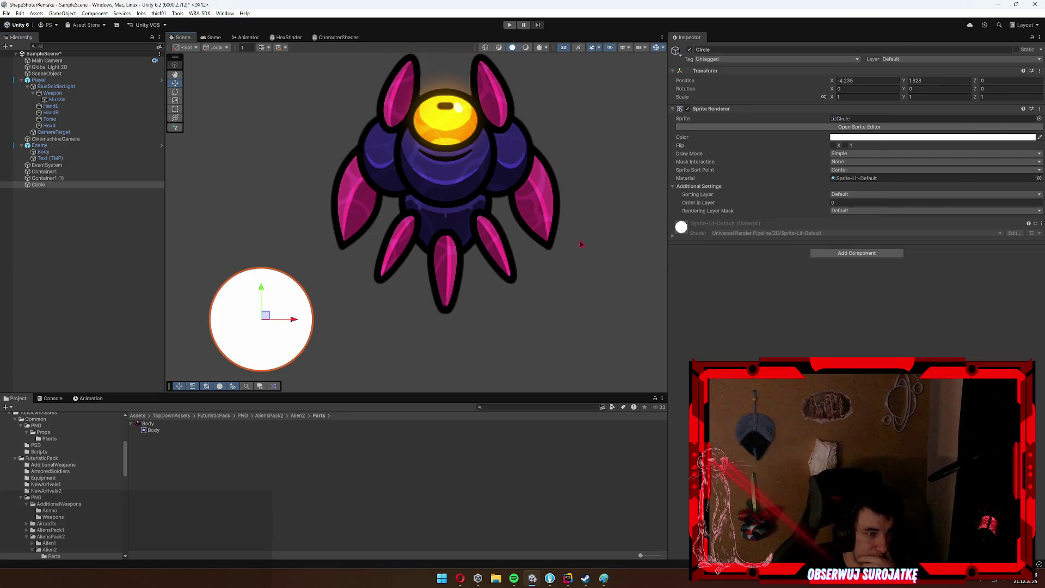
right_click(838, 125)
click(855, 188)
Delete the test circle, select the Enemy, check the Game view, then reopen CharacterShader.
mouse_move(370, 303)
mouse_down()
mouse_move(477, 246)
mouse_move(410, 360)
mouse_up()
click(312, 171)
drag(491, 146, 482, 104)
click(462, 204)
key(Delete)
mouse_move(461, 203)
mouse_down()
mouse_move(331, 261)
mouse_move(297, 337)
mouse_up()
click(563, 259)
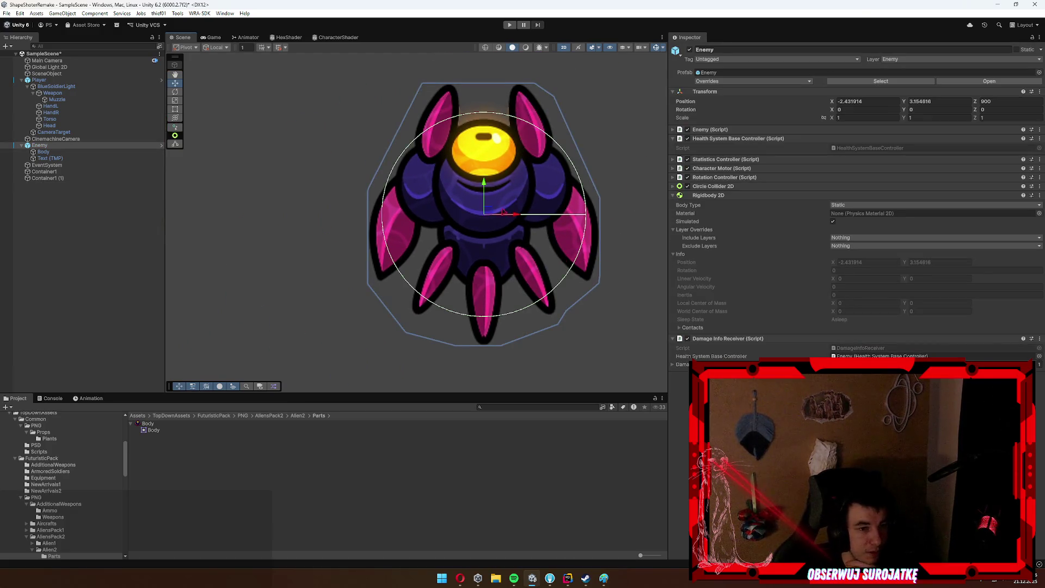
click(212, 37)
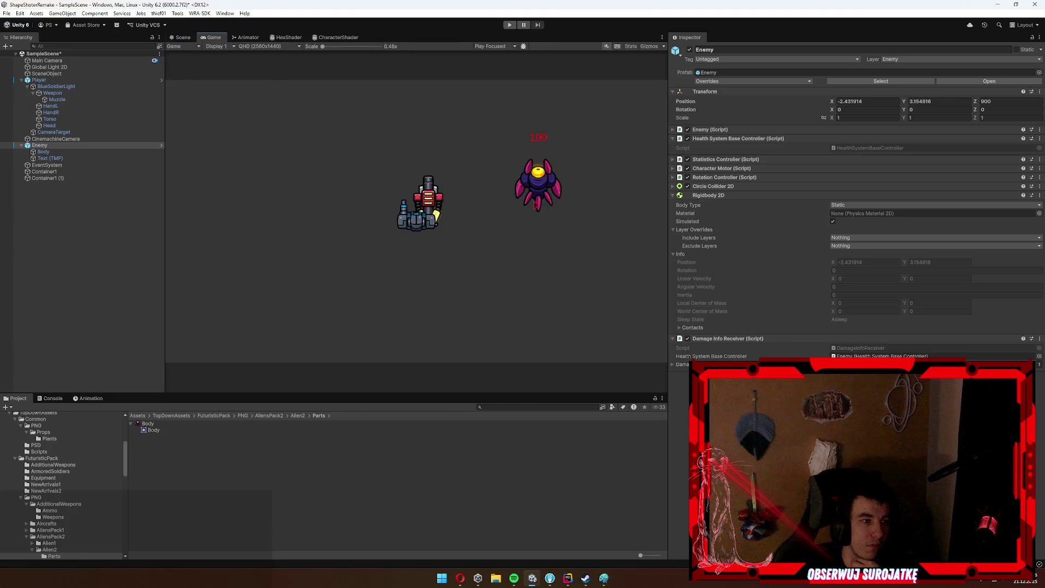
click(338, 37)
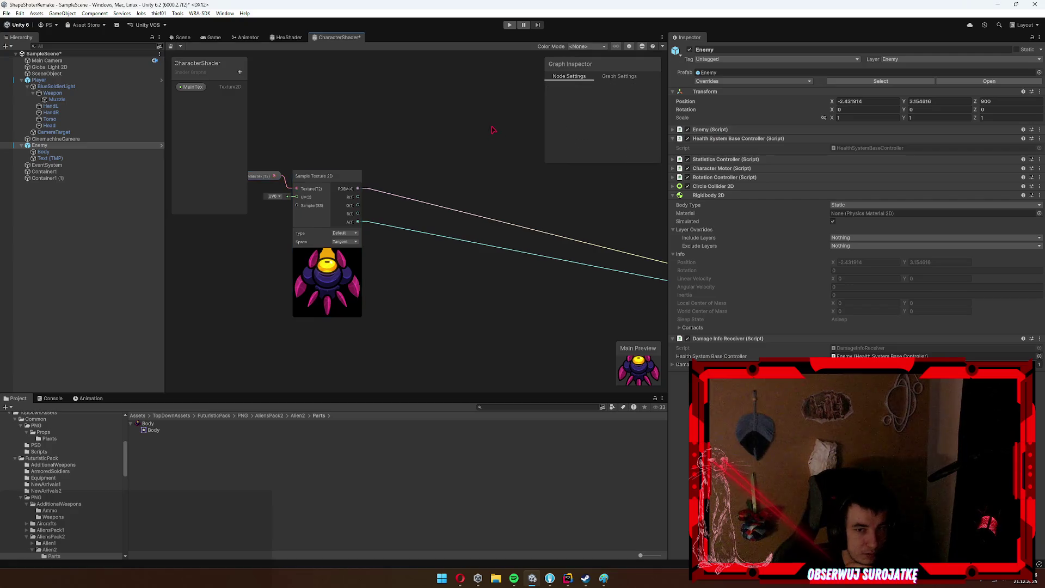
Add a Color property named DefaultColor and place it on the canvas.
click(240, 72)
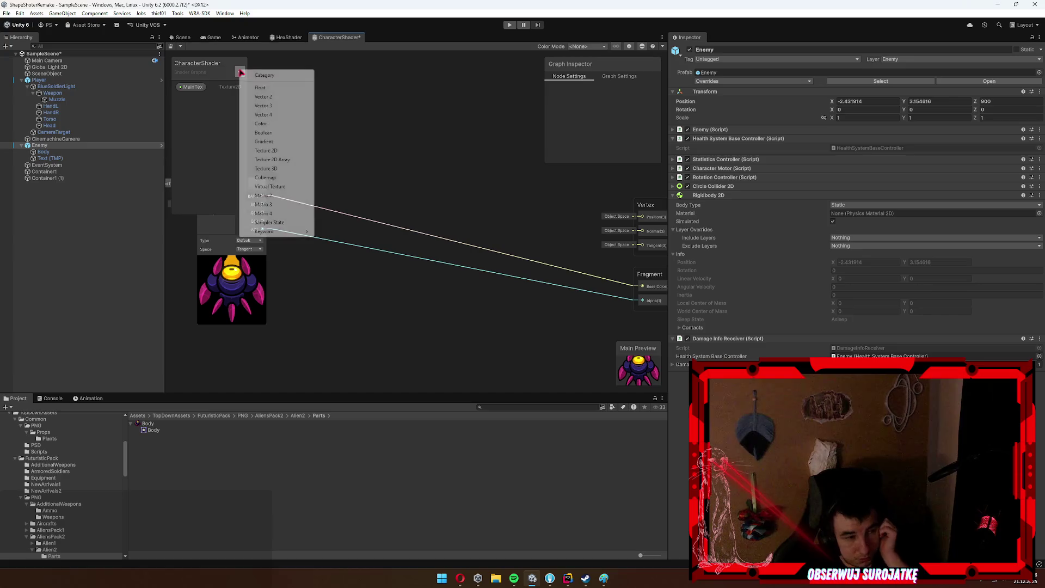
click(277, 123)
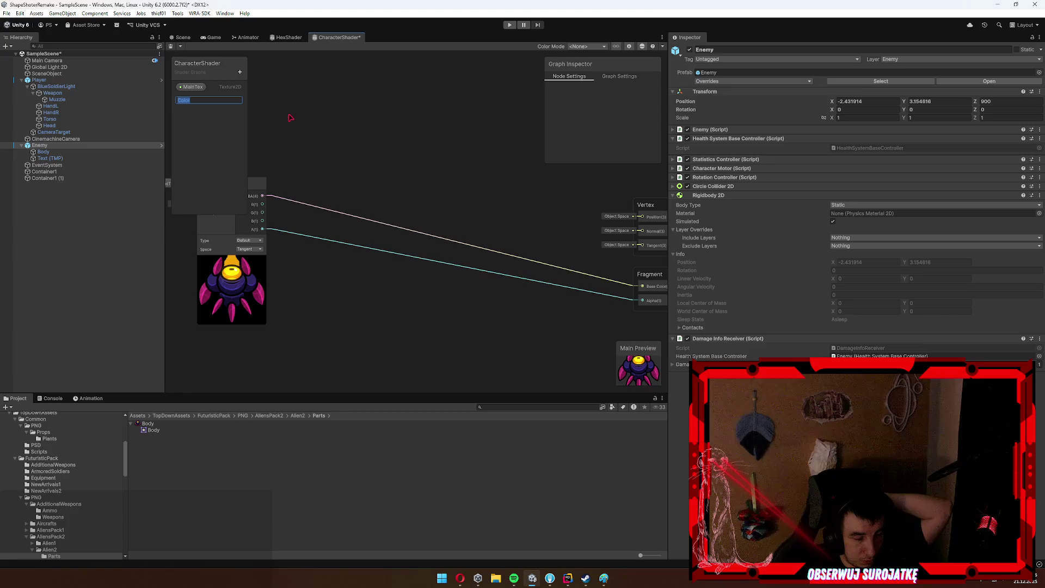
text(Def)
text(or)
key(Return)
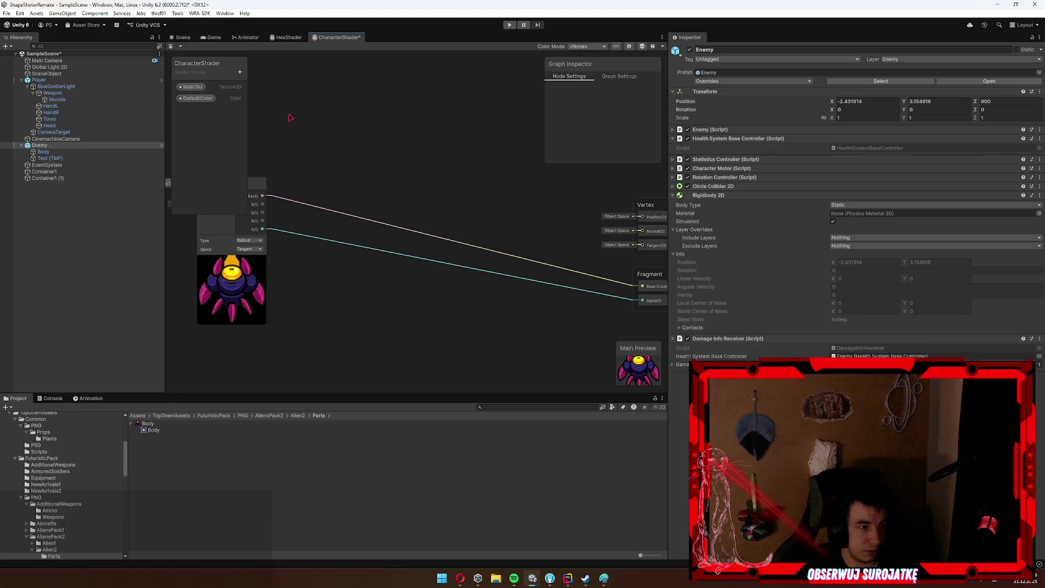
mouse_move(197, 98)
mouse_down()
mouse_move(441, 125)
mouse_move(363, 118)
mouse_up()
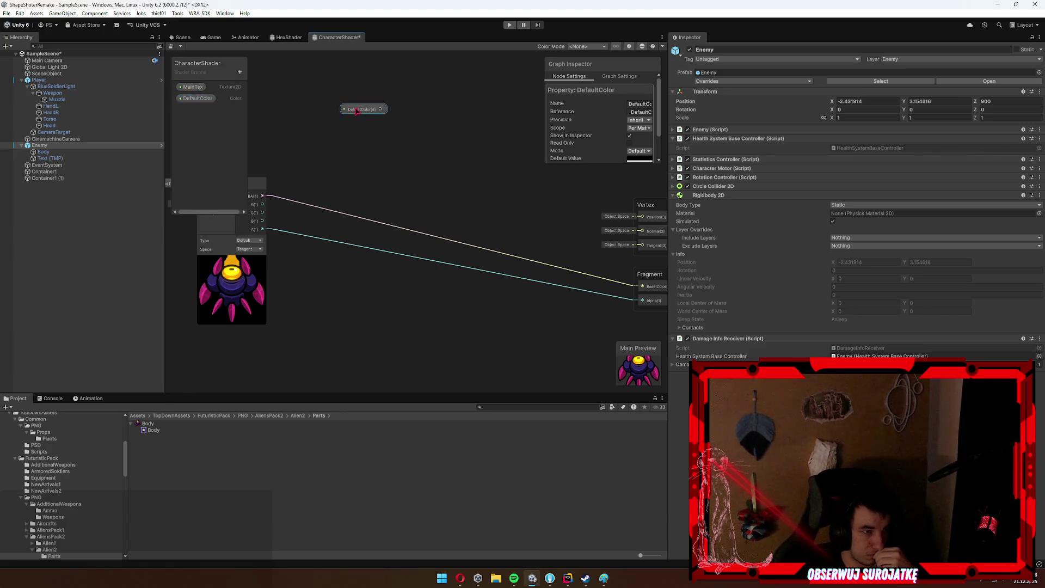
Add a Float property named Delta and delete the stray DefaultColor node.
click(240, 71)
click(277, 94)
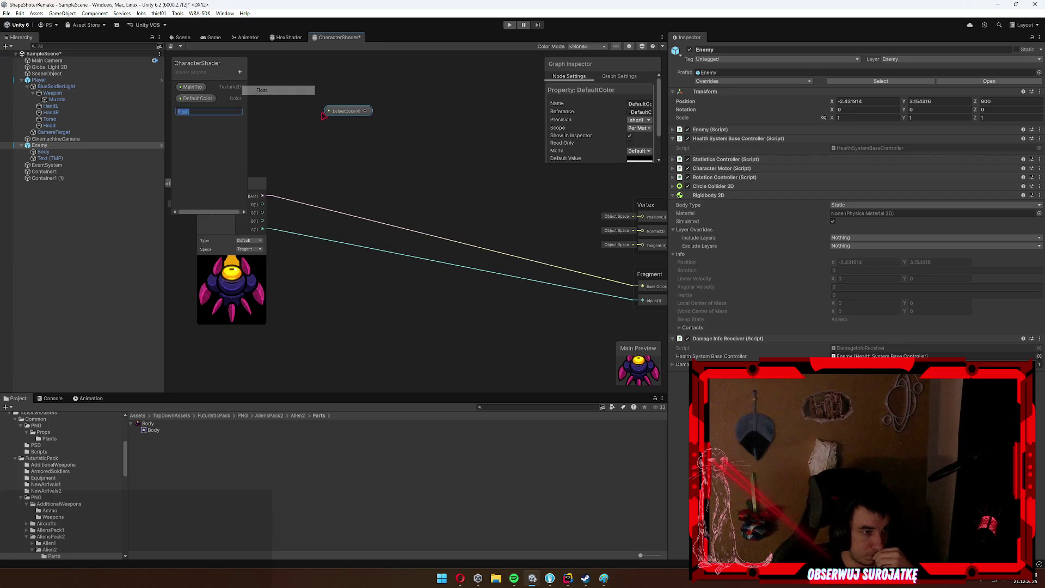
text(Delta)
key(Return)
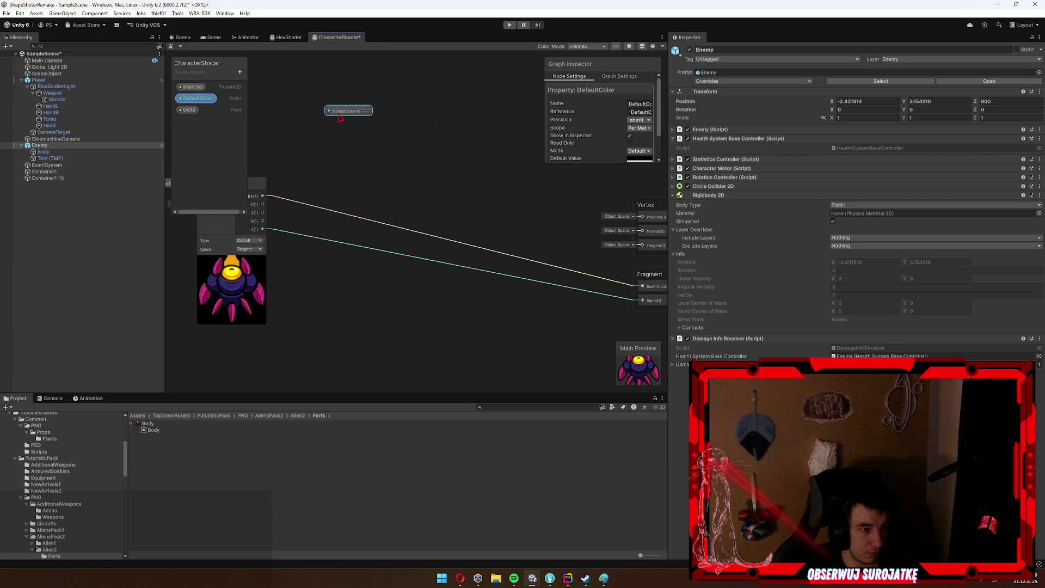
drag(401, 93, 449, 112)
click(414, 94)
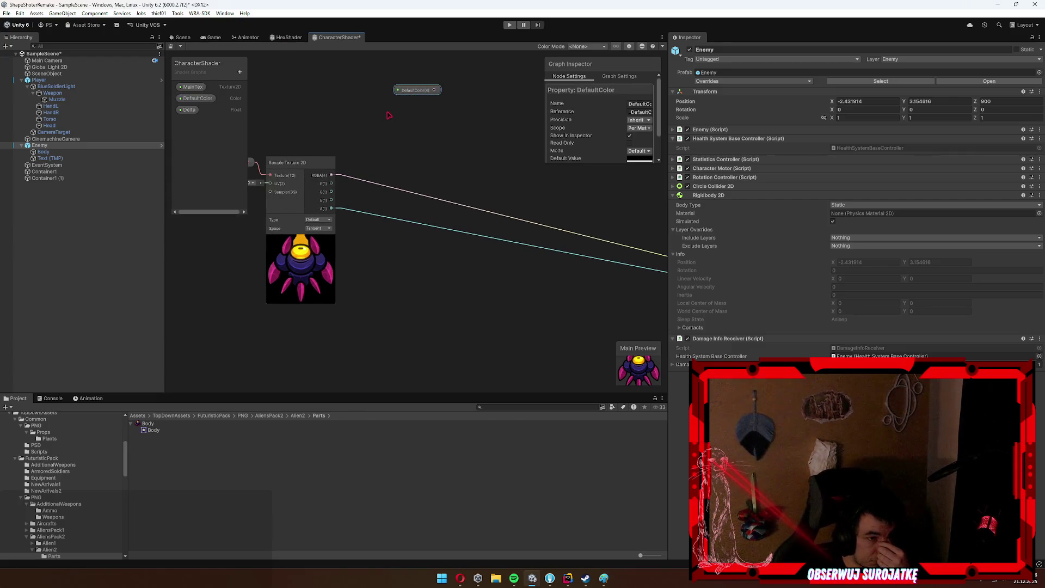
key(Delete)
drag(417, 178, 392, 200)
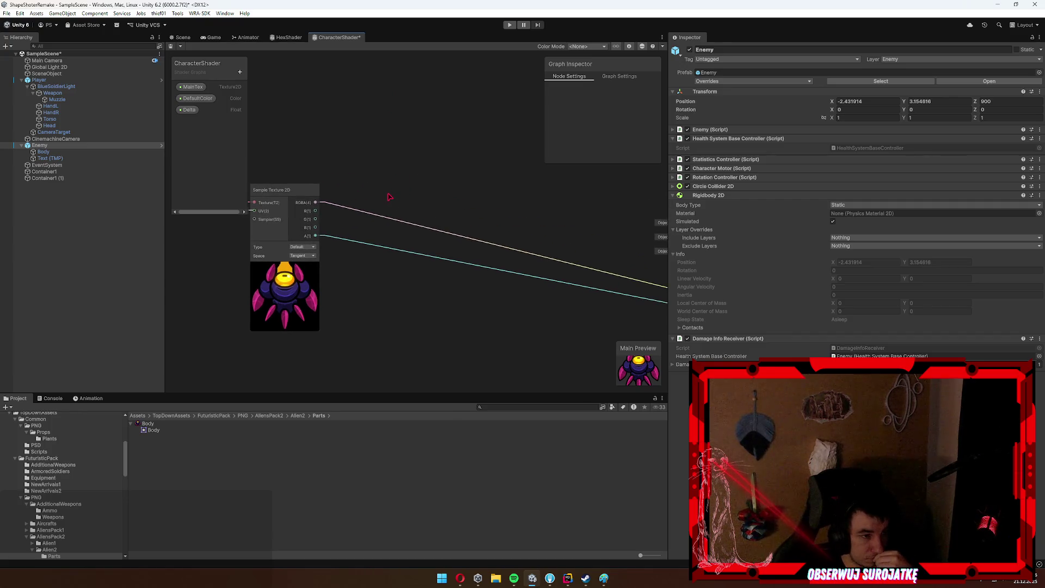
drag(453, 260, 442, 245)
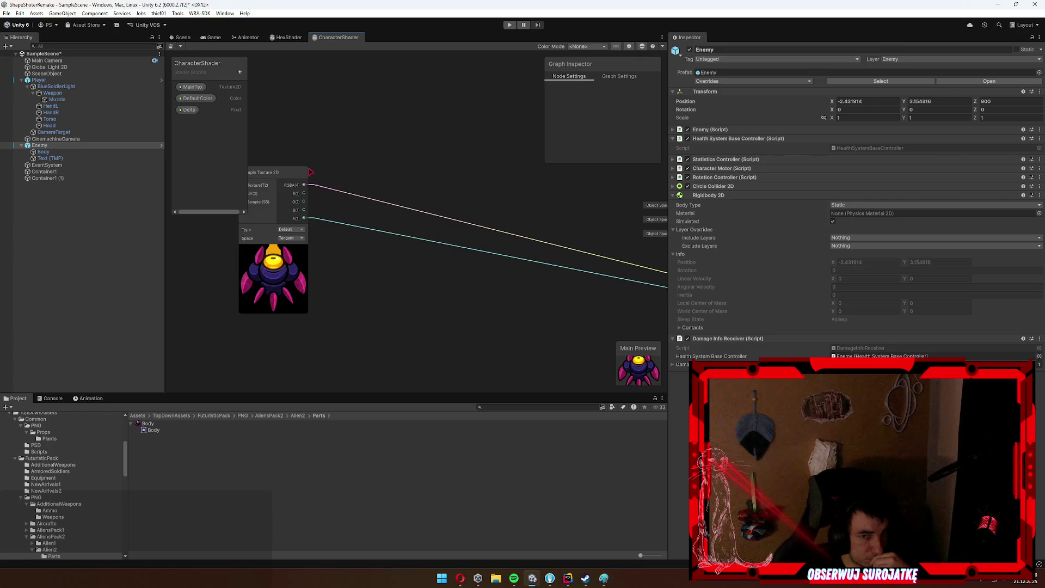
Add a Subtract node from the texture RGBA, wire alpha in, then undo it.
mouse_move(304, 185)
mouse_down()
mouse_move(402, 98)
mouse_move(381, 88)
mouse_up()
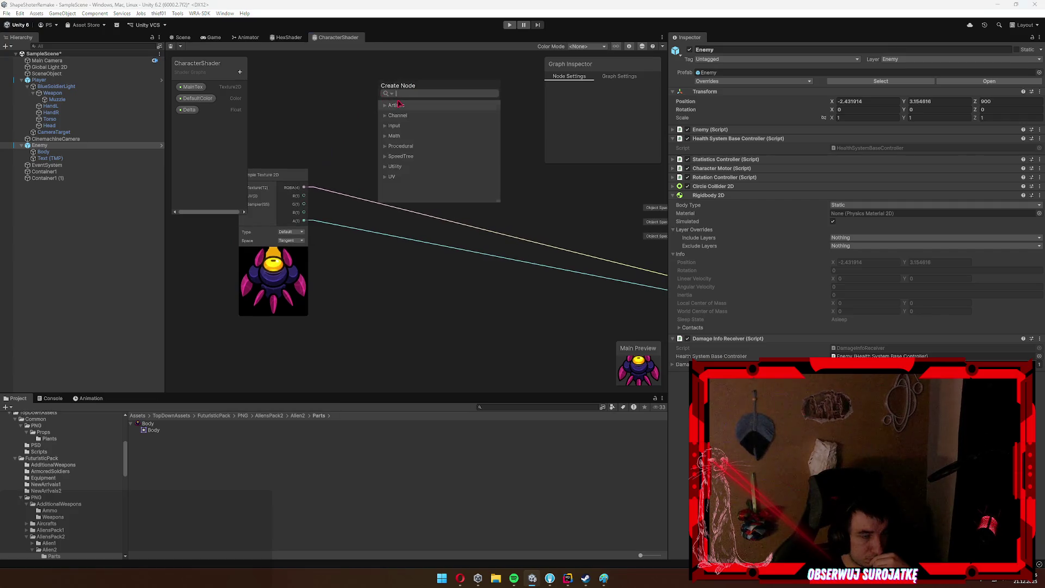
click(332, 114)
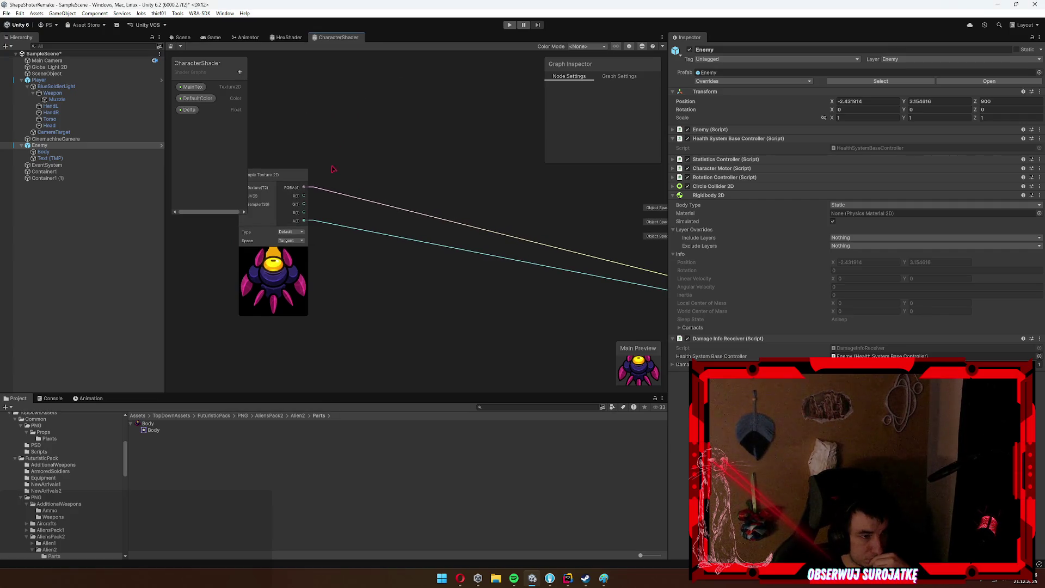
drag(304, 187, 409, 116)
text(subtract)
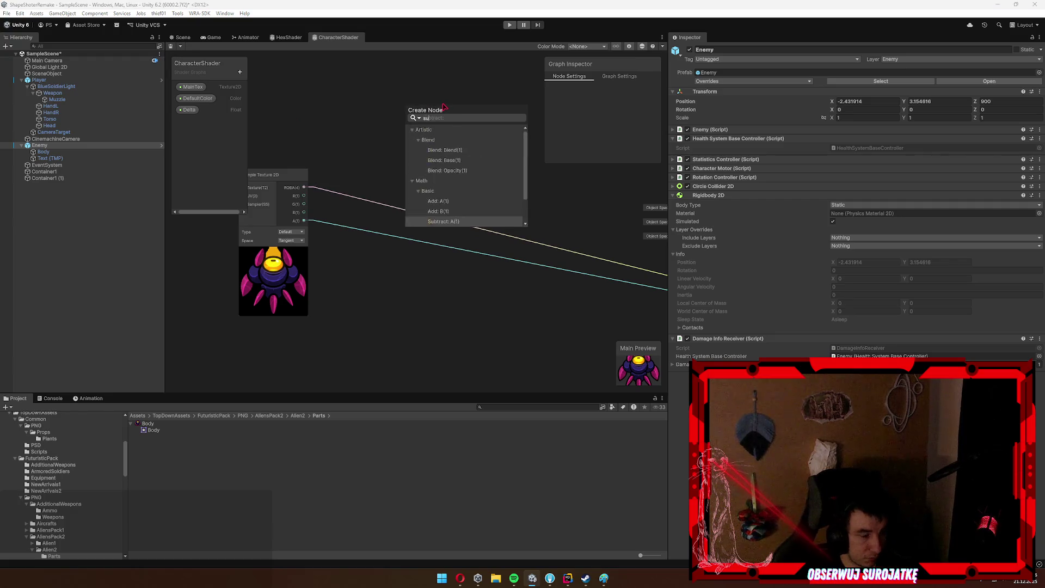
key(Return)
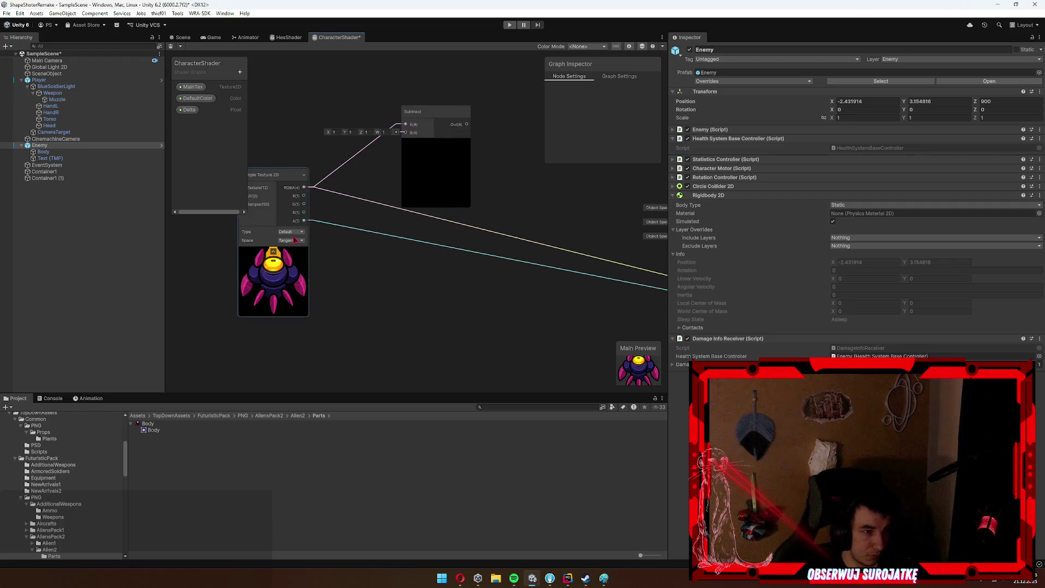
mouse_move(304, 220)
mouse_down()
mouse_move(397, 157)
mouse_move(405, 132)
mouse_up()
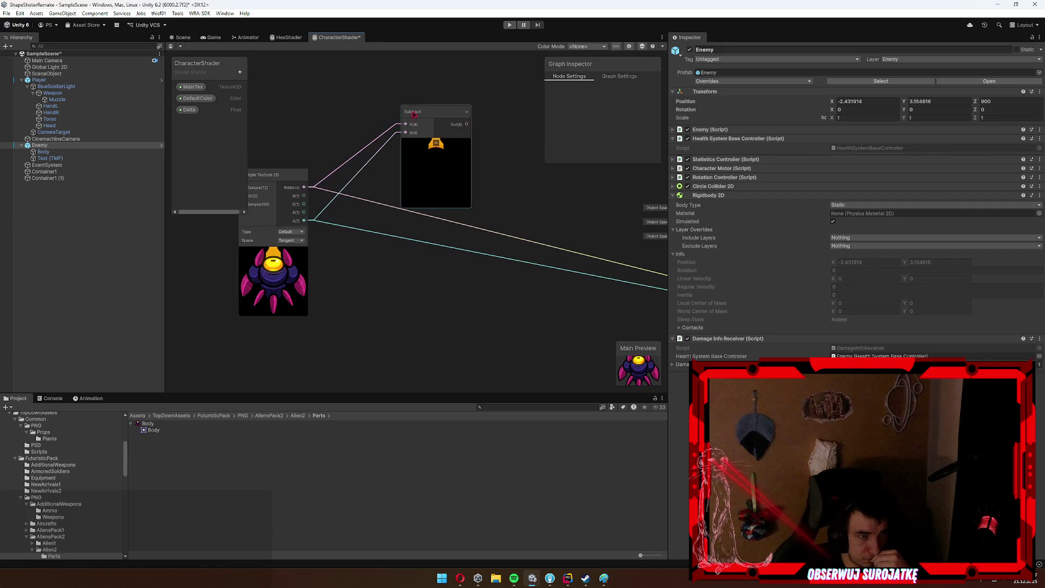
key(ctrl+z)
Add a Combine node fed by the texture's R, G and B channels.
key(space)
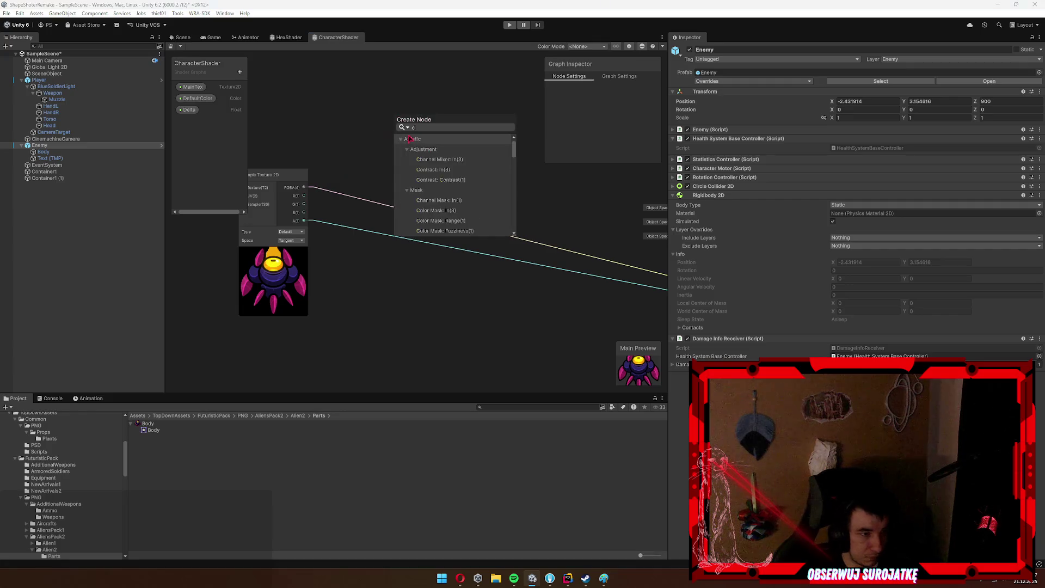
key(Escape)
mouse_move(395, 134)
mouse_down()
mouse_move(312, 198)
mouse_move(394, 111)
mouse_up()
drag(304, 204, 394, 117)
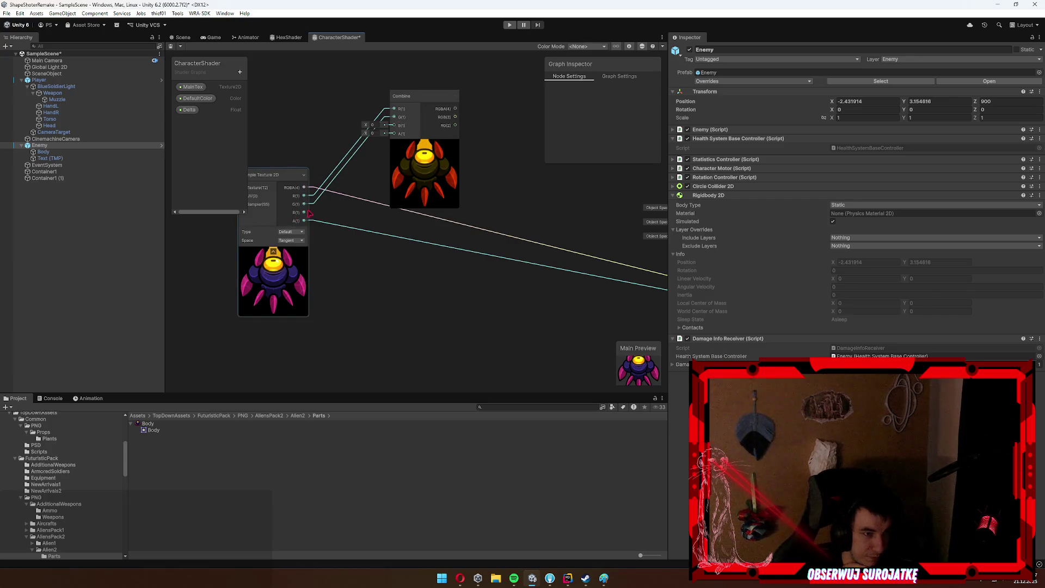
mouse_move(304, 212)
mouse_down()
mouse_move(394, 125)
mouse_move(384, 90)
mouse_up()
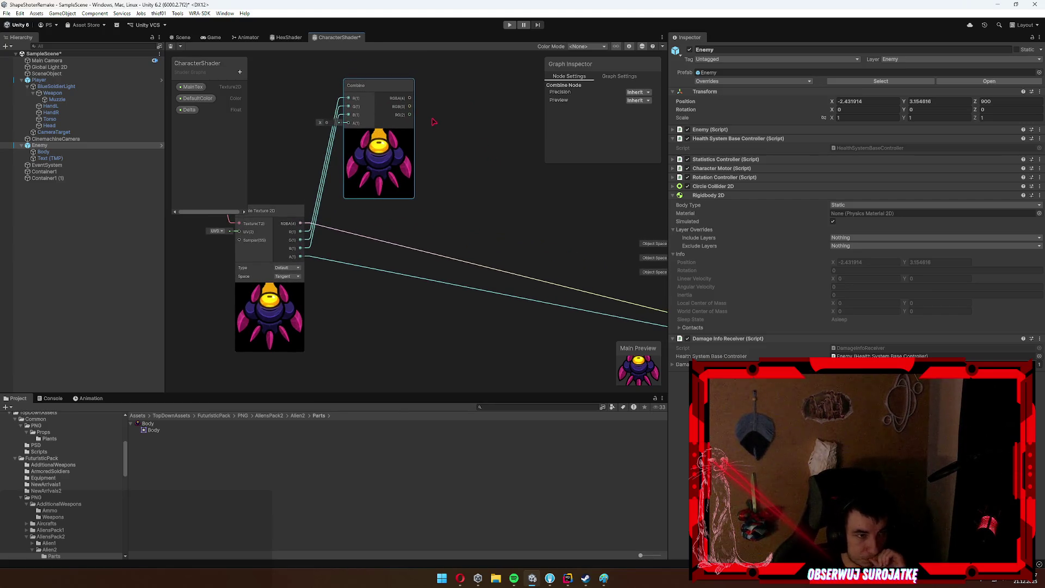
drag(388, 109, 445, 107)
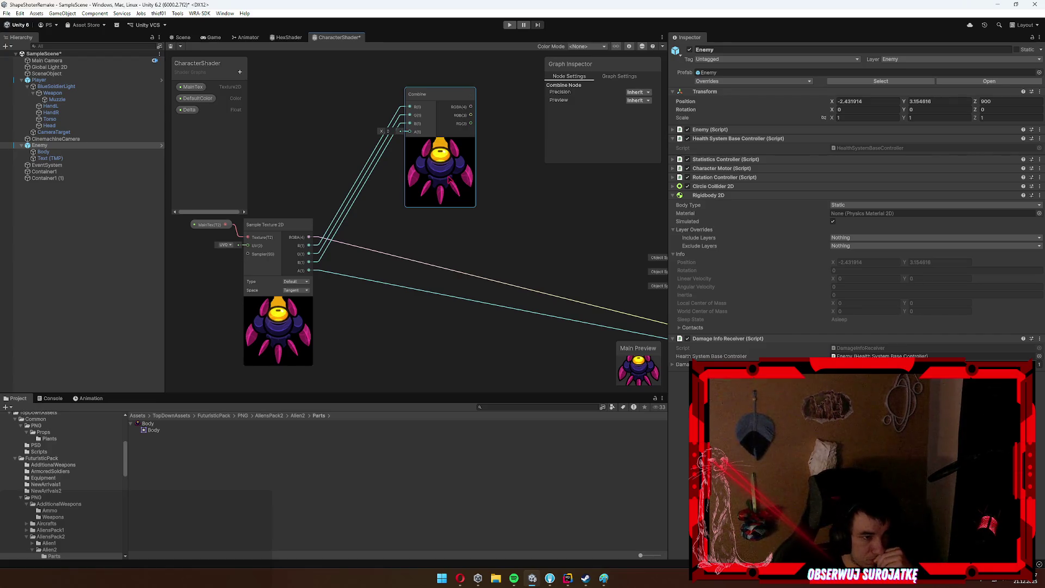
Delete the Combine node, try a One Minus node, and delete it again.
key(Delete)
key(space)
text(o)
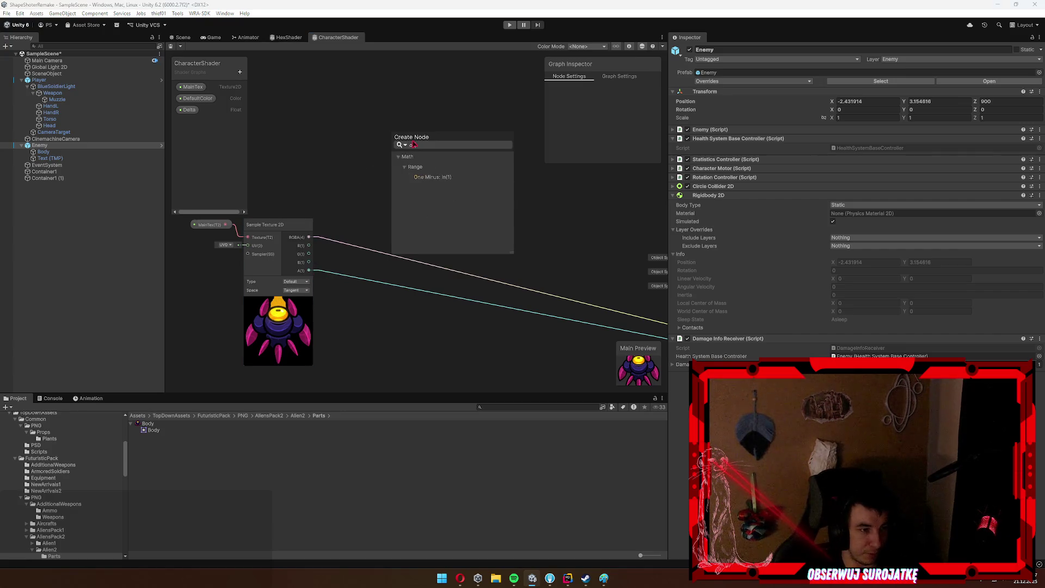
text(n)
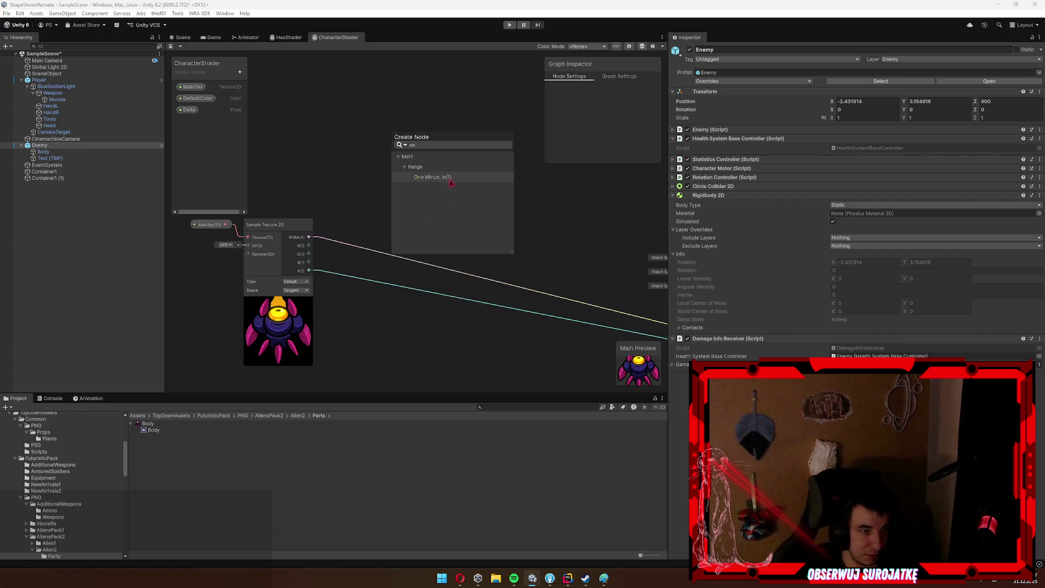
click(450, 177)
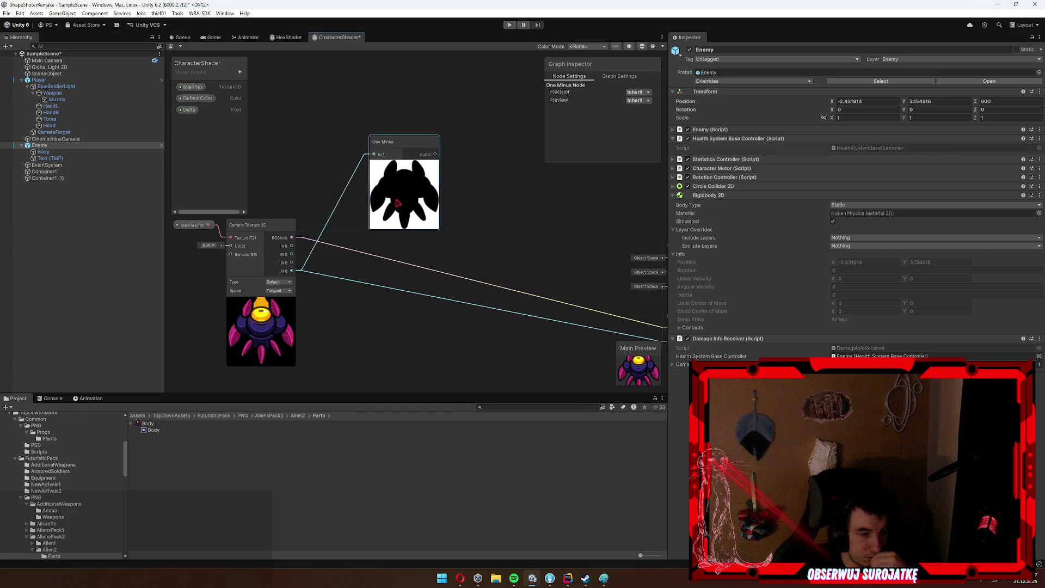
drag(413, 207, 371, 178)
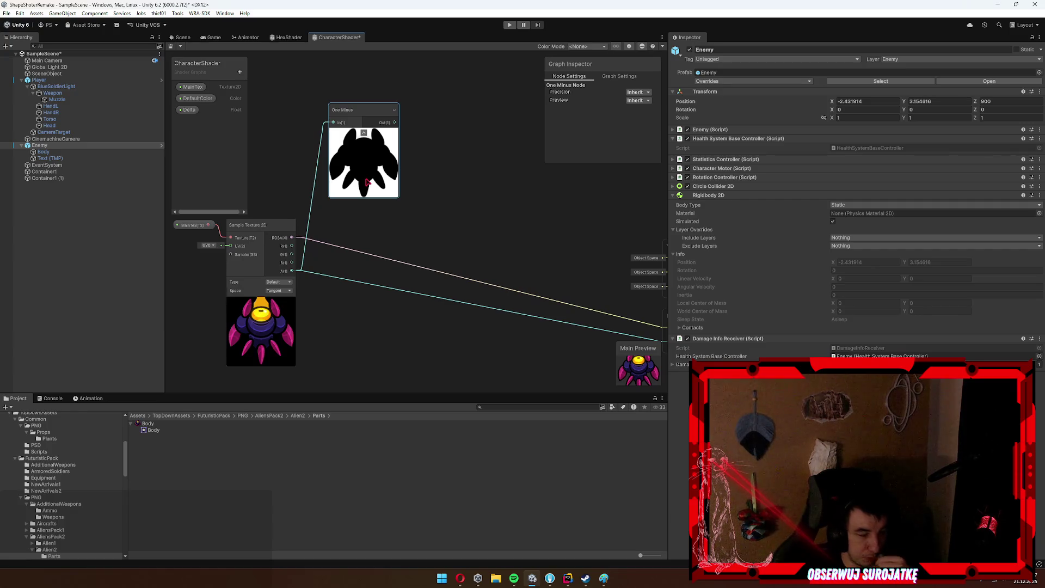
key(Delete)
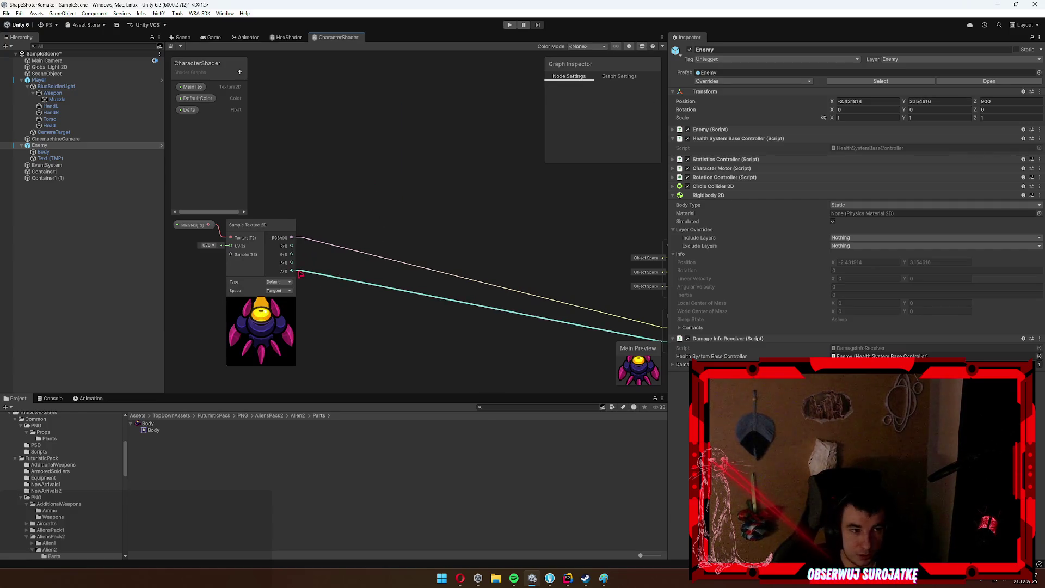
right_click(301, 274)
click(323, 215)
Add a Lerp node with texture RGBA into A, alpha into B, and Delta into T.
right_click(416, 105)
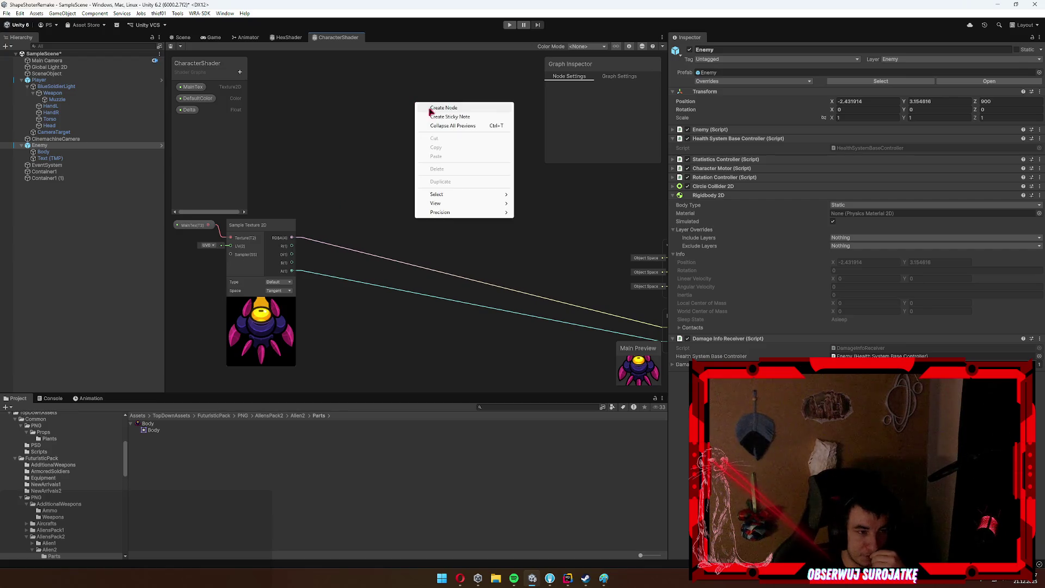
click(431, 109)
text(lerp)
key(Return)
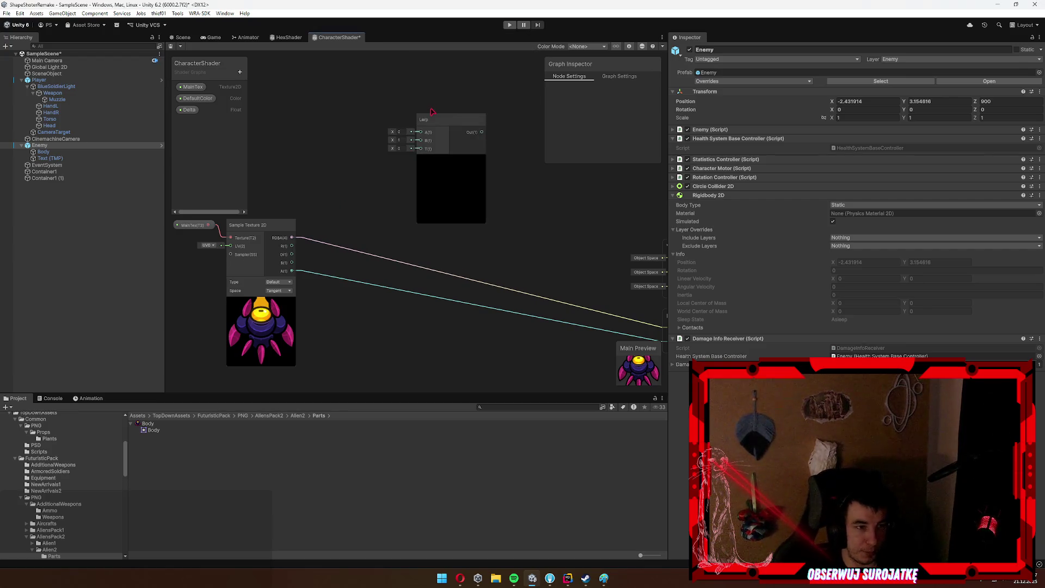
drag(436, 132, 464, 172)
drag(292, 238, 454, 172)
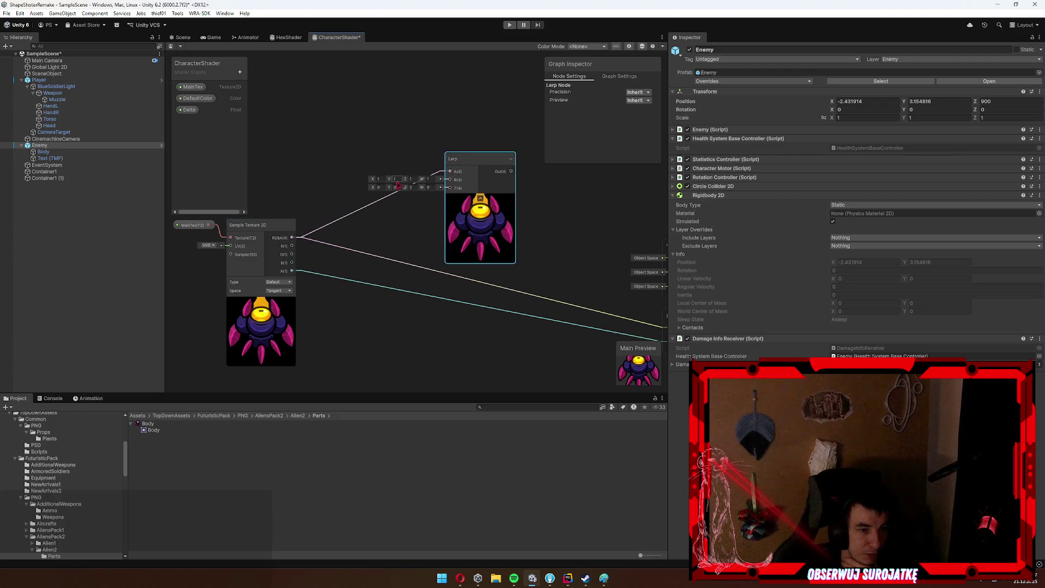
click(381, 167)
mouse_move(277, 260)
mouse_down()
mouse_move(436, 166)
mouse_move(460, 172)
mouse_move(505, 146)
mouse_up()
mouse_move(189, 110)
mouse_down()
mouse_move(335, 155)
mouse_move(485, 154)
mouse_up()
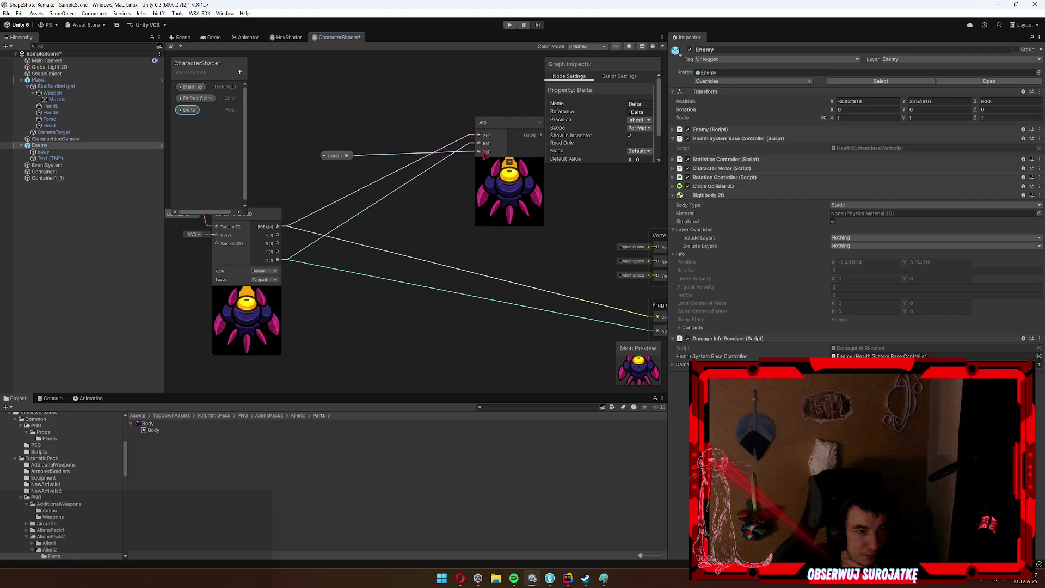
scroll(636, 143, down, 2)
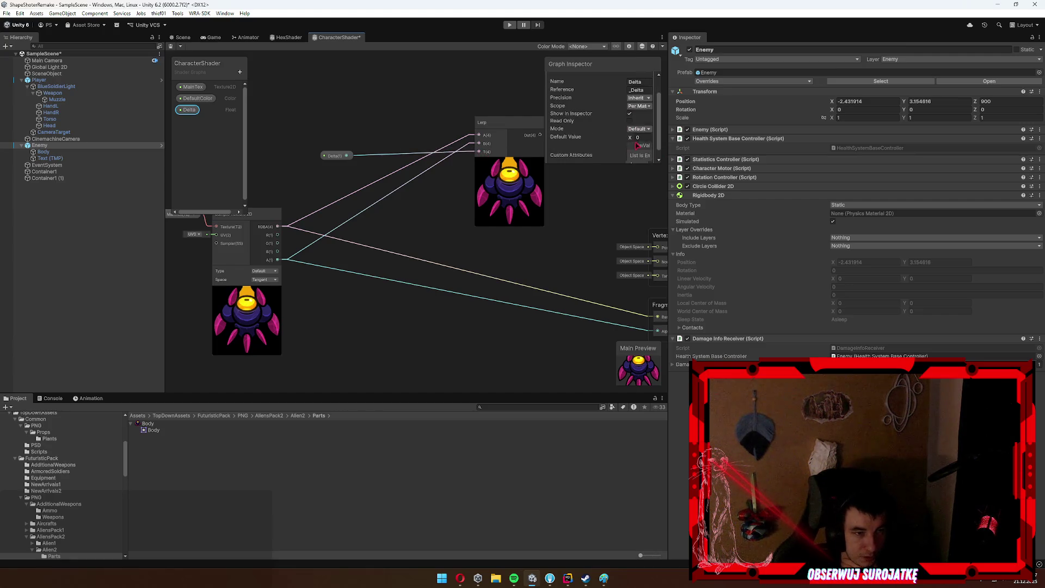
Make the Delta property a slider with a default value of 0.
click(639, 129)
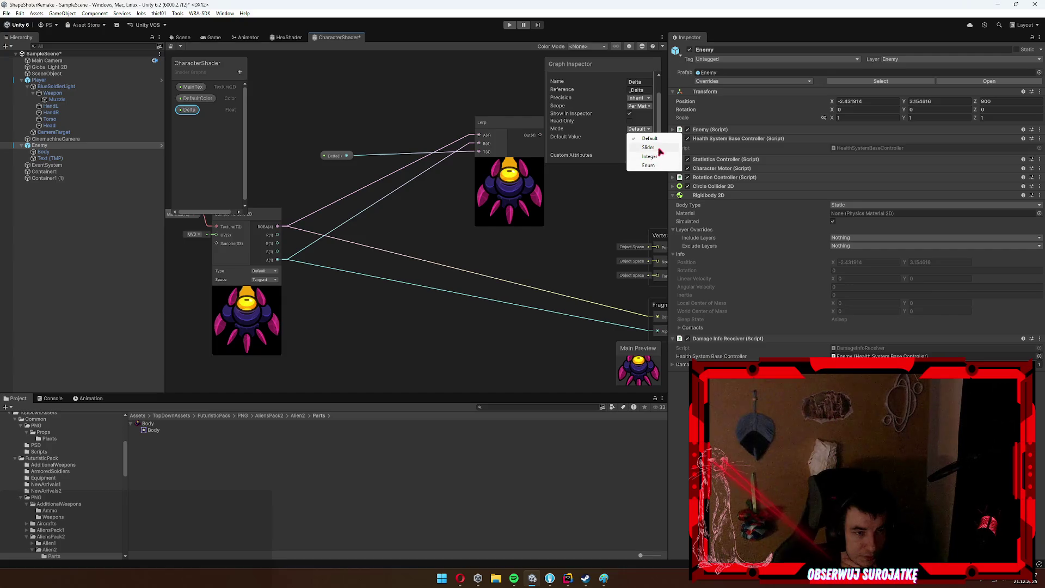
click(649, 148)
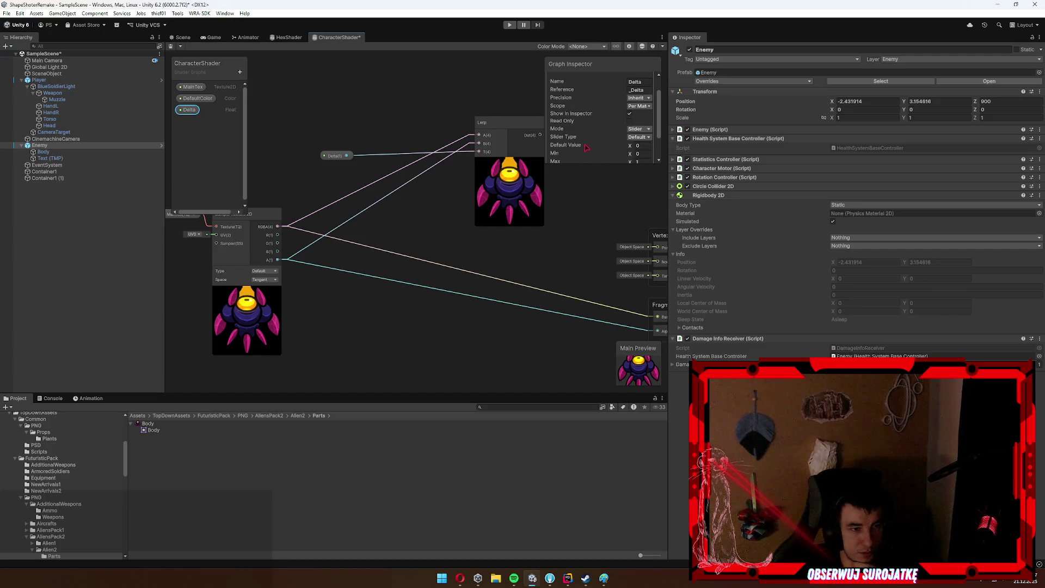
mouse_move(634, 146)
mouse_down()
mouse_move(659, 146)
mouse_move(629, 149)
mouse_move(611, 197)
mouse_up()
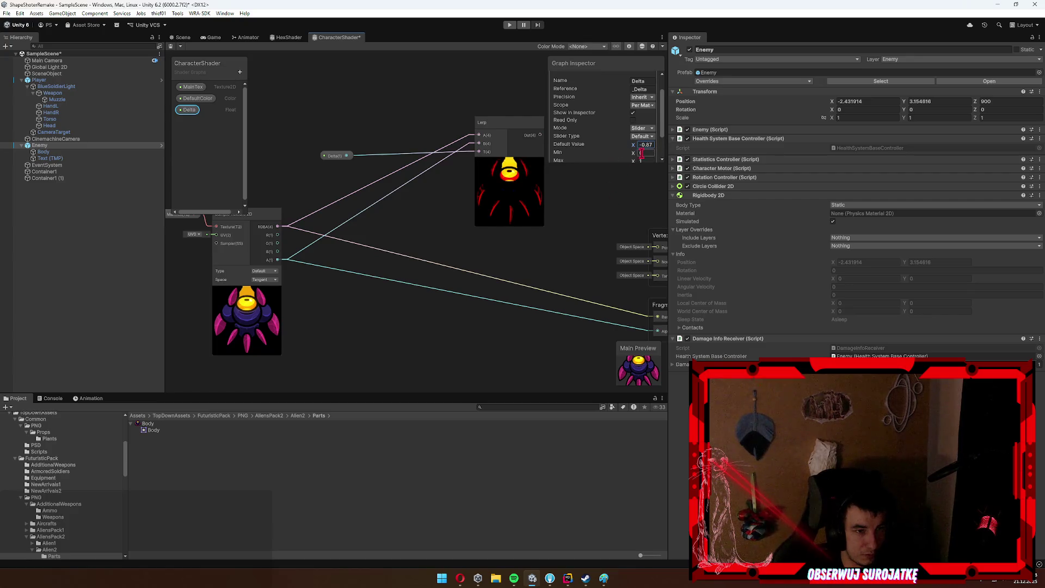
text(0)
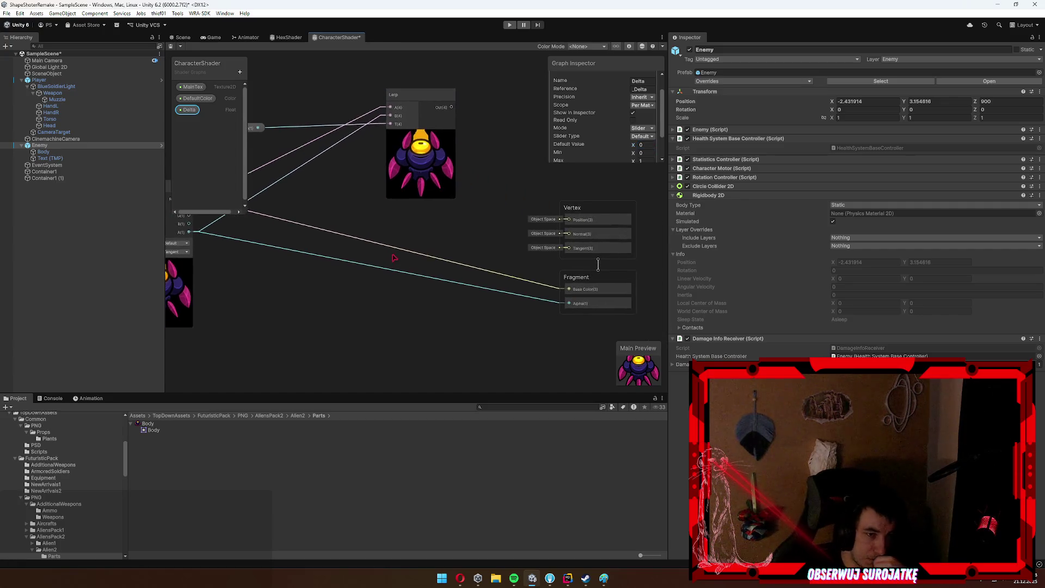
Feed the Lerp output into the fragment Base Color and return to the Scene.
click(463, 218)
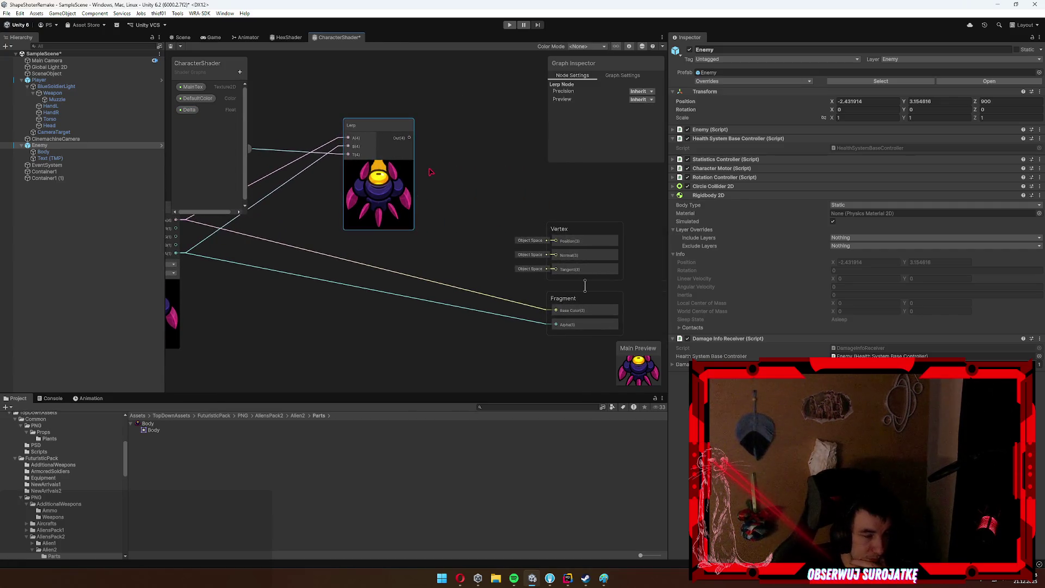
drag(410, 138, 557, 311)
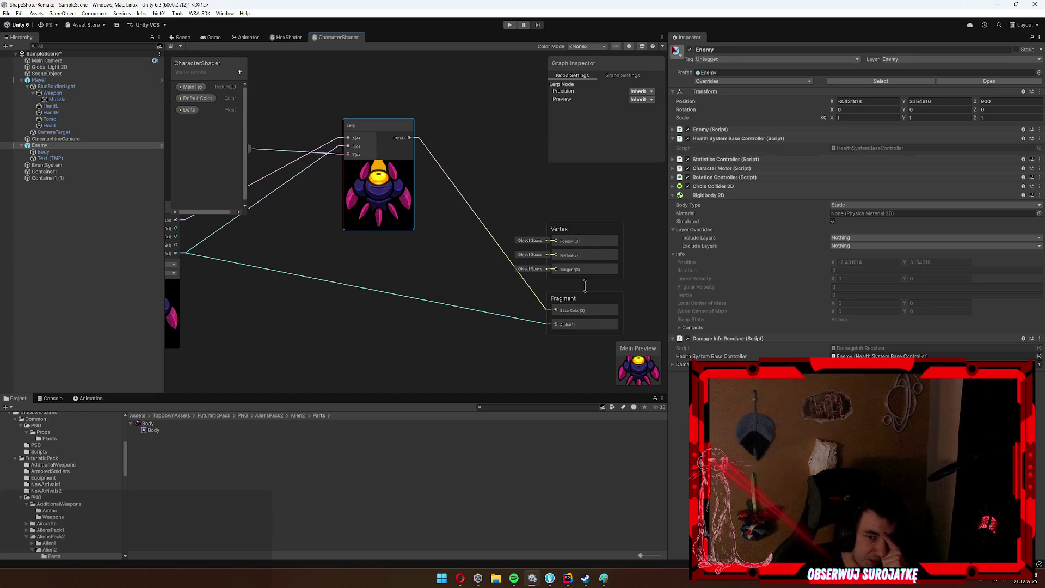
drag(421, 129, 501, 112)
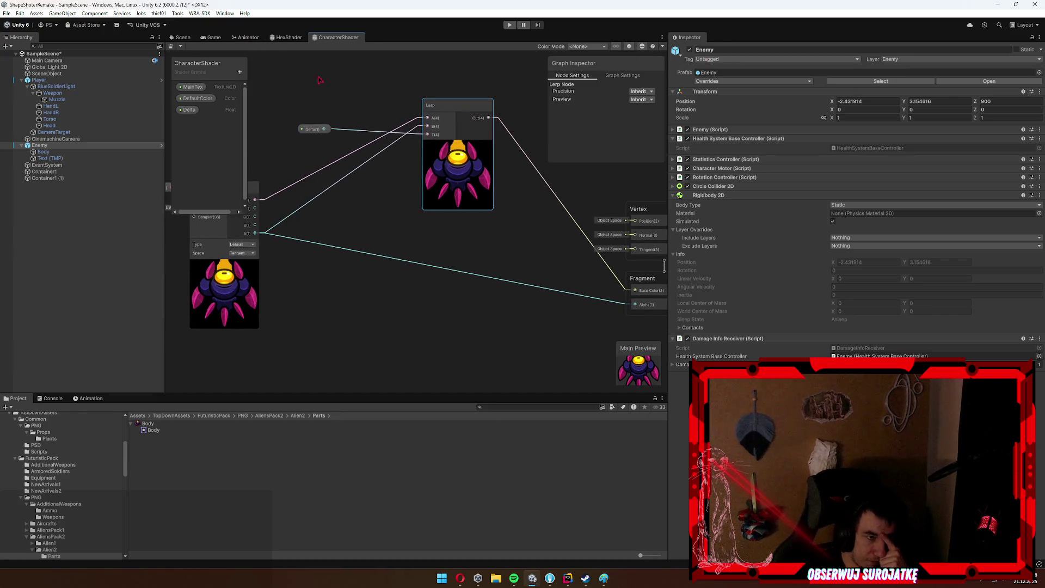
click(336, 199)
drag(336, 200, 335, 194)
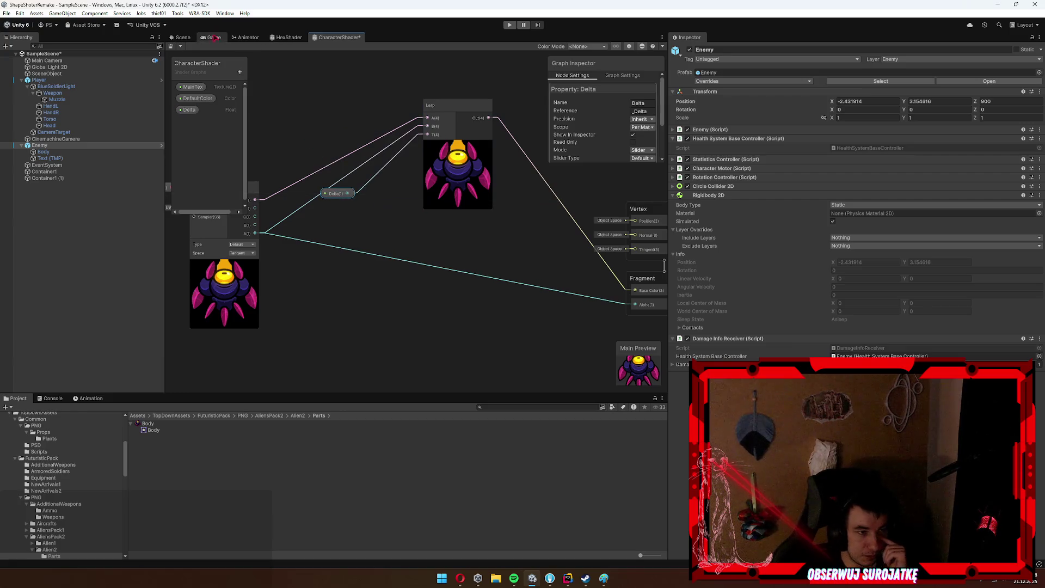
click(175, 38)
scroll(345, 198, down, 2)
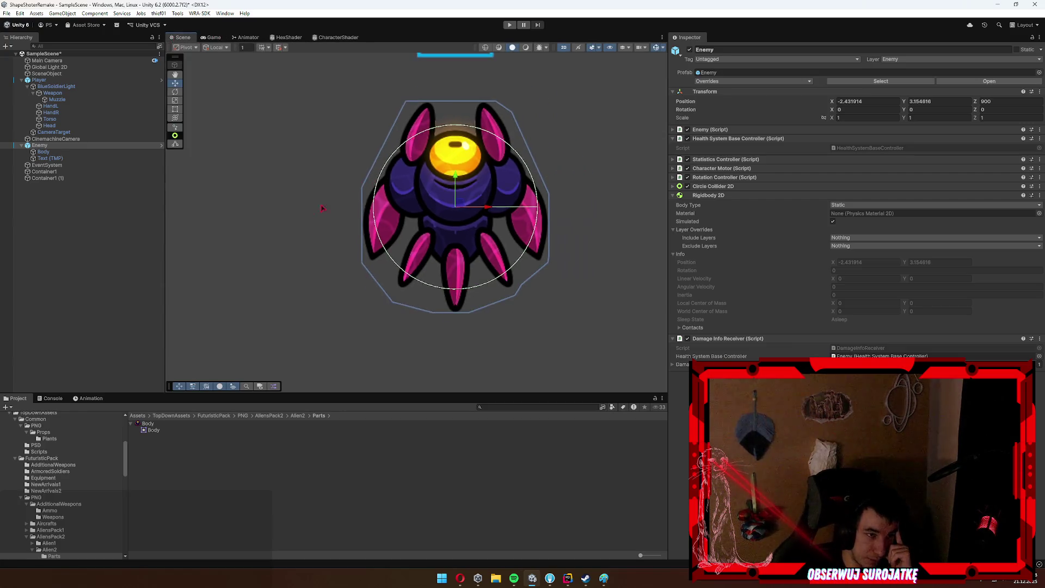
Select the Enemy and locate its DamageInfoReceiver script in the Project.
click(327, 196)
scroll(326, 196, down, 2)
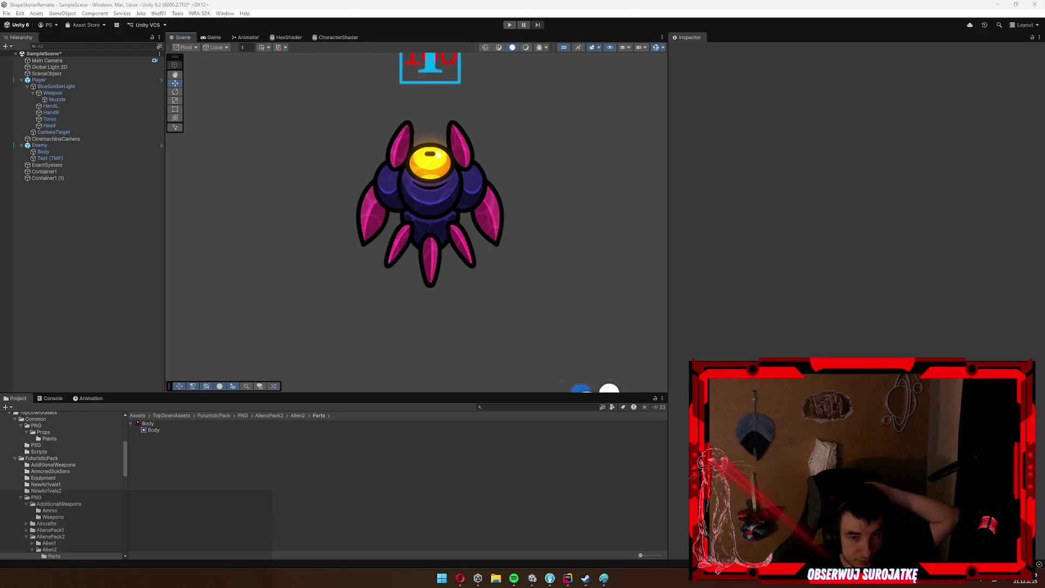
scroll(418, 228, down, 4)
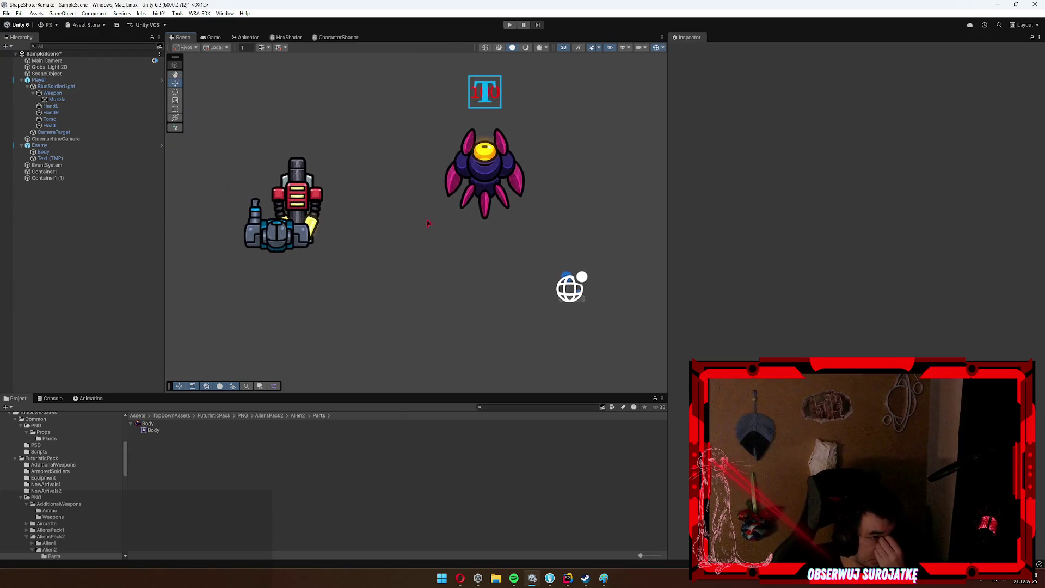
click(456, 253)
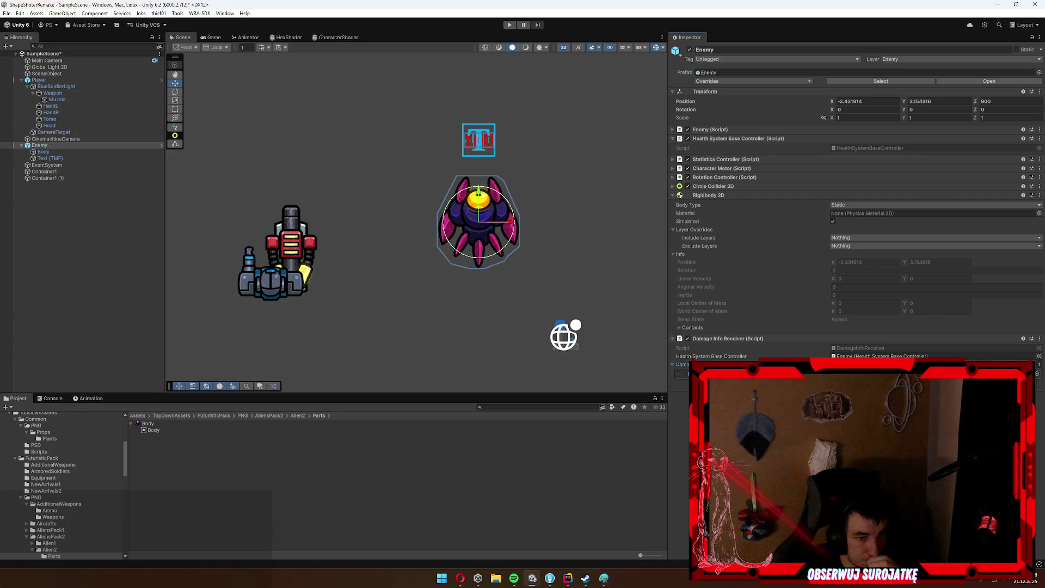
click(866, 348)
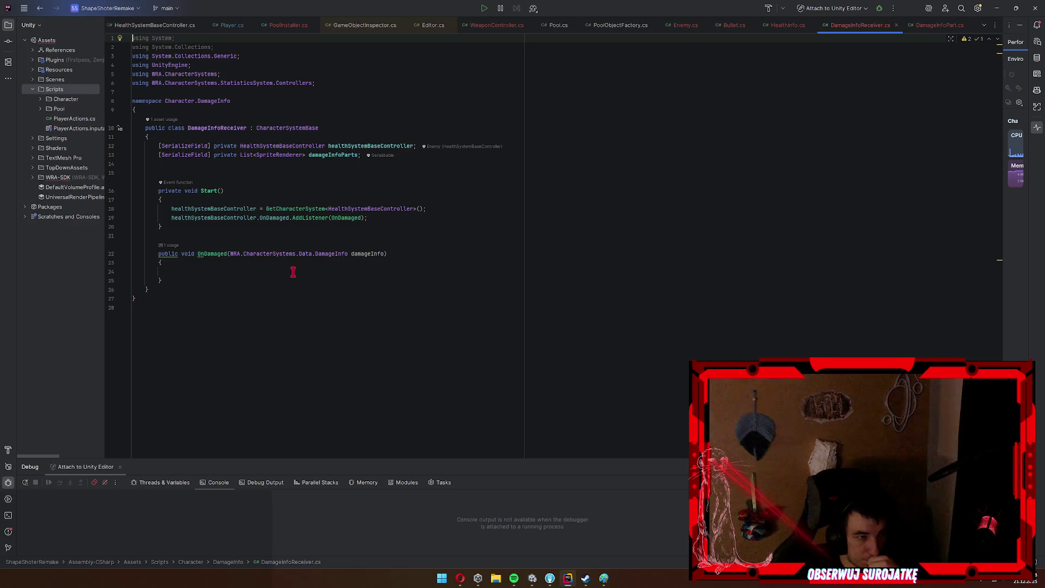
Confirm the Body part uses CharacterMaterial, then go to DamageInfoReceiver.cs in Rider.
key(alt+Tab)
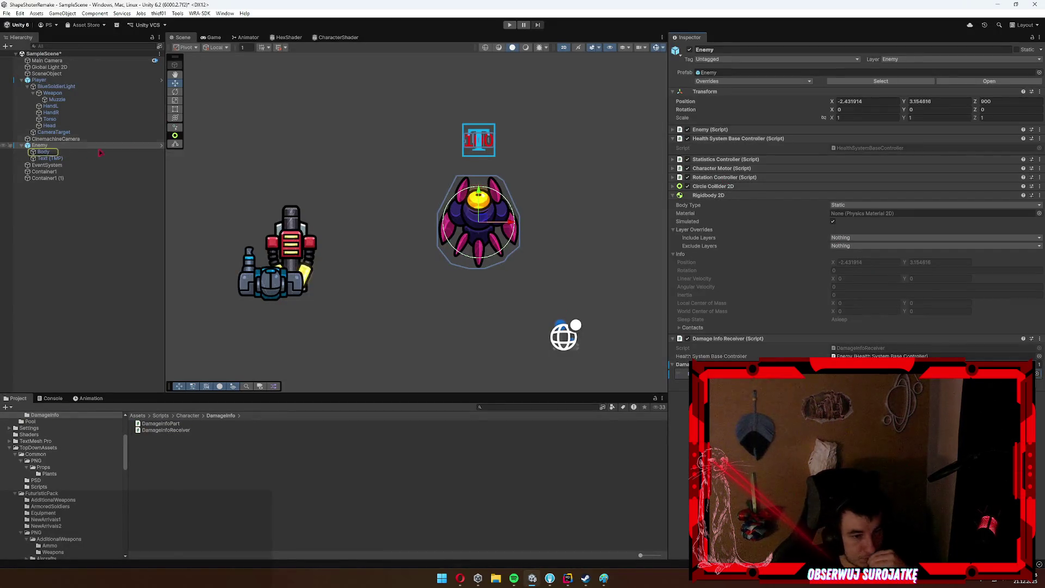
click(77, 156)
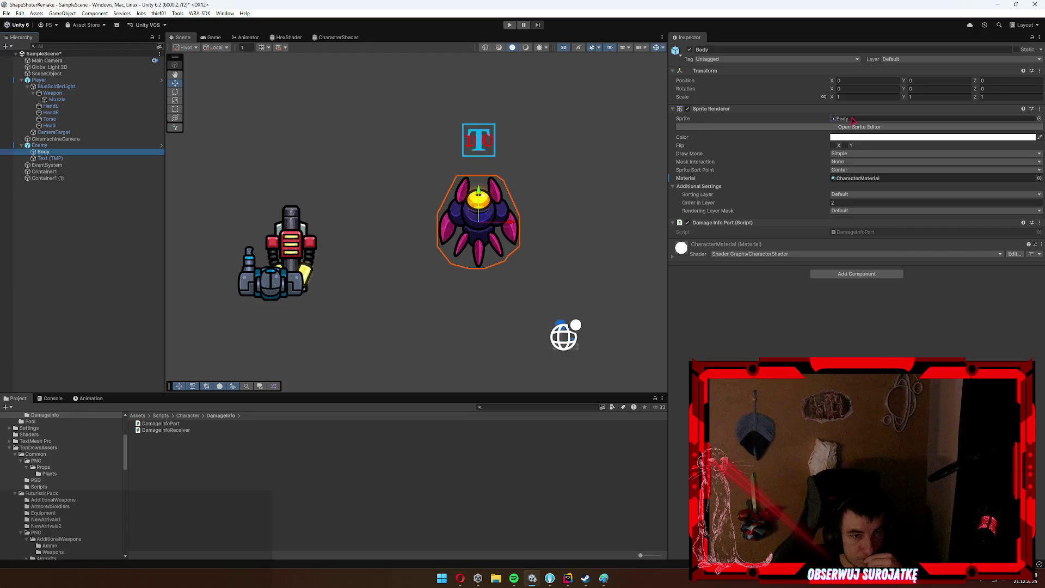
key(alt+Tab)
click(240, 272)
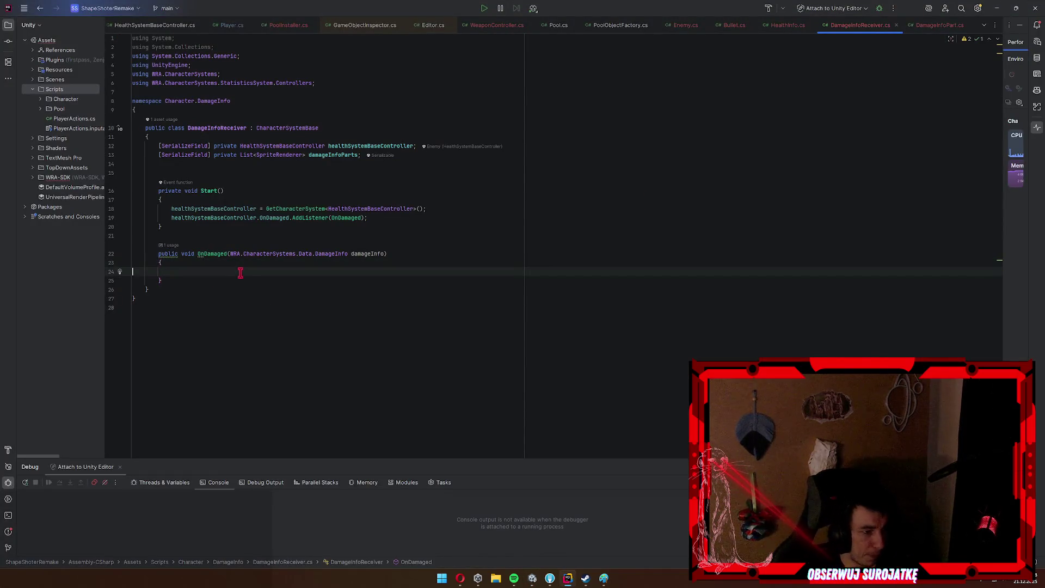
Declare a private IEnumerator DamageAnimation() method below OnDamaged.
click(233, 279)
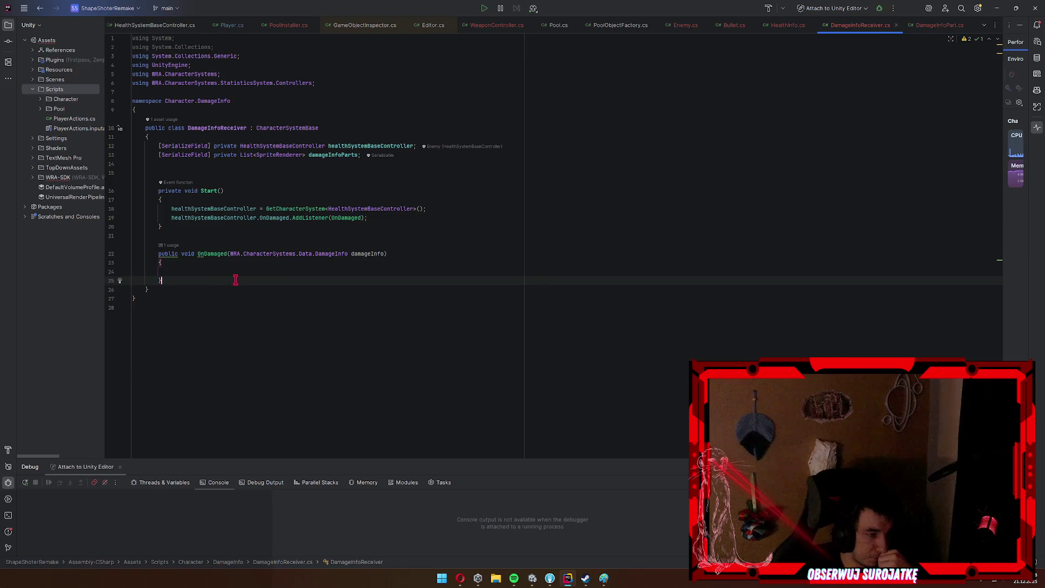
key(Return)
key(Return)
text(private Ie)
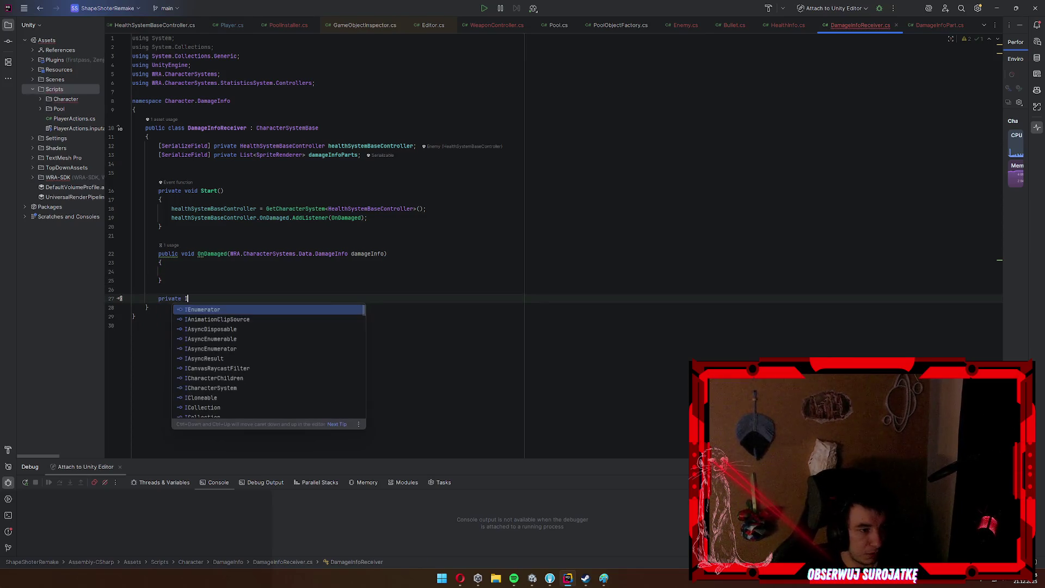
key(BackSpace)
key(BackSpace)
text(IE)
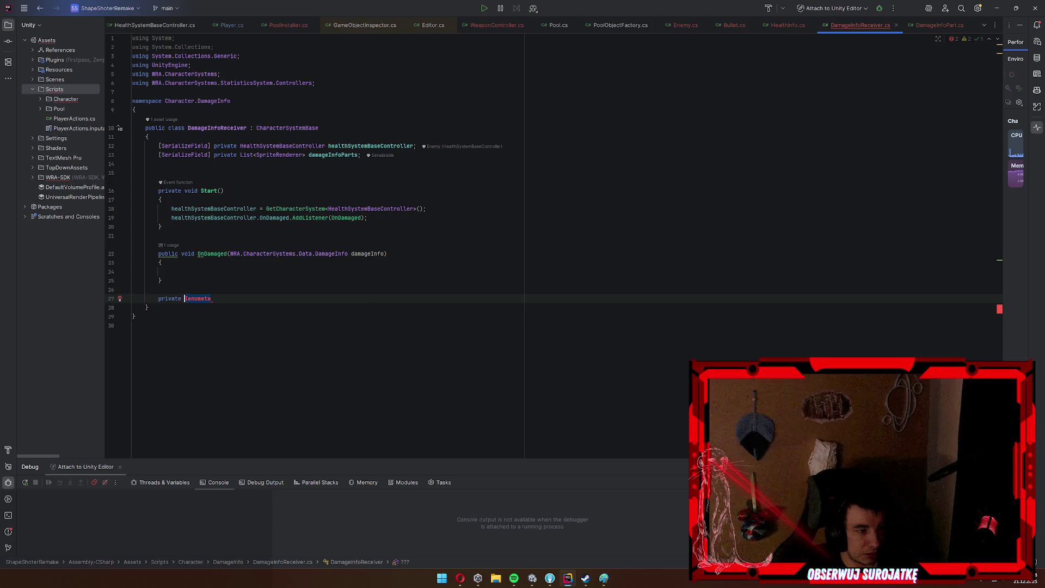
text(numerator)
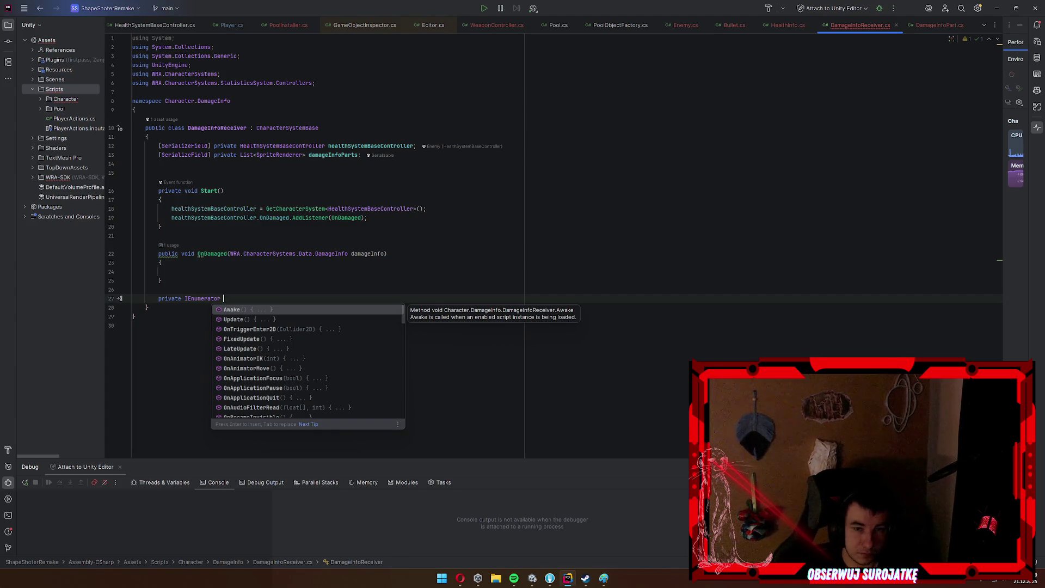
text( DamageAnimation())
key(Return)
text({)
Add a for loop over damageInfoParts inside DamageAnimation.
key(Return)
text(f)
key(Return)
key(Tab)
text(dam)
key(Return)
text(.)
key(Return)
key(Return)
text(r)
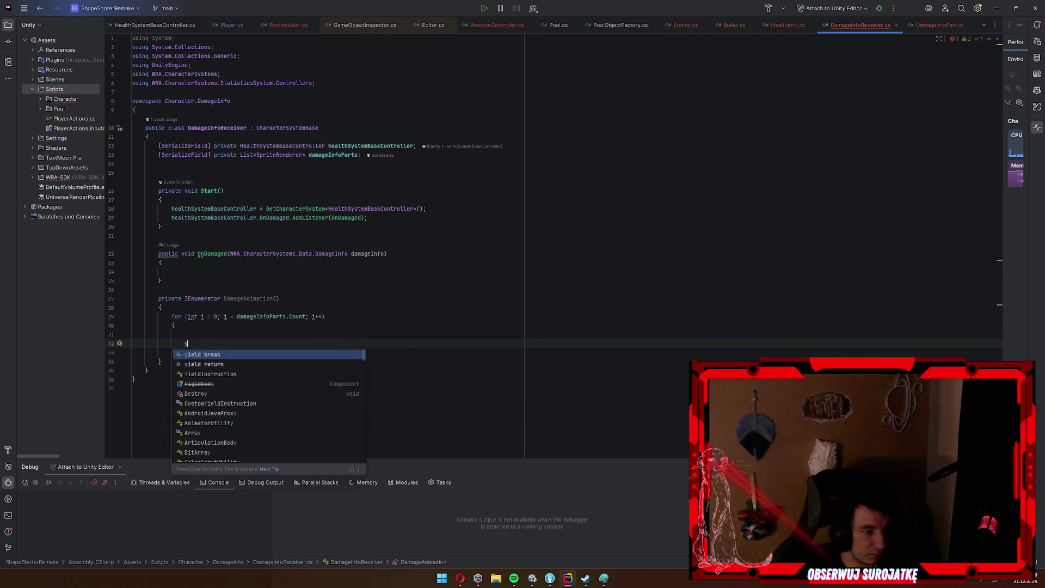
key(BackSpace)
key(BackSpace)
Insert a while block above the for loop and declare float delta = 0.
key(Up)
key(Up)
text(while)
key(Tab)
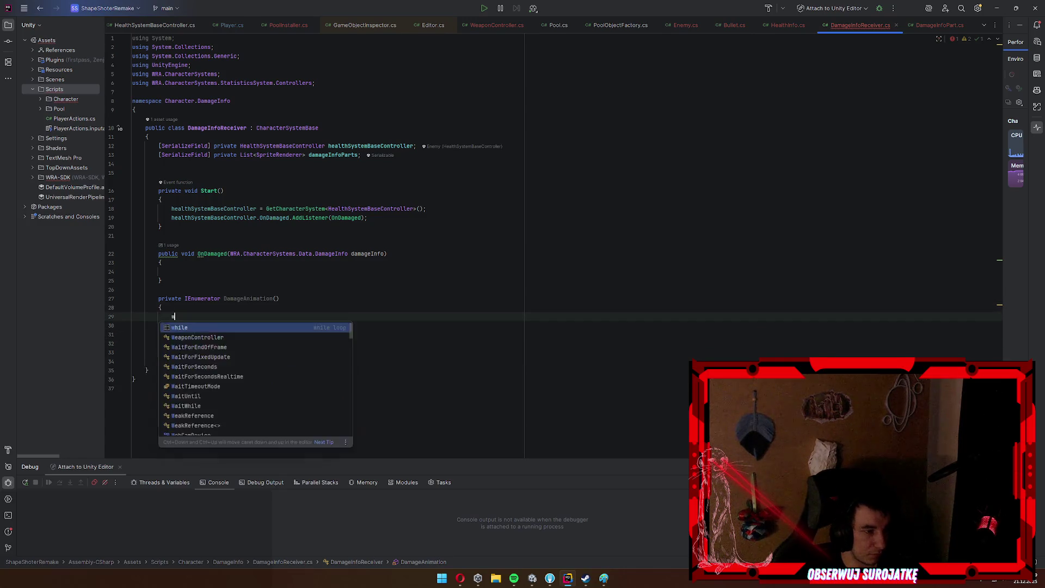
key(BackSpace)
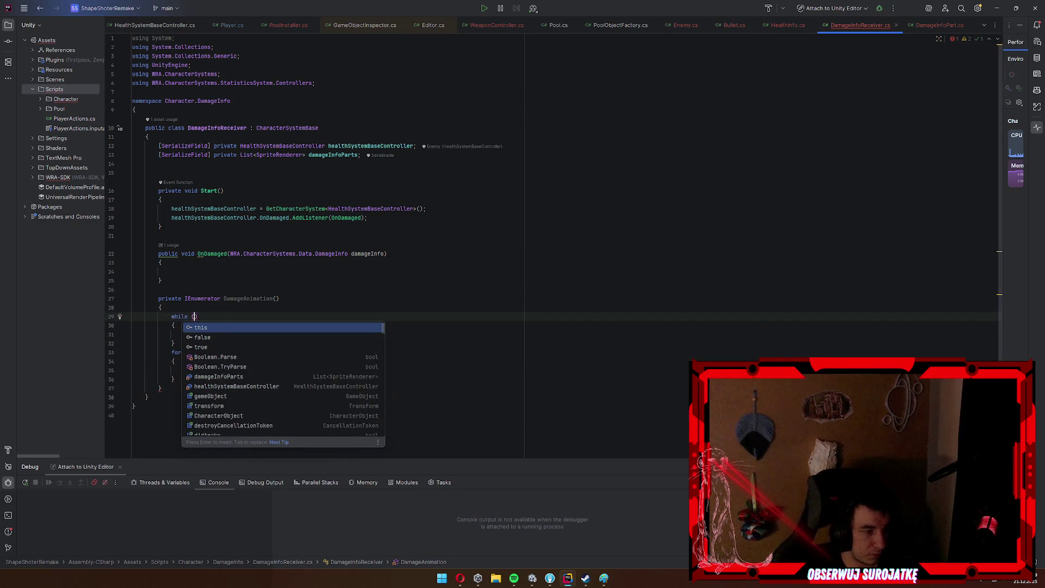
click(186, 334)
text(fl)
click(163, 308)
key(Return)
text(float delta = 0;)
key(Down)
key(Down)
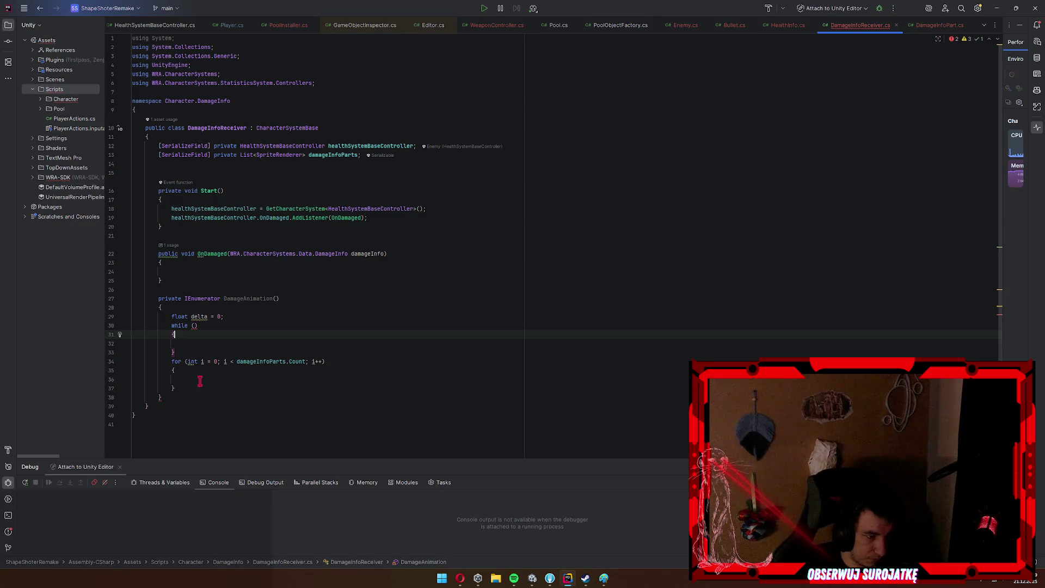
Move the for loop inside the while block's braces.
click(206, 379)
key(ctrl+w)
key(ctrl+x)
click(249, 342)
key(ctrl+v)
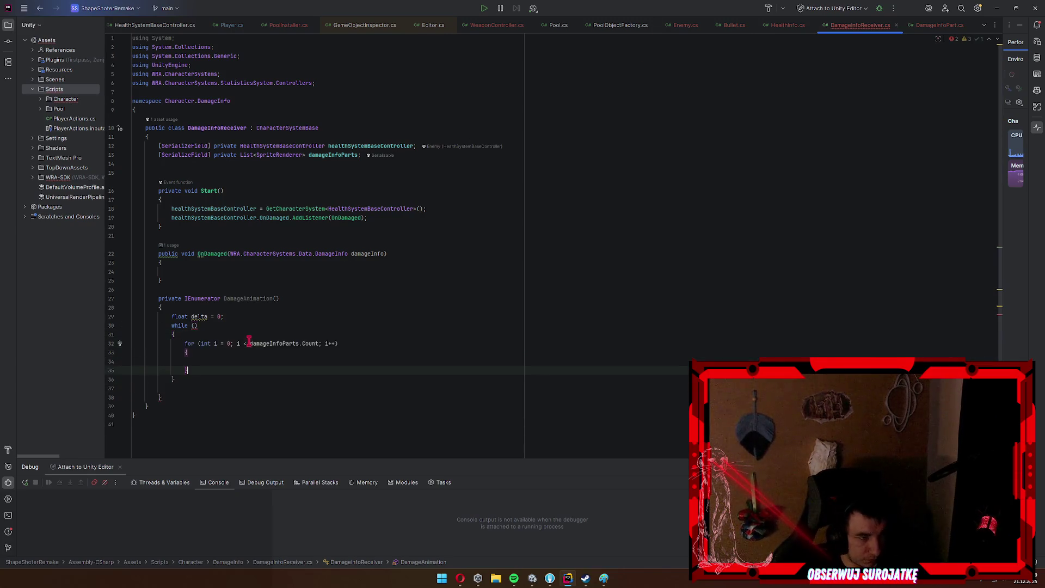
scroll(225, 335, down, 1)
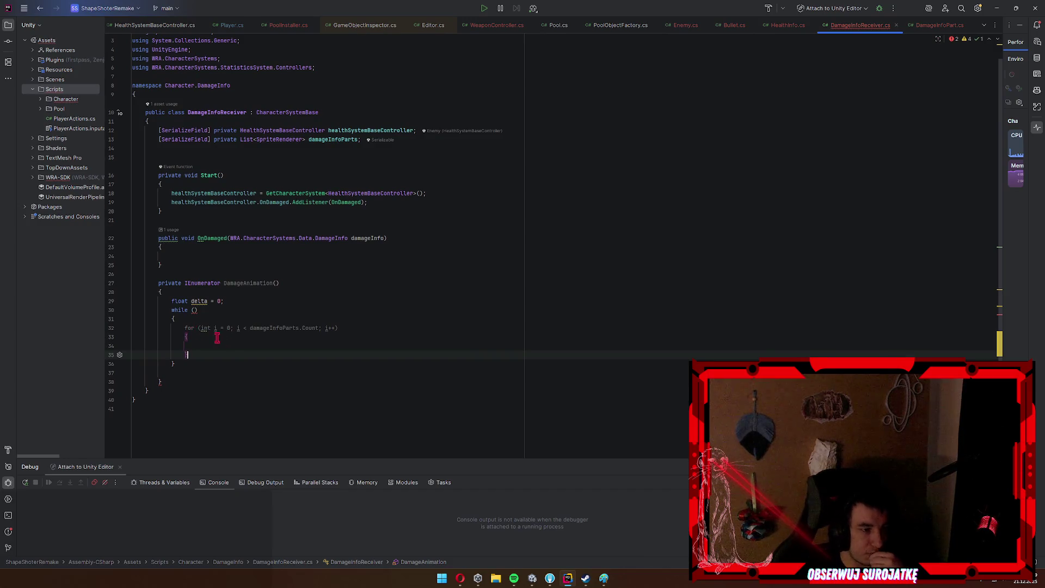
click(196, 310)
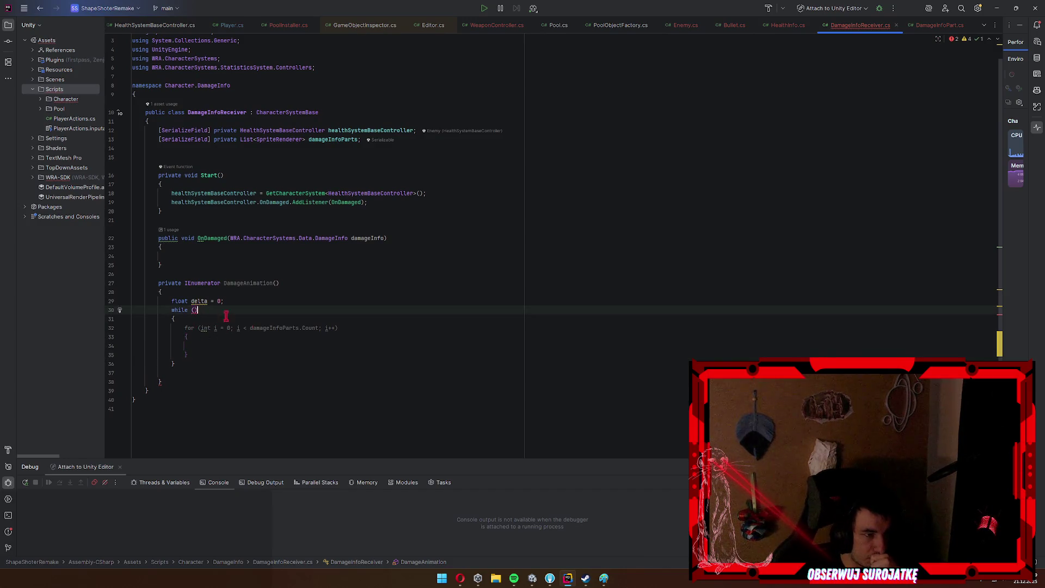
Start delta at 1, loop while delta > 0, subtract Time.deltaTime each pass, and yield return null.
click(219, 301)
click(195, 310)
text(delta > 0)
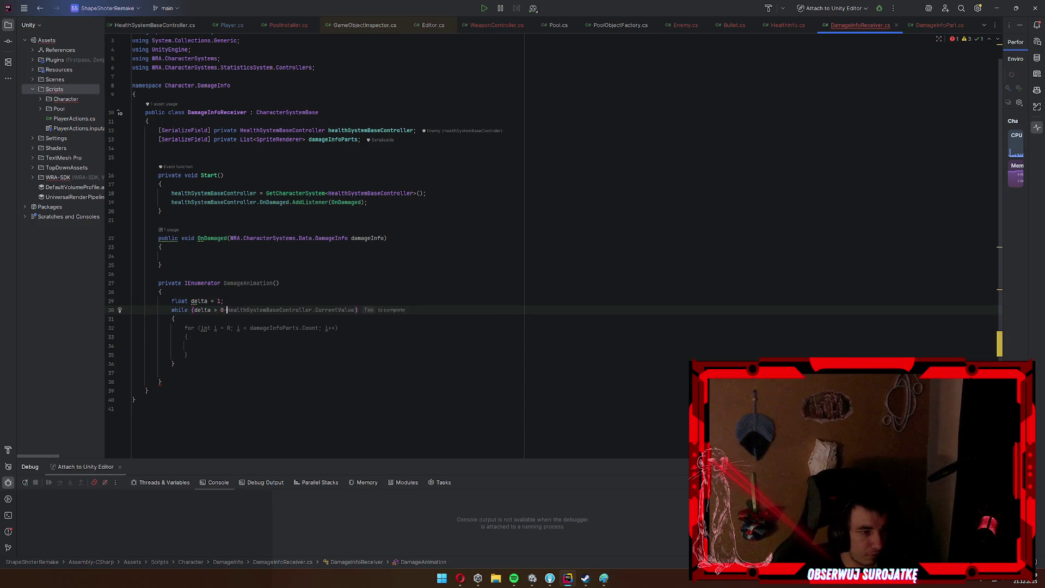
key(Down)
key(Down)
key(Down)
key(Up)
key(Up)
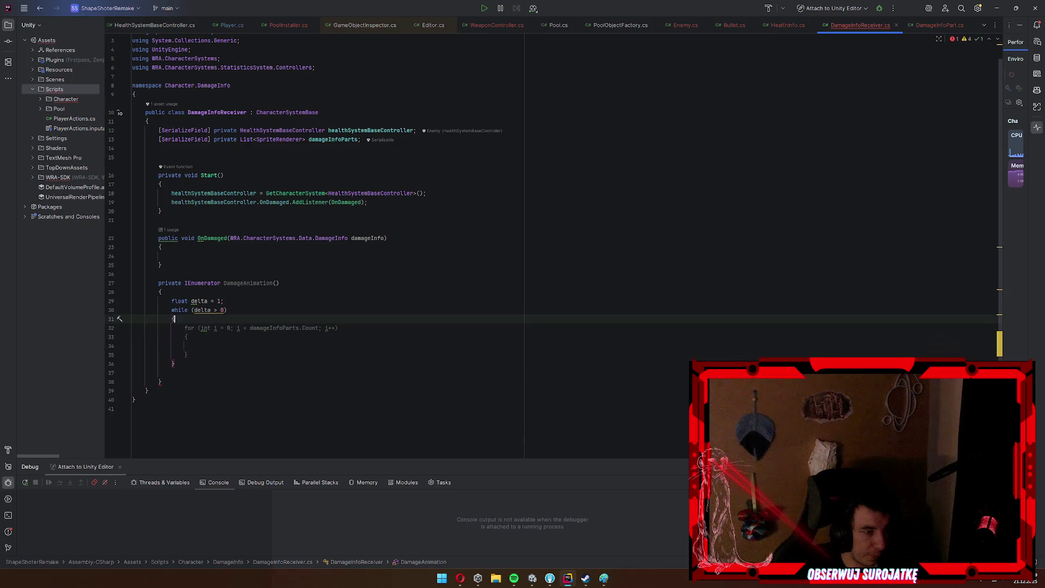
text(de)
key(Return)
text(-= Time.deltaTime;)
key(Down)
key(Down)
key(Down)
key(Return)
text(y)
key(Tab)
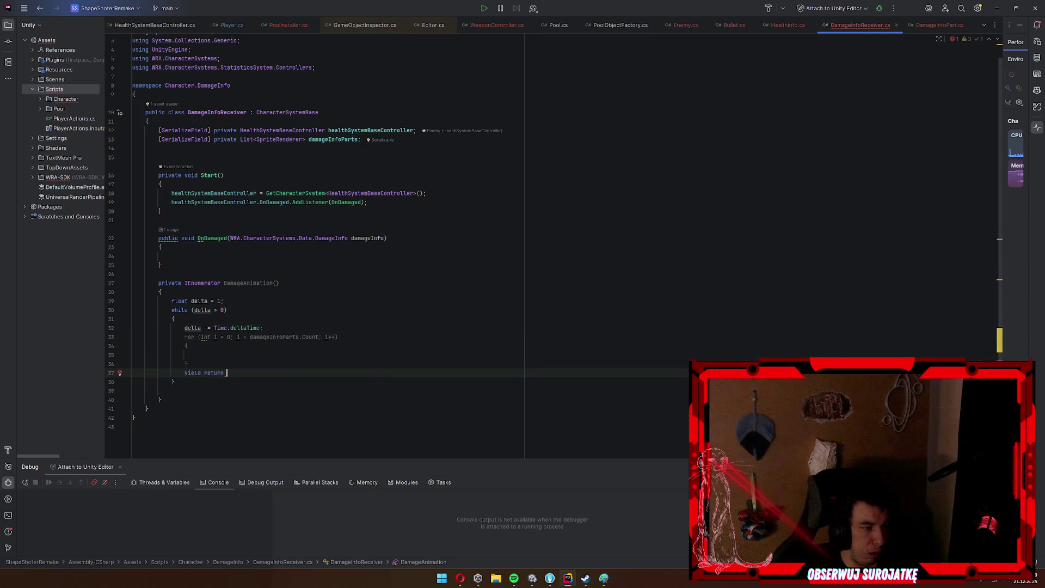
In the for loop, call damageInfoParts[i].material.SetFloat("Delta", delta) for each part.
key(Up)
key(Up)
key(Up)
text(damageInfoParts.)
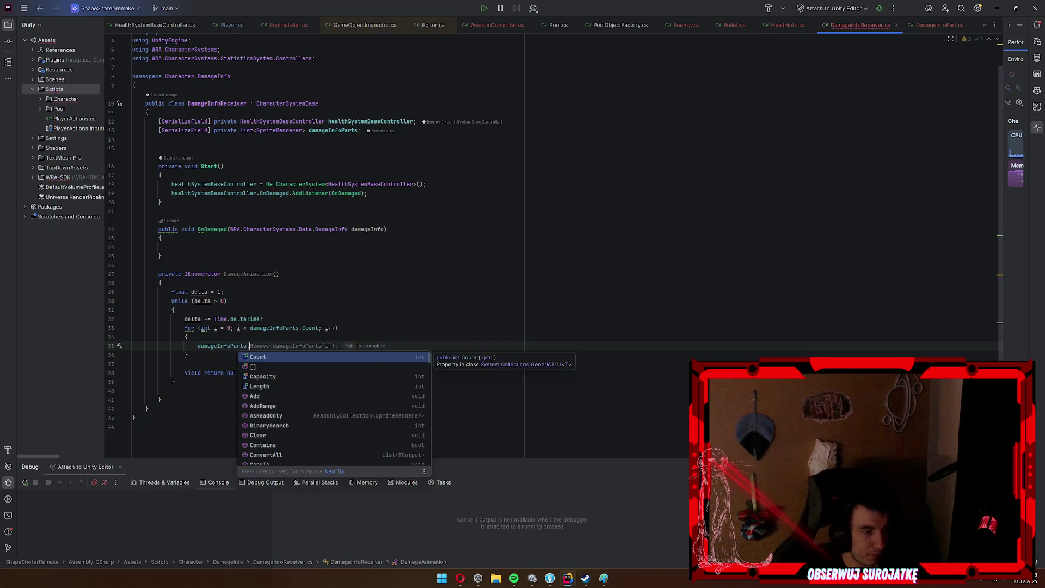
text(ma)
key(BackSpace)
text([i].)
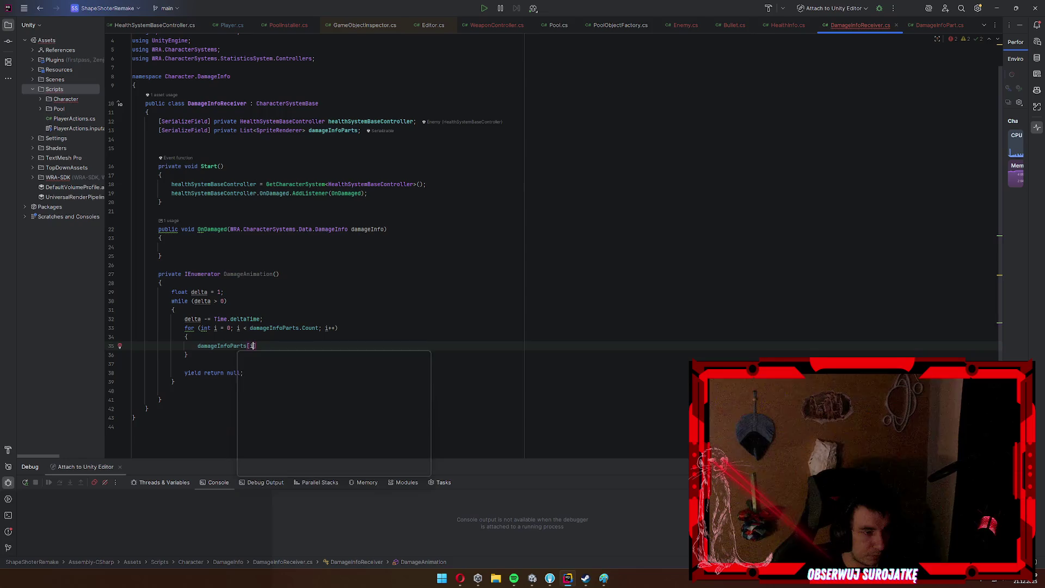
key(End)
key(Down)
key(Return)
text(.setde)
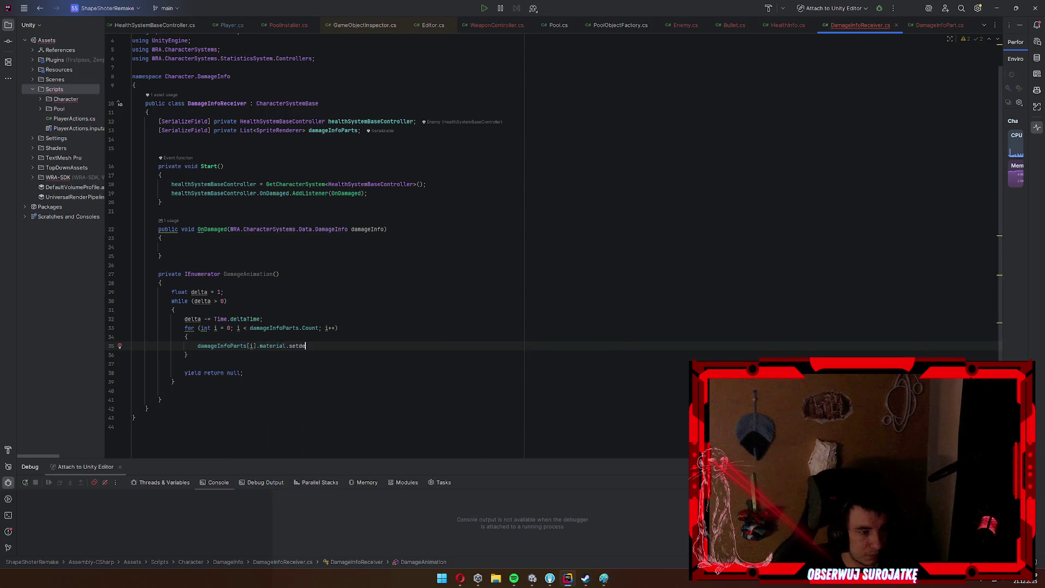
key(BackSpace)
key(BackSpace)
text(fl)
key(Return)
text("D)
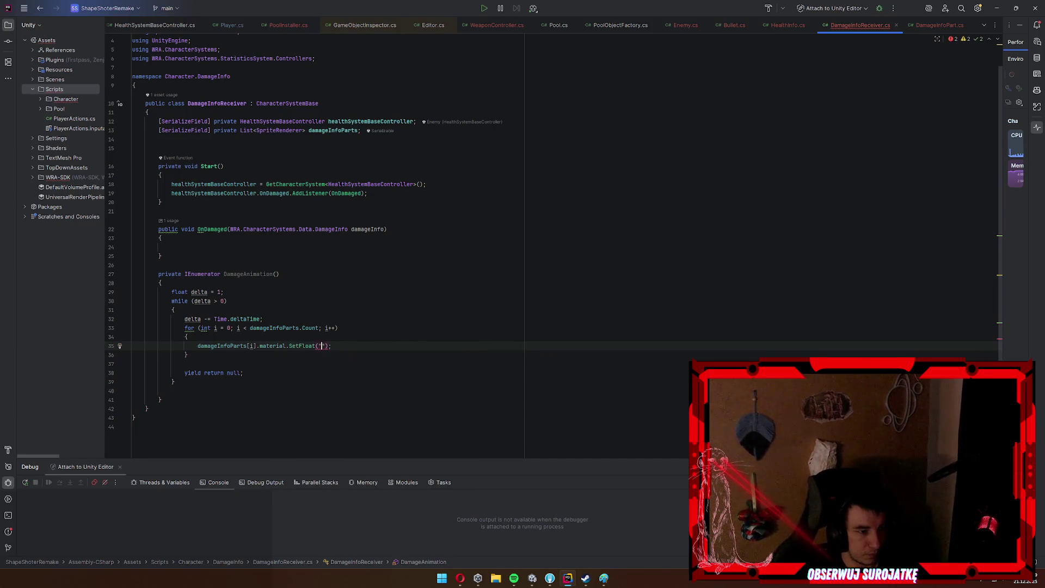
text(elta", del)
key(Return)
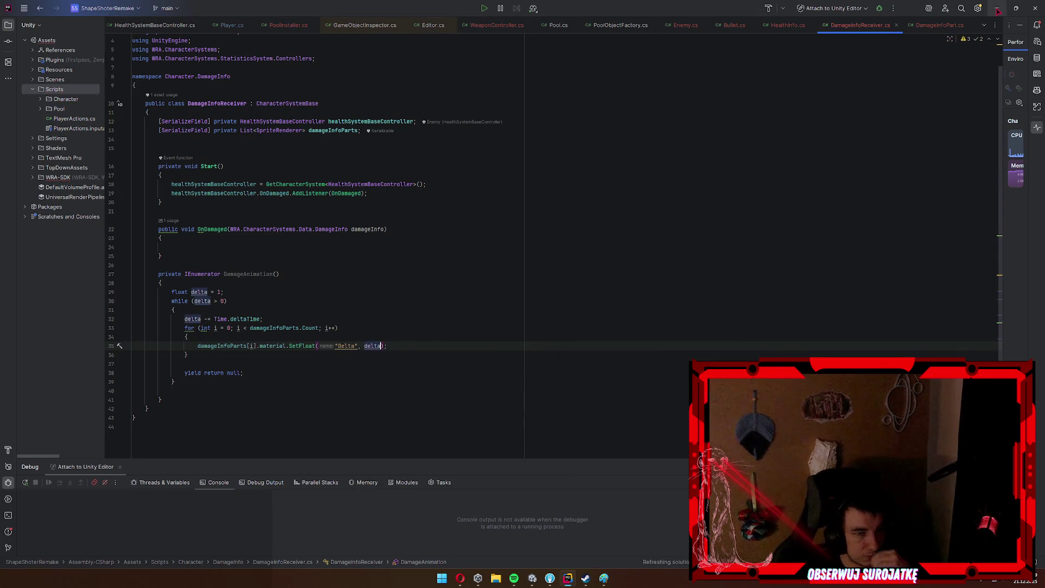
click(997, 8)
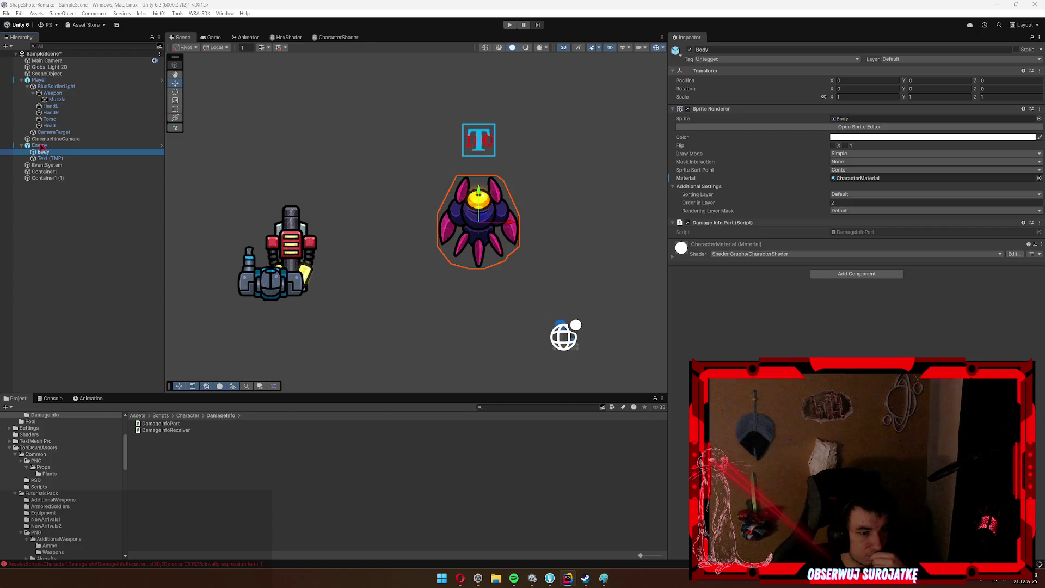
Save the scene with the Enemy prefab selected, then run the game and shoot the enemy.
click(700, 270)
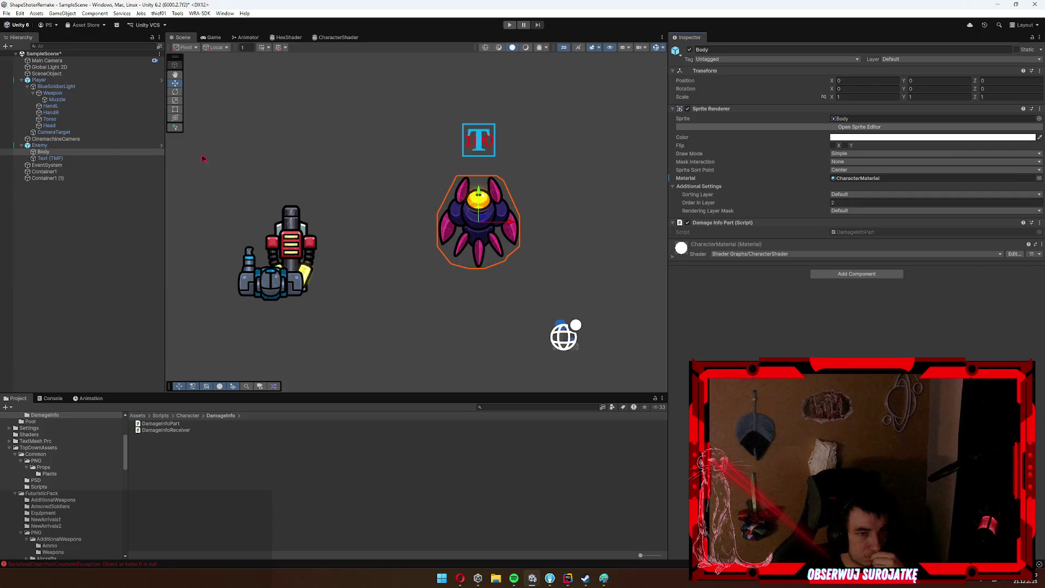
click(478, 223)
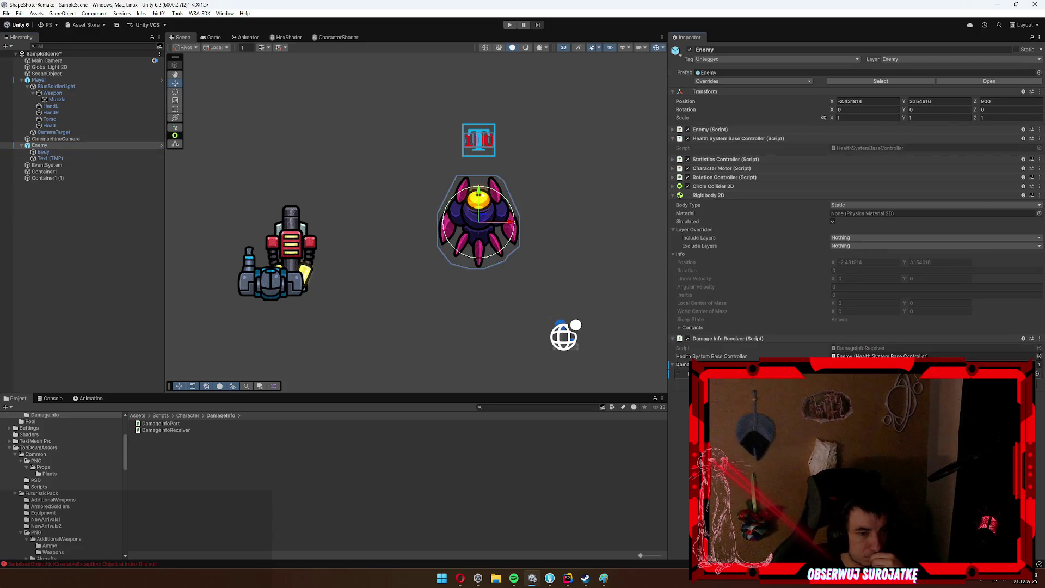
key(ctrl+s)
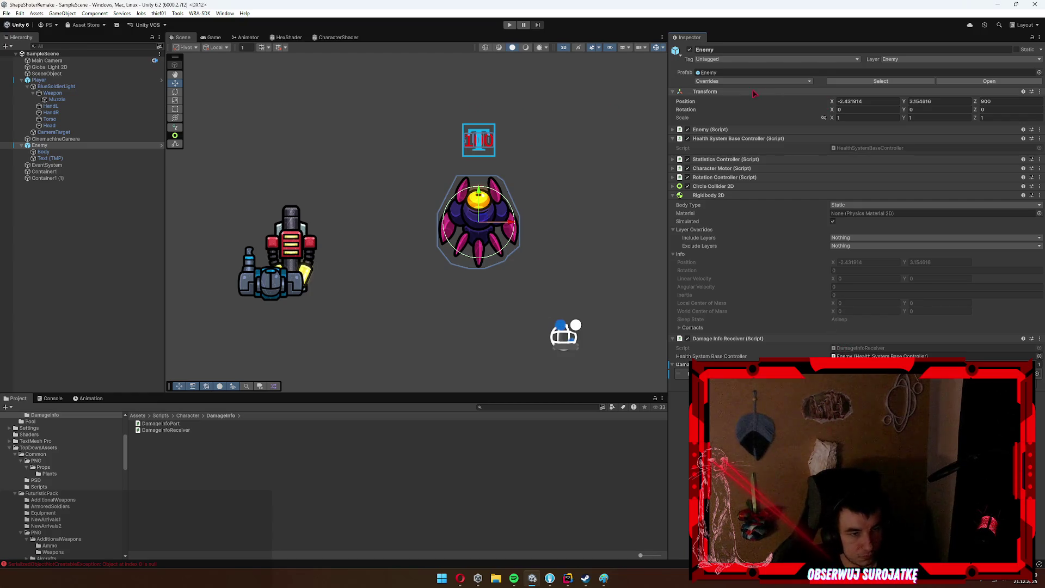
click(754, 81)
click(791, 146)
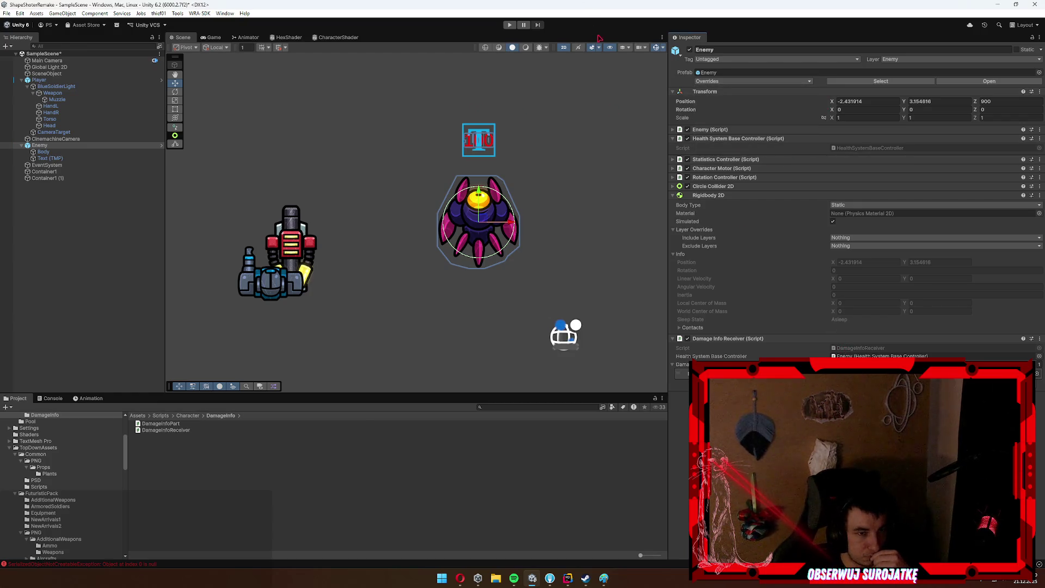
click(508, 25)
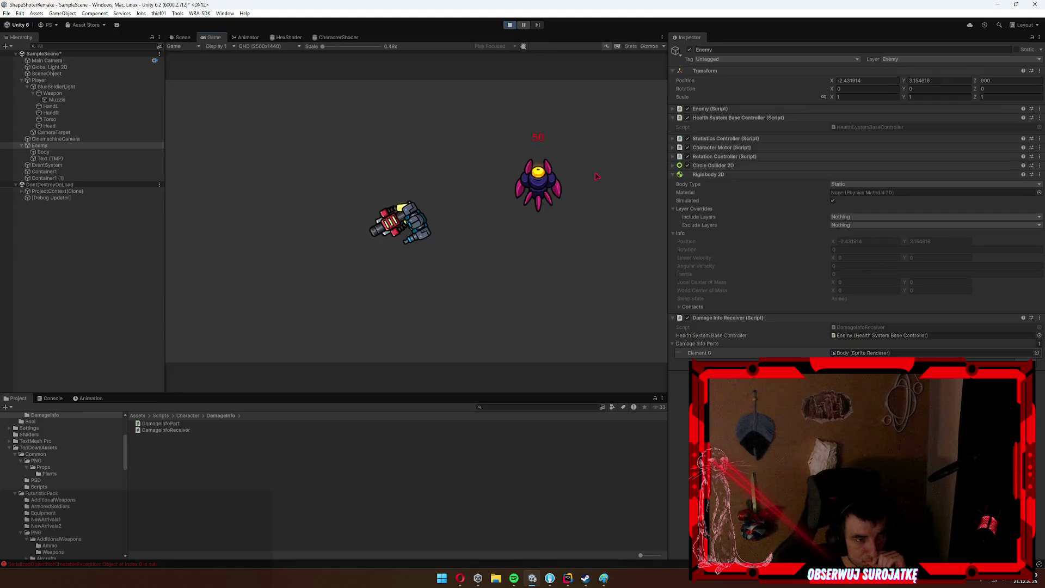
click(579, 165)
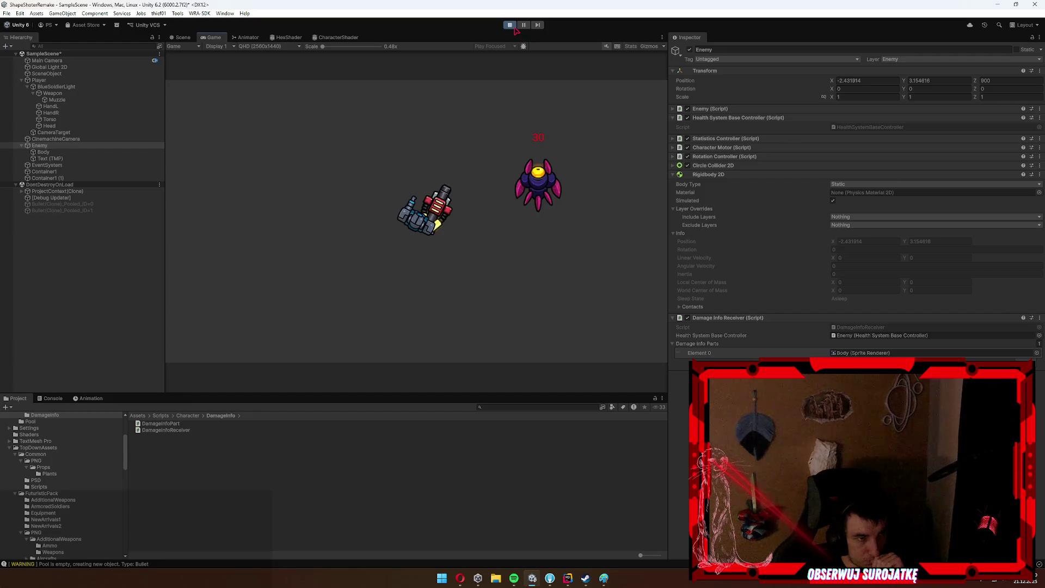
Add StartCoroutine(DamageAnimation()); inside OnDamaged in DamageInfoReceiver.cs.
double_click(166, 430)
click(237, 289)
click(273, 271)
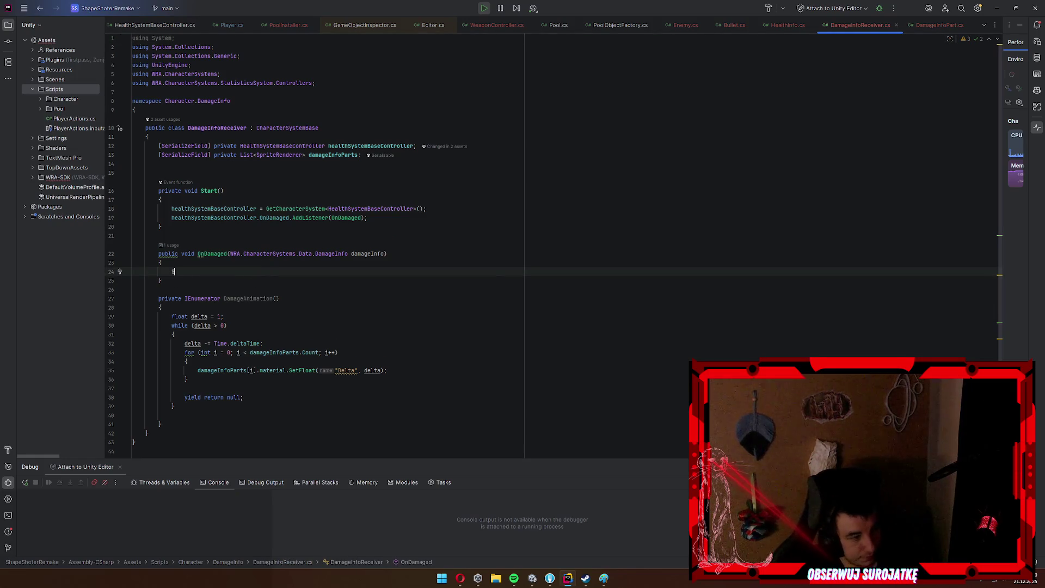
text(StartCoroutine()
text(Dam)
key(Return)
text(;)
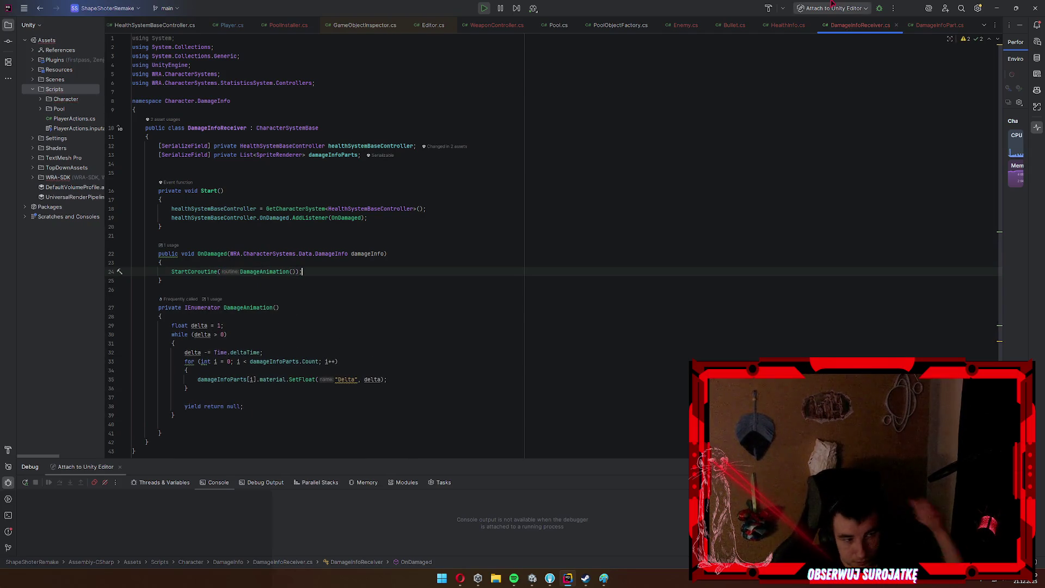
Restart Play mode in Unity, move the player toward the enemy and shoot it.
click(997, 9)
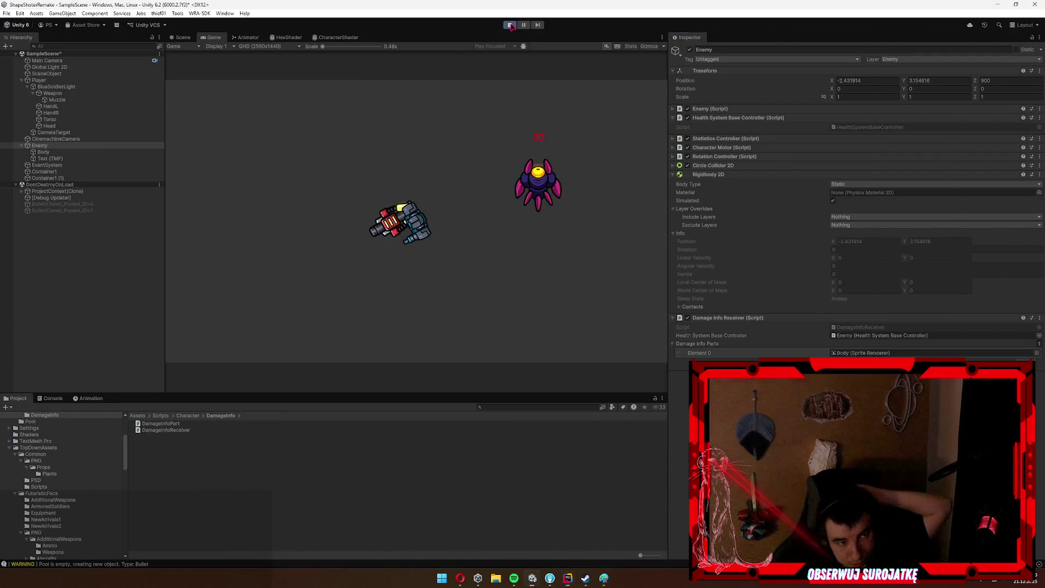
click(510, 25)
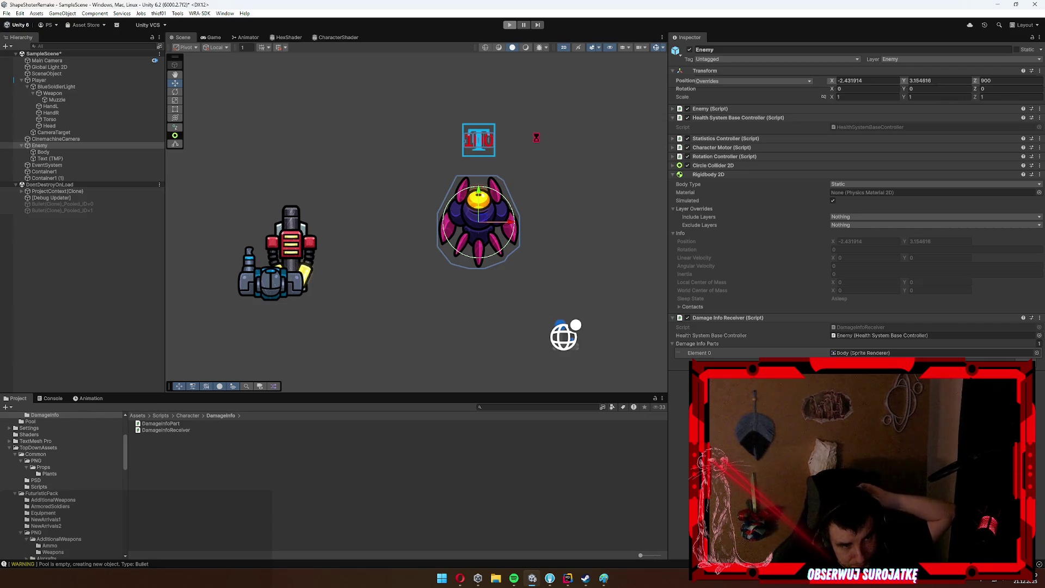
key(ctrl+p)
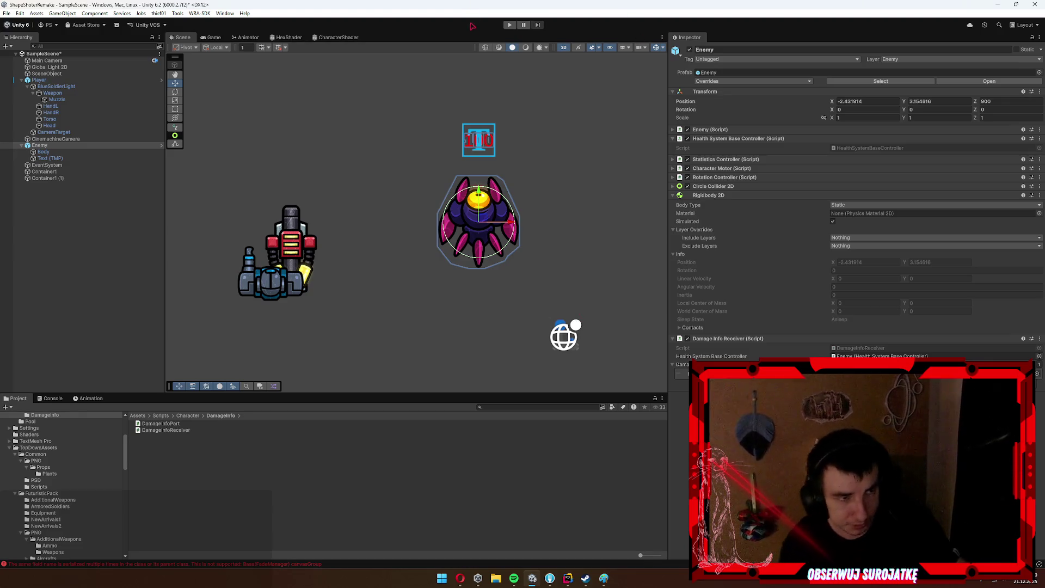
key(ctrl+p)
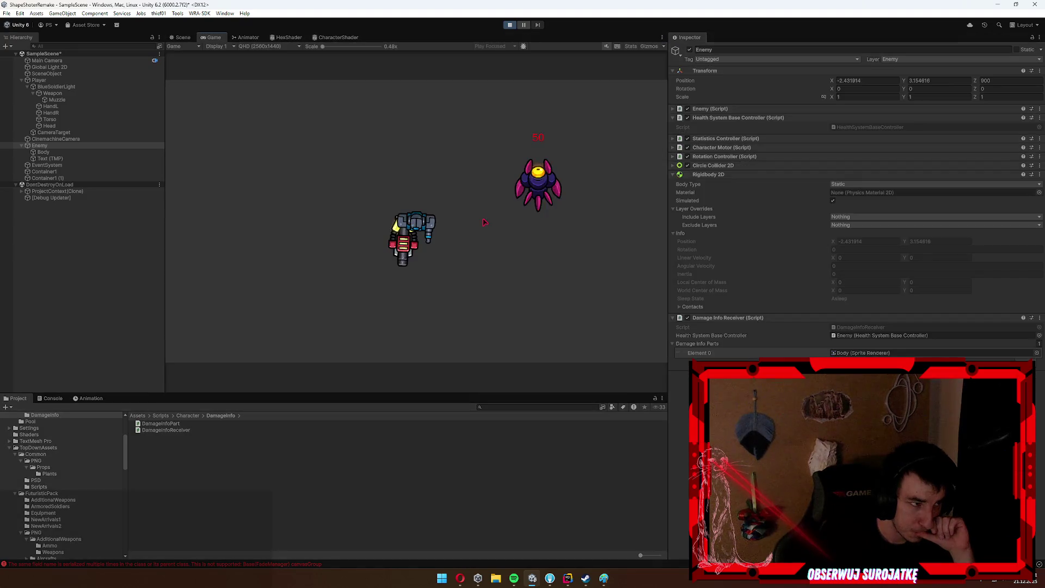
key(d)
click(557, 175)
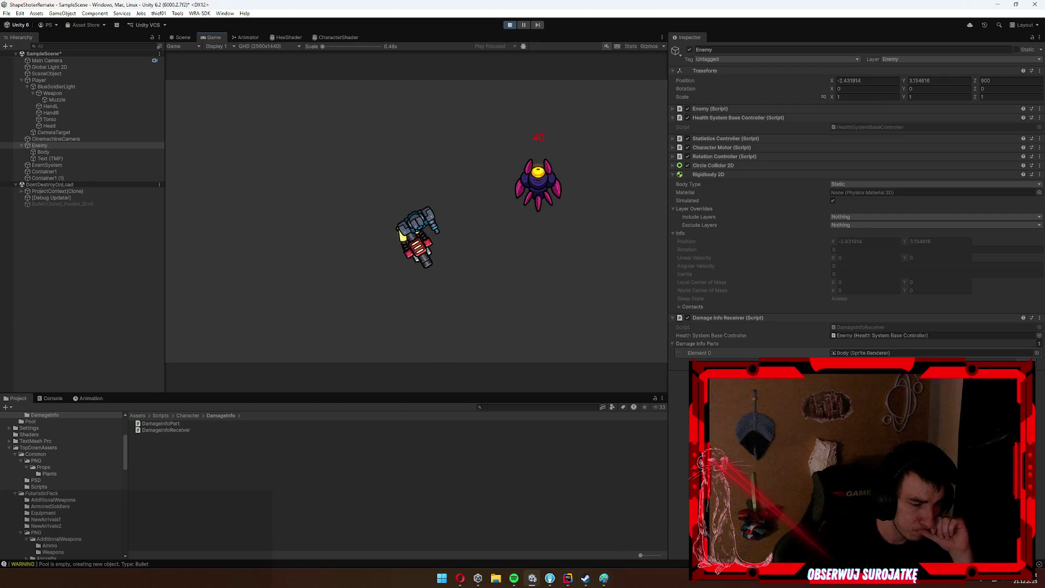
Open the Console and inspect the NullReferenceException error's stack trace.
click(564, 581)
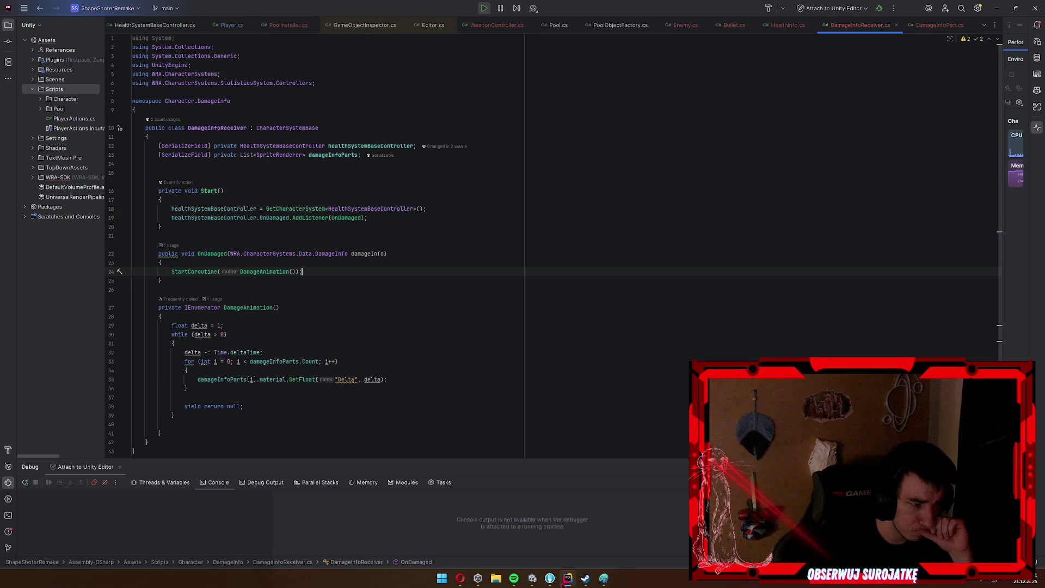
click(564, 580)
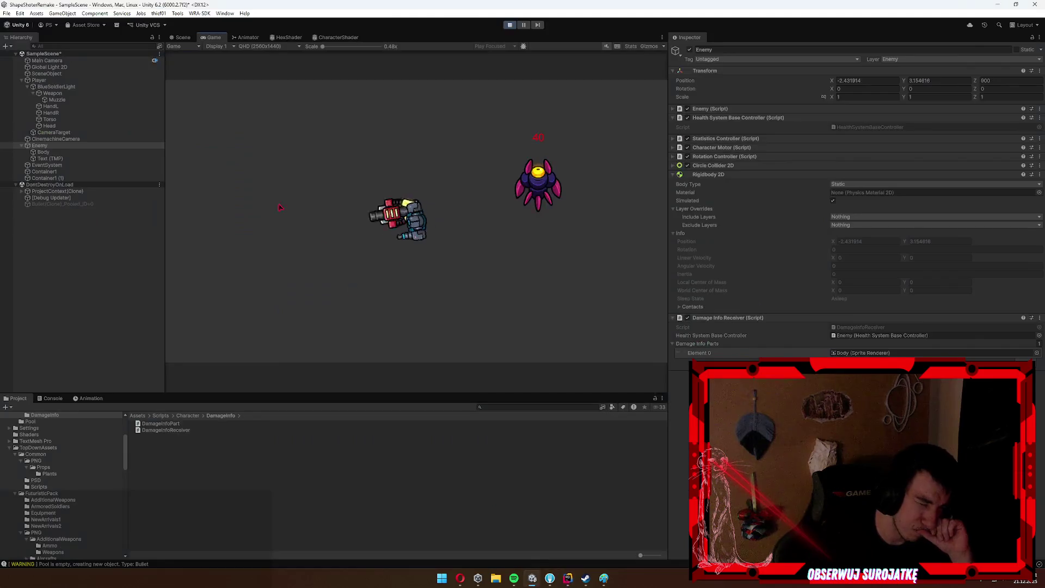
click(53, 397)
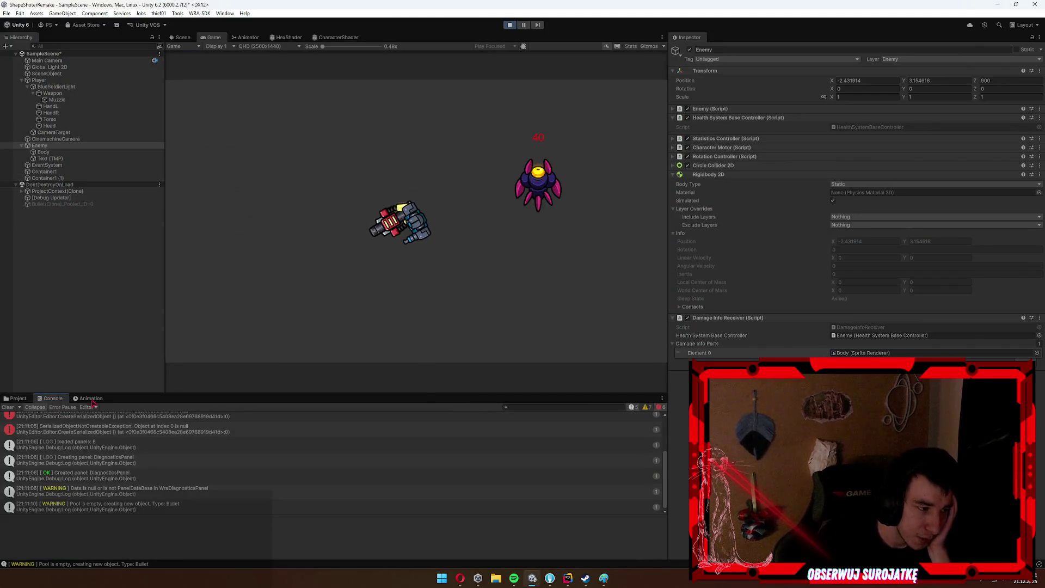
click(137, 485)
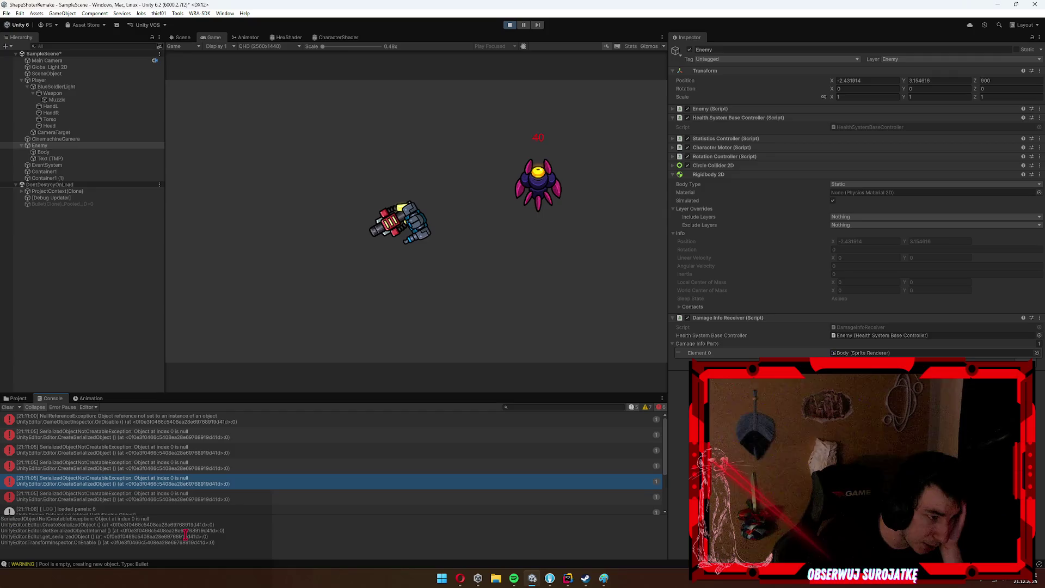
click(239, 420)
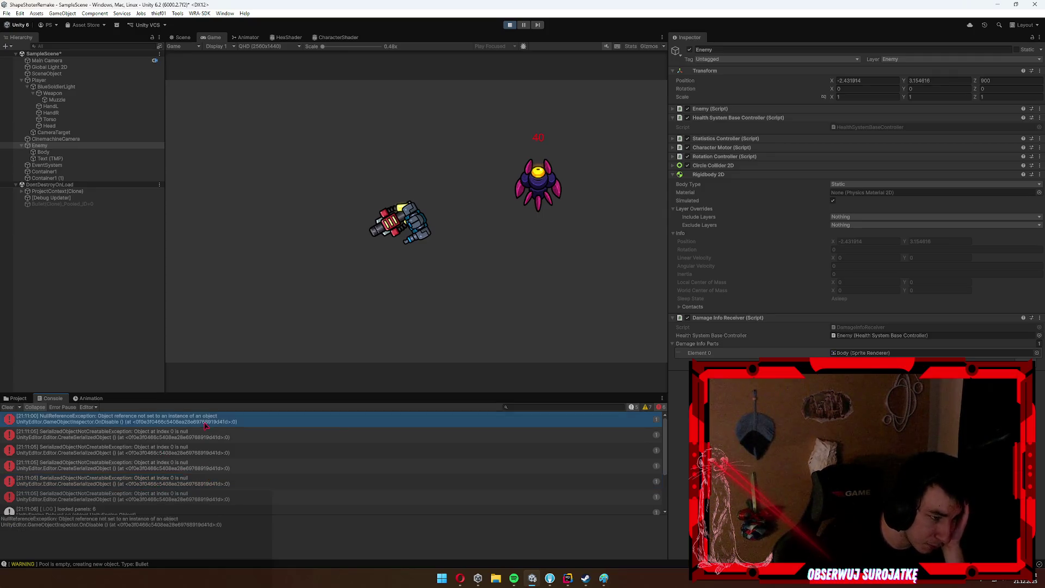
scroll(252, 444, down, 3)
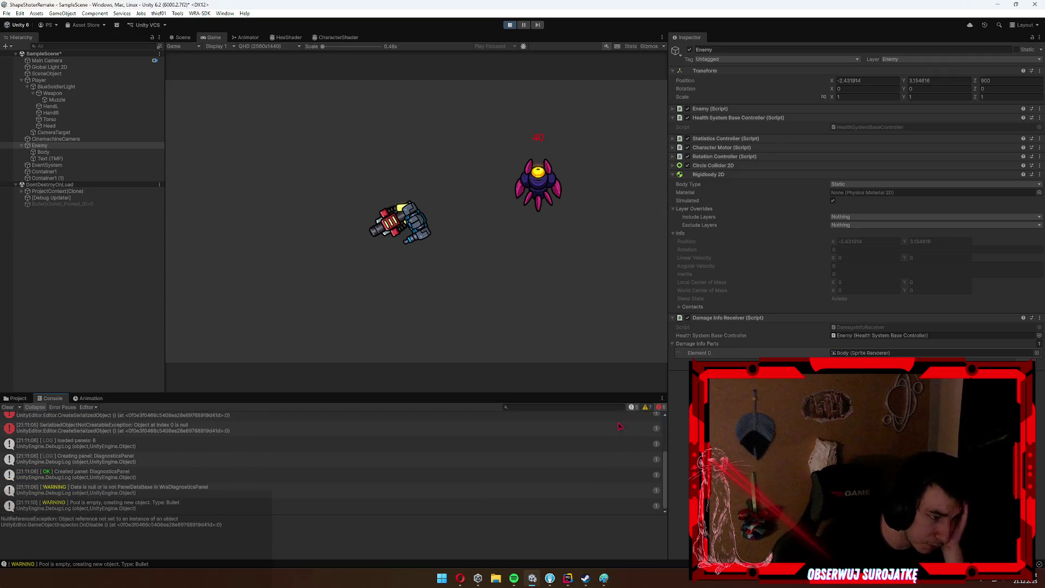
Show warnings and review the missing-script, Event System and 'Pool is empty' warnings.
click(647, 408)
click(645, 408)
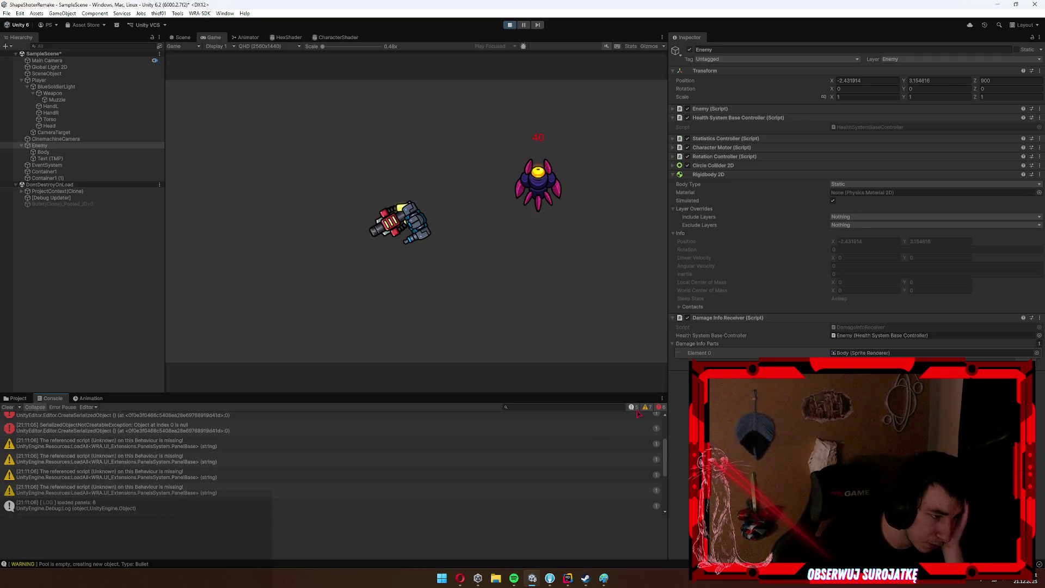
click(254, 489)
key(Up)
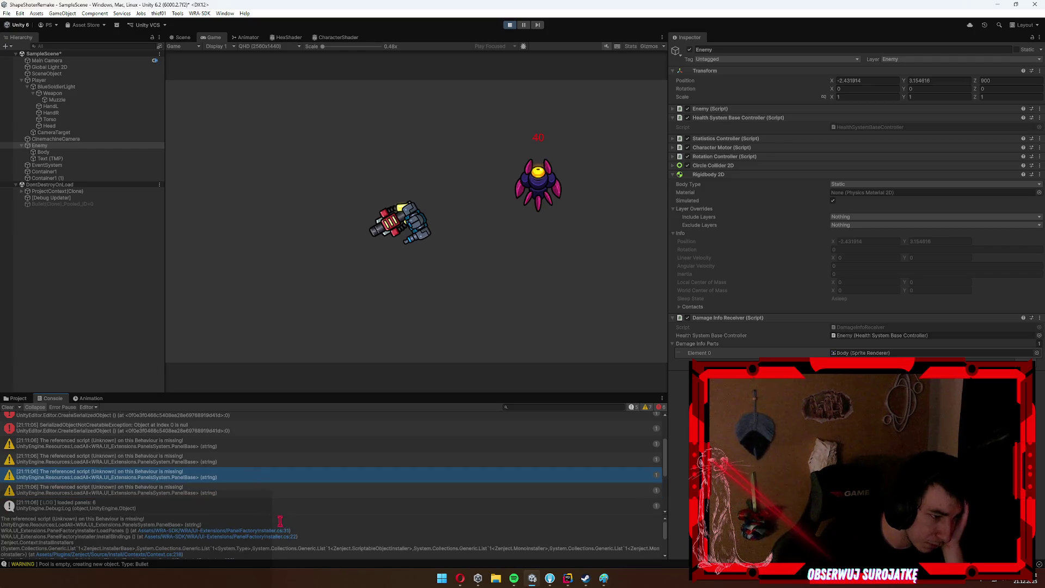
scroll(331, 480, down, 5)
click(252, 464)
click(277, 480)
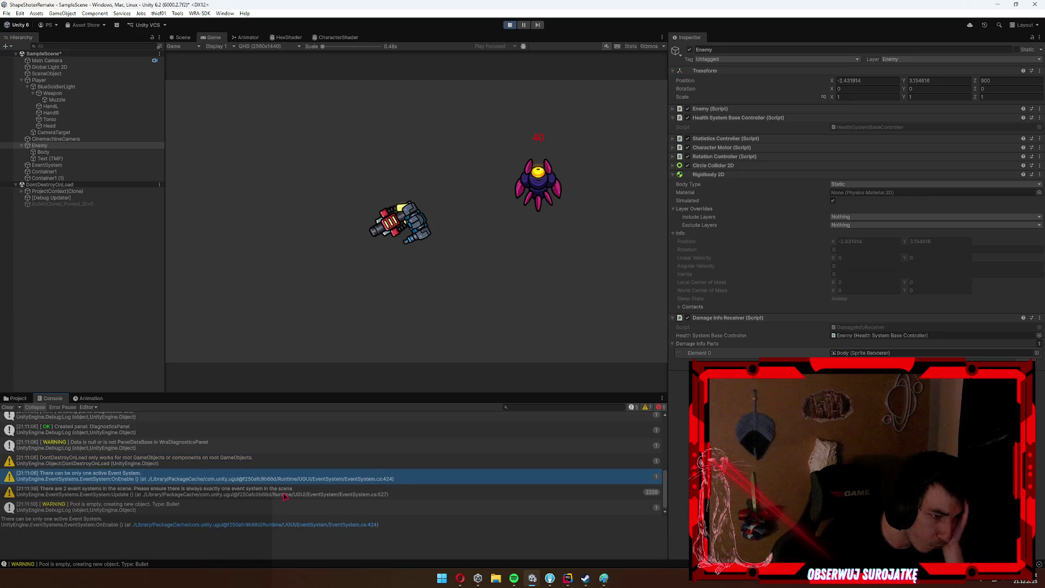
click(286, 496)
click(383, 504)
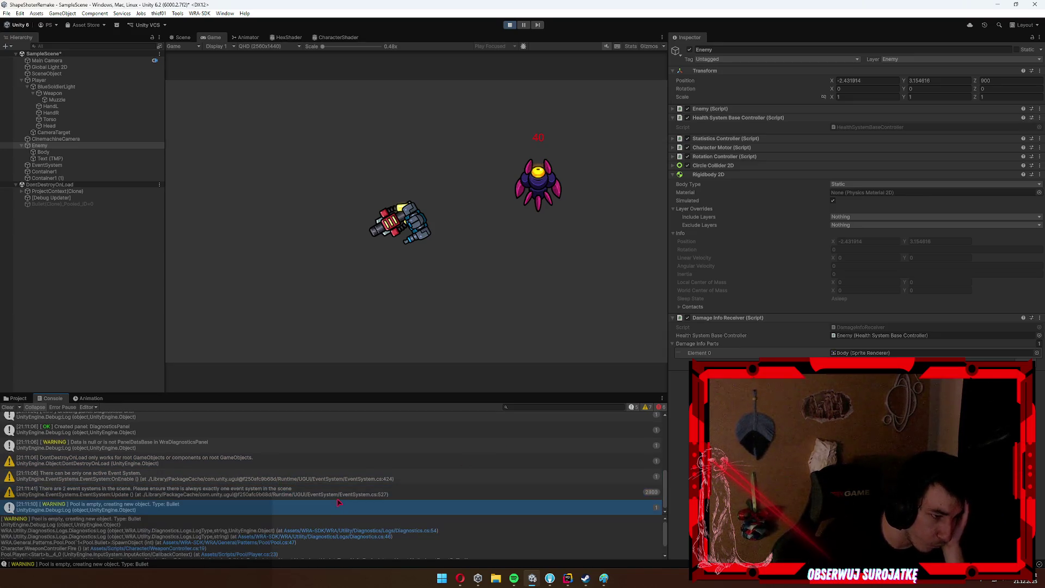
scroll(436, 485, up, 10)
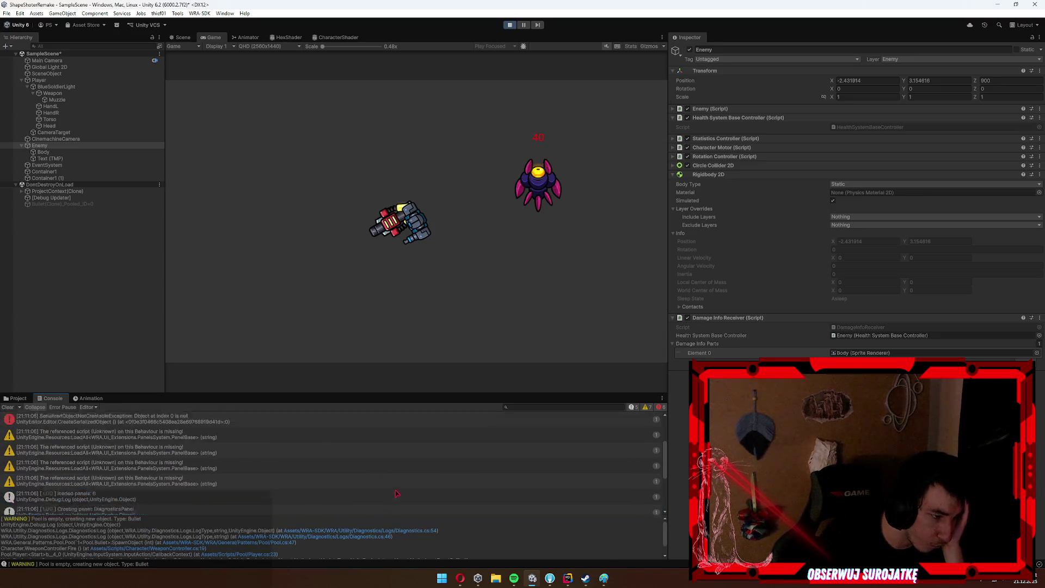
Hide warnings again and set a breakpoint on the StartCoroutine line in Rider.
click(647, 407)
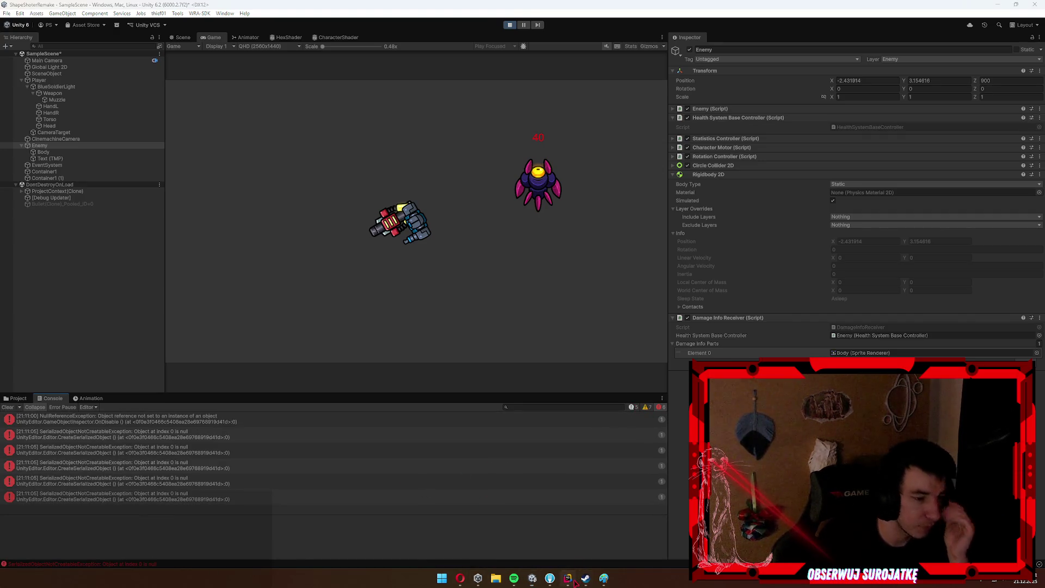
click(568, 578)
click(110, 273)
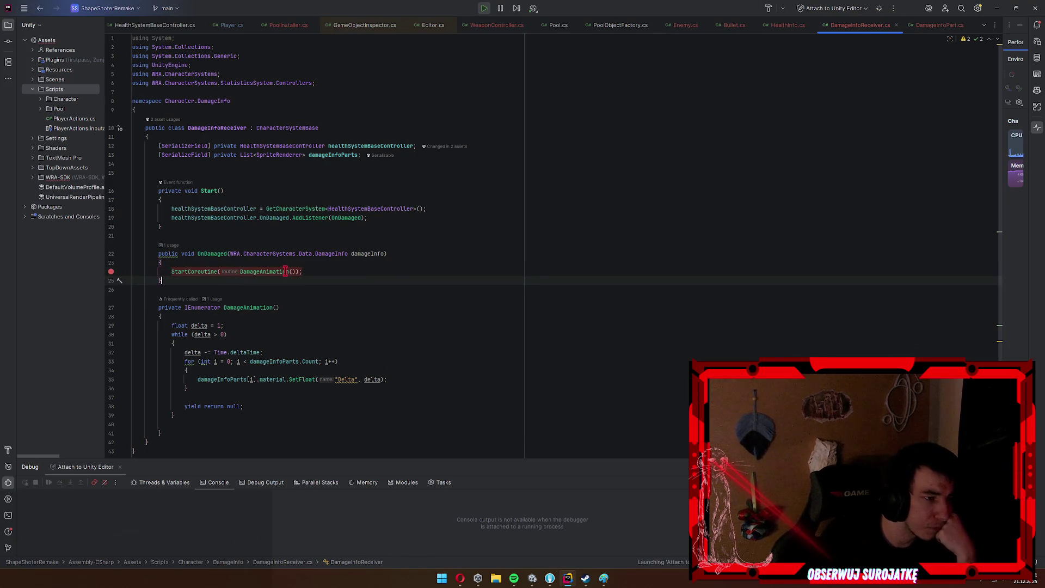
Attach Rider's debugger to the Unity editor and find where OnDamaged is invoked.
click(308, 223)
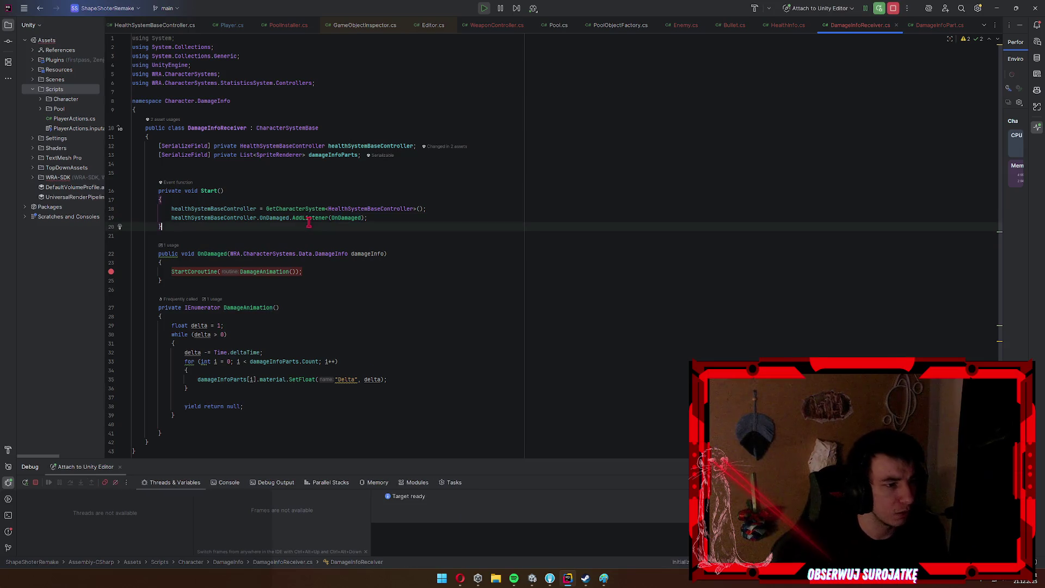
ctrl+click(272, 218)
ctrl+click(327, 178)
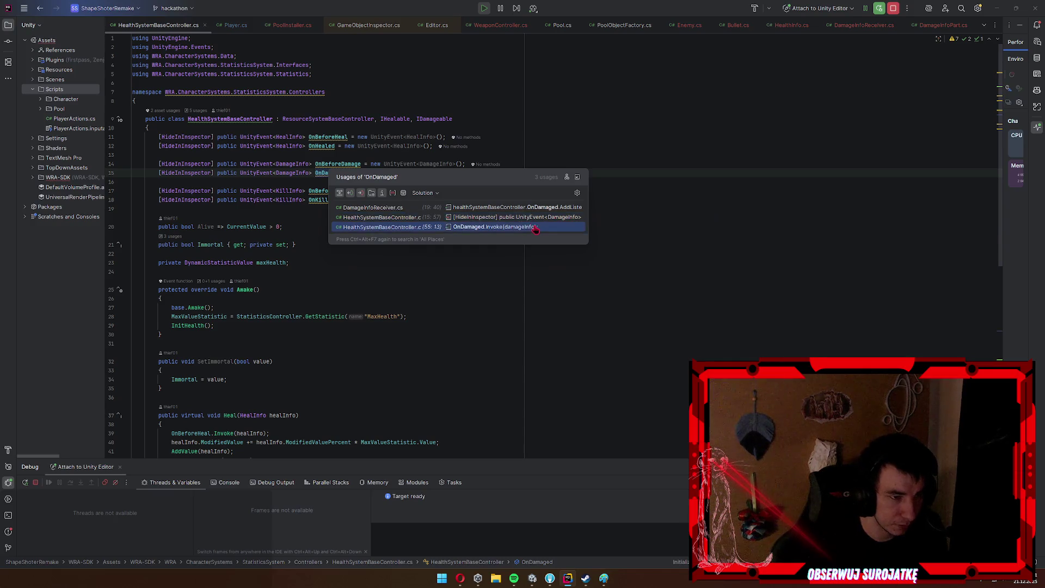
click(523, 227)
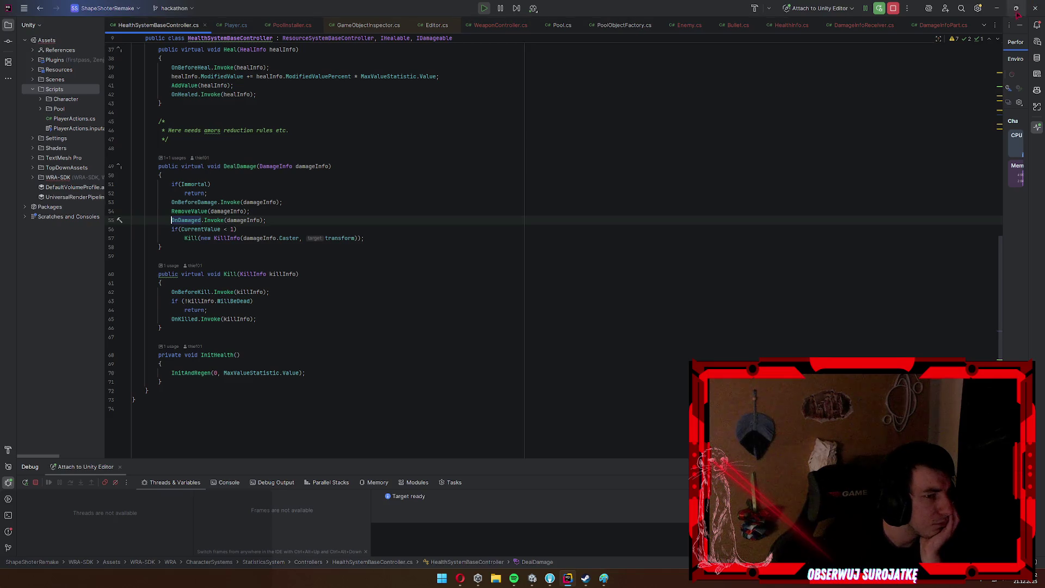
click(997, 8)
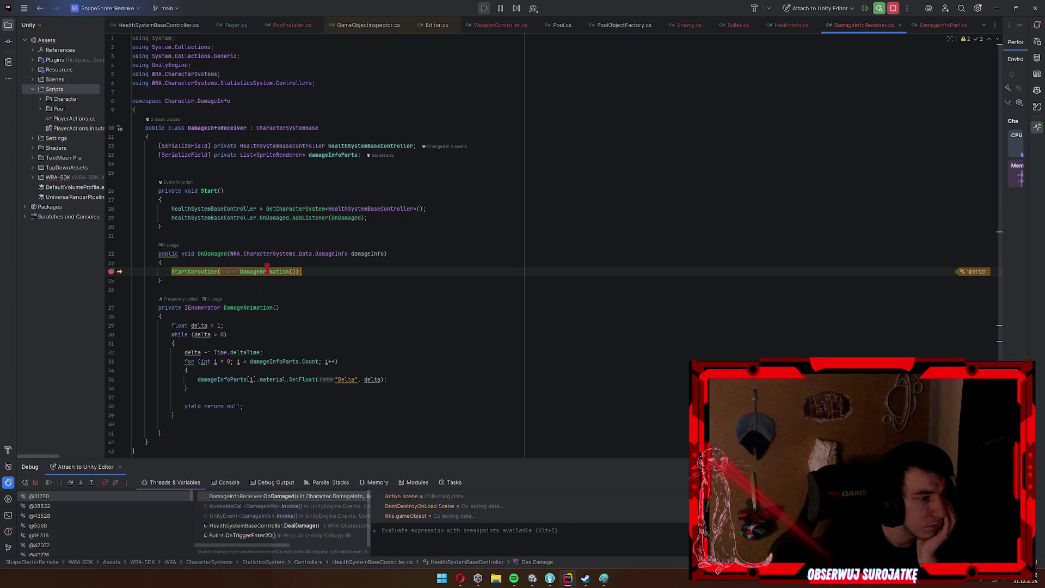
Break on the while and for loop lines and step to SetFloat, checking delta drops to 0.98.
click(123, 334)
key(F5)
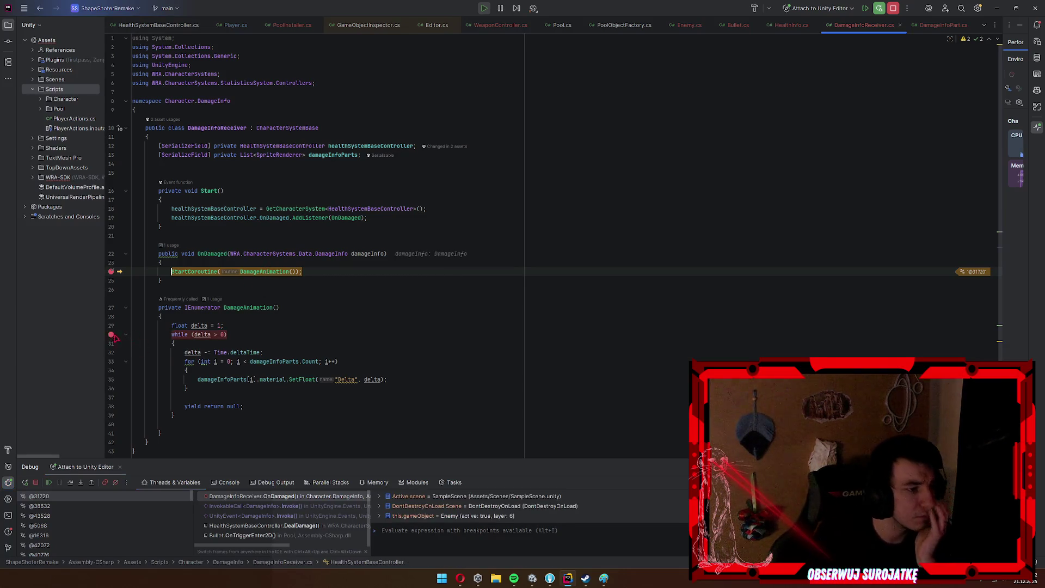
click(296, 324)
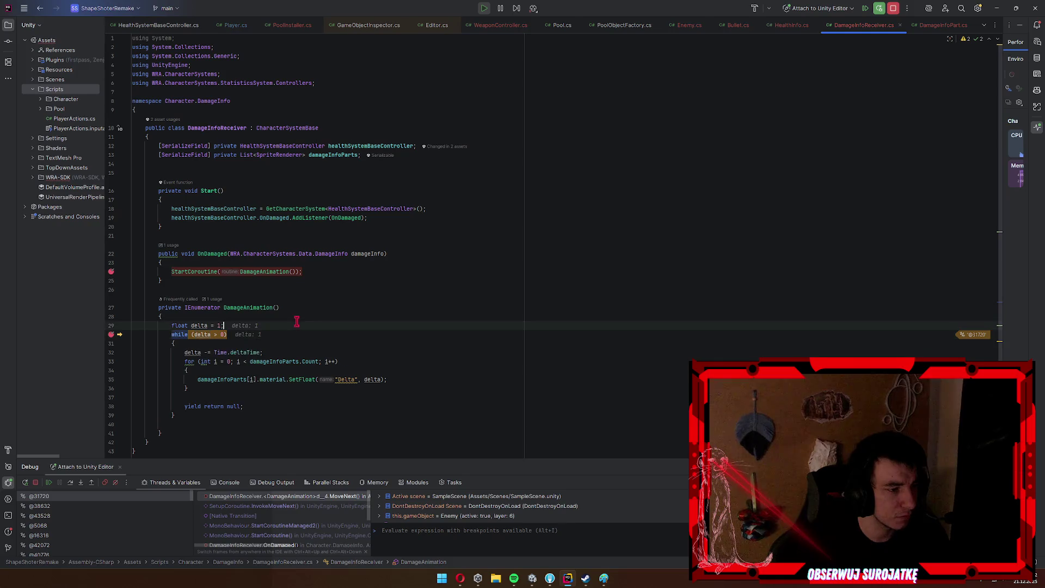
key(F10)
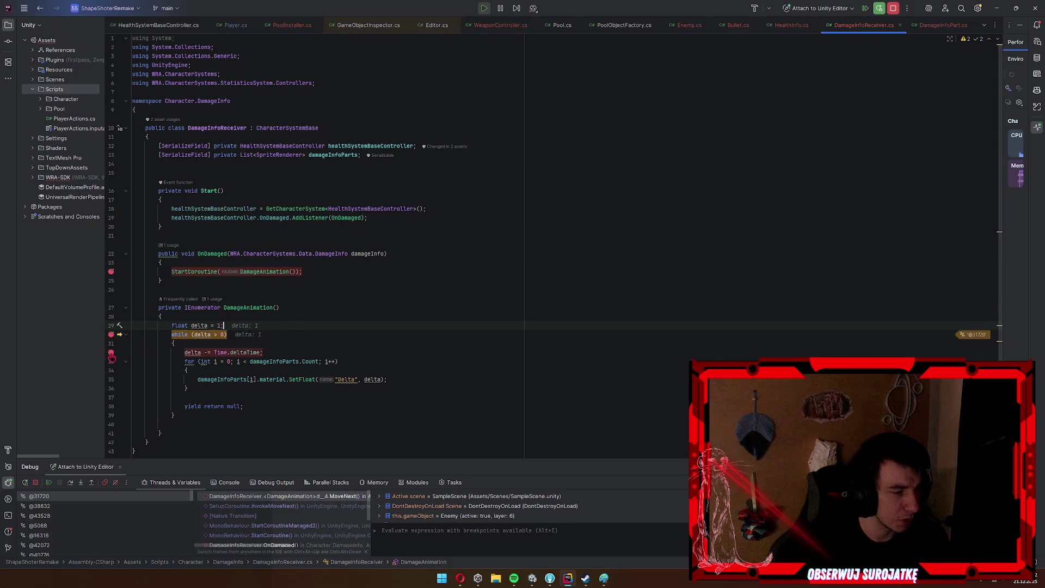
mouse_move(200, 353)
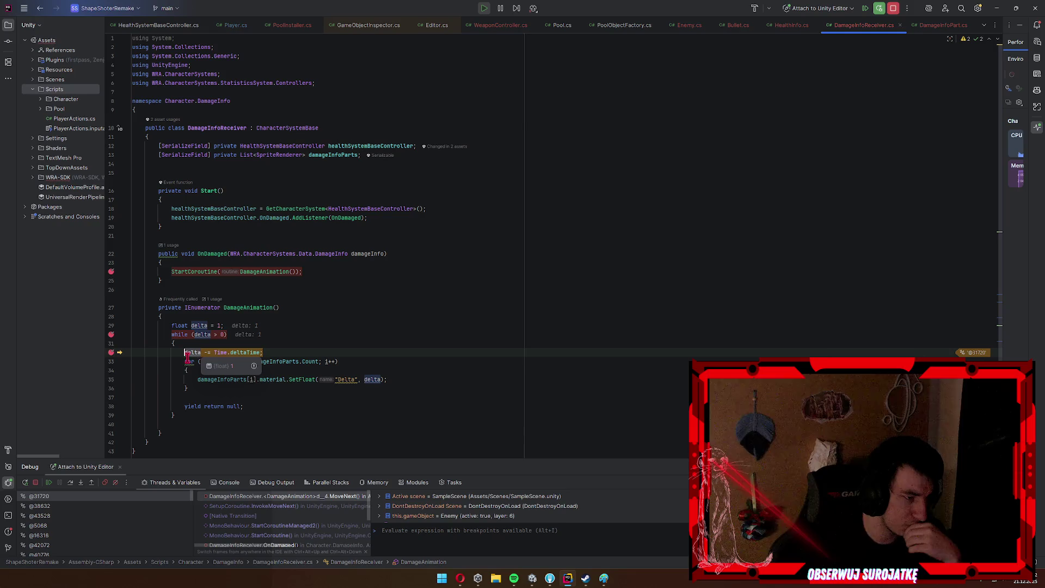
click(111, 361)
key(F10)
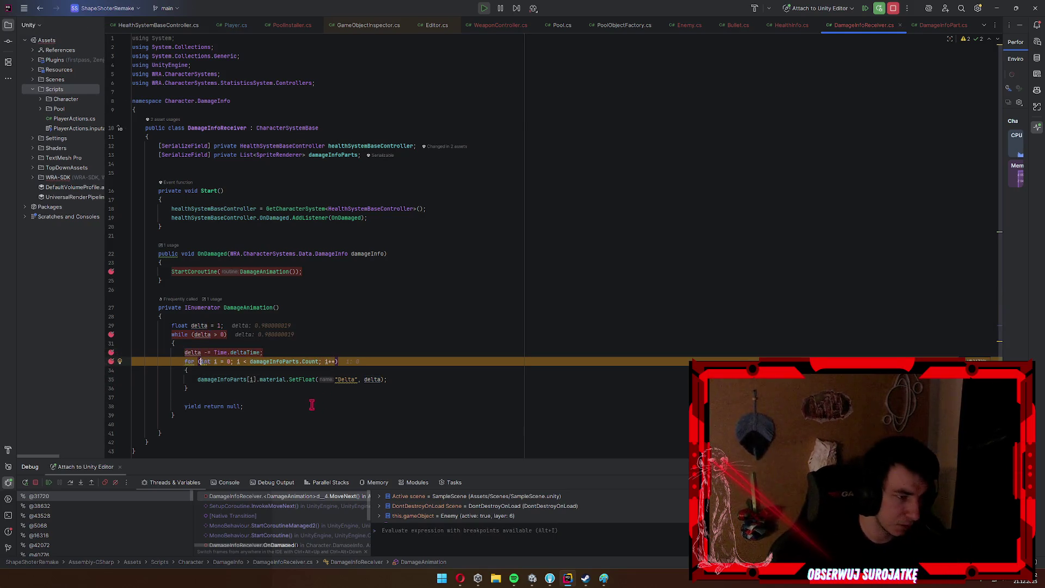
key(F10)
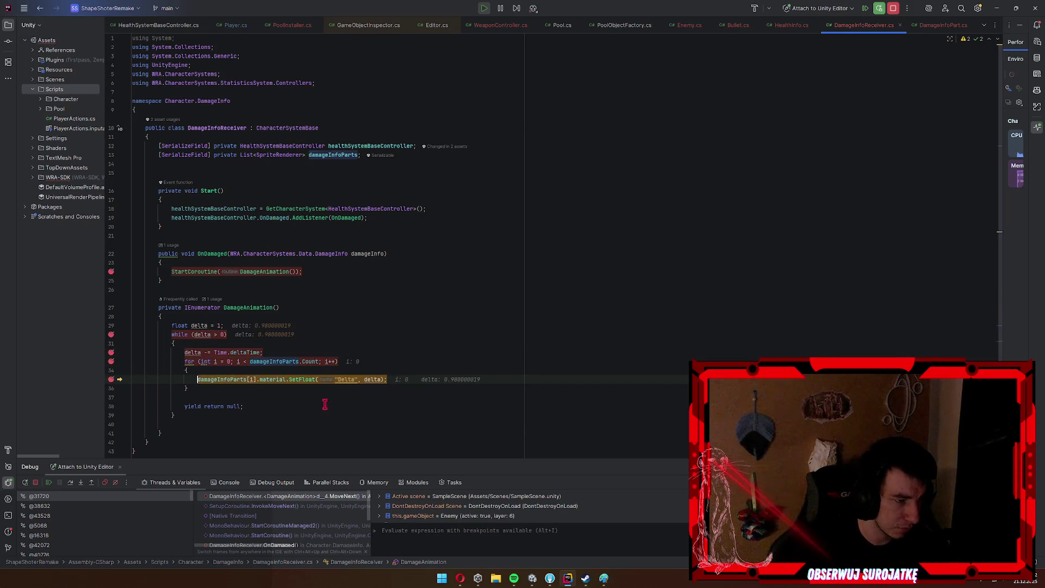
mouse_move(372, 383)
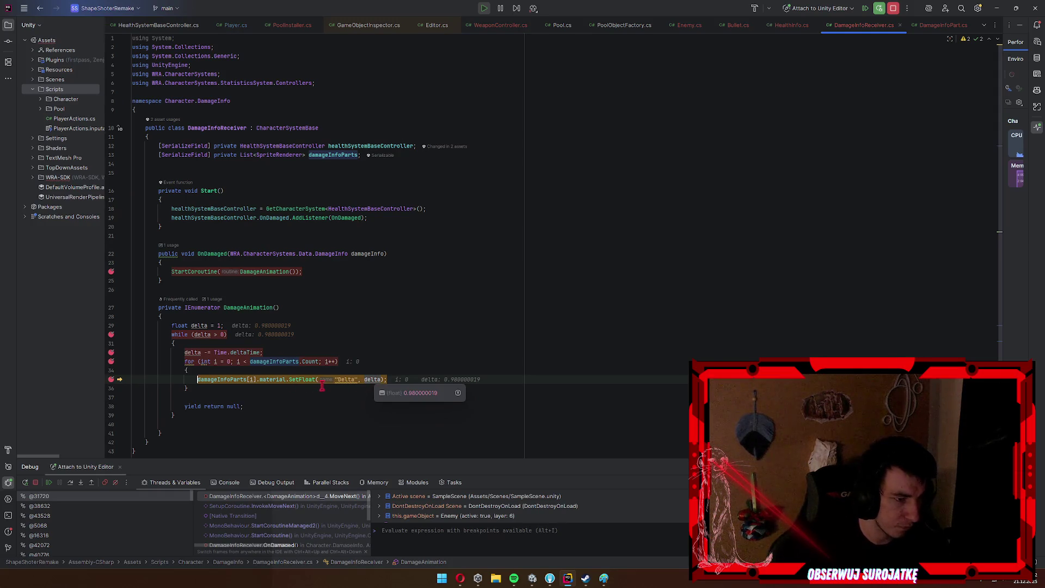
mouse_move(271, 381)
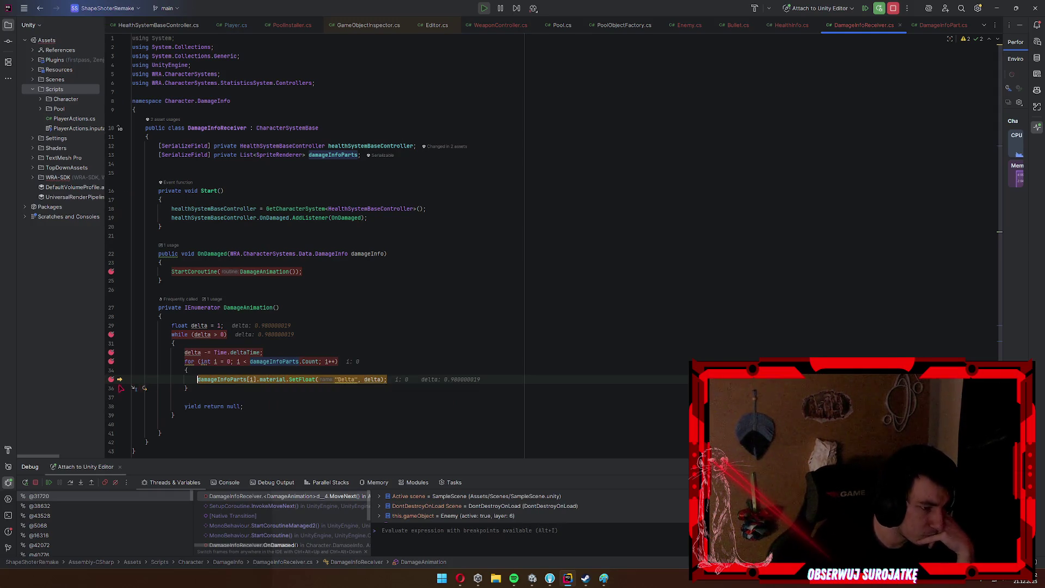
Remove the breakpoints on lines 33, 32, 30 and 24 and resume the game.
click(111, 361)
click(111, 352)
click(111, 334)
click(111, 272)
key(F5)
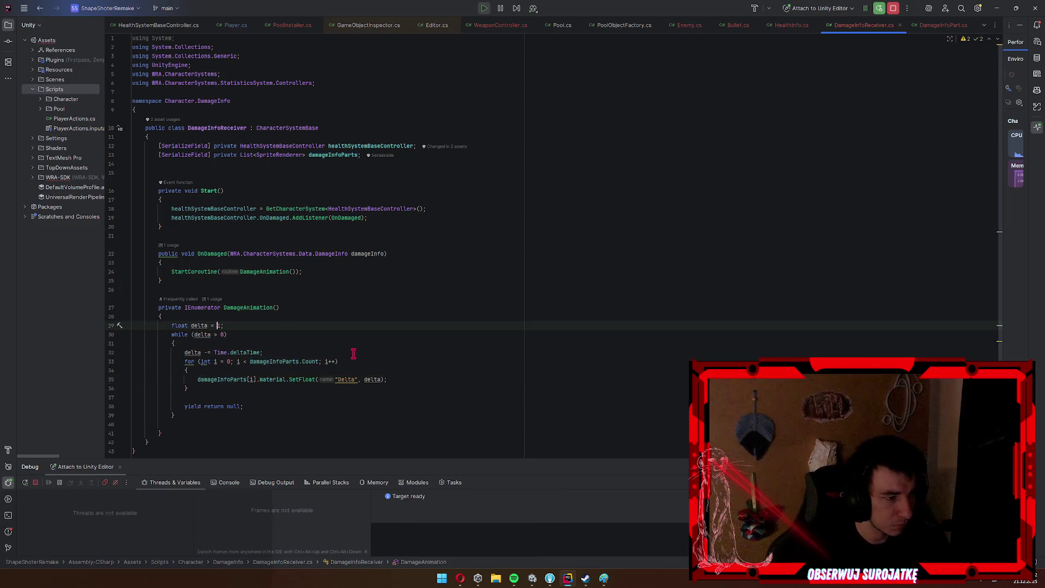
key(alt+Tab)
Move the player around, then change line 35's material to sharedMaterial in the SetFloat call.
key(d)
key(w)
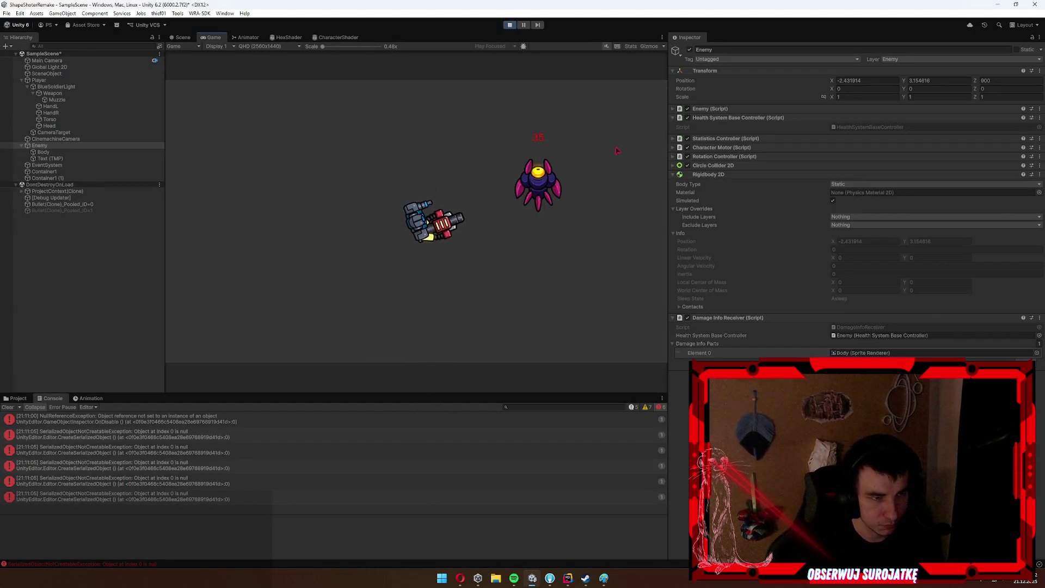
key(s)
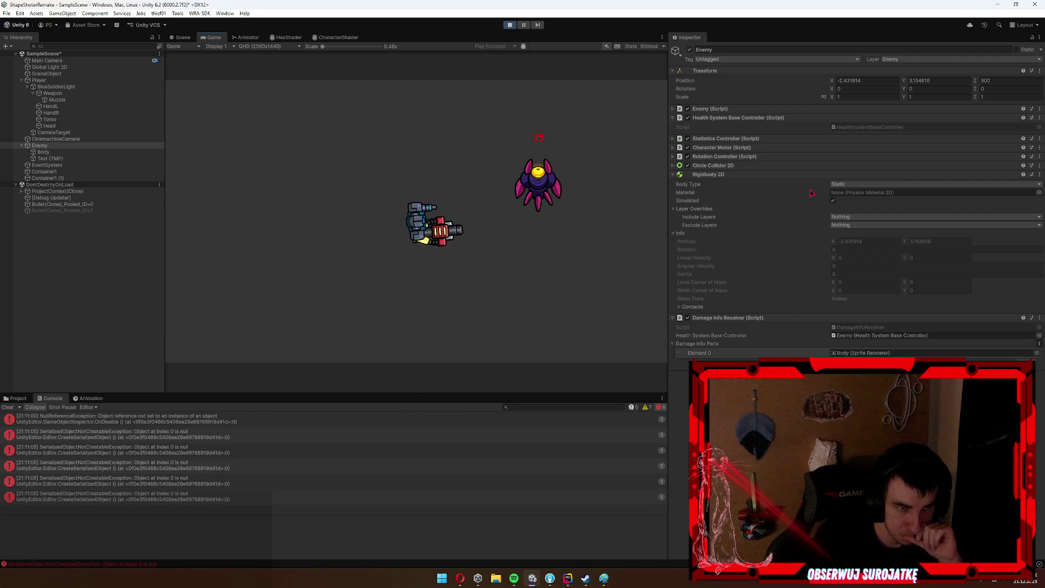
key(alt+Tab)
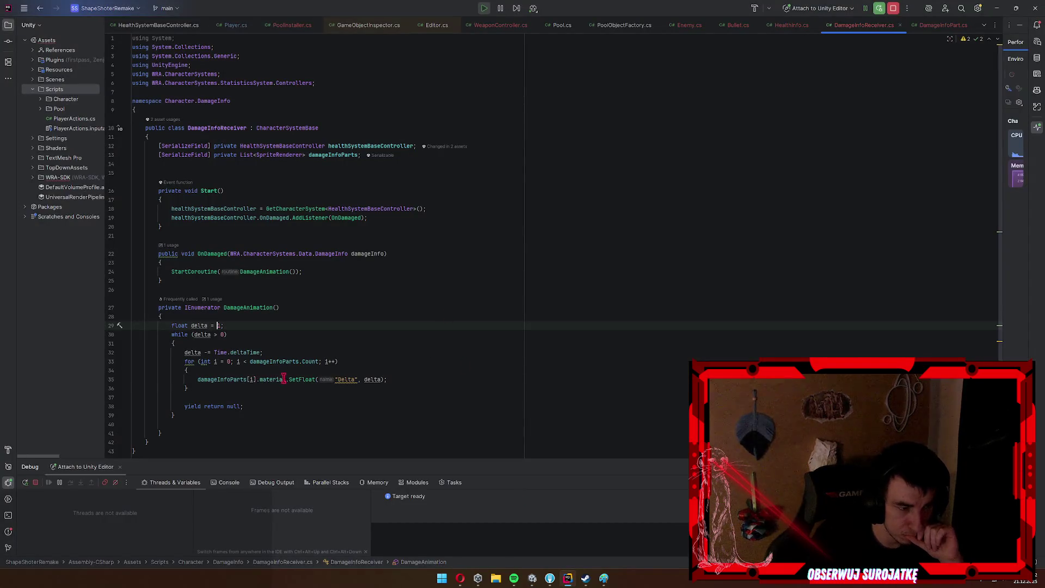
double_click(284, 379)
text(shared)
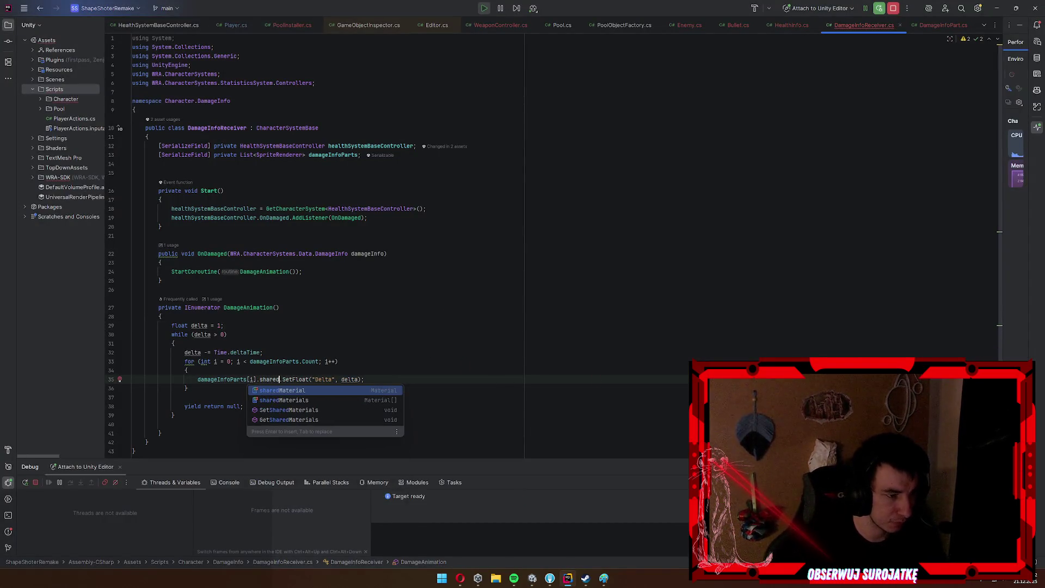
key(Return)
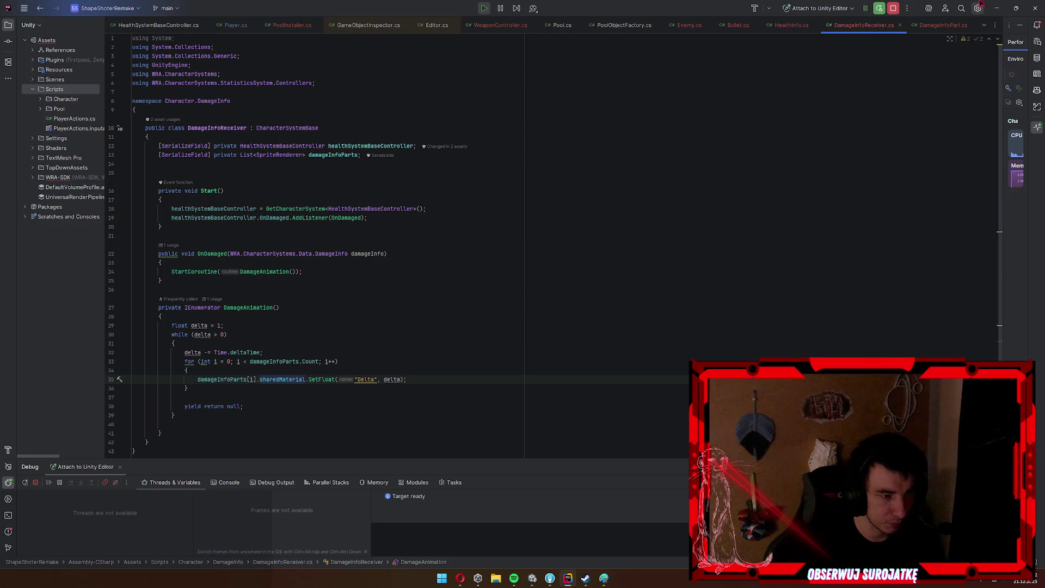
Stop the running game in Unity.
click(997, 8)
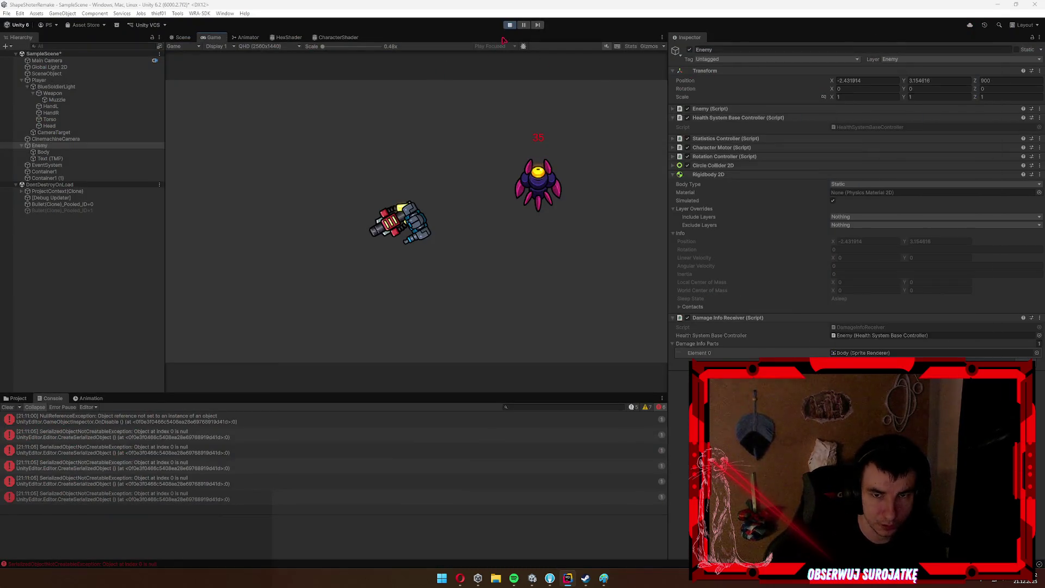
click(509, 26)
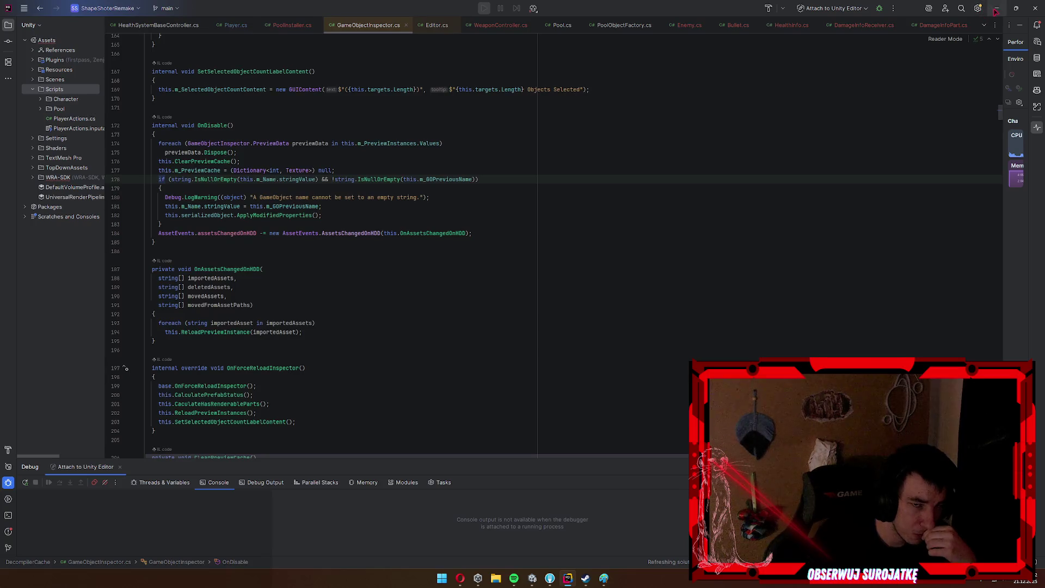
key(alt+Tab)
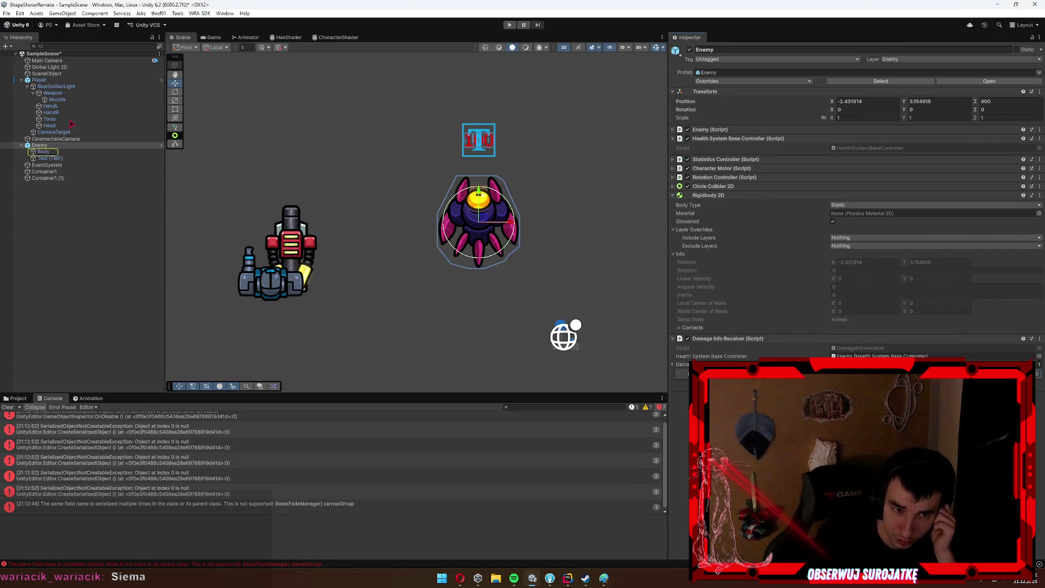
Select Enemy > Body, expand CharacterMaterial, and drag Delta from 0 to 1 to whiten the sprite.
click(43, 152)
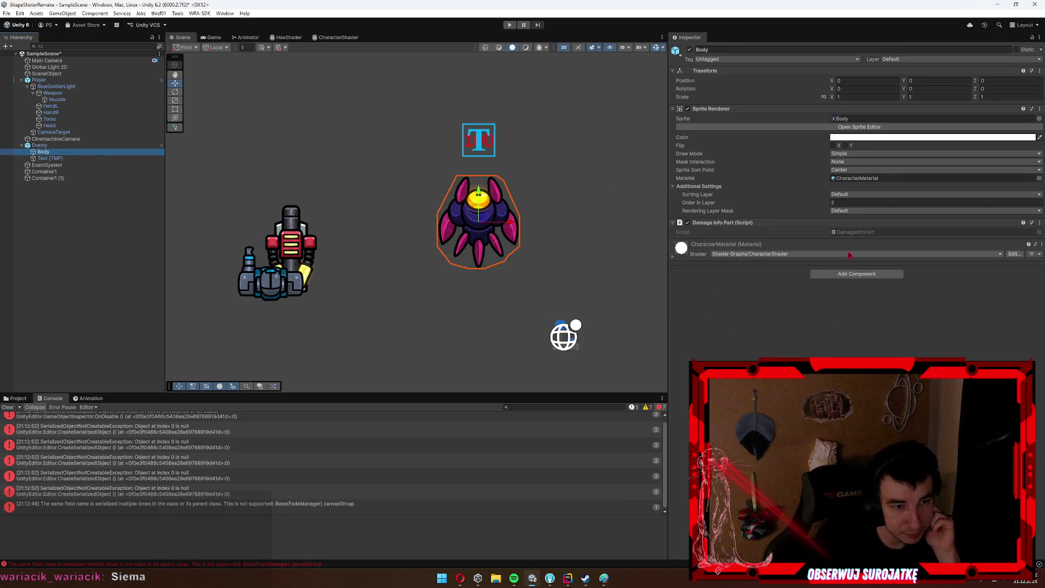
click(687, 260)
mouse_move(847, 318)
mouse_down()
mouse_move(1018, 314)
mouse_move(604, 325)
mouse_up()
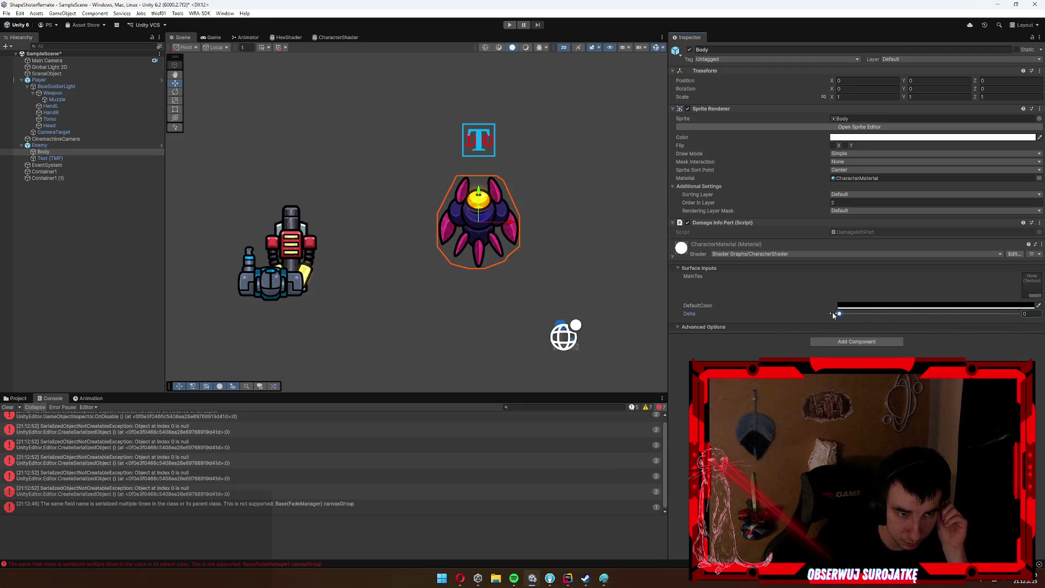
Run the game, raise Delta to 1 again and shoot the enemy, dropping its health to 25.
click(510, 26)
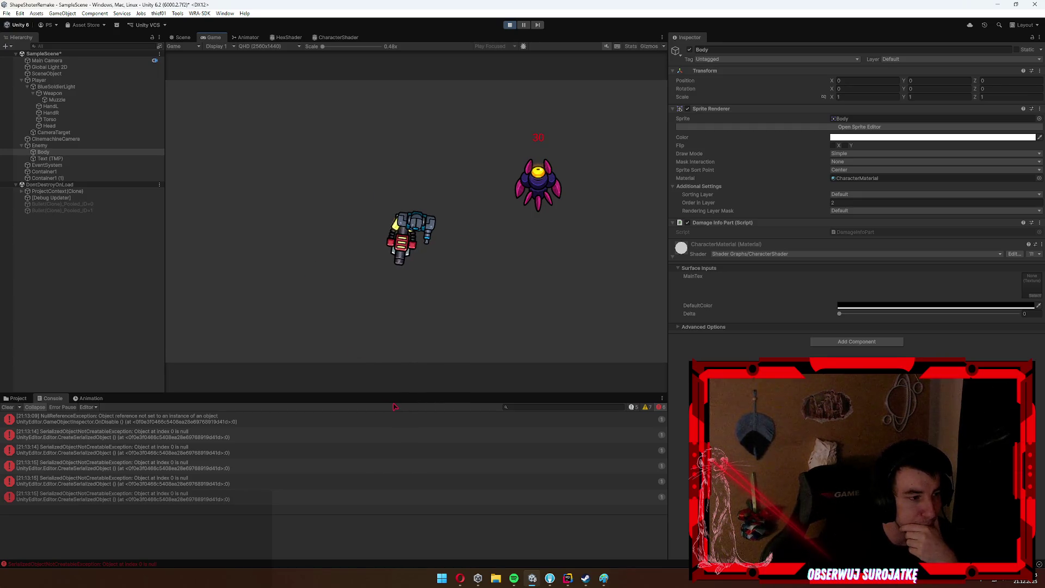
mouse_move(839, 313)
mouse_down()
mouse_move(1018, 314)
mouse_move(534, 339)
mouse_up()
key(d)
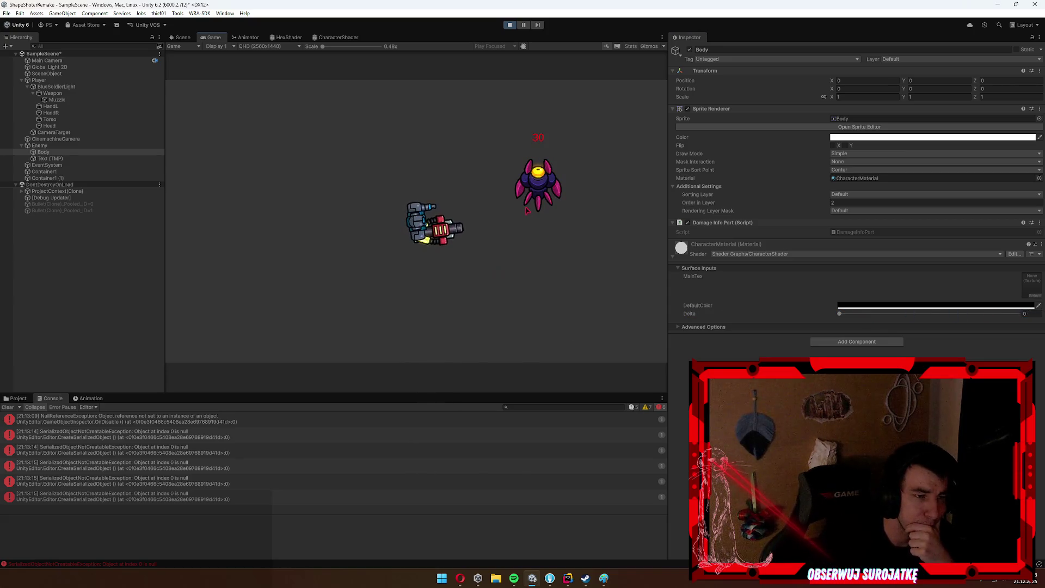
click(543, 204)
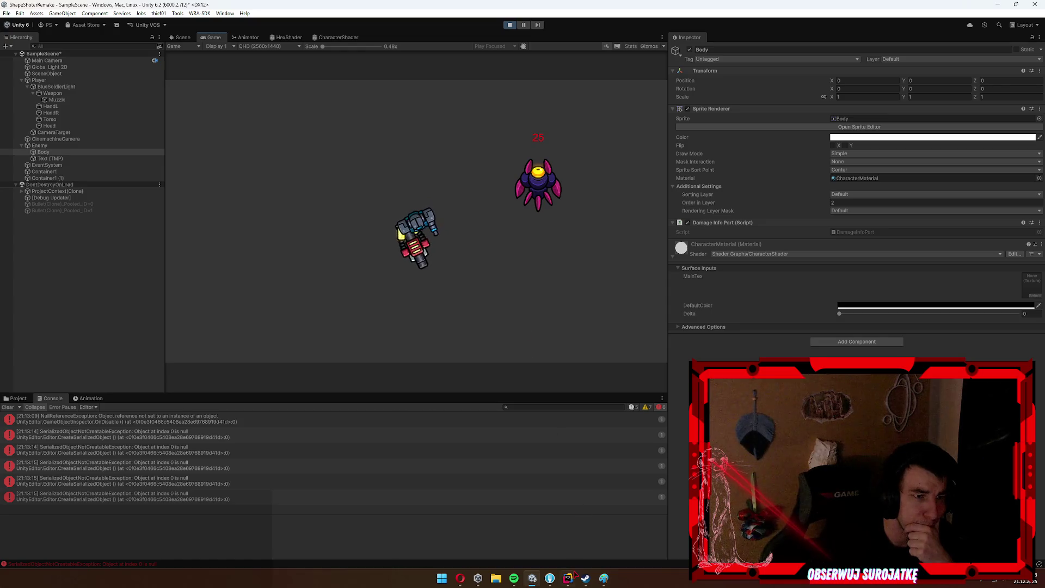
key(alt+Tab)
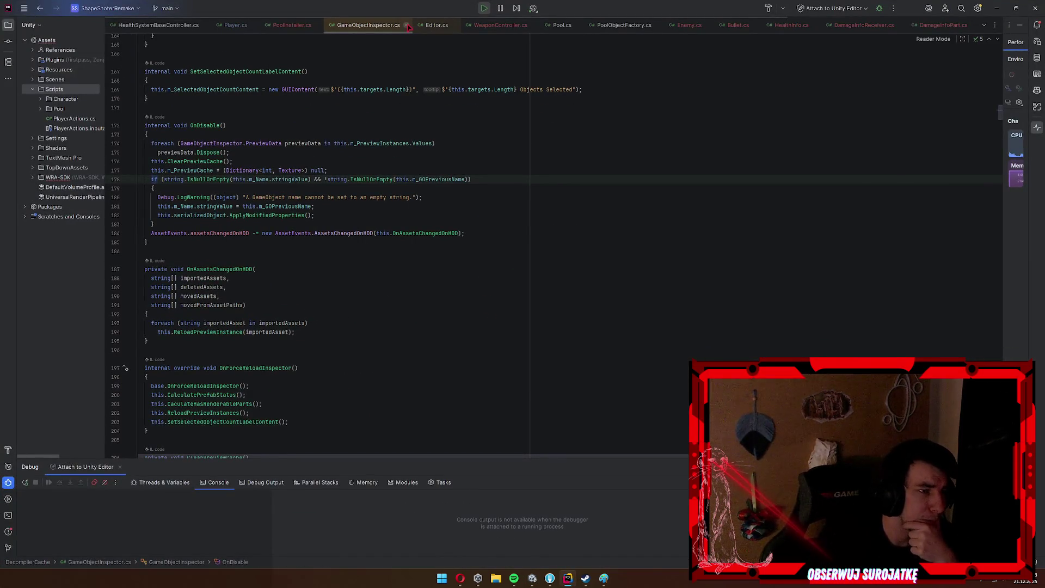
Close the GameObjectInspector, Editor, PoolObjectFactory and Pool tabs, ending on DamageInfoReceiver.cs.
click(408, 25)
click(366, 26)
click(346, 25)
click(247, 28)
click(134, 28)
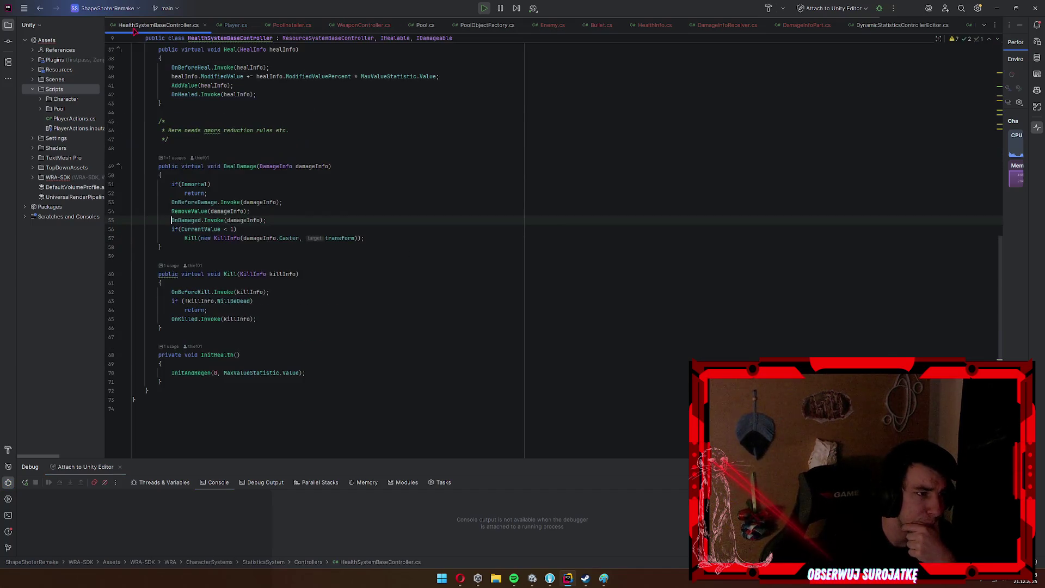
click(425, 26)
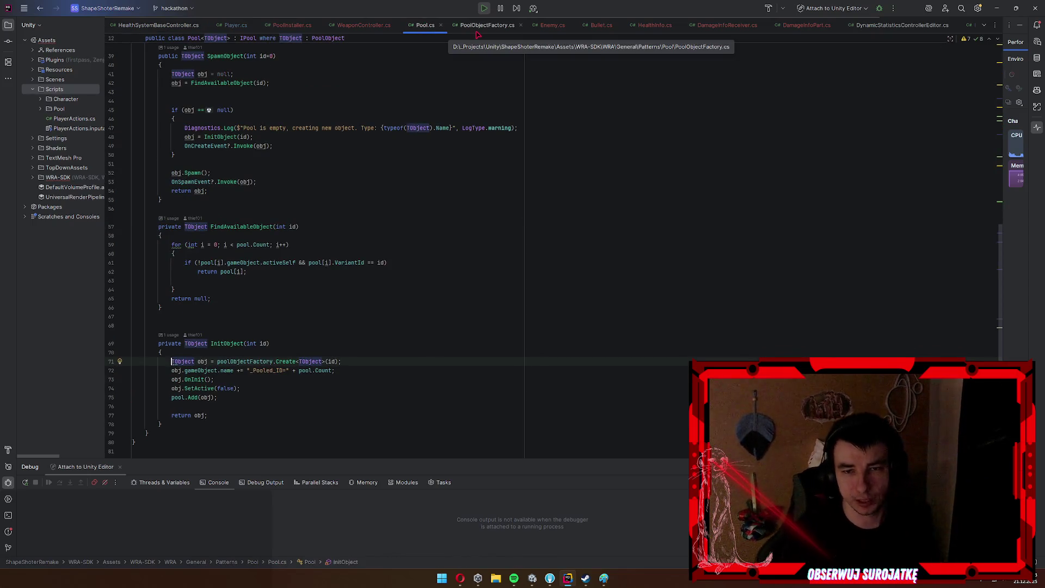
click(482, 26)
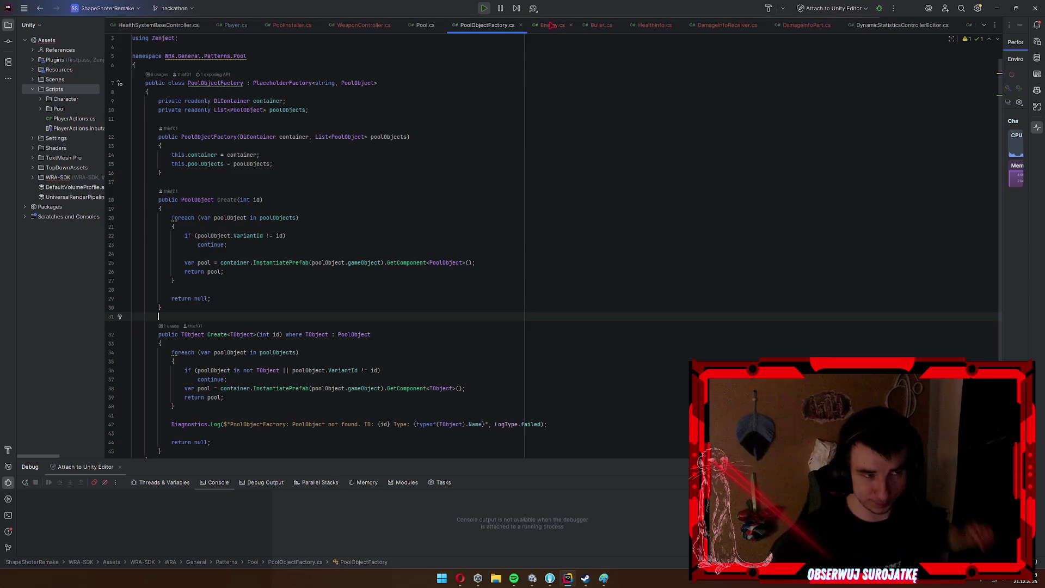
click(520, 26)
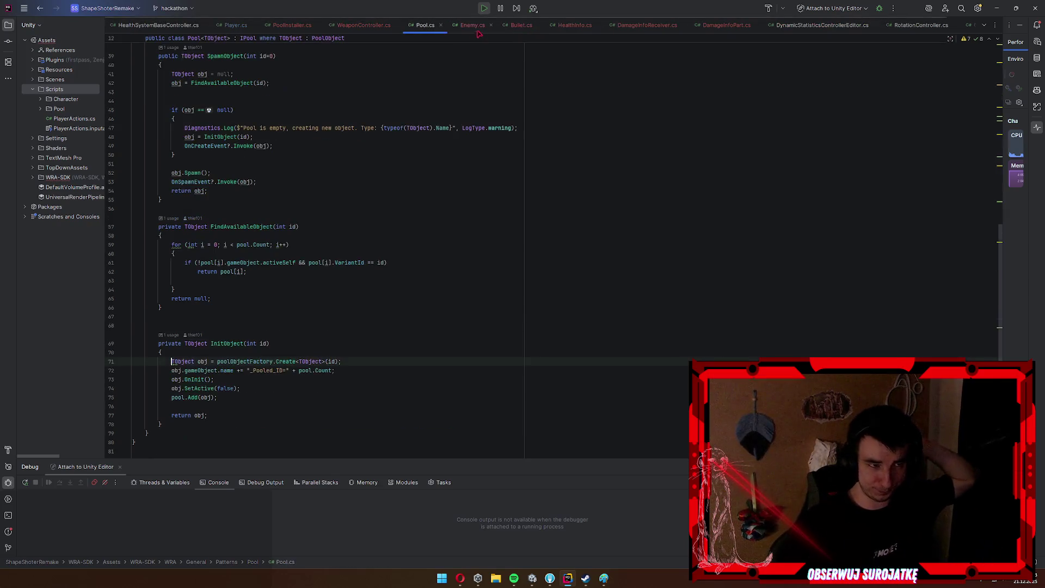
click(441, 25)
click(687, 27)
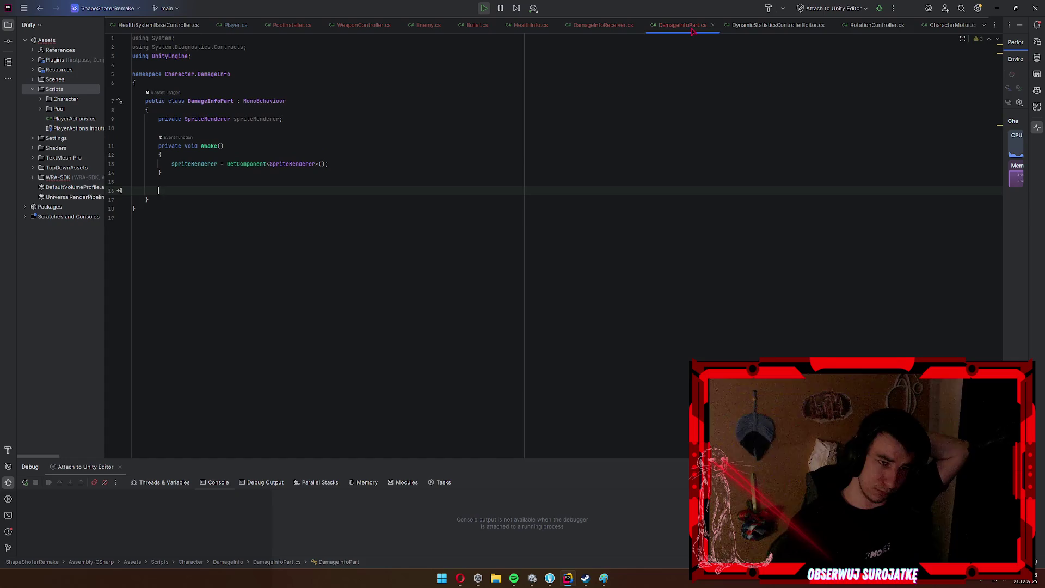
click(609, 26)
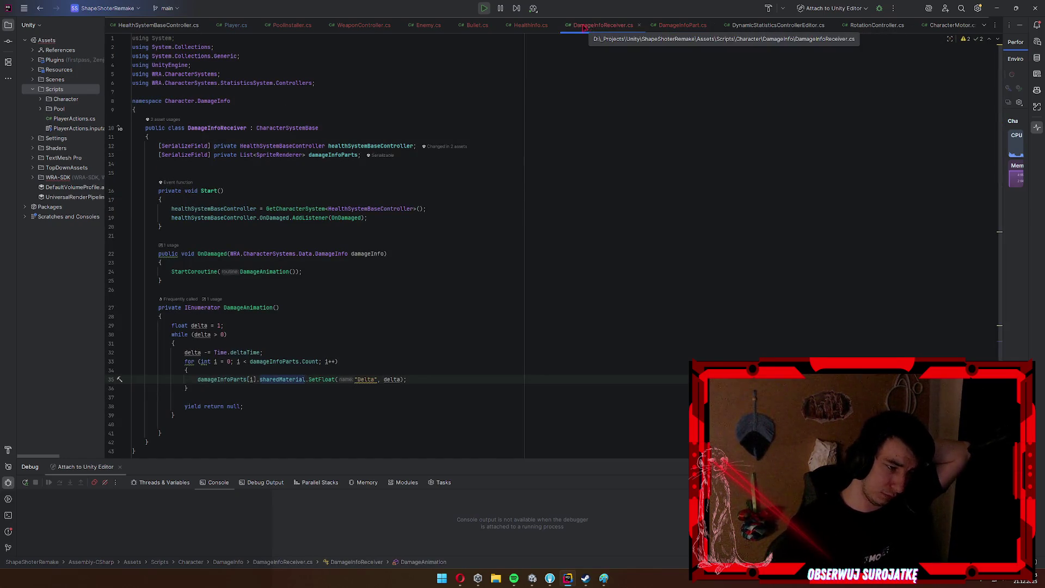
mouse_move(222, 377)
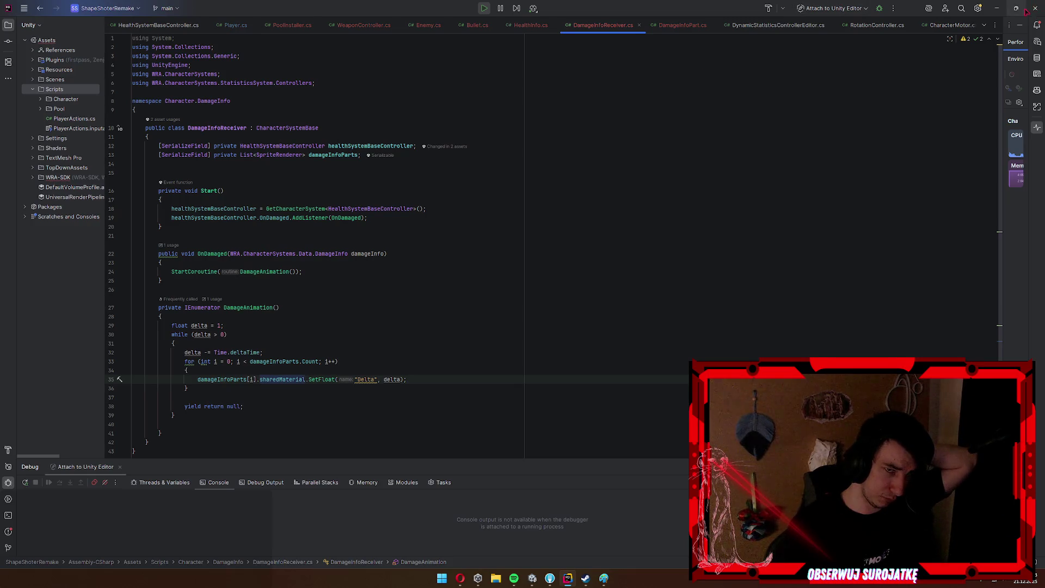
Raise the Body material's Delta to 1 in Unity's Inspector so the enemy turns white.
click(997, 8)
drag(880, 314, 1018, 313)
click(1032, 314)
key(BackSpace)
text(2)
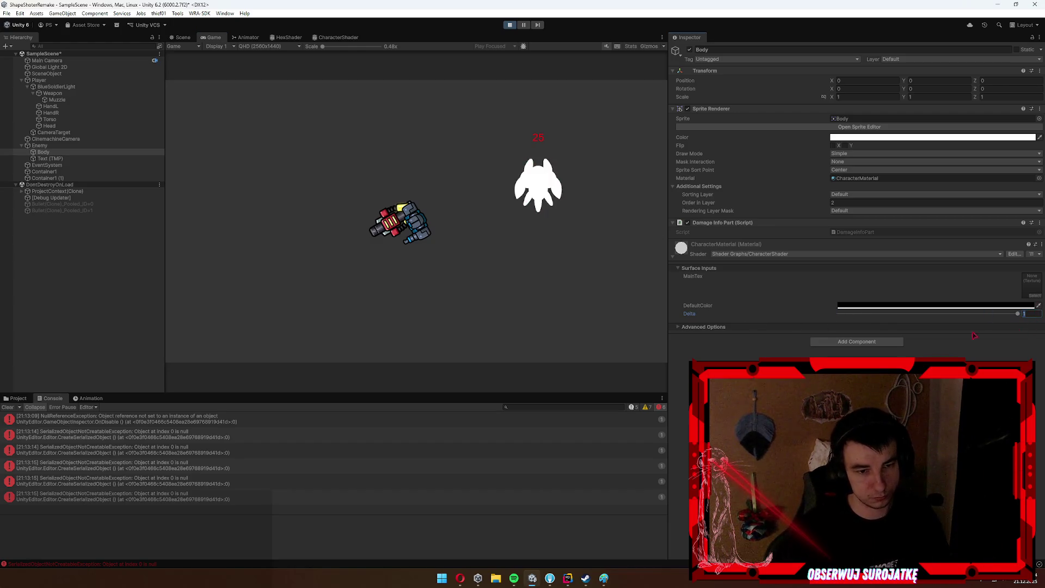
text(d)
Shoot and move around in the game, then toggle a breakpoint on line 35 of DamageInfoReceiver.cs.
click(528, 190)
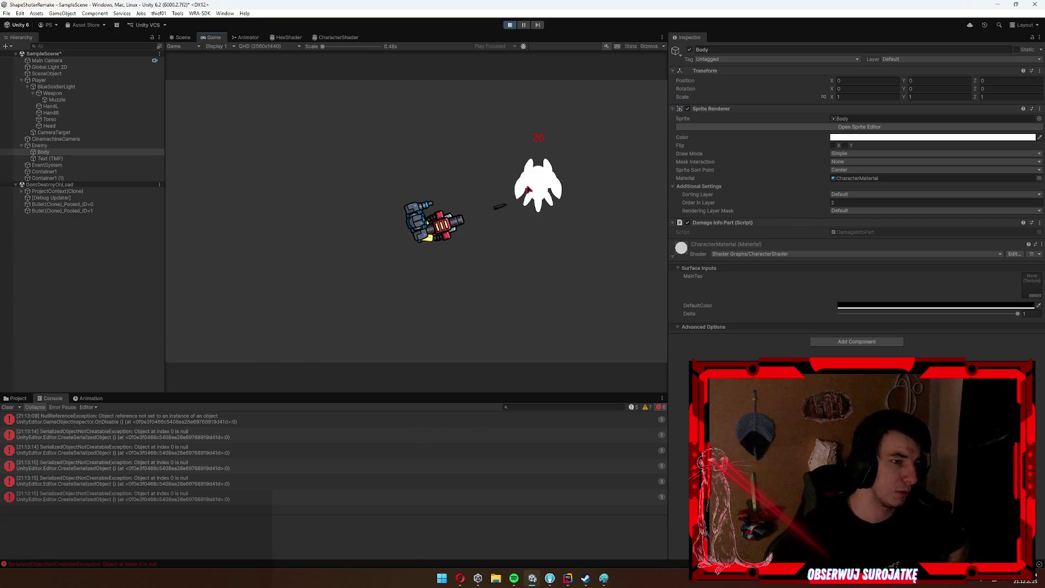
key(a)
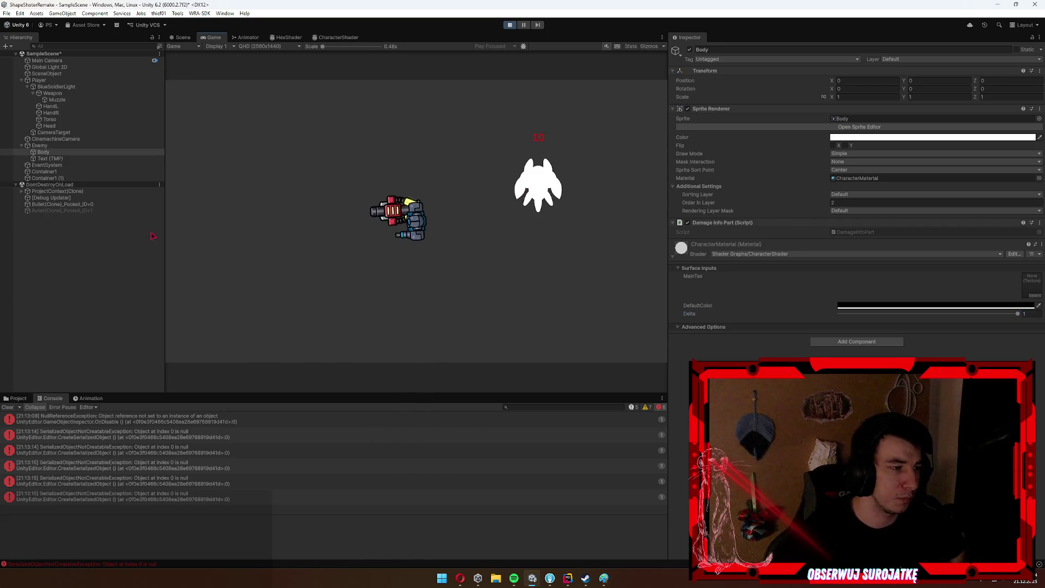
key(d)
key(s)
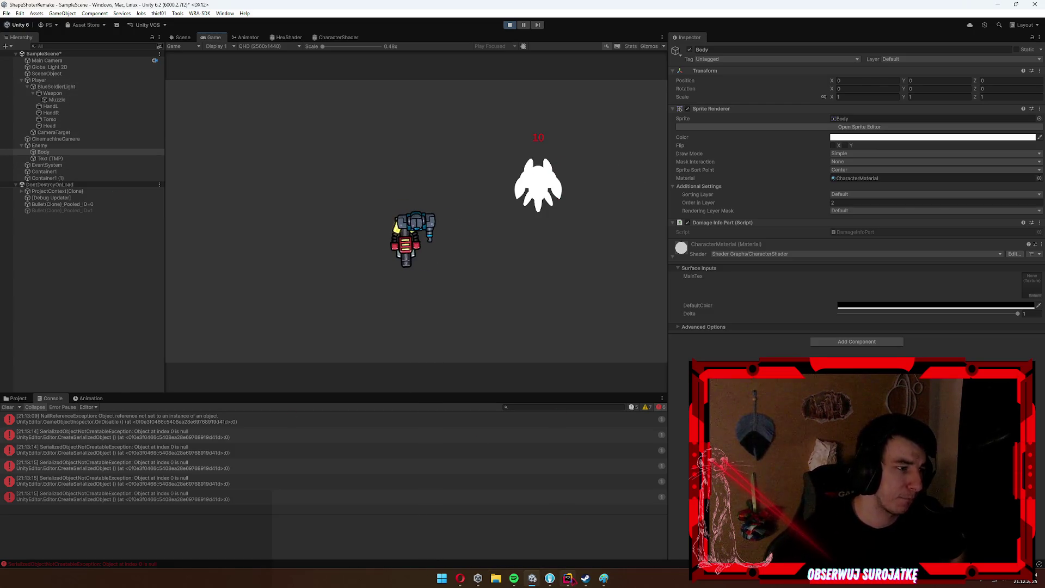
click(568, 578)
click(106, 383)
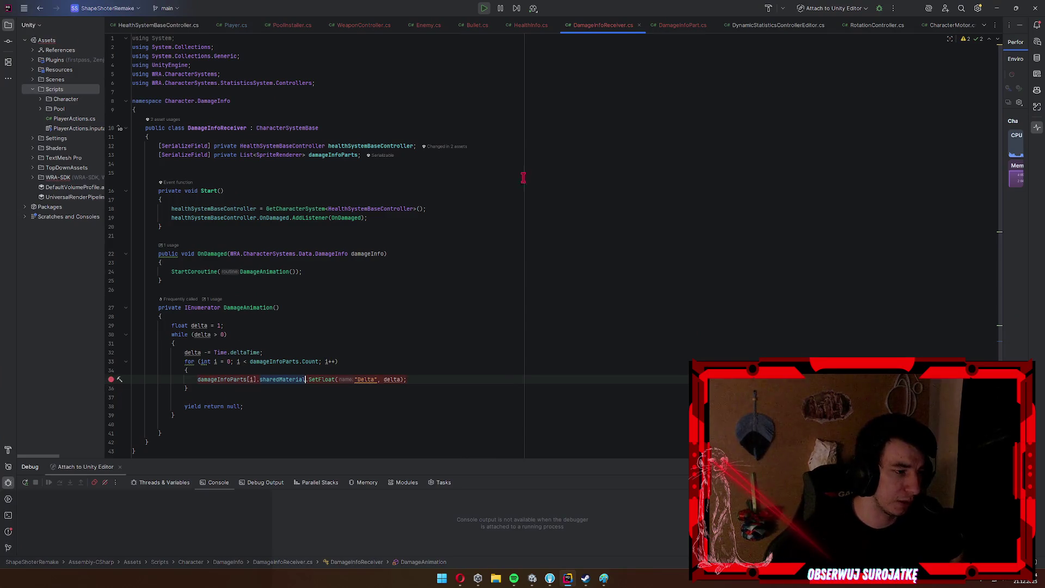
Attach the debugger to the Unity editor and shoot the enemy twice to hit the breakpoint.
click(879, 9)
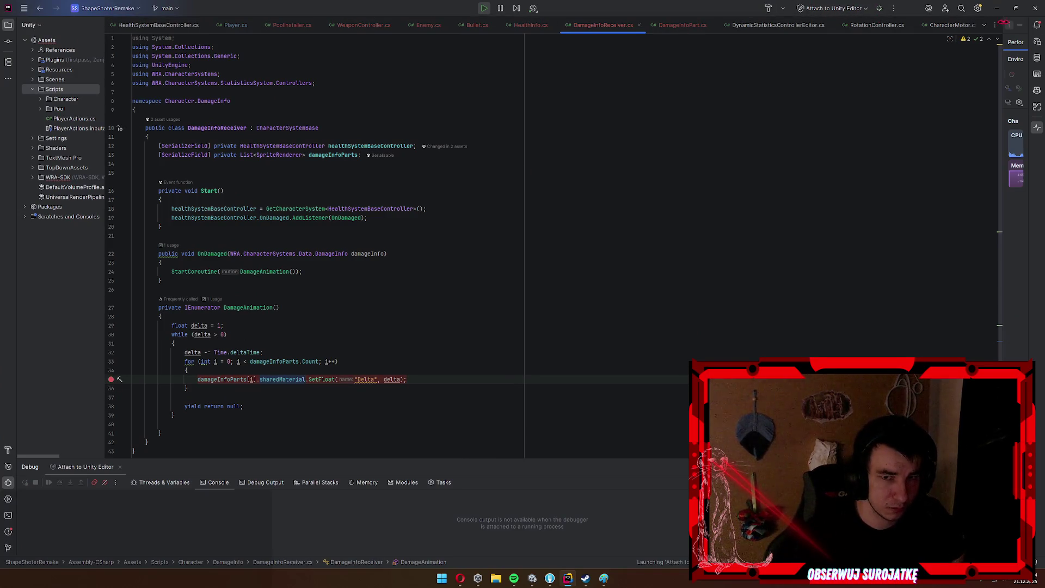
key(alt+Tab)
click(544, 183)
click(547, 182)
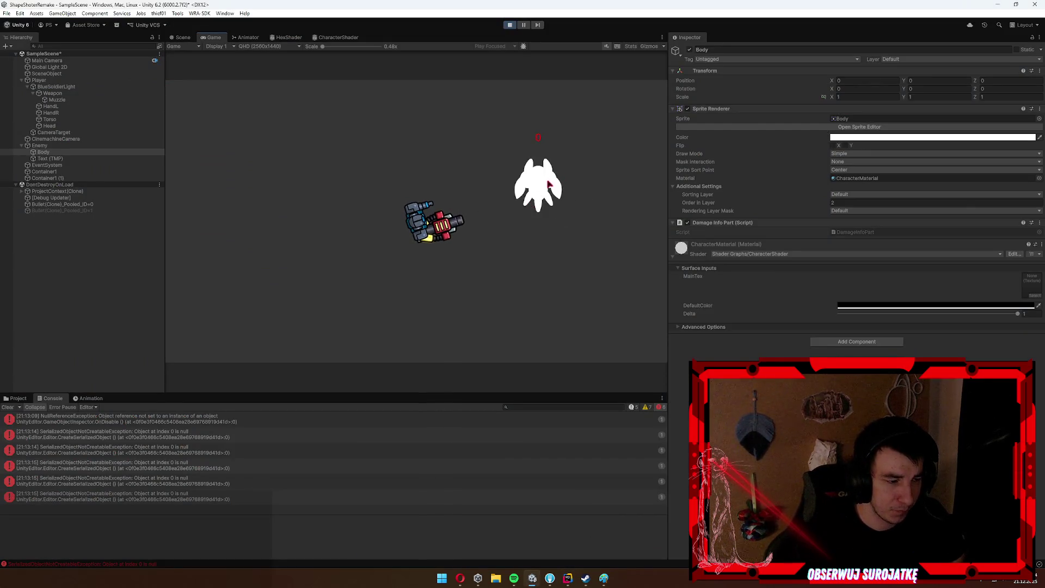
click(567, 579)
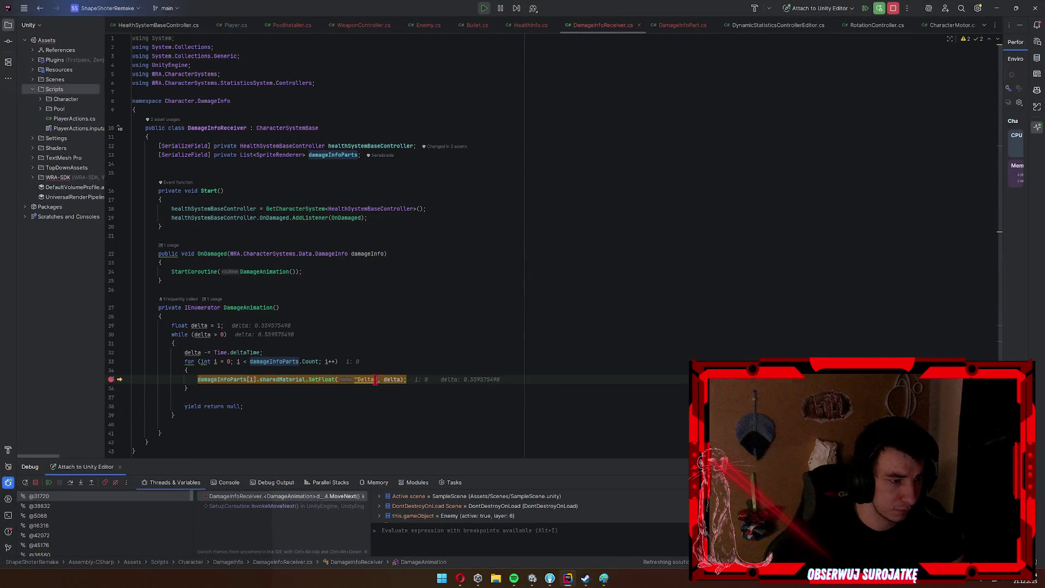
Expand damageInfoParts to confirm it holds only the Body sprite renderer, then remove the breakpoint and resume.
mouse_move(235, 379)
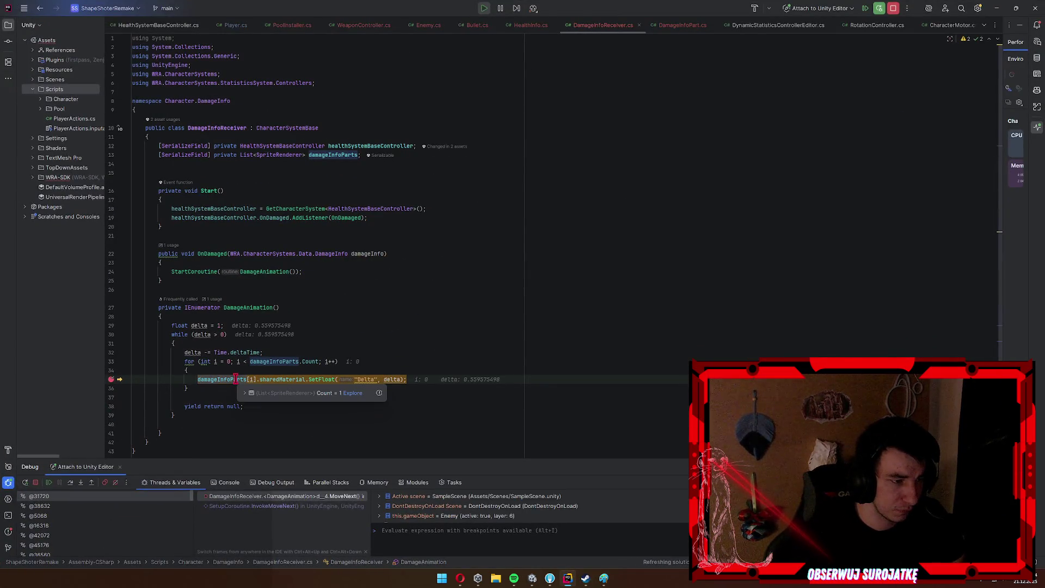
click(287, 392)
click(349, 402)
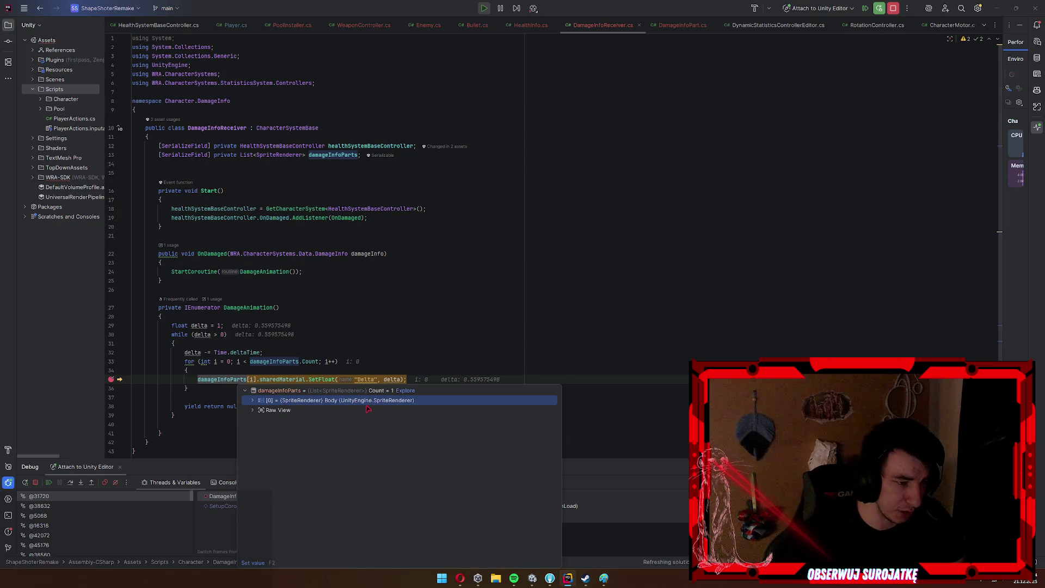
scroll(393, 339, down, 2)
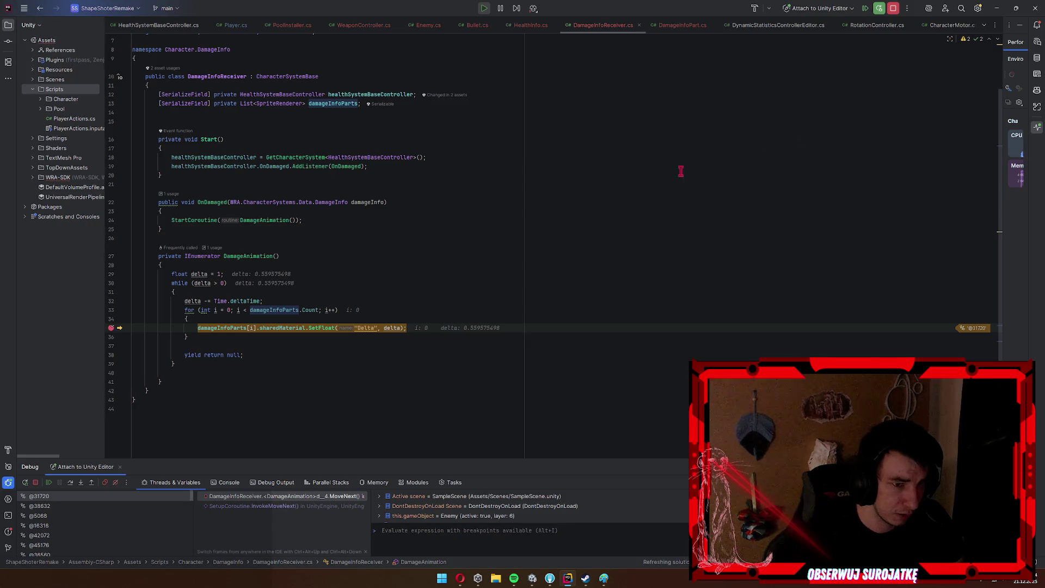
click(111, 328)
key(F9)
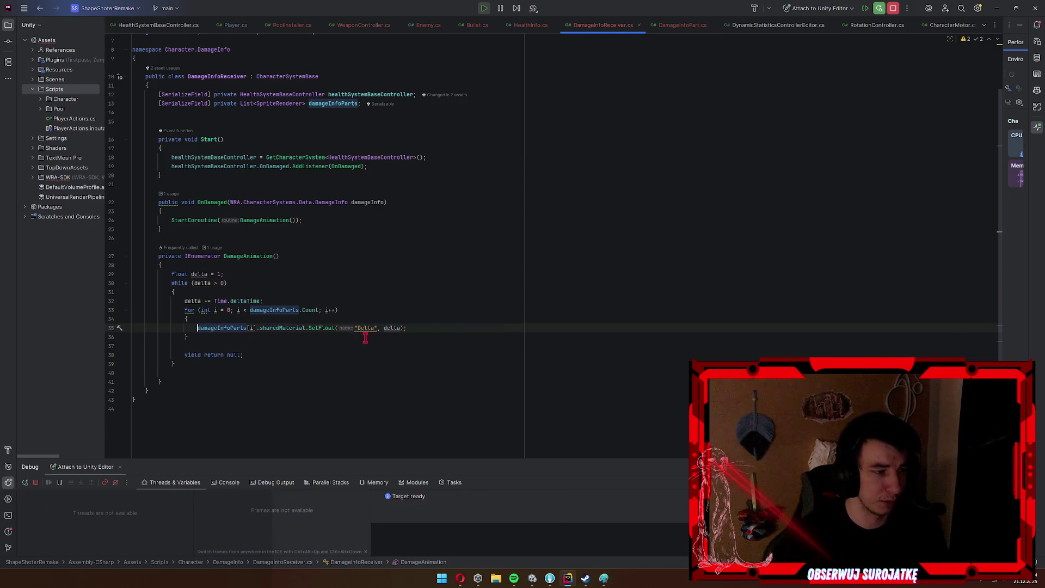
key(alt+Tab)
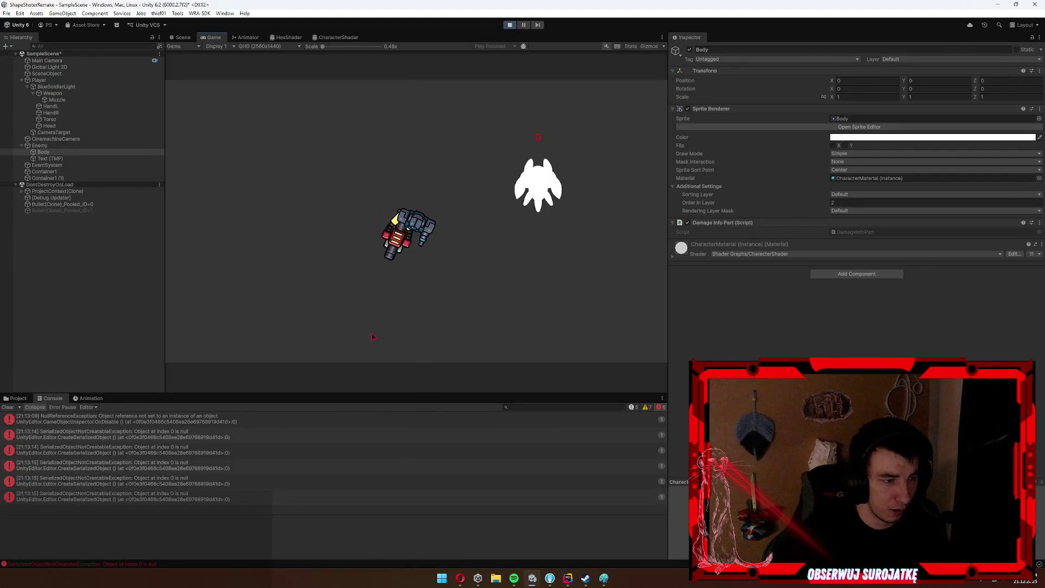
Stop the running game and close the decompiled GameObjectInspector.cs tab in Rider.
key(alt+Tab)
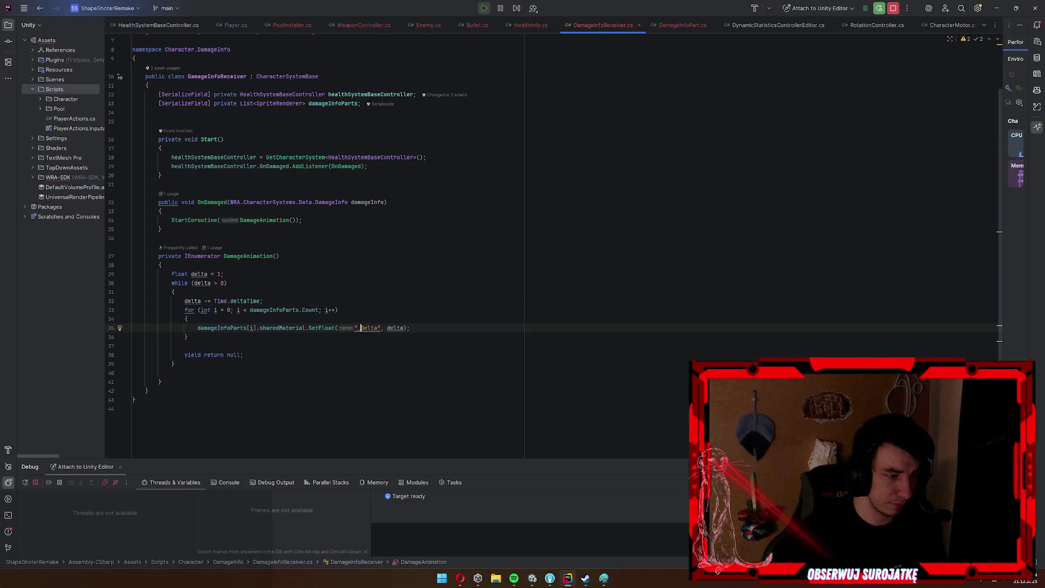
key(alt+Tab)
click(509, 25)
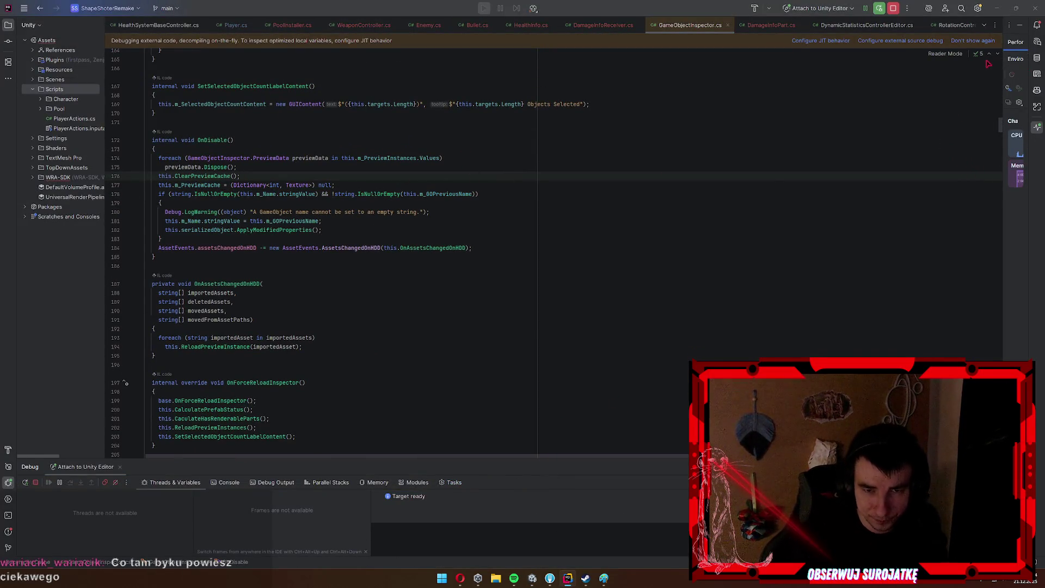
click(733, 26)
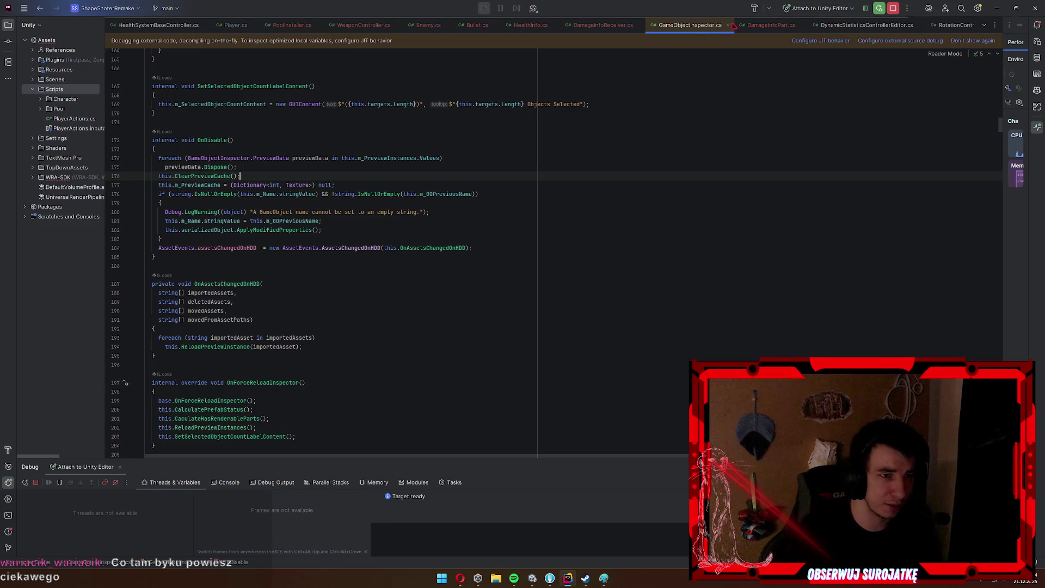
click(728, 25)
click(997, 9)
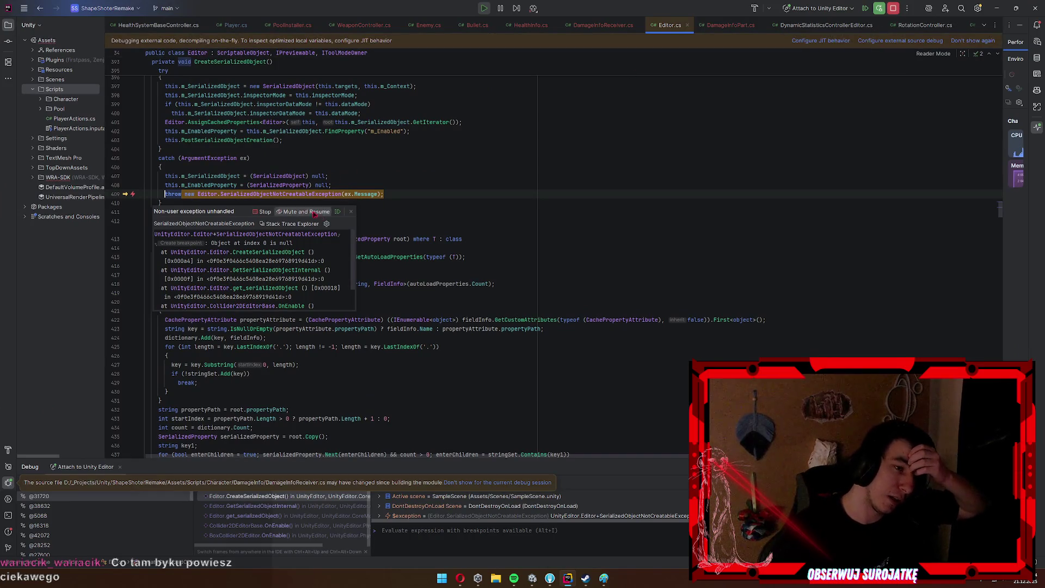
Mute and resume past the exception popups, close Editor.cs, and stop the debug session.
click(303, 212)
click(688, 25)
key(alt+Tab)
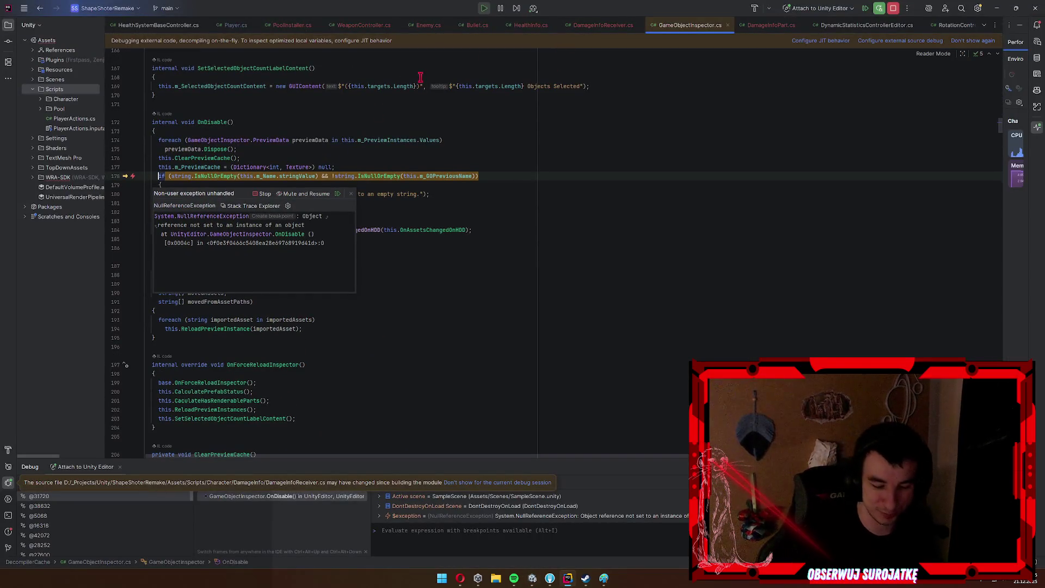
click(293, 194)
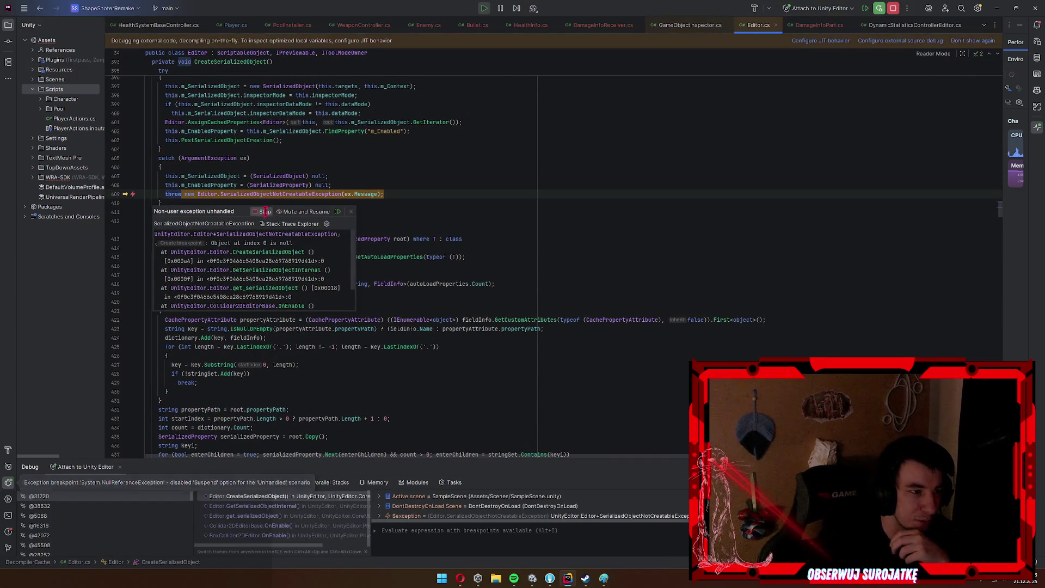
click(894, 8)
click(997, 9)
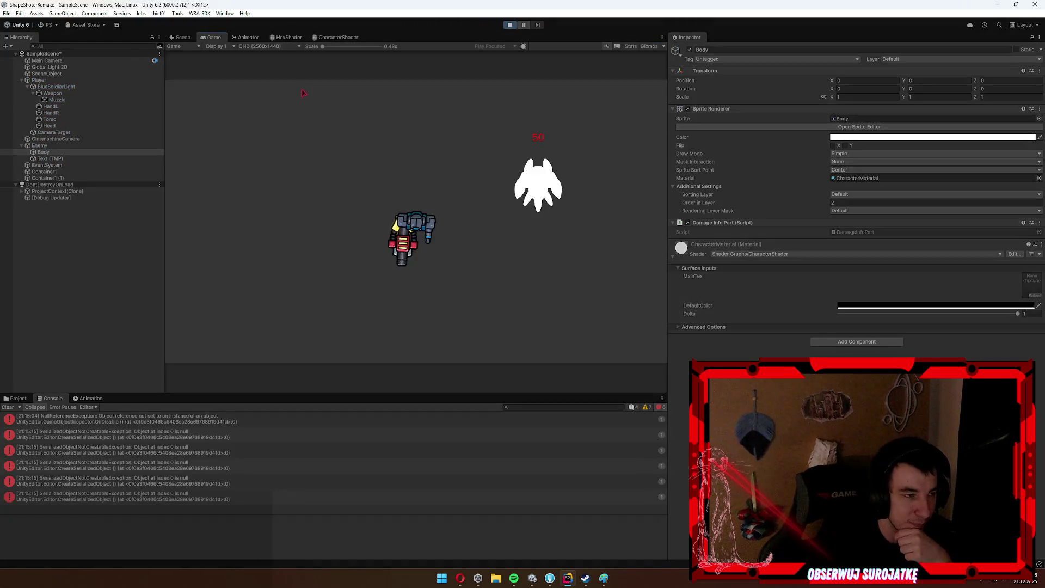
Shoot the enemy twice to confirm it flashes, then stop Play mode.
click(554, 165)
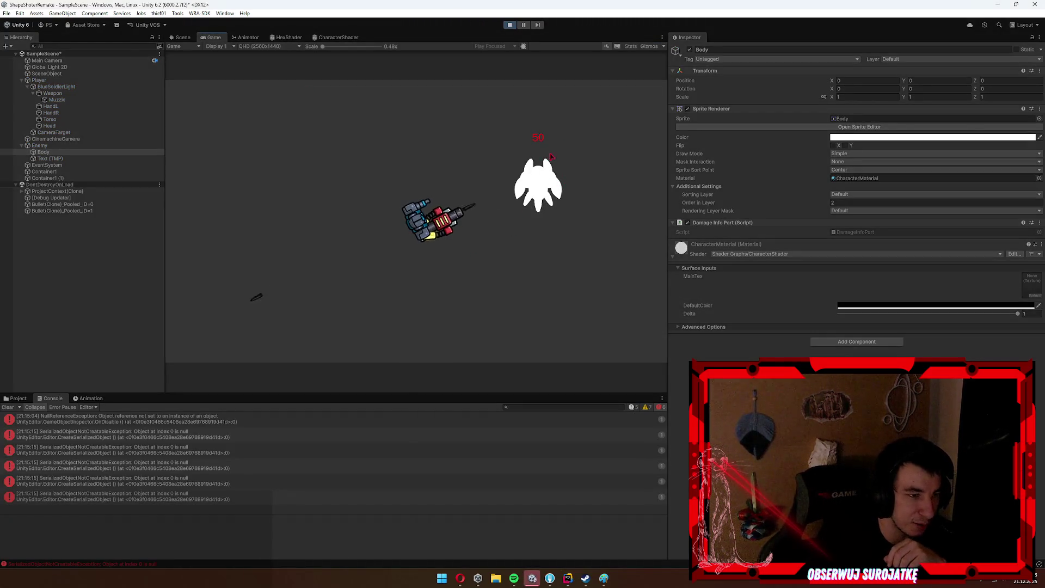
click(555, 171)
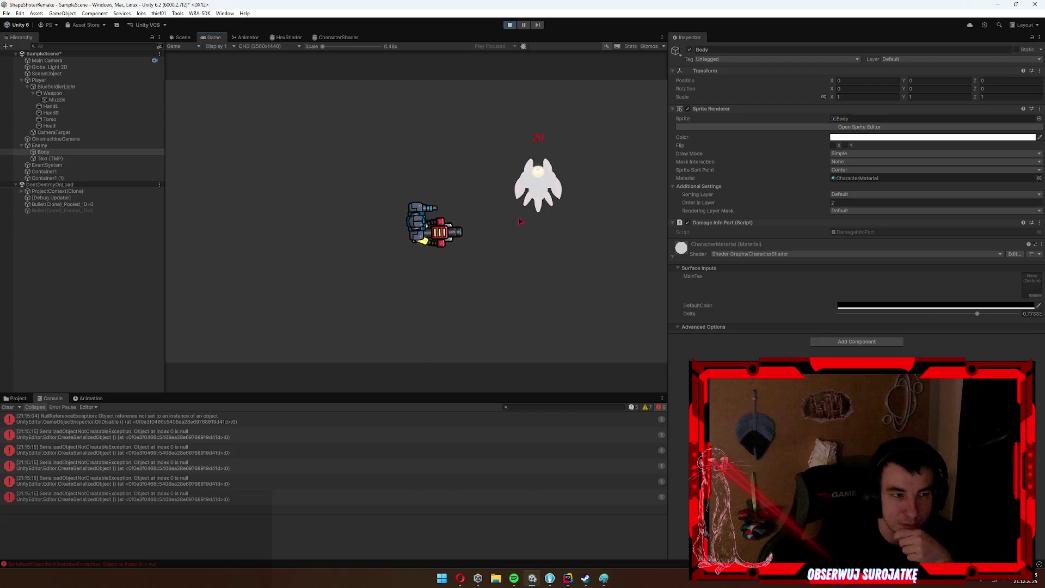
click(510, 25)
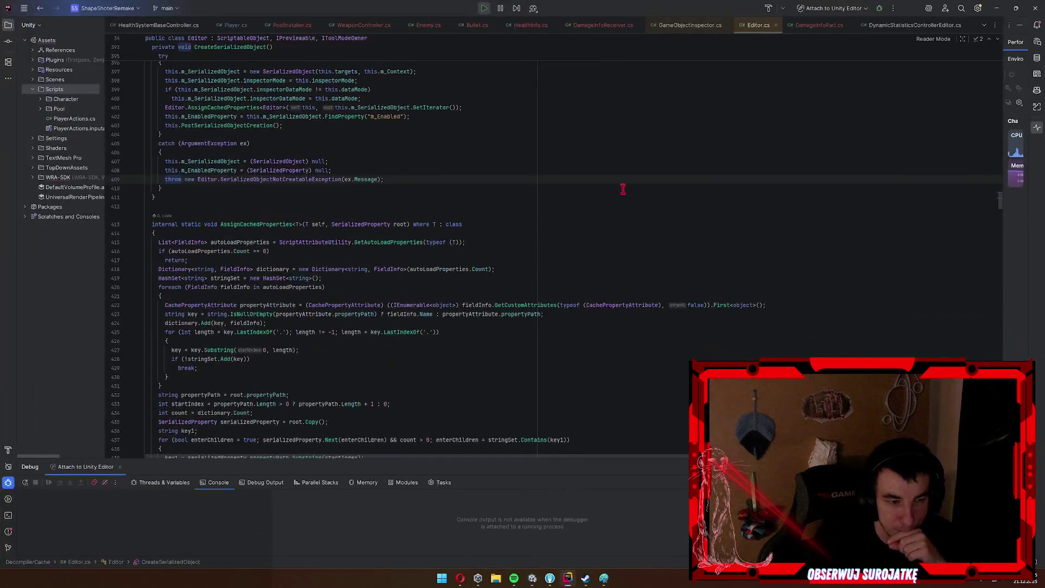
Close the decompiled Editor.cs and GameObjectInspector.cs tabs and check the delta decrement on line 32.
click(775, 26)
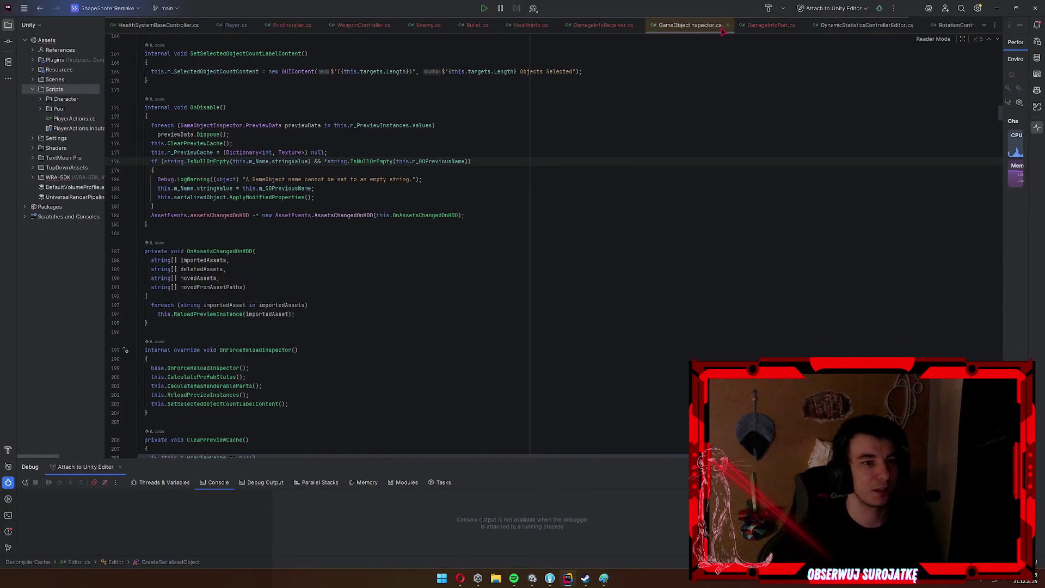
click(728, 26)
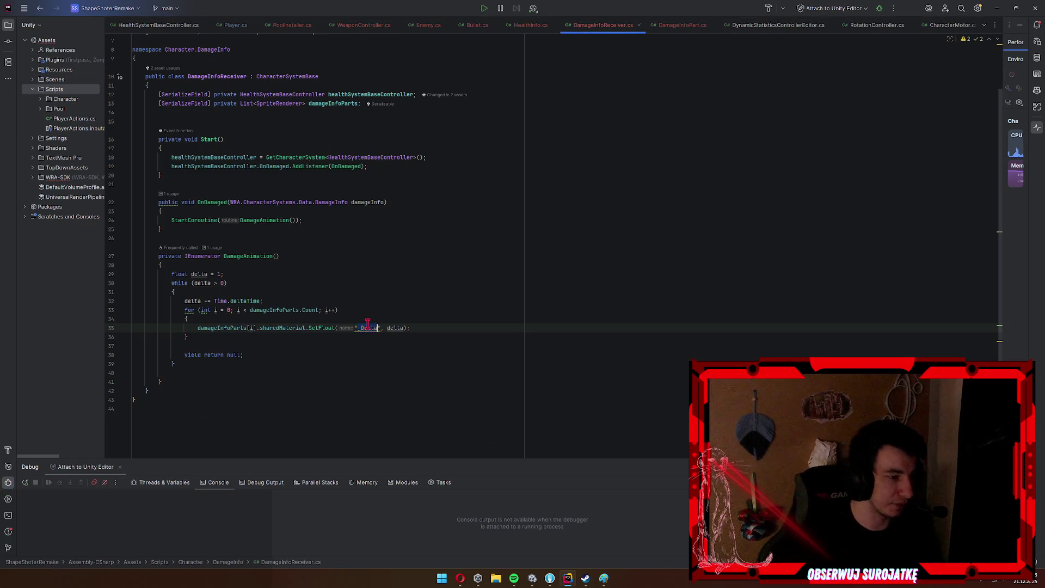
click(271, 301)
text(* 3)
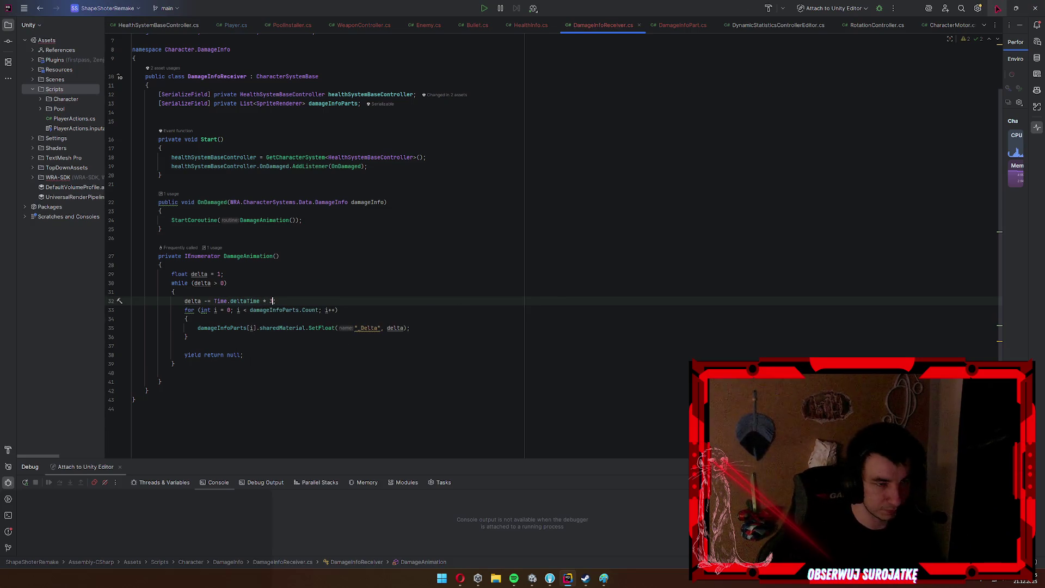
key(alt+Tab)
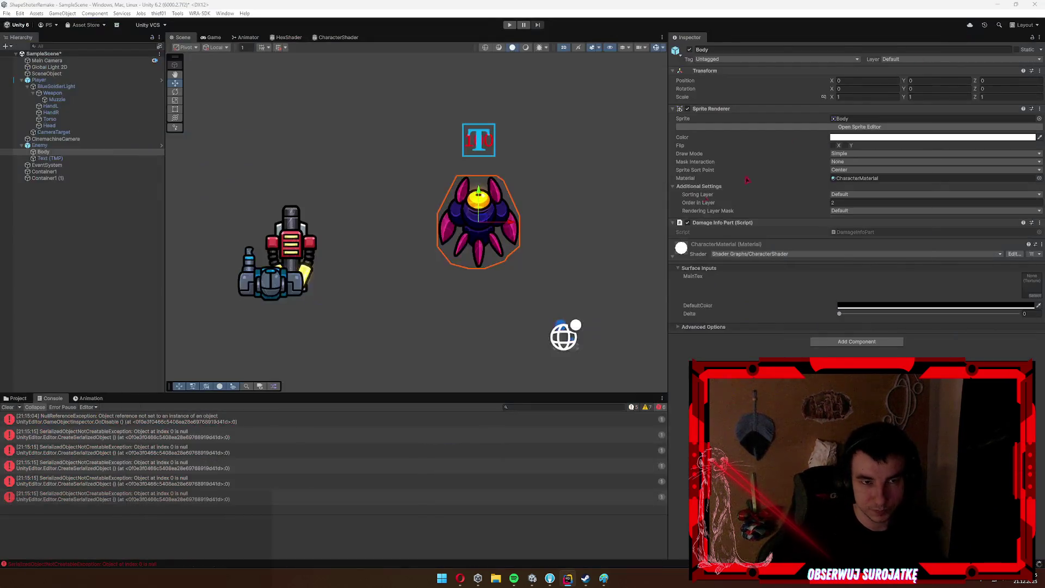
Stage all 72 changed files, commit them as 'add dmg feedback', and push main to origin.
click(550, 579)
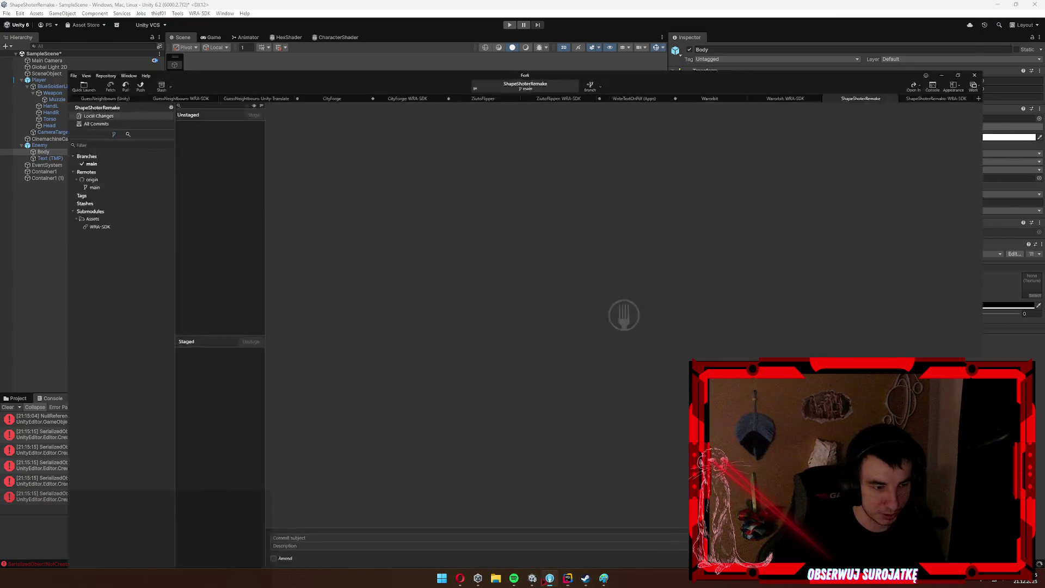
key(ctrl+a)
key(Return)
click(285, 533)
text(ad)
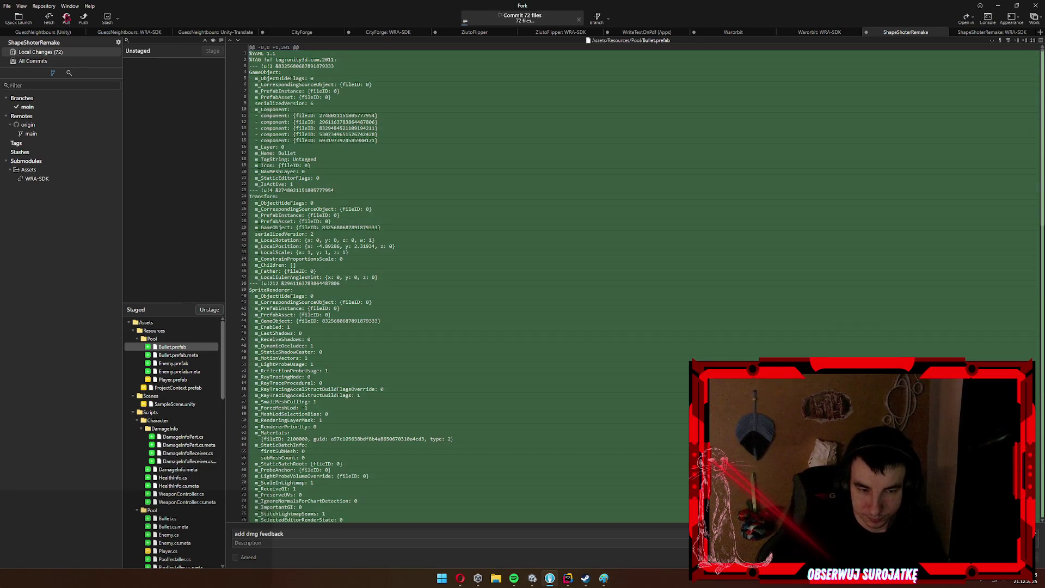
key(ctrl+Return)
key(ctrl+shift+p)
key(Return)
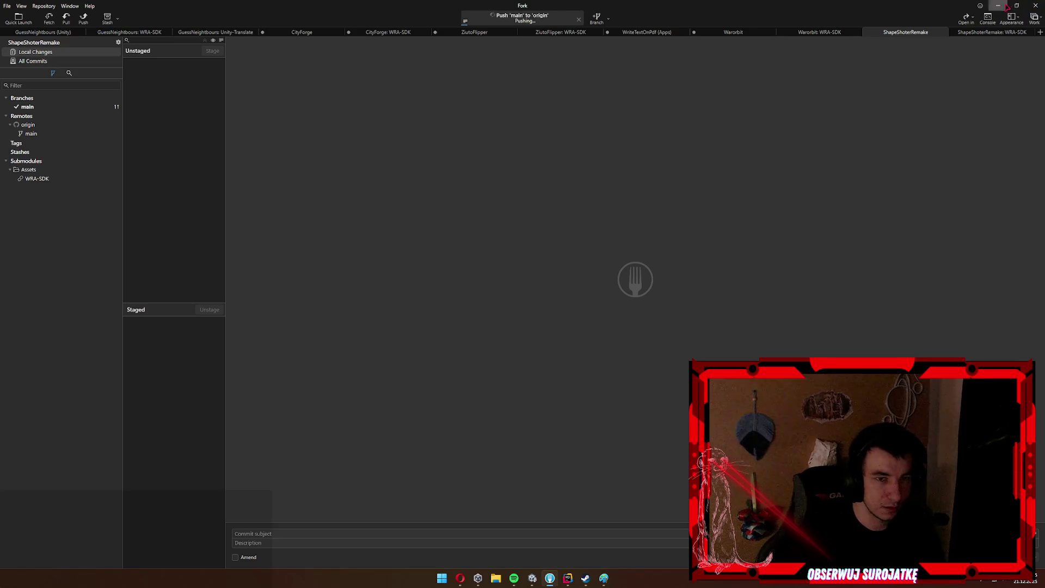
click(999, 5)
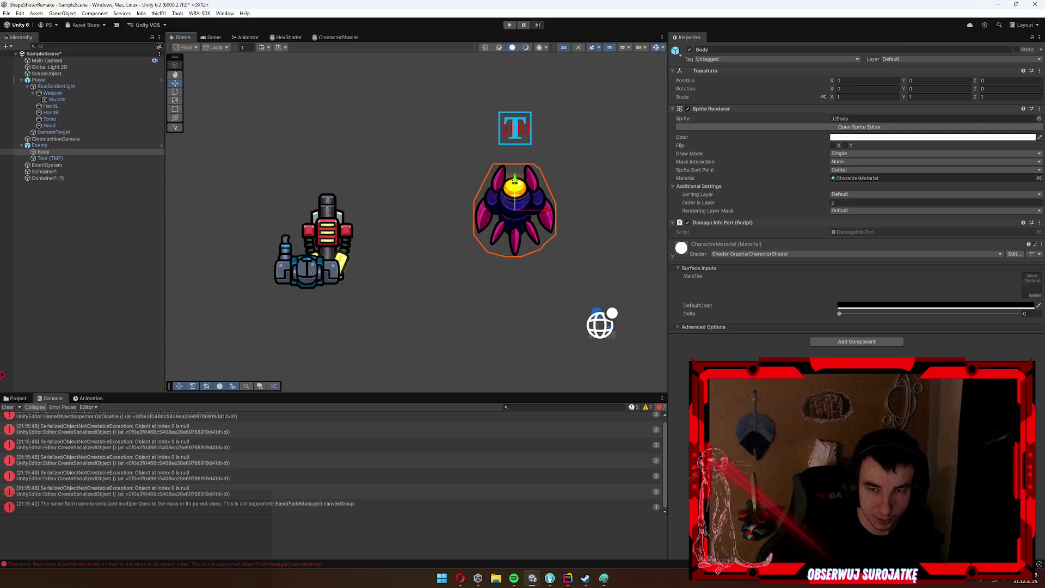
Clear the console, enter Play mode, and shoot the enemy repeatedly to watch it flash white.
click(7, 407)
click(508, 25)
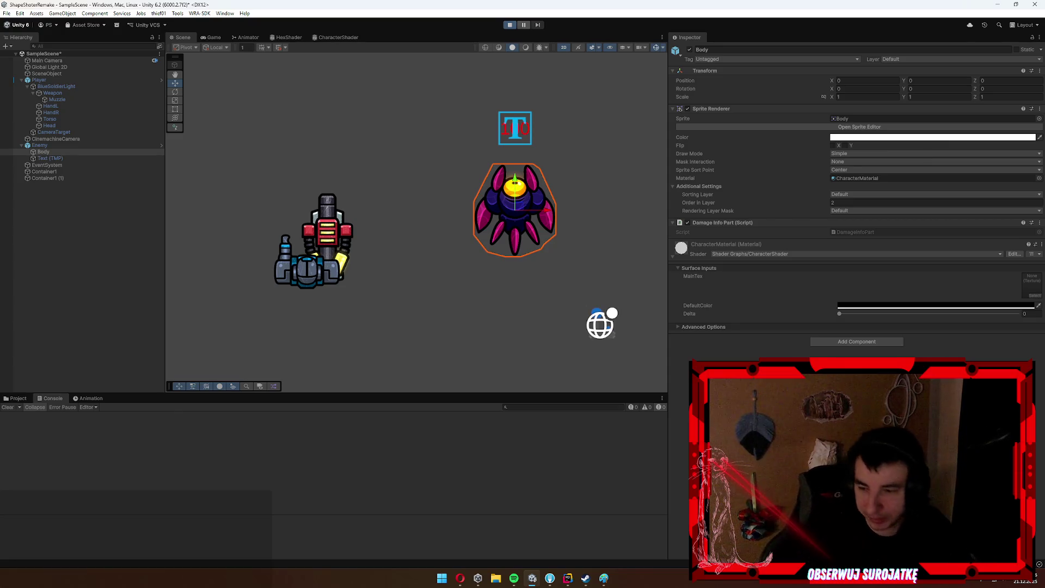
key(d)
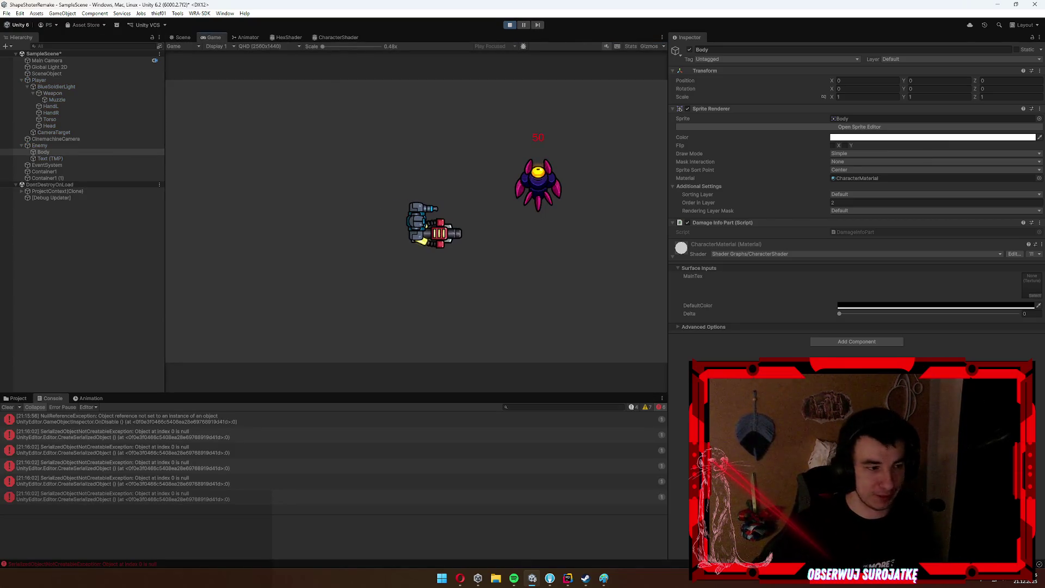
click(574, 157)
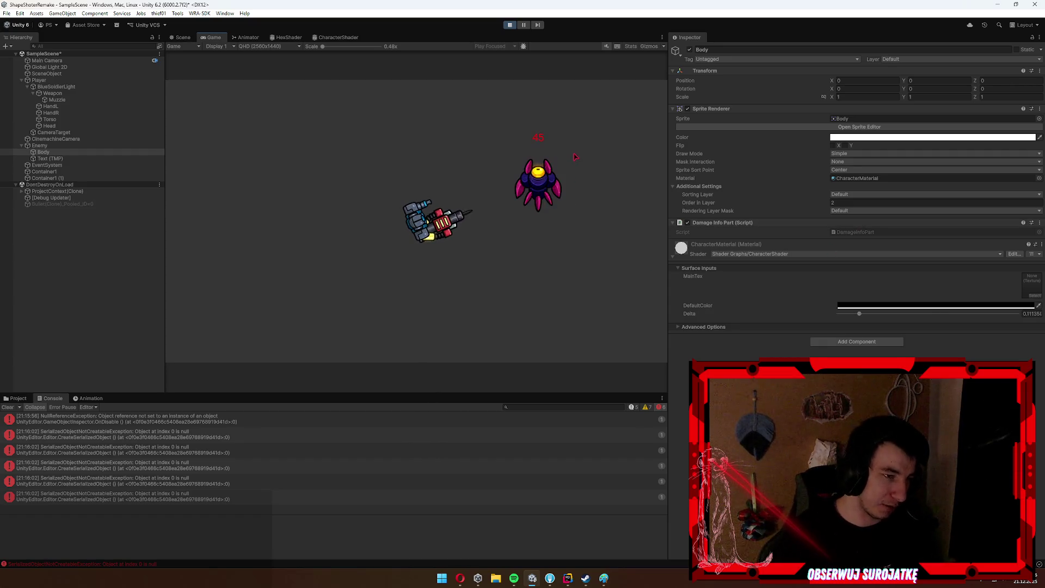
click(576, 156)
click(585, 155)
click(588, 153)
click(586, 159)
click(580, 169)
click(578, 170)
click(571, 171)
click(561, 173)
click(550, 175)
click(548, 174)
click(546, 173)
click(537, 166)
click(490, 135)
Keep moving the ship and shooting the moving enemy, then stop Play mode.
click(479, 123)
click(495, 136)
click(522, 153)
click(548, 159)
click(561, 185)
click(566, 229)
click(550, 272)
click(525, 297)
click(522, 310)
click(513, 327)
click(512, 333)
click(452, 327)
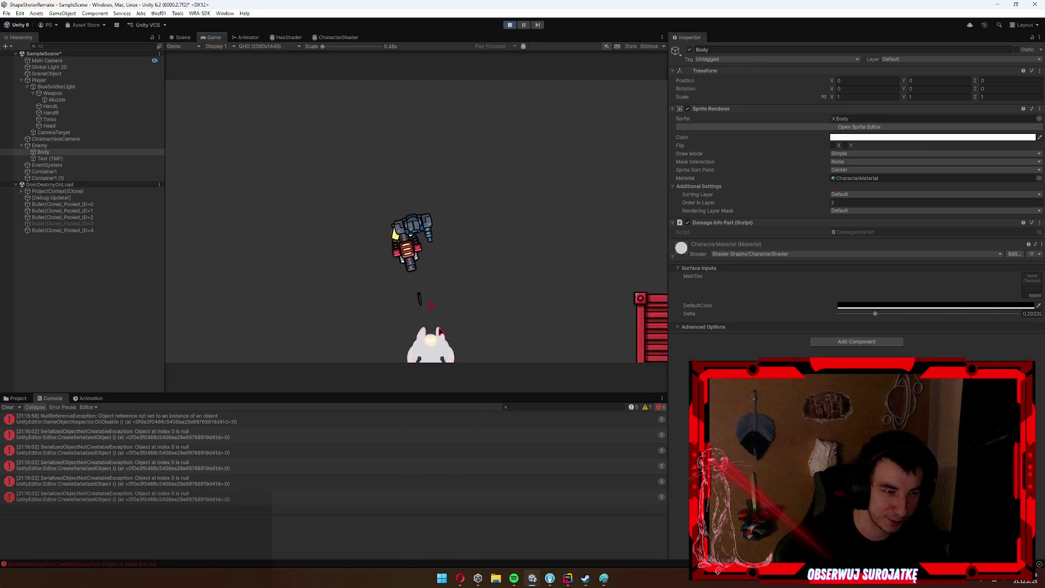
click(490, 284)
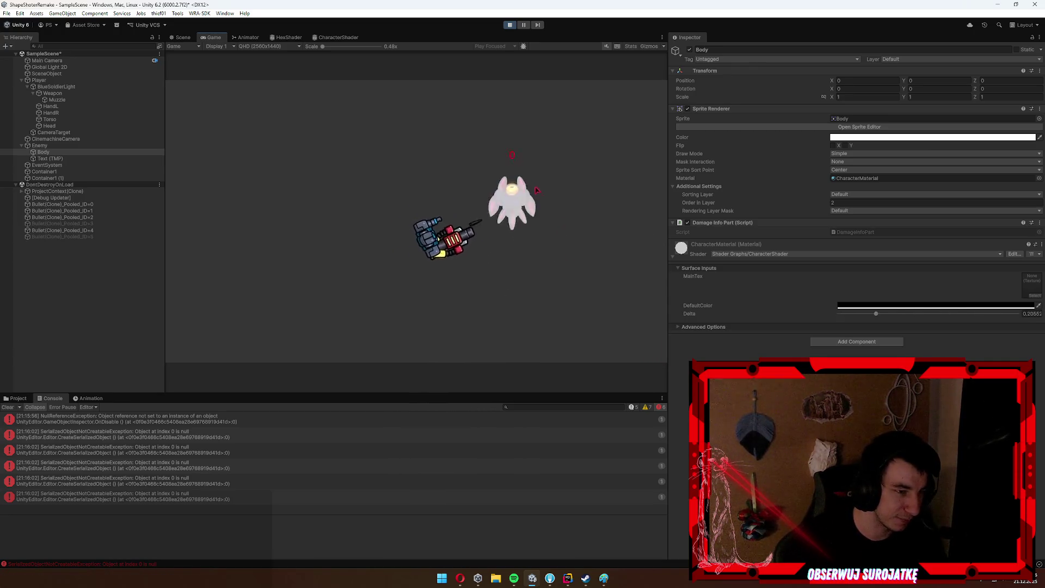
key(d)
click(308, 220)
key(s)
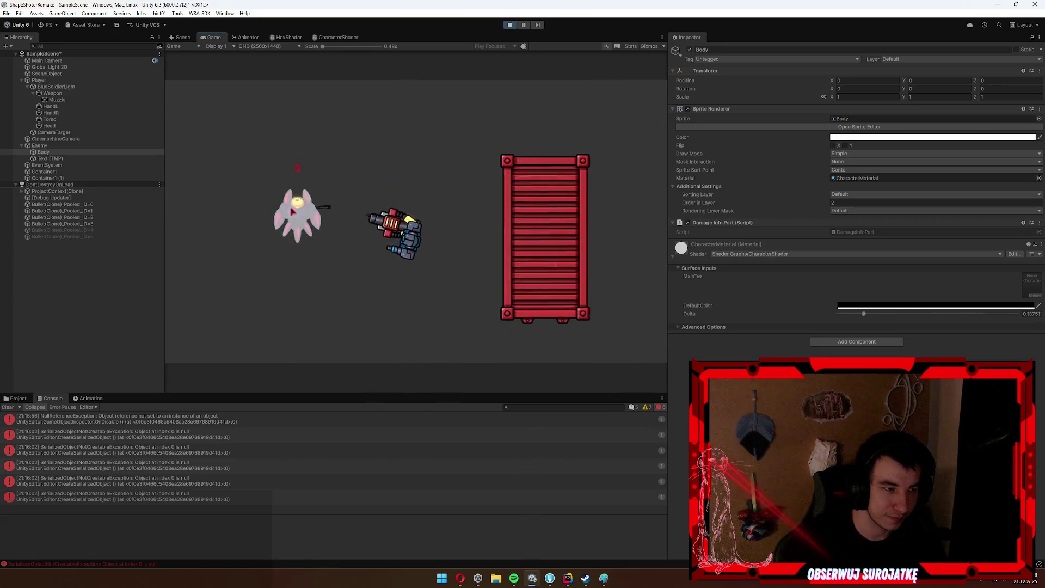
key(a)
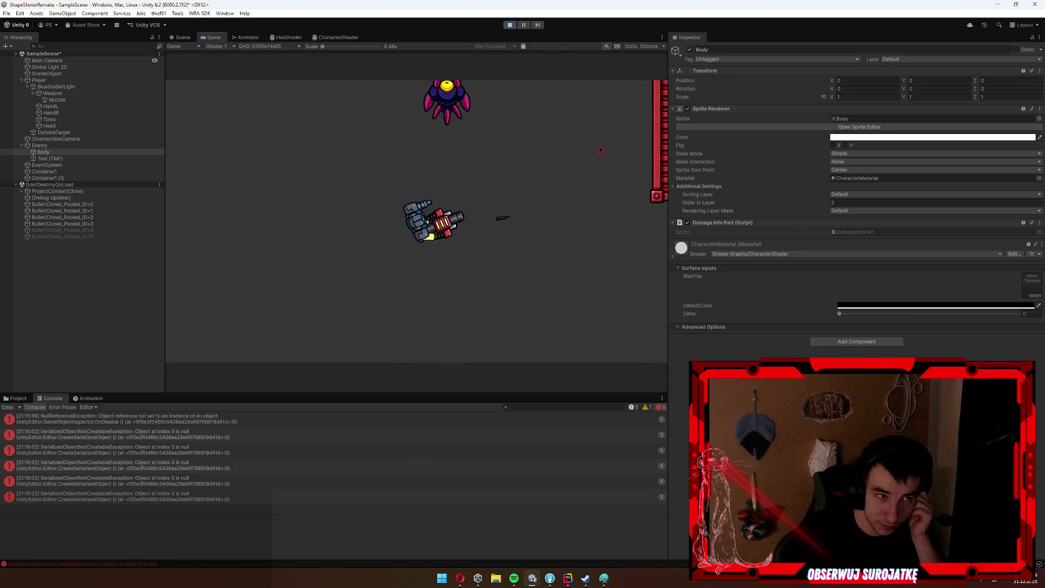
key(a)
click(509, 25)
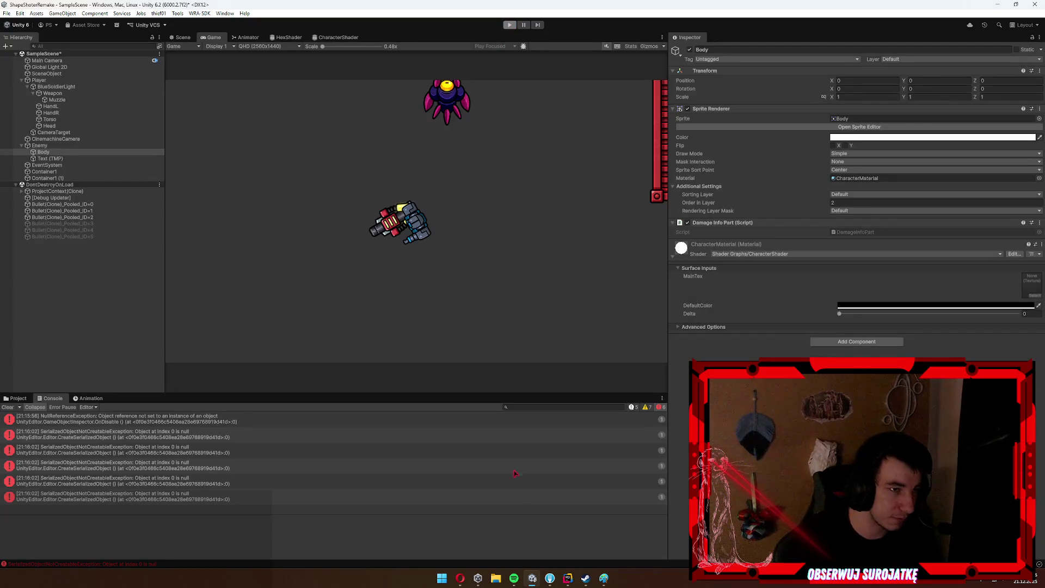
key(alt+Tab)
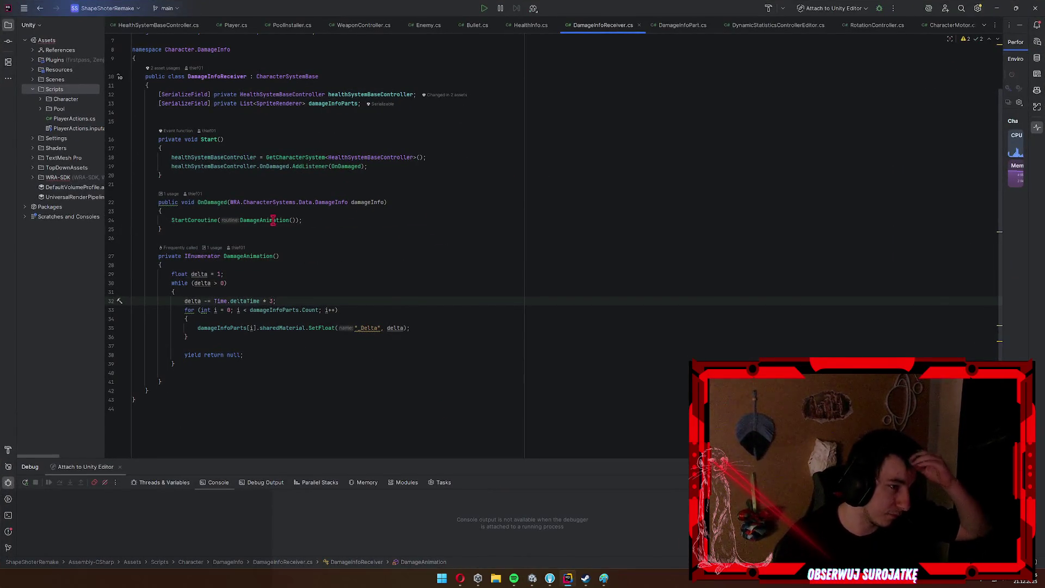
In Bullet.cs, add an OnInit override after Start that calls Kill(50f).
key(ctrl+Tab)
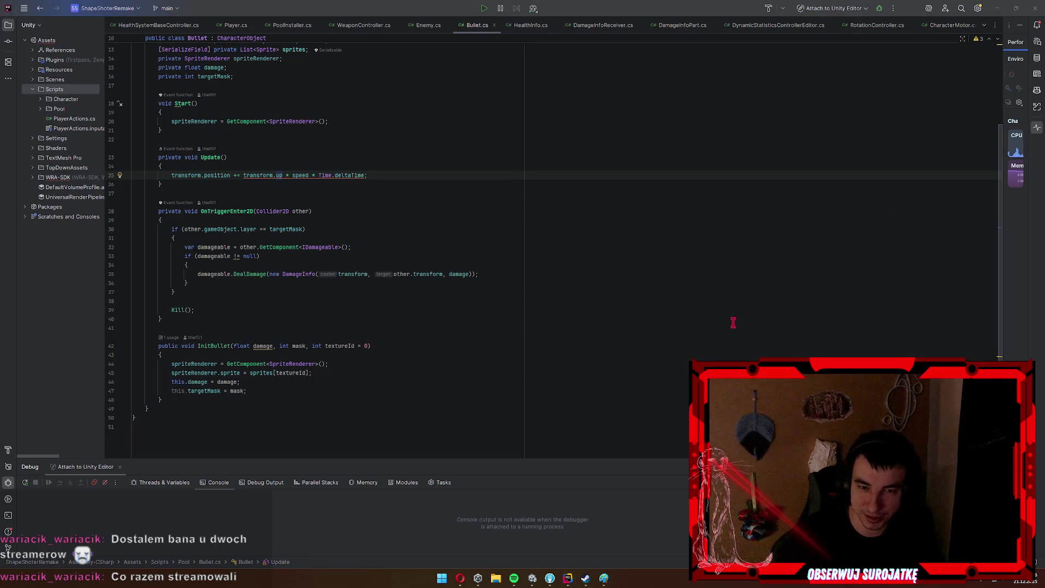
click(189, 122)
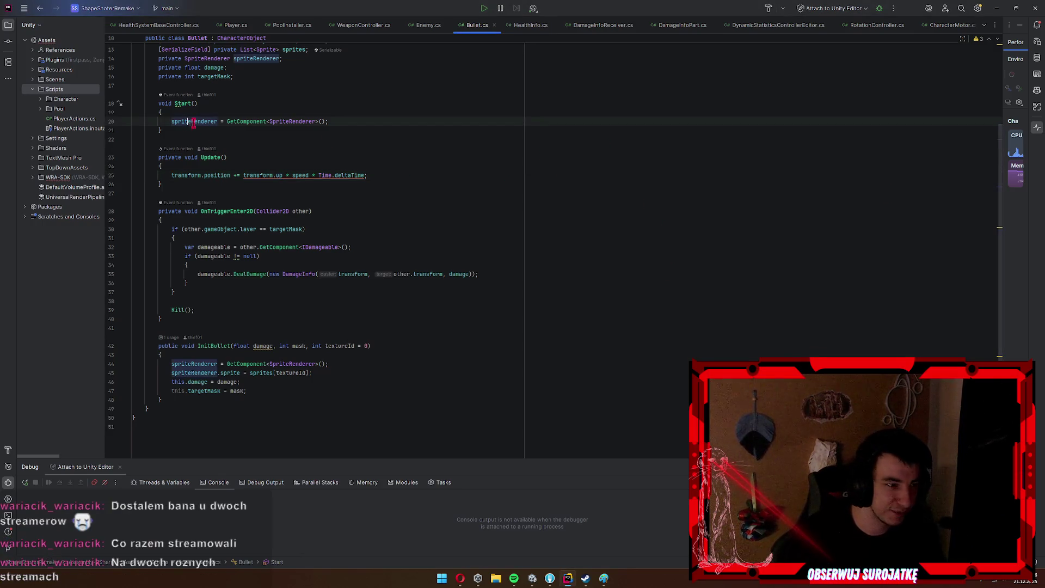
click(240, 131)
key(Return)
key(Return)
text(ov)
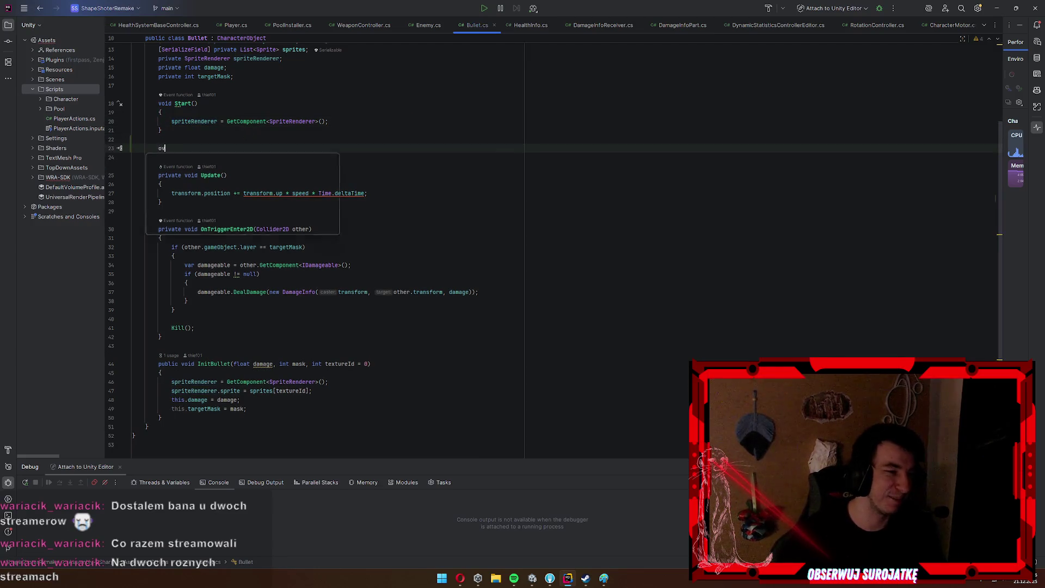
text(erride on)
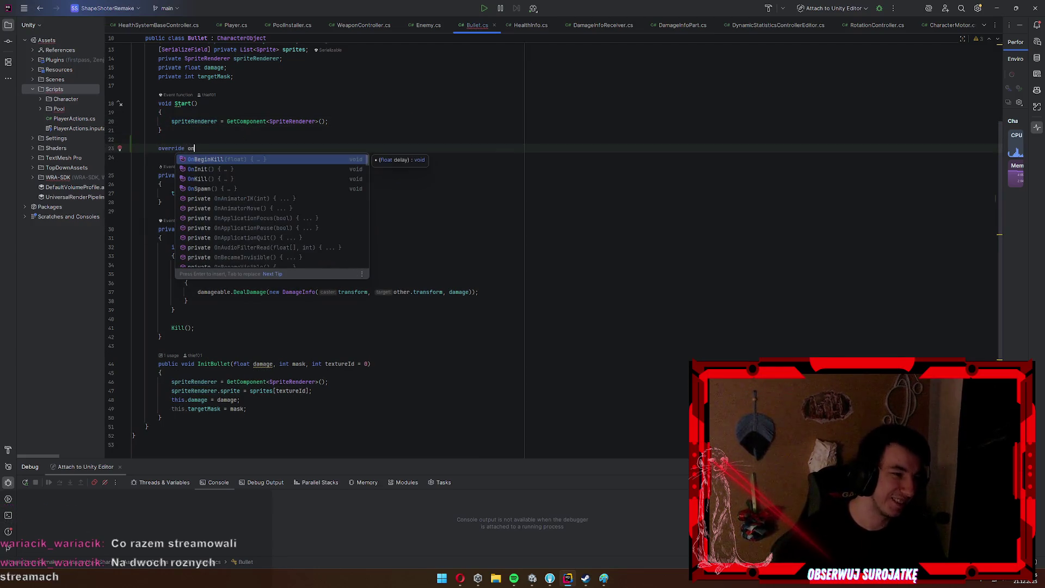
key(Down)
key(Down)
key(Up)
key(Return)
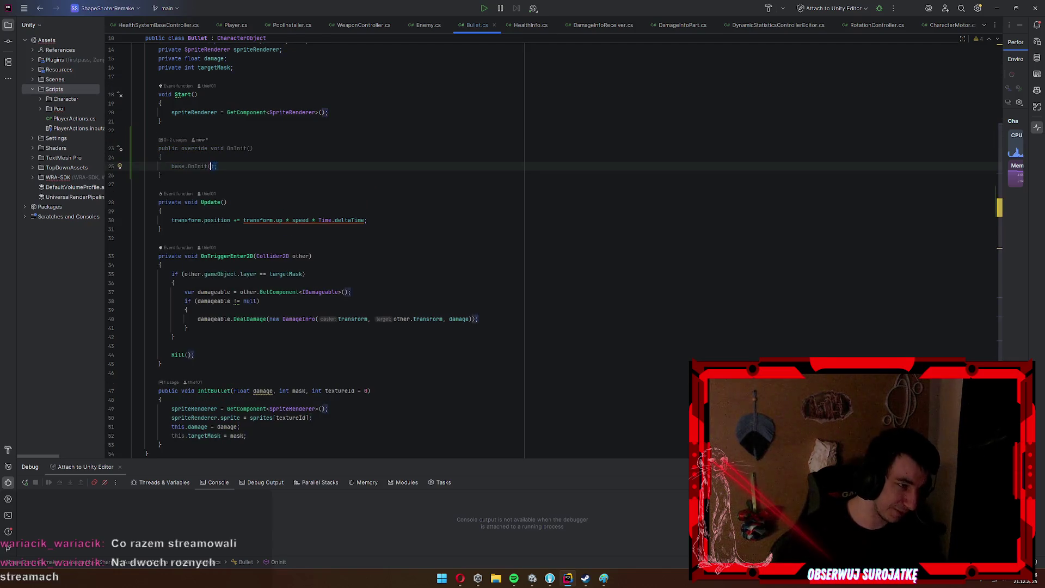
key(BackSpace)
text(Kill)
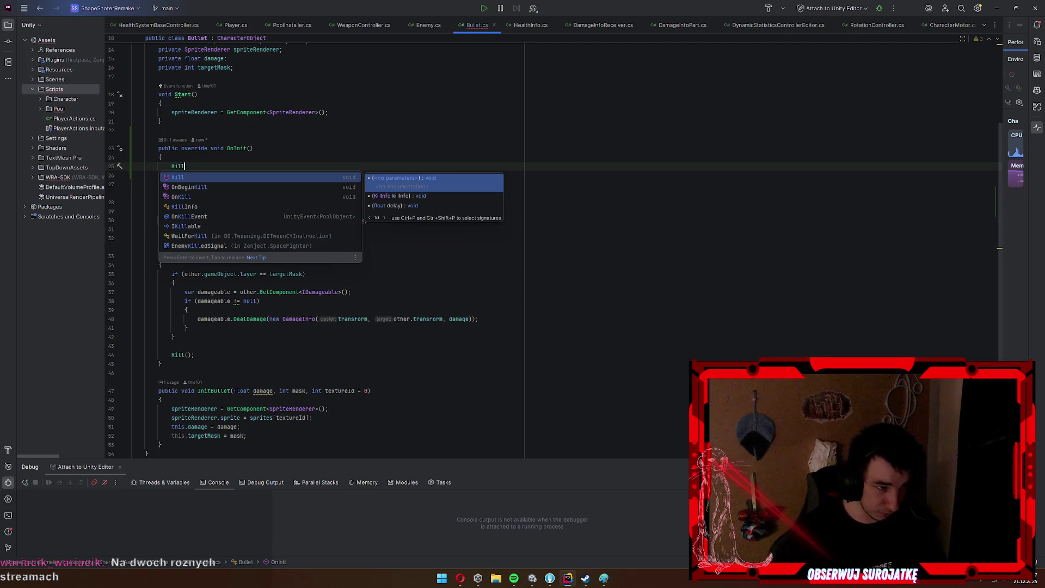
key(Return)
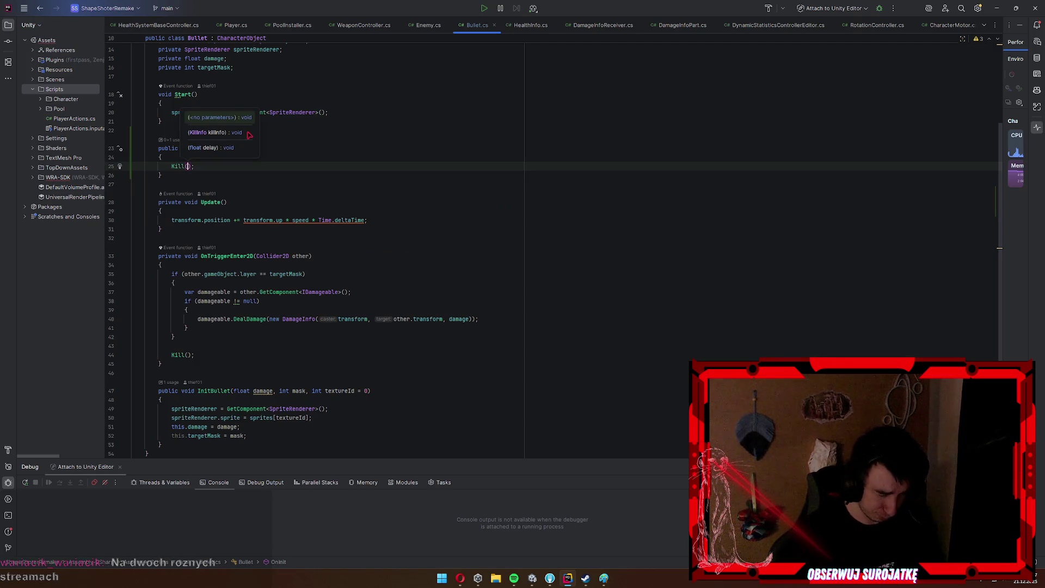
text(f)
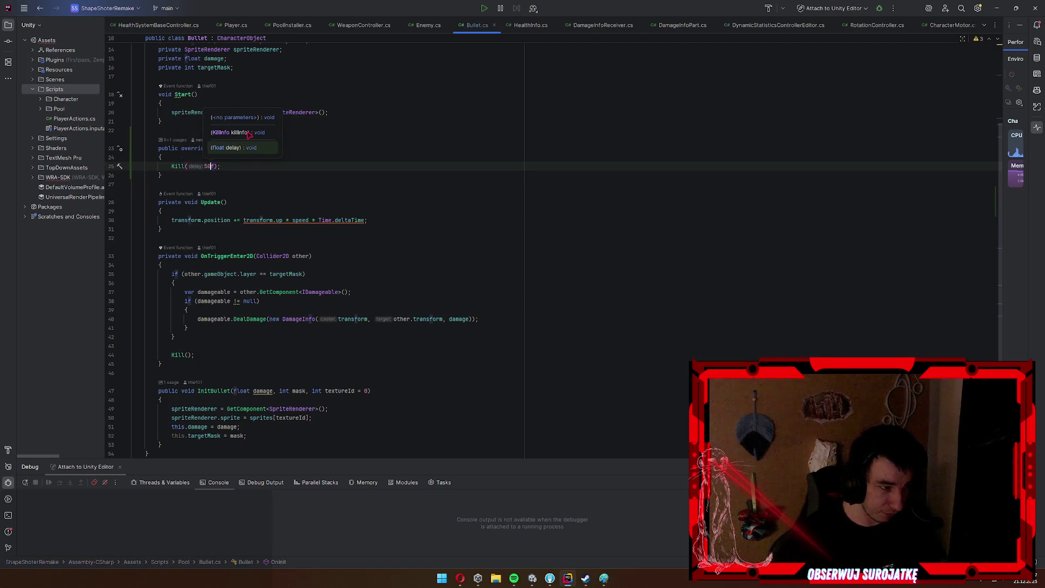
click(997, 8)
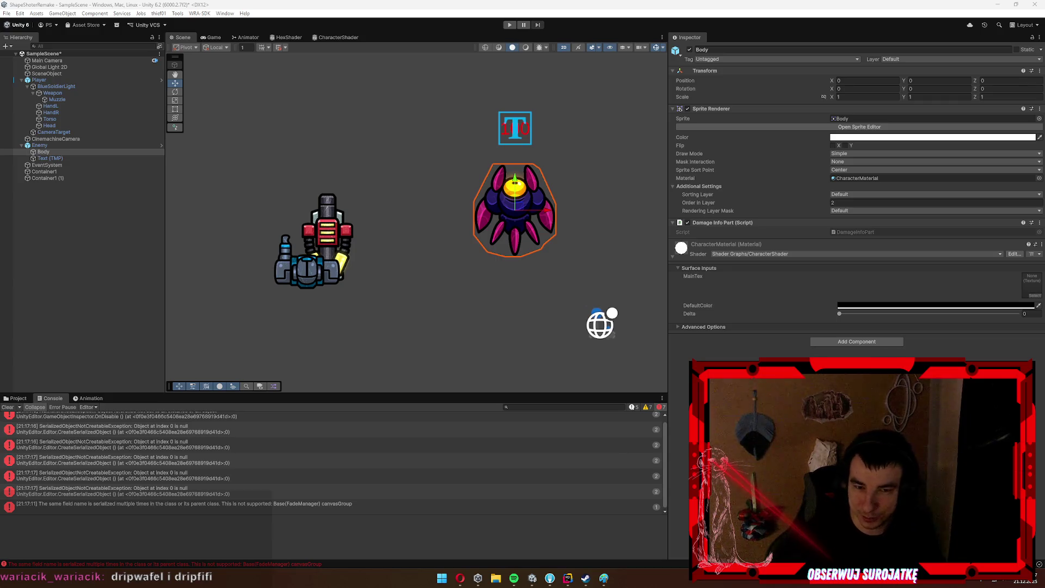
Search Twitch for the first channel mentioned in chat and open it.
key(alt+Tab)
click(514, 60)
text(dripwafel)
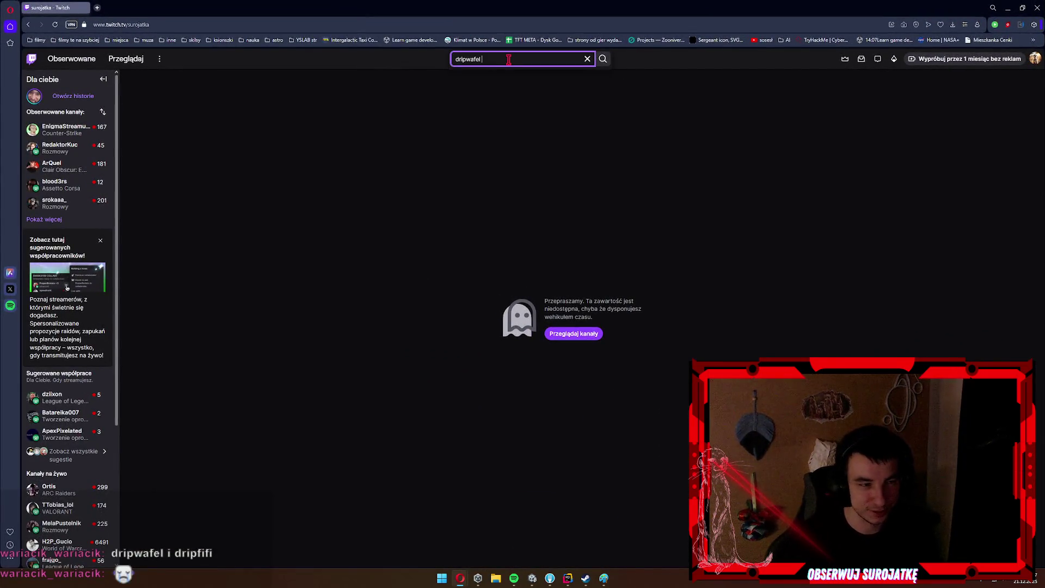
key(Return)
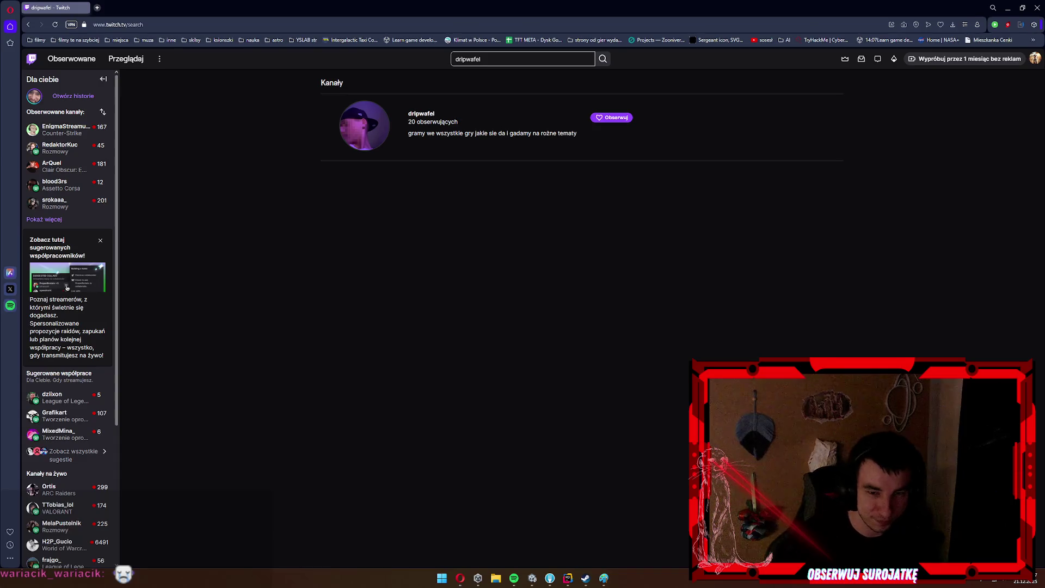
click(422, 114)
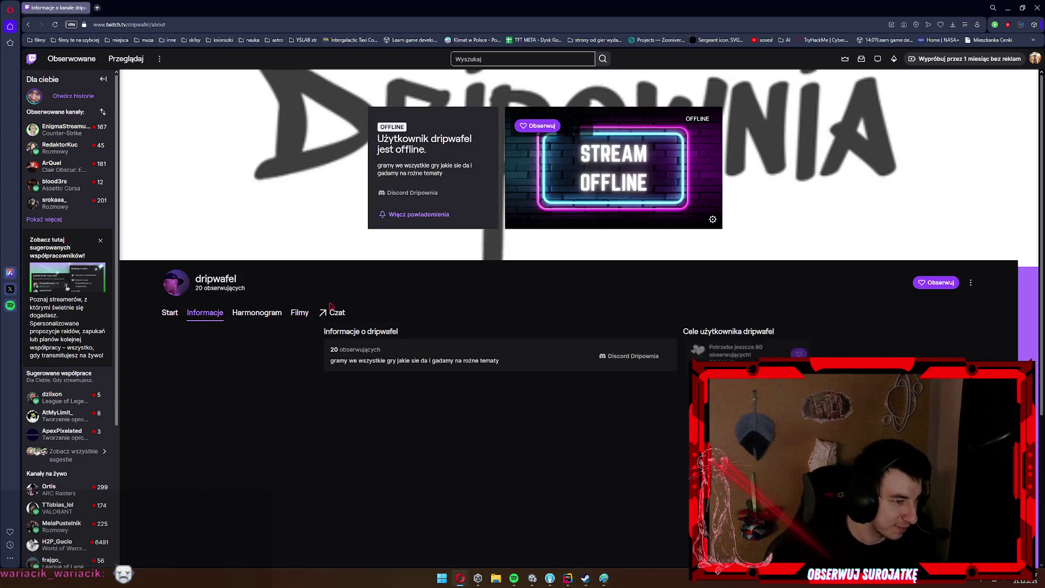
Search for the second channel mentioned in chat and open its live stream.
click(508, 58)
text(dripfifi)
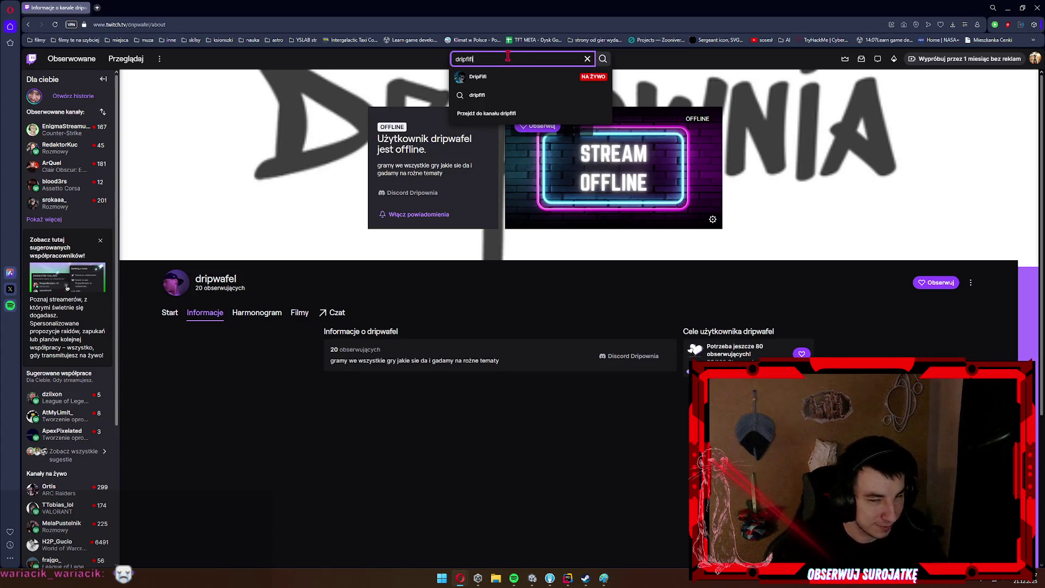
click(512, 77)
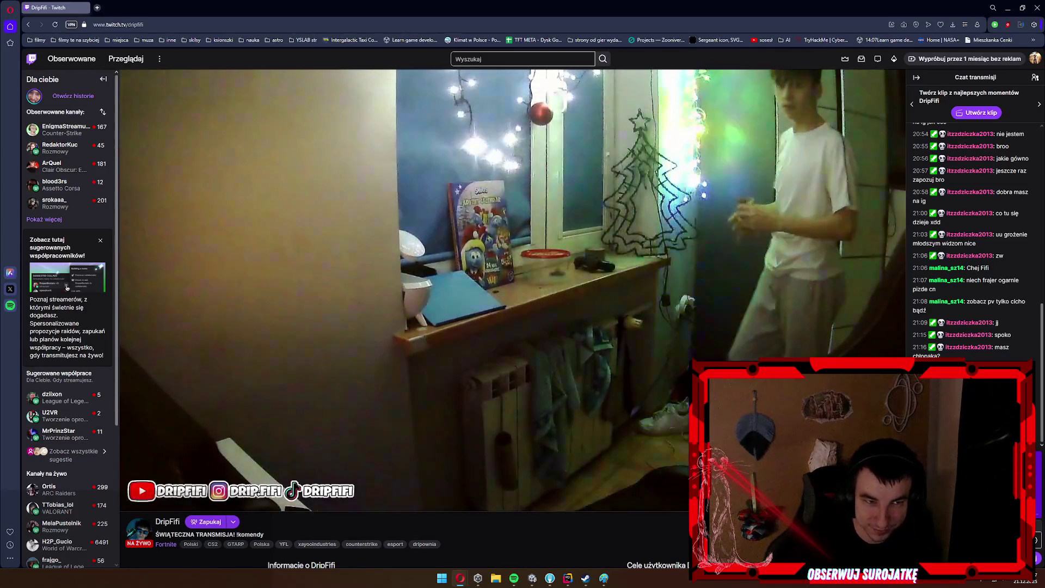
Set the stream volume to about 43% and expand the followed channels list.
drag(159, 503, 184, 509)
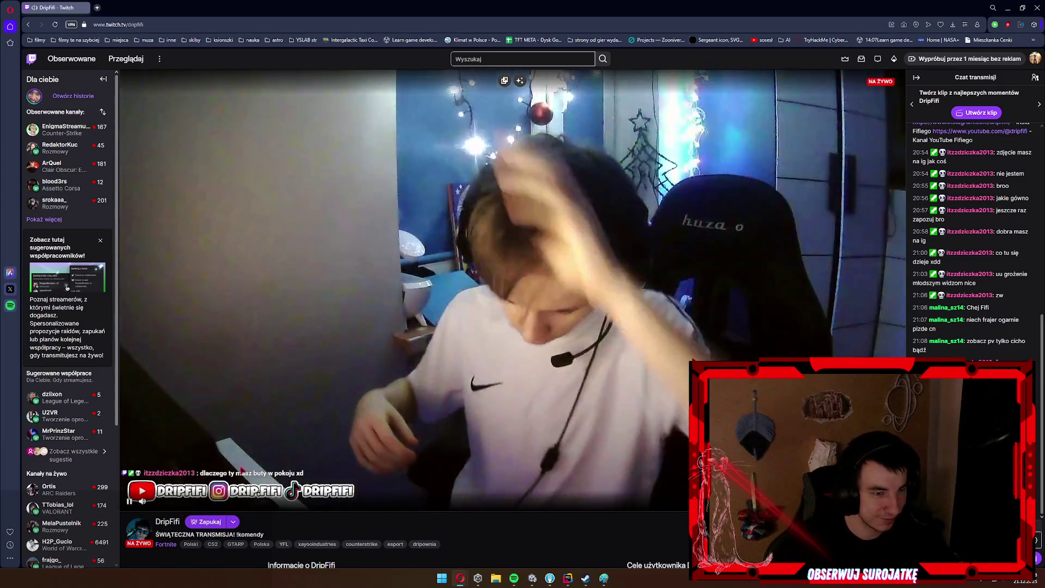
mouse_move(147, 503)
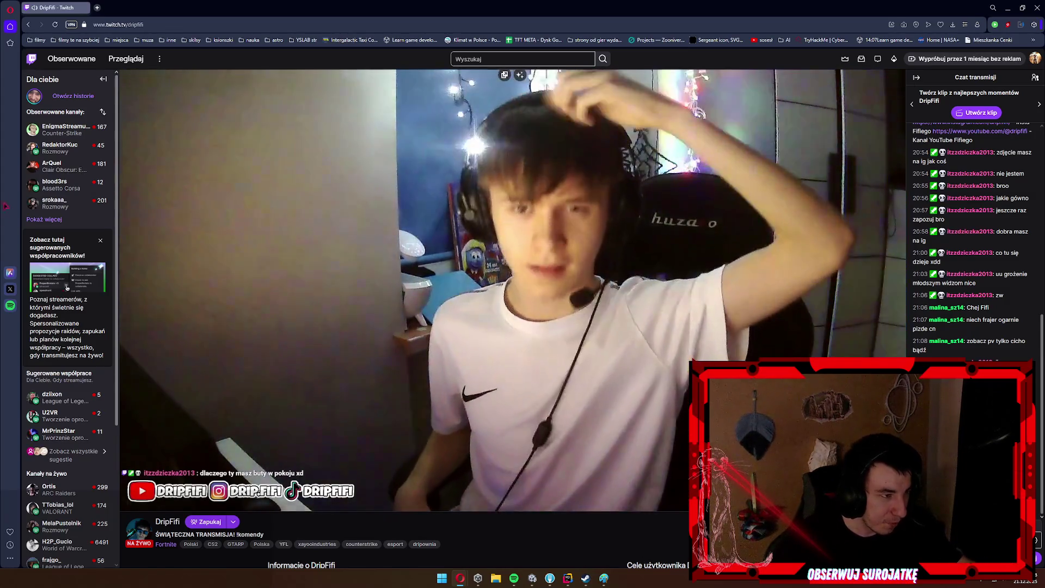
click(51, 223)
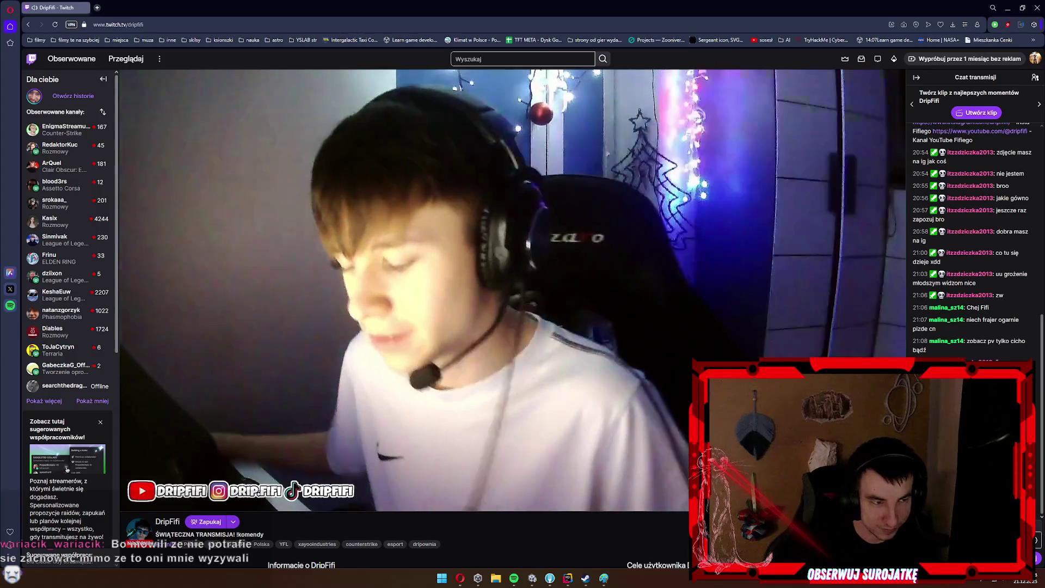
mouse_move(325, 506)
scroll(517, 470, down, 7)
scroll(518, 471, up, 3)
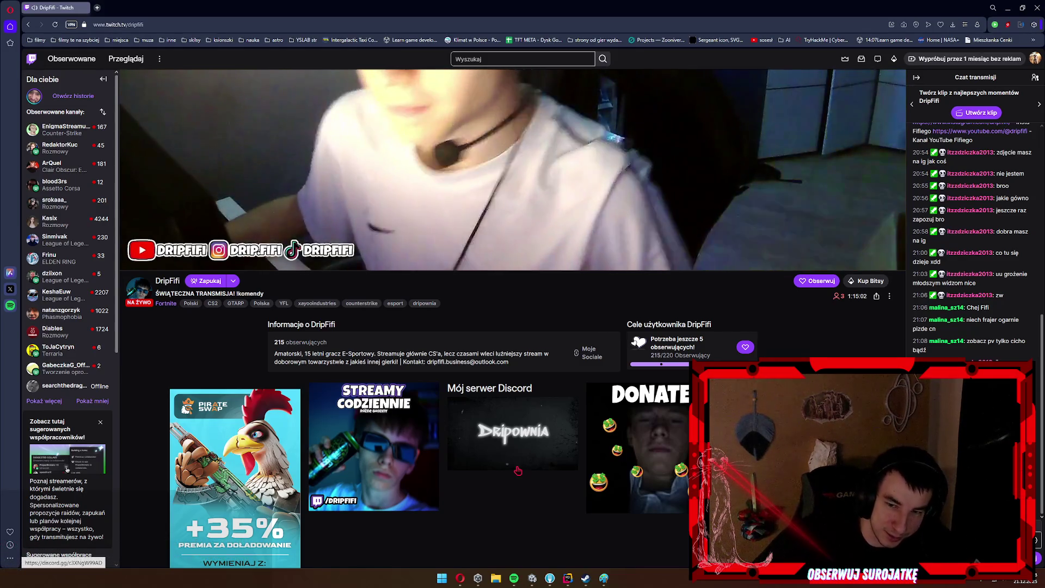
scroll(518, 470, up, 4)
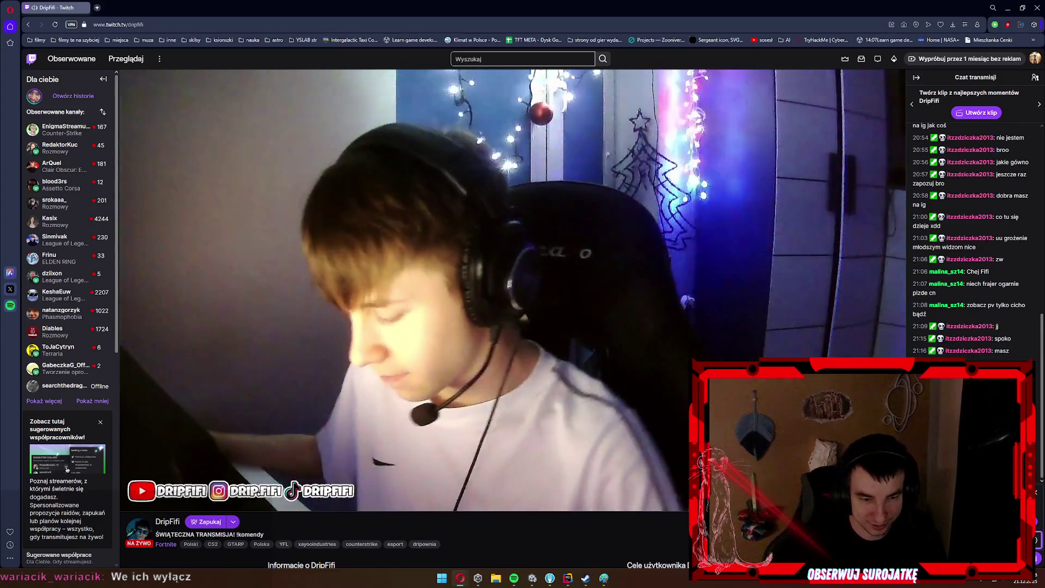
scroll(974, 240, up, 1)
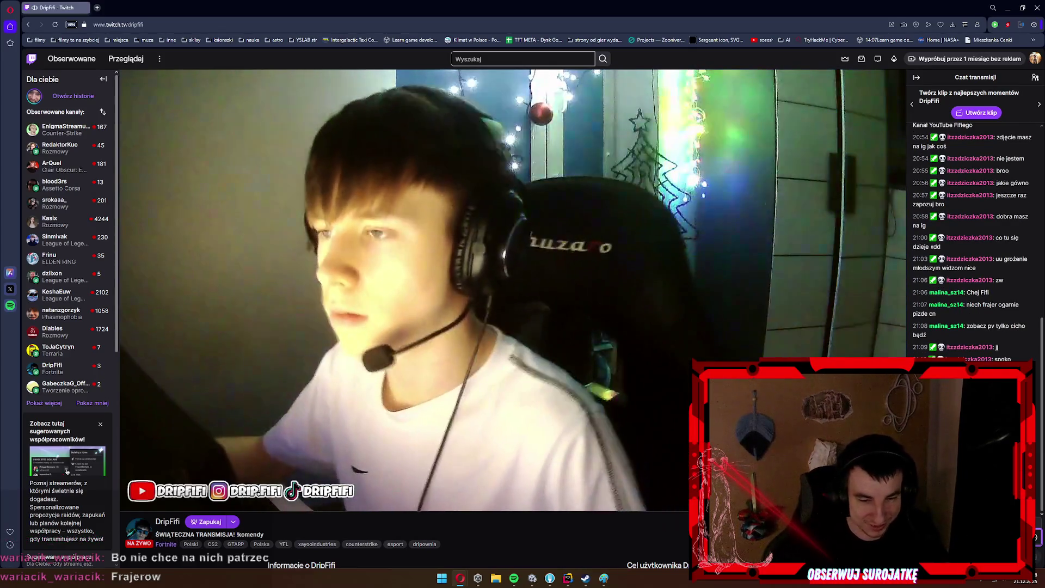
mouse_move(165, 508)
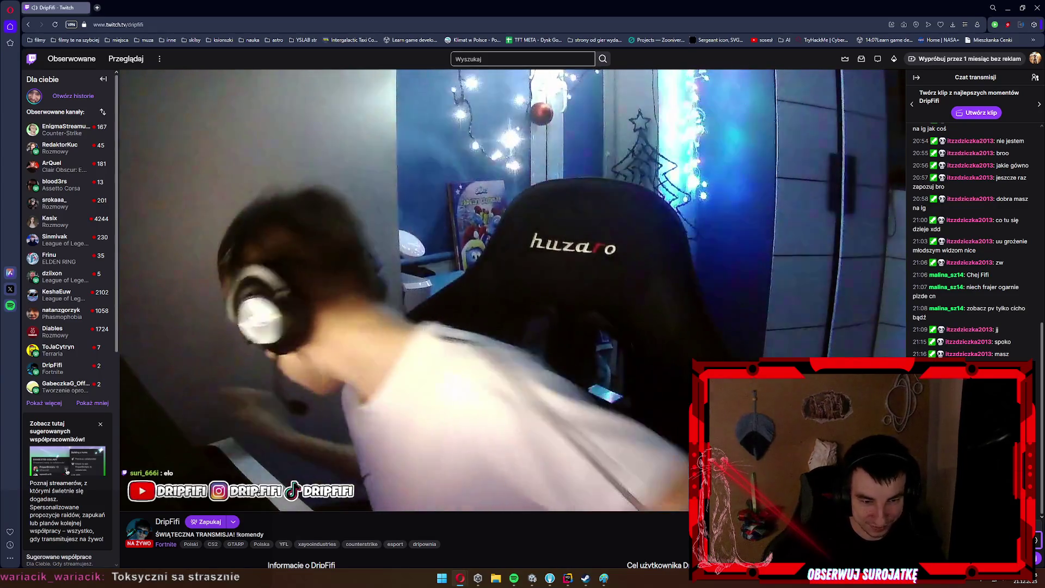
Adjust the system volume and start a clip of the live stream with Alt+X.
key(XF86AudioLowerVolume)
key(XF86AudioRaiseVolume)
key(XF86AudioRaiseVolume)
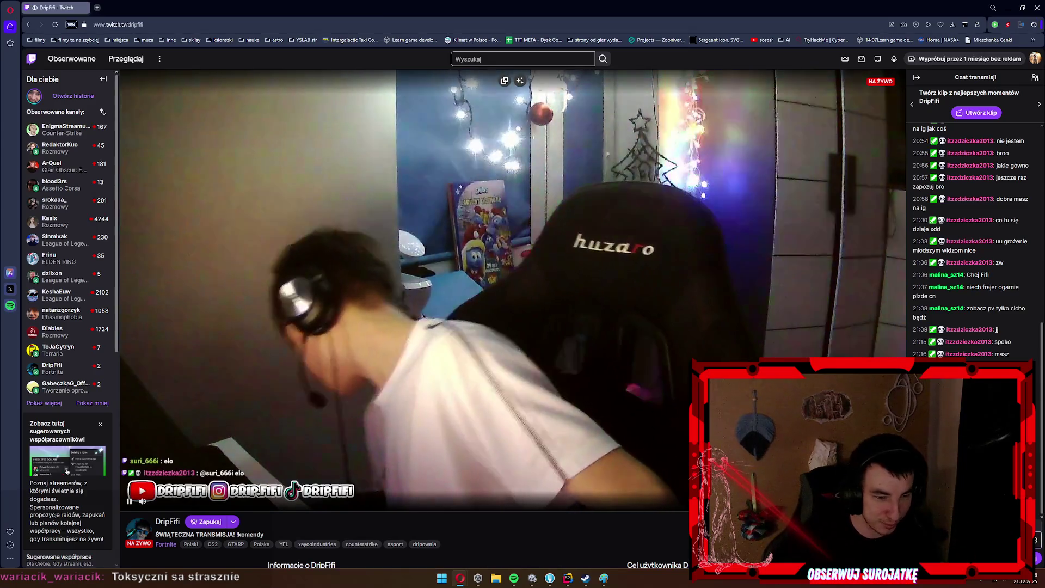
key(alt+x)
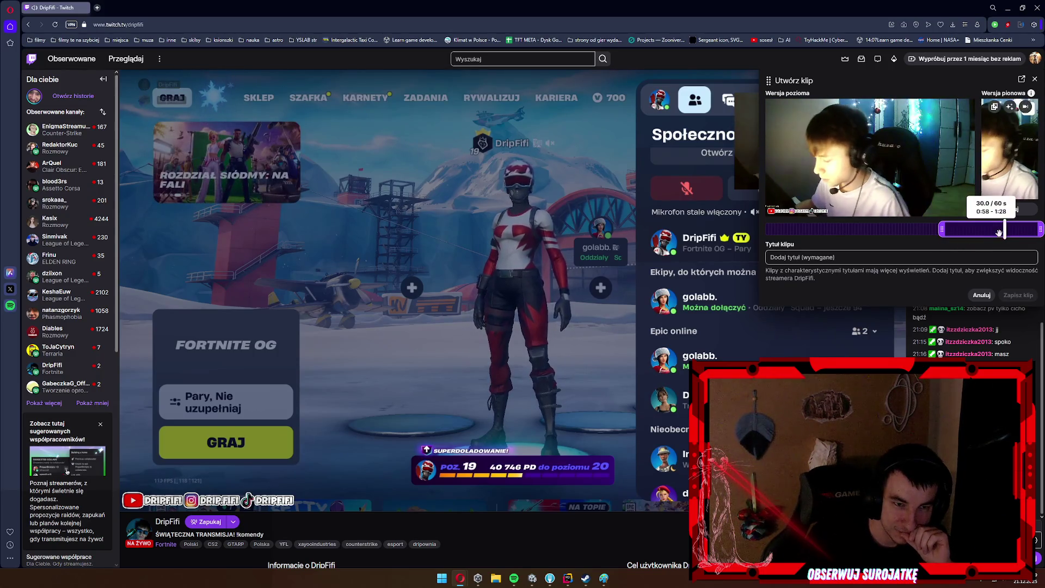
Cancel the clip, confirm Usuń klip to discard it, and switch back to Unity.
key(XF86AudioLowerVolume)
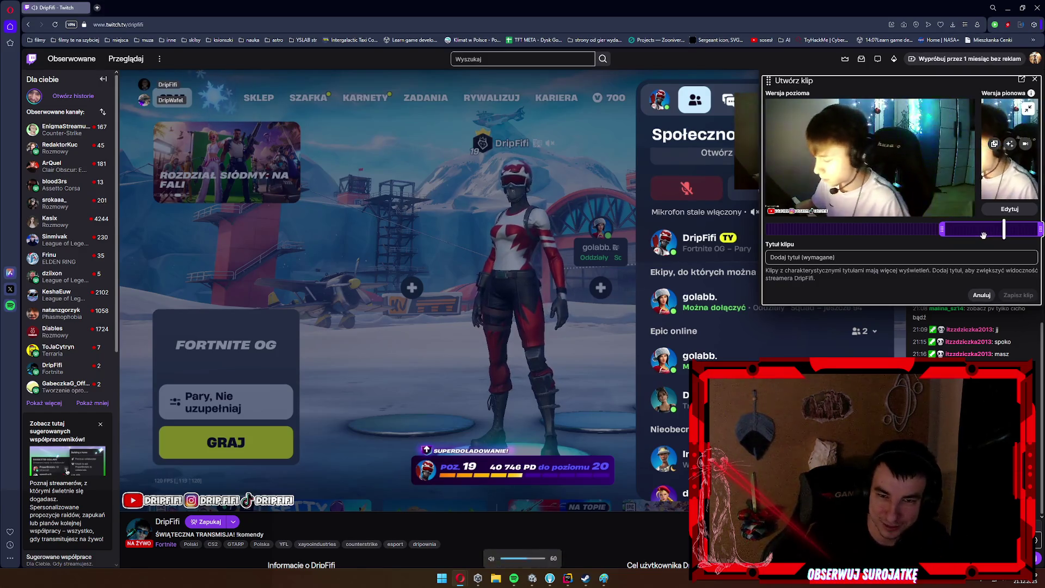
mouse_move(991, 234)
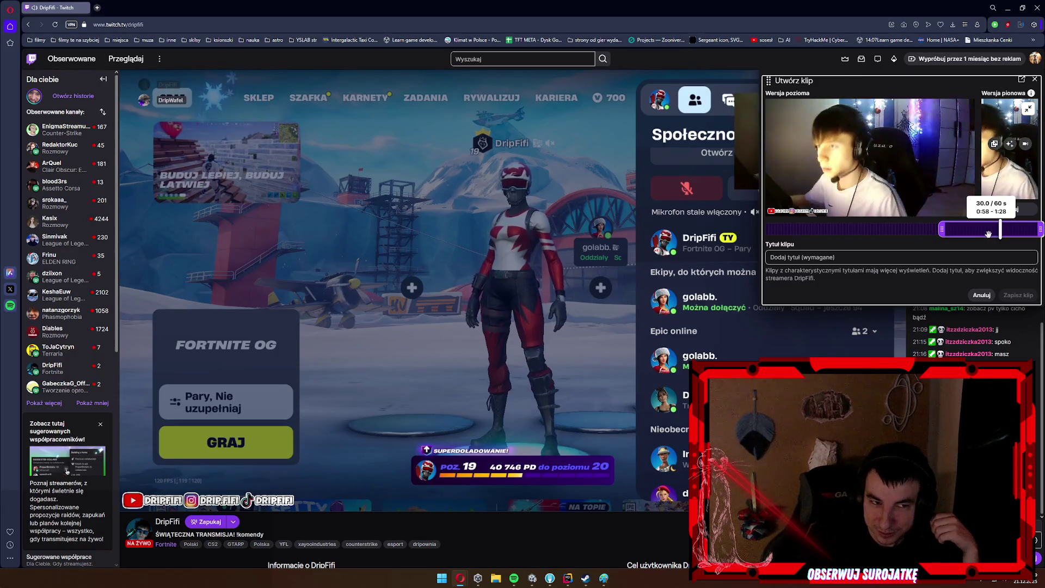
click(983, 297)
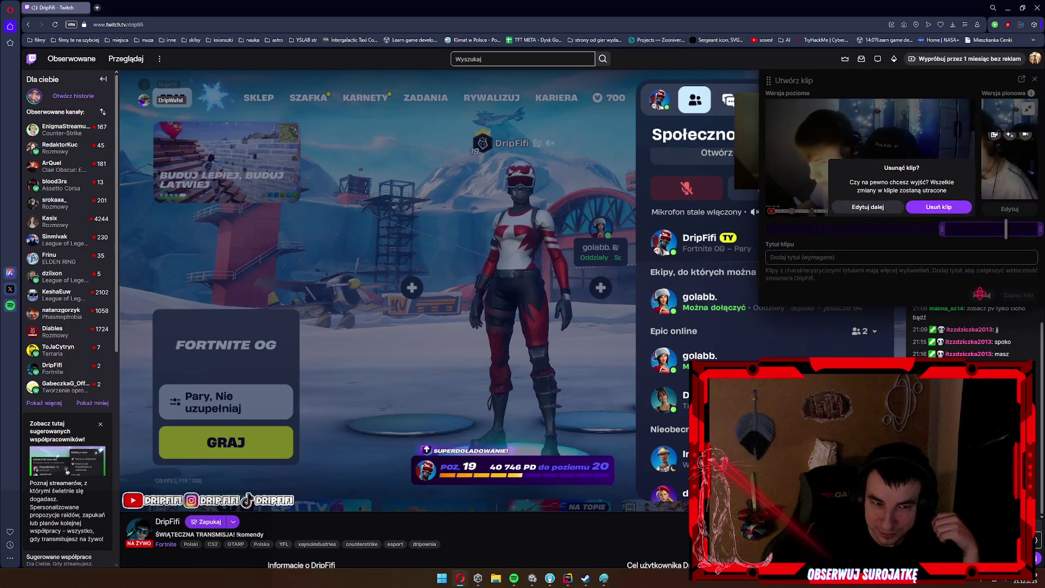
key(XF86AudioLowerVolume)
key(XF86AudioLowerVolume)
click(950, 206)
key(XF86AudioLowerVolume)
key(XF86AudioLowerVolume)
key(XF86AudioLowerVolume)
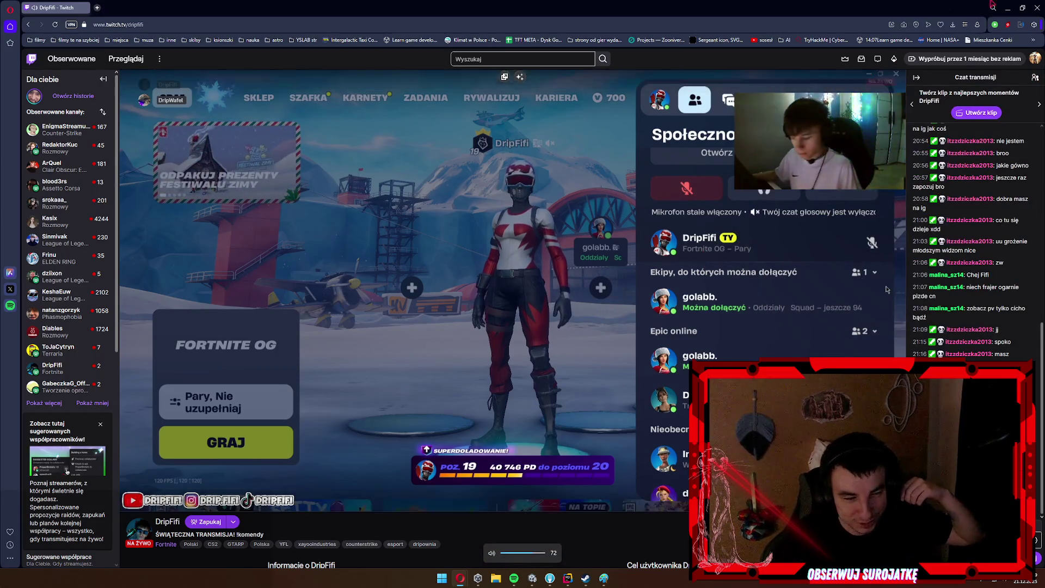
key(alt+Tab)
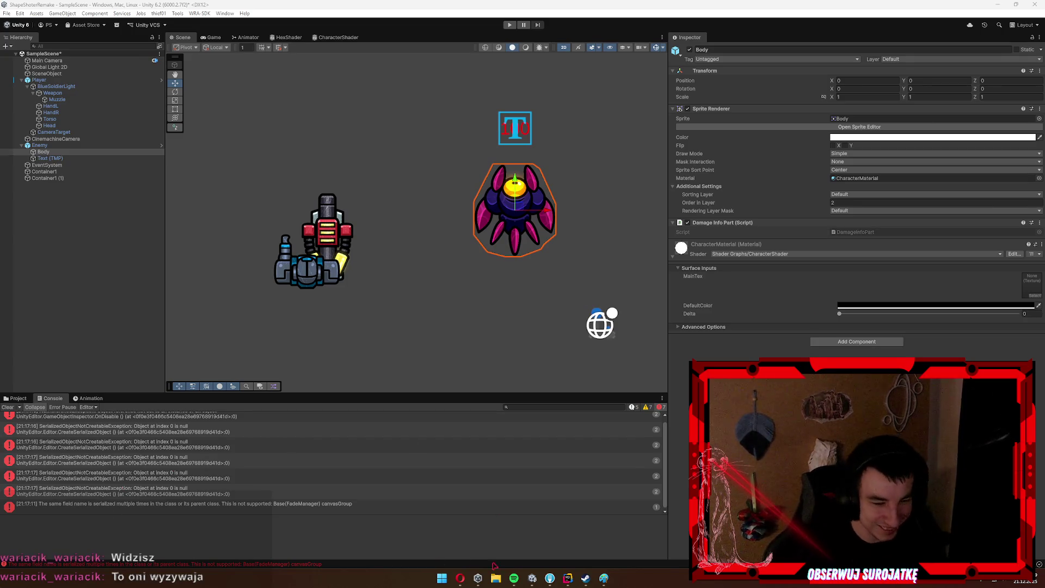
Hide the music player and adjust the system volume.
click(514, 578)
click(514, 578)
click(515, 578)
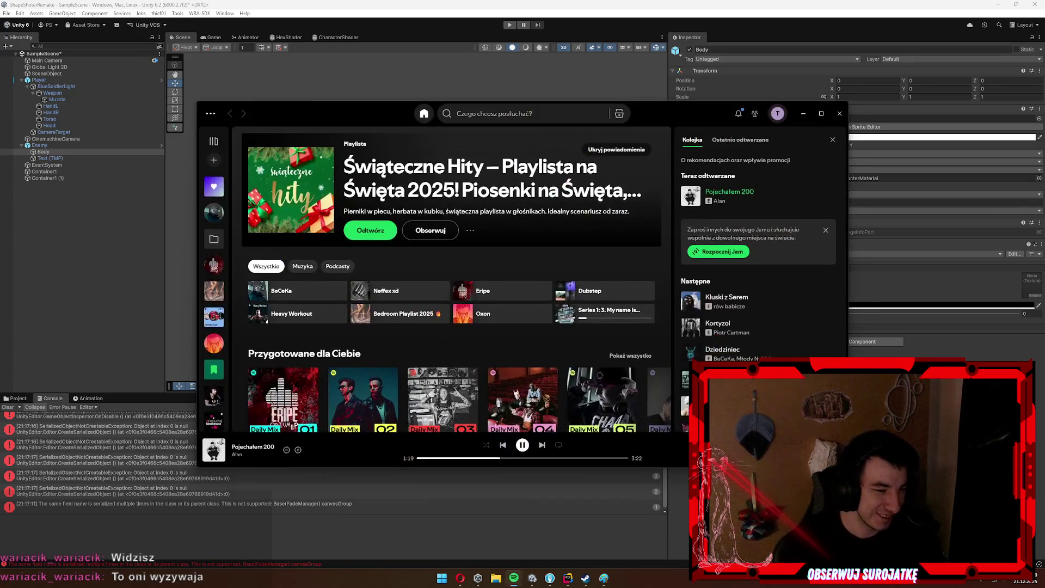
click(514, 578)
key(XF86AudioRaiseVolume)
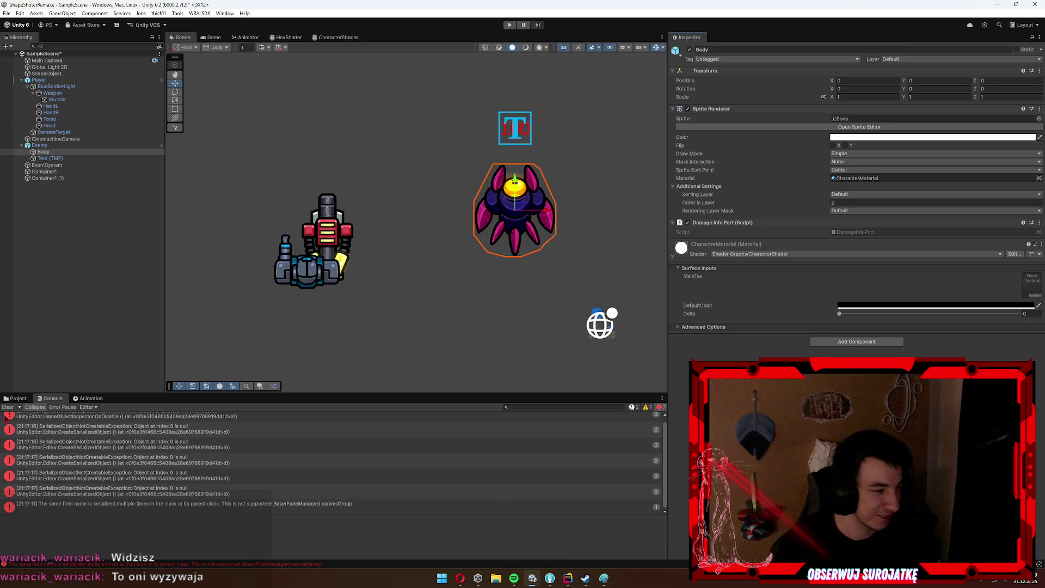
Clear the console, scrub the Body material's Delta to preview the white flash, then show the Project files.
click(5, 408)
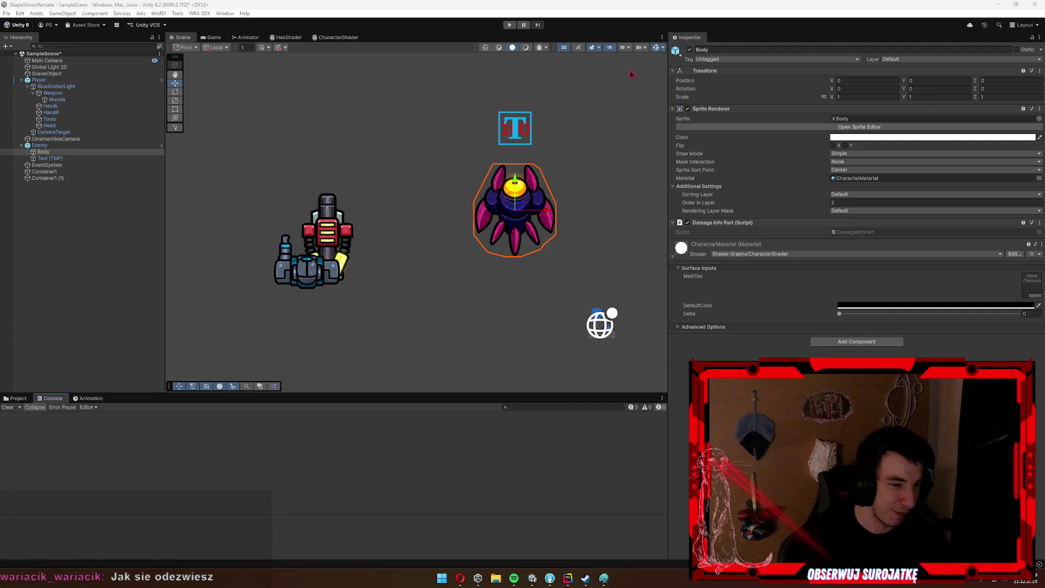
mouse_move(690, 314)
mouse_down()
mouse_move(1015, 312)
mouse_move(566, 339)
mouse_up()
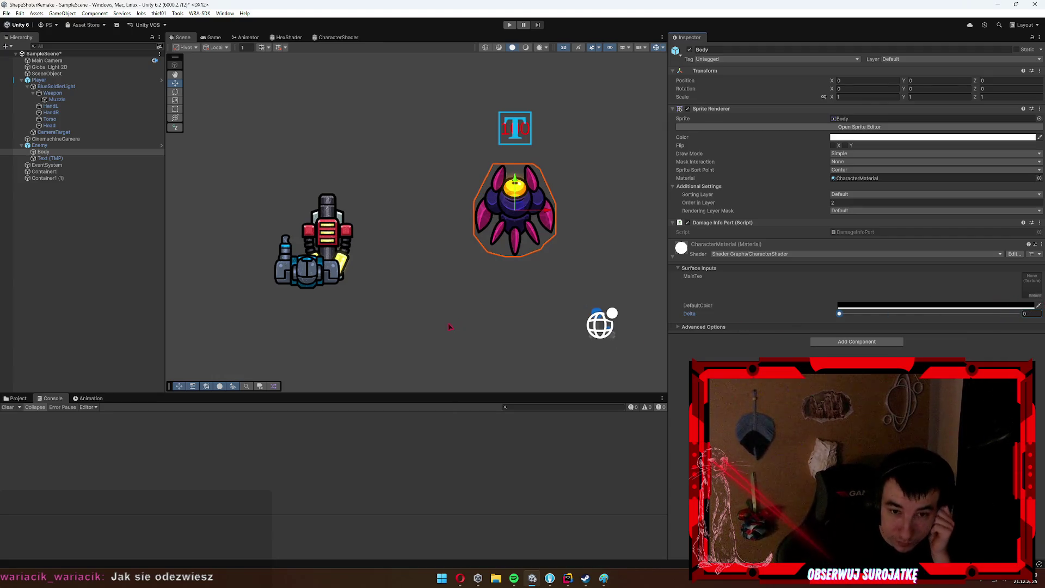
click(16, 398)
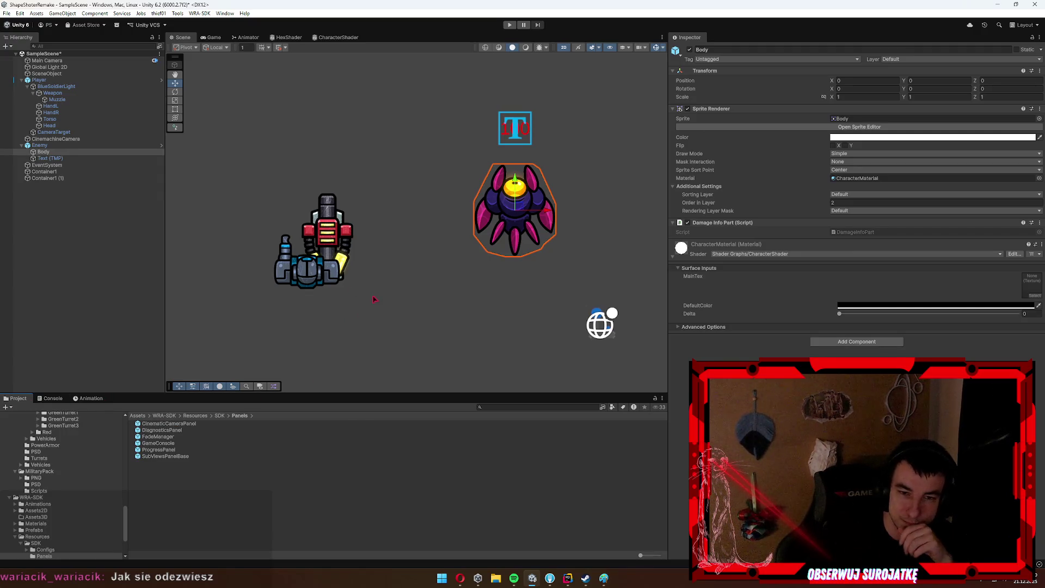
Inspect the Enemy's components and the DiagnosticsPanel prefab, then return to the Project files.
click(94, 146)
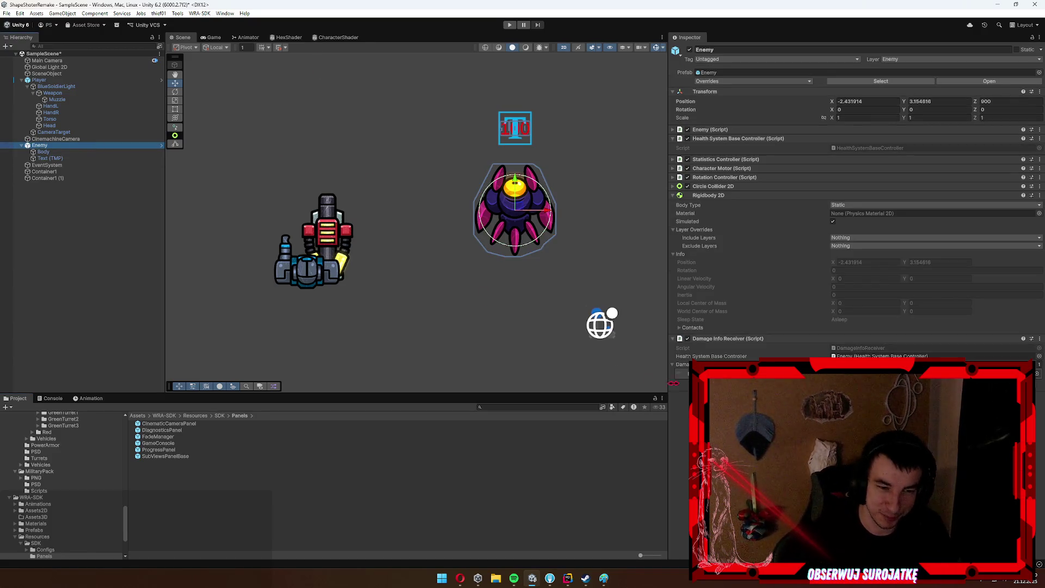
click(673, 364)
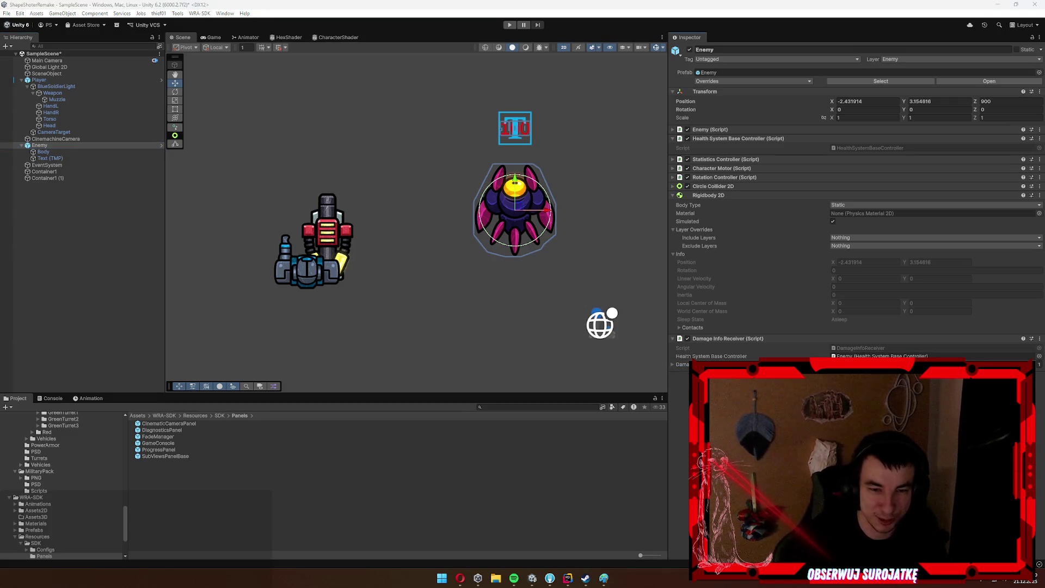
click(210, 430)
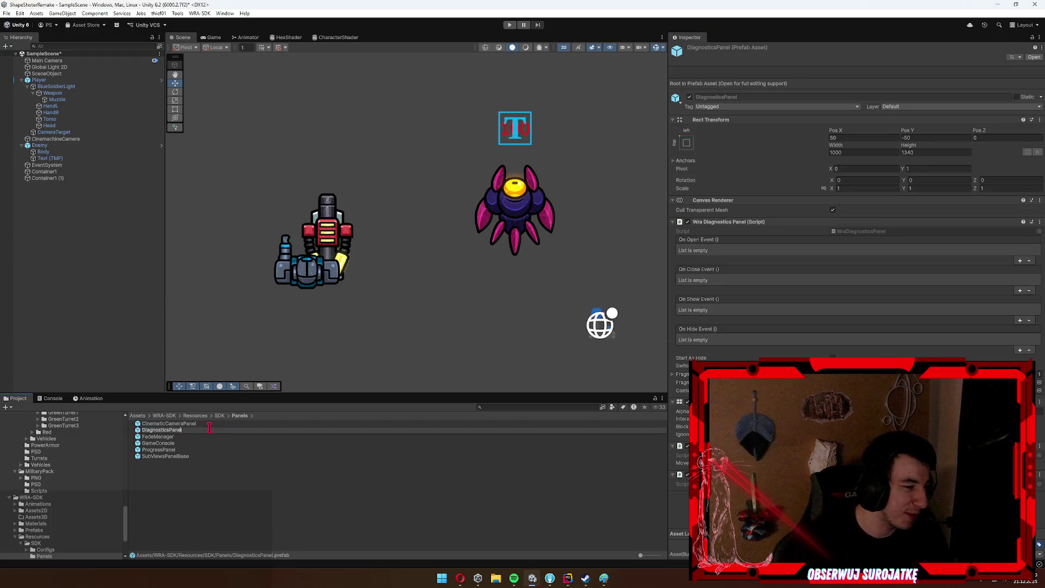
click(350, 451)
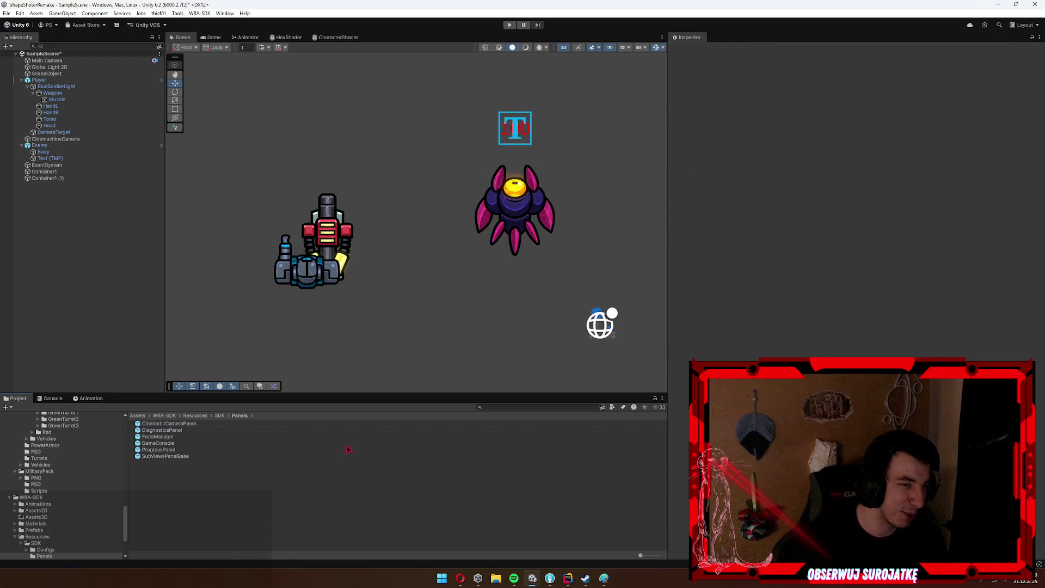
drag(305, 345, 327, 324)
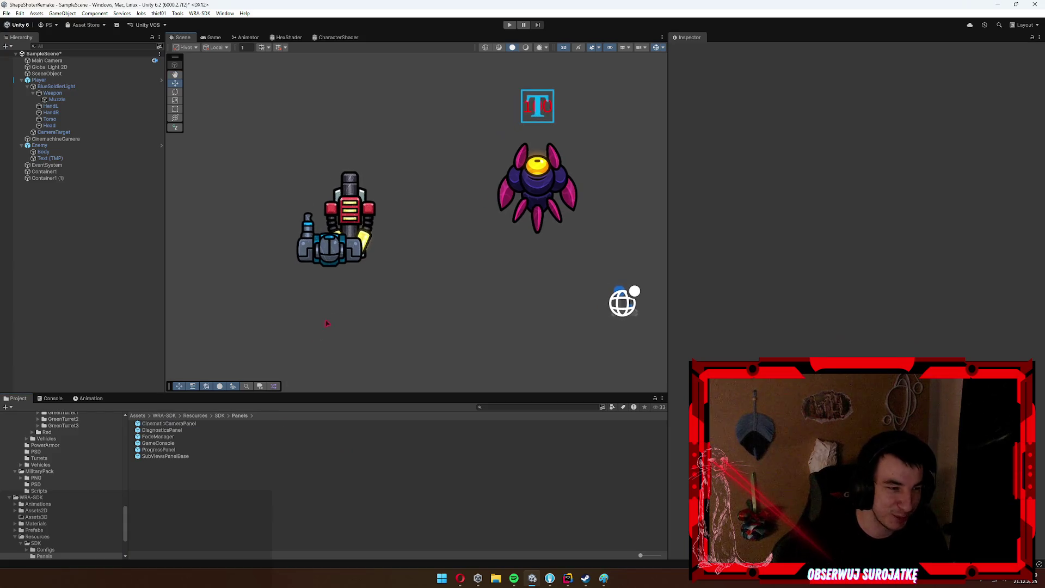
click(52, 398)
click(15, 398)
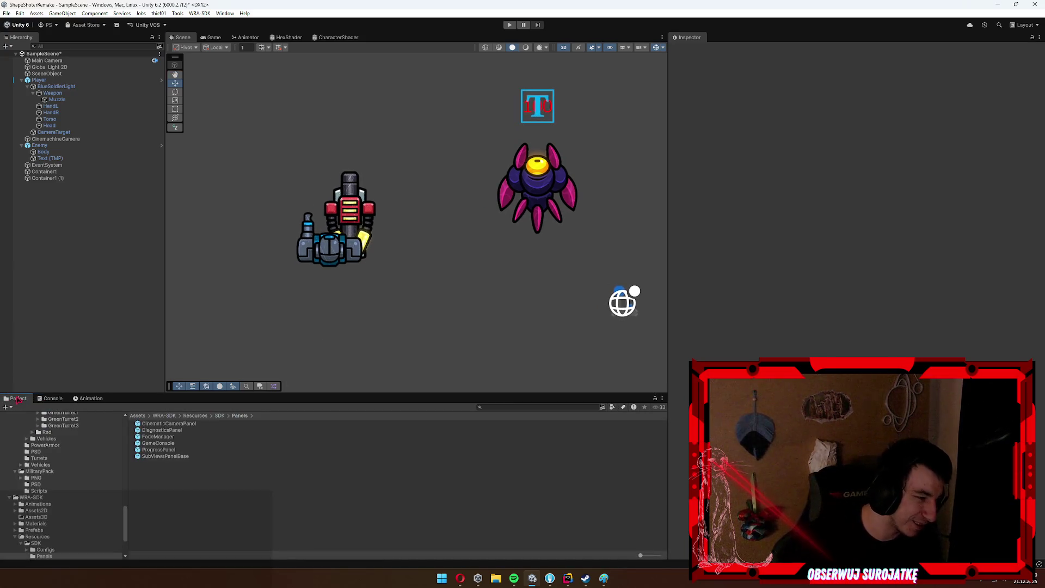
Move the HealthInfo script from Scripts/Character into the DamageInfo folder.
key(Left)
key(Left)
key(Left)
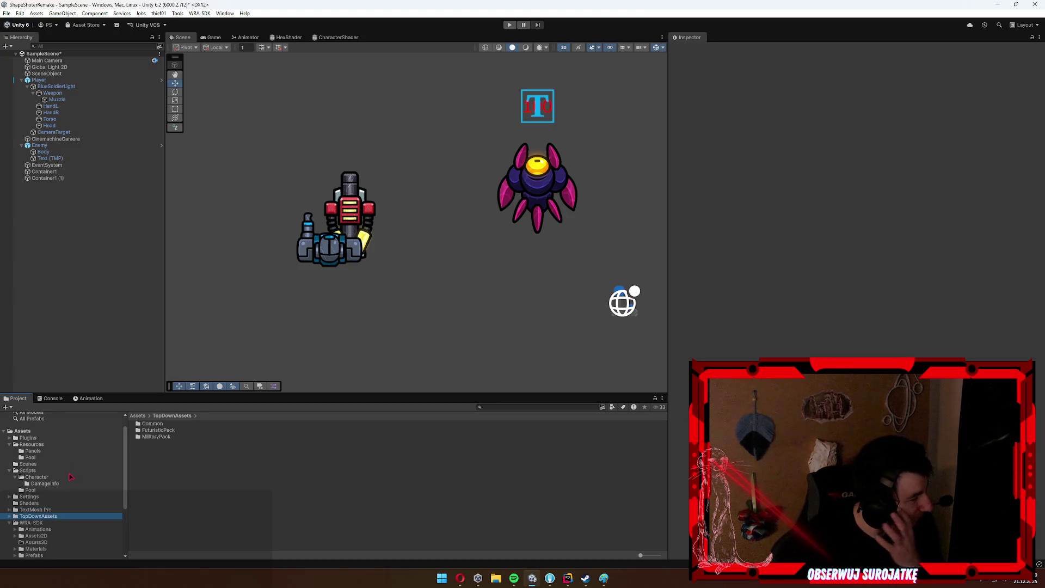
click(66, 480)
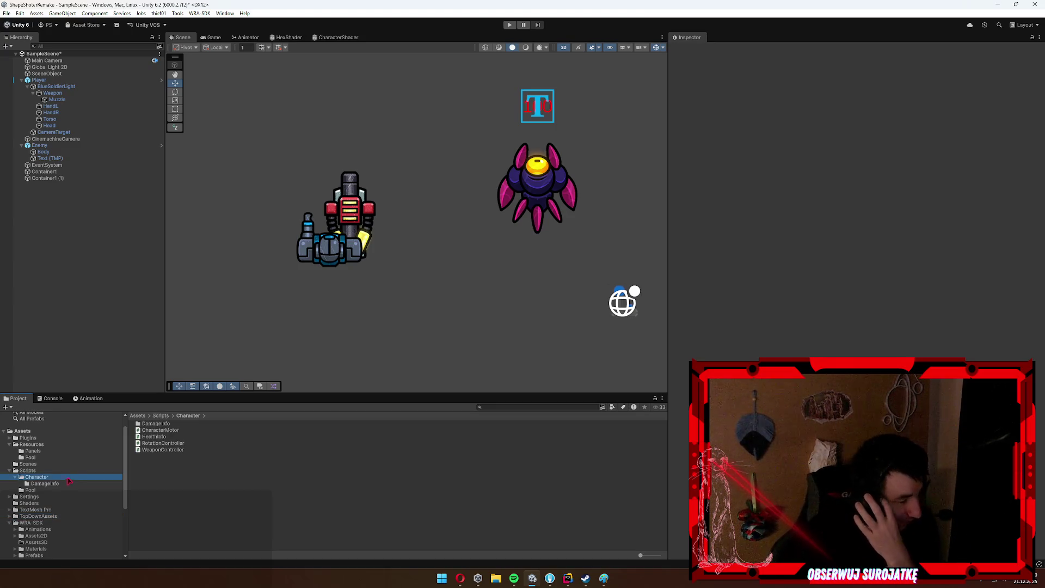
click(66, 484)
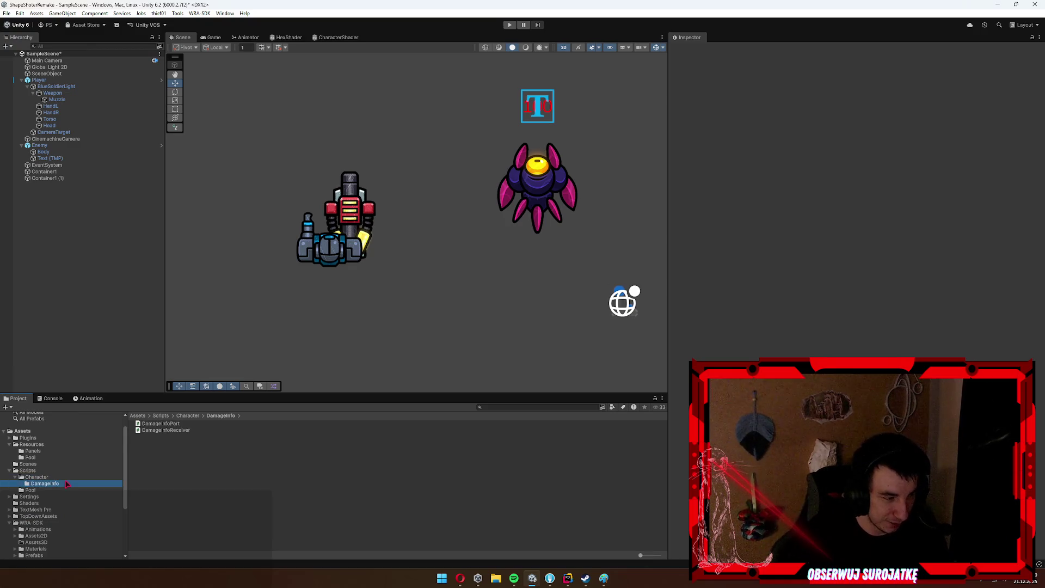
click(163, 424)
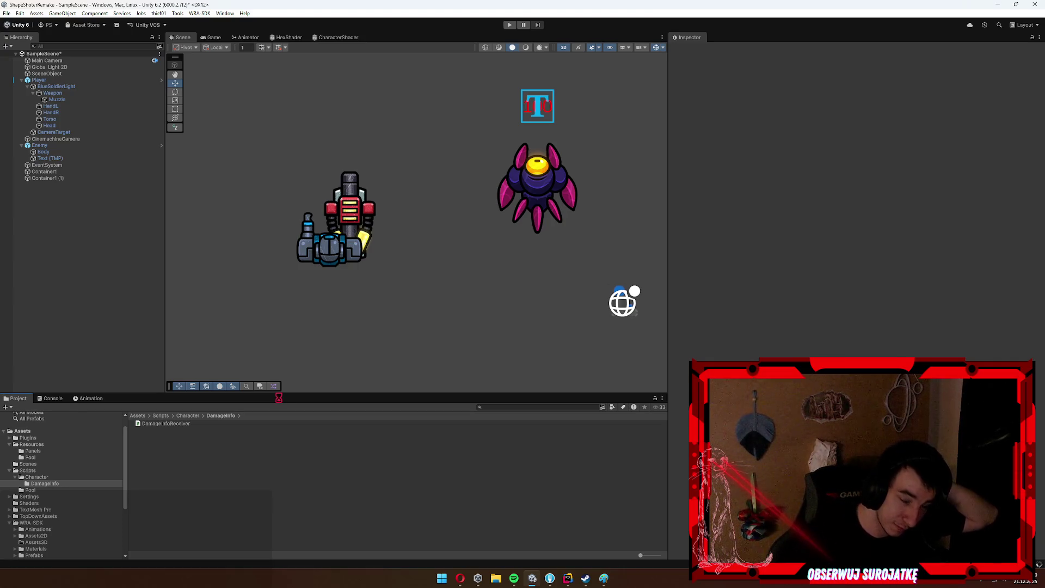
click(63, 479)
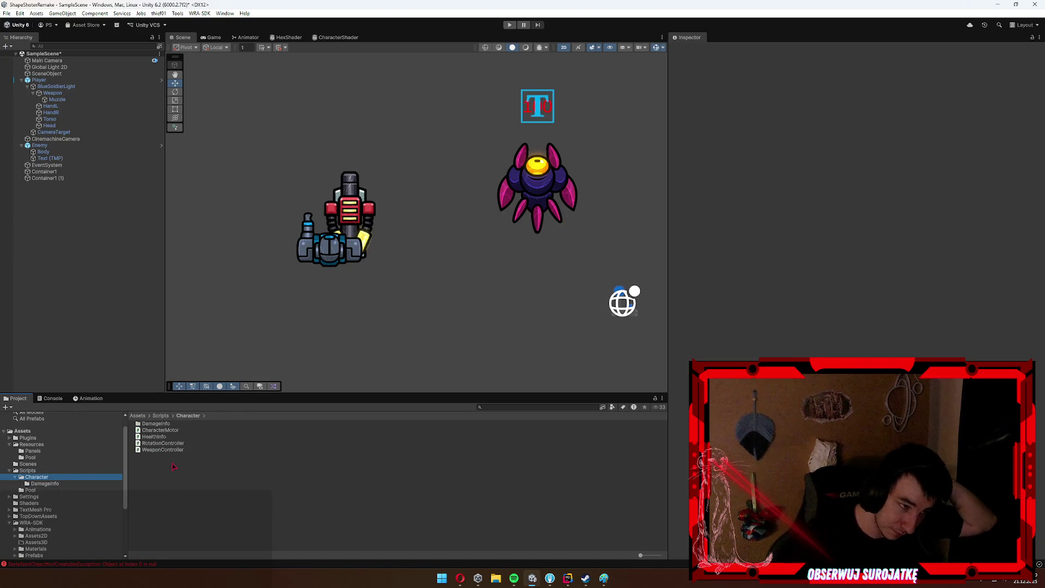
mouse_move(169, 438)
mouse_down()
mouse_move(159, 430)
mouse_move(193, 432)
mouse_up()
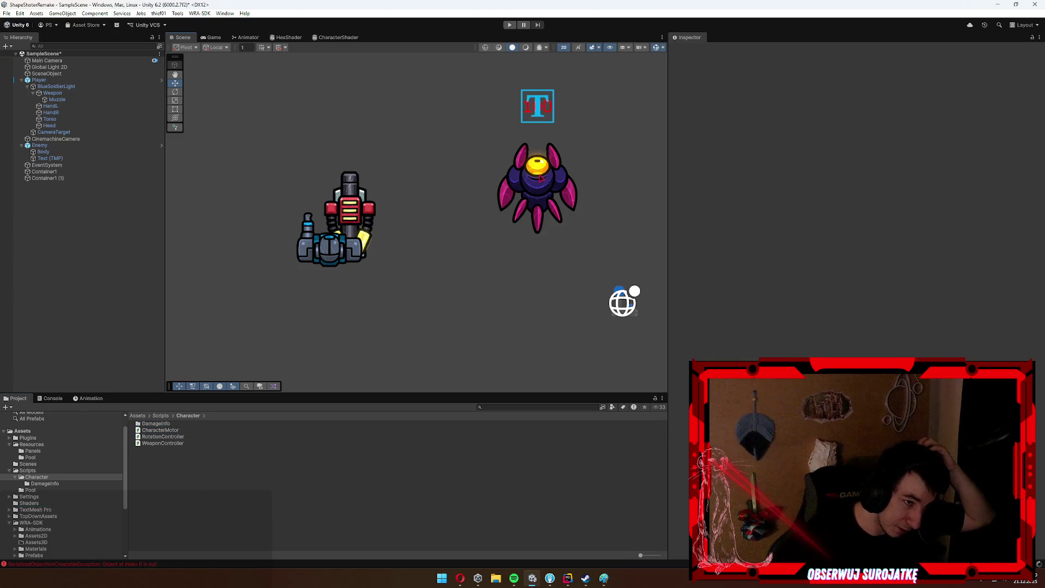
click(556, 227)
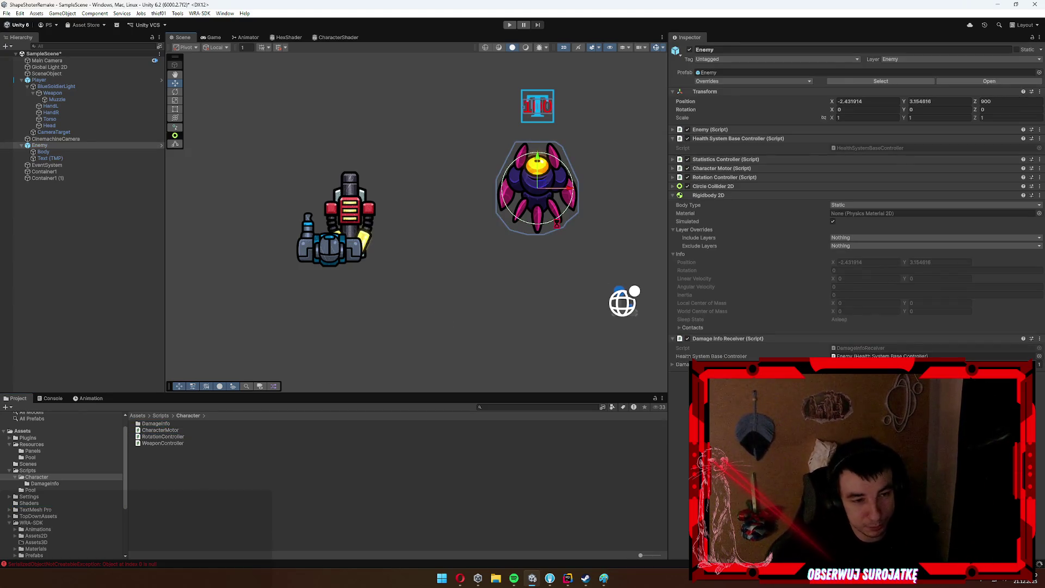
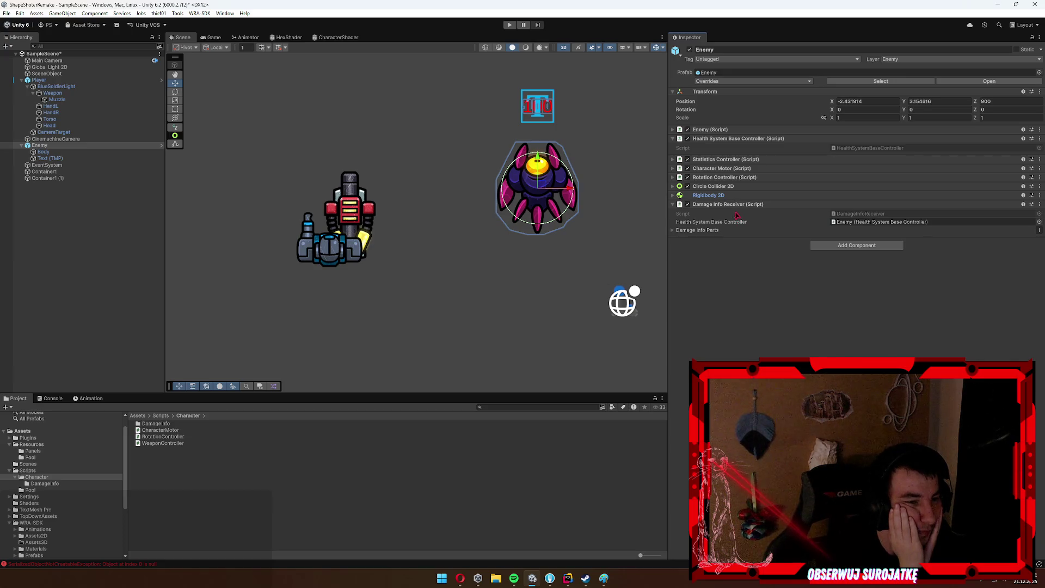
Collapse the Enemy's Damage Info Receiver component, select the Character folder, and bring the Paint sketch forward.
click(724, 206)
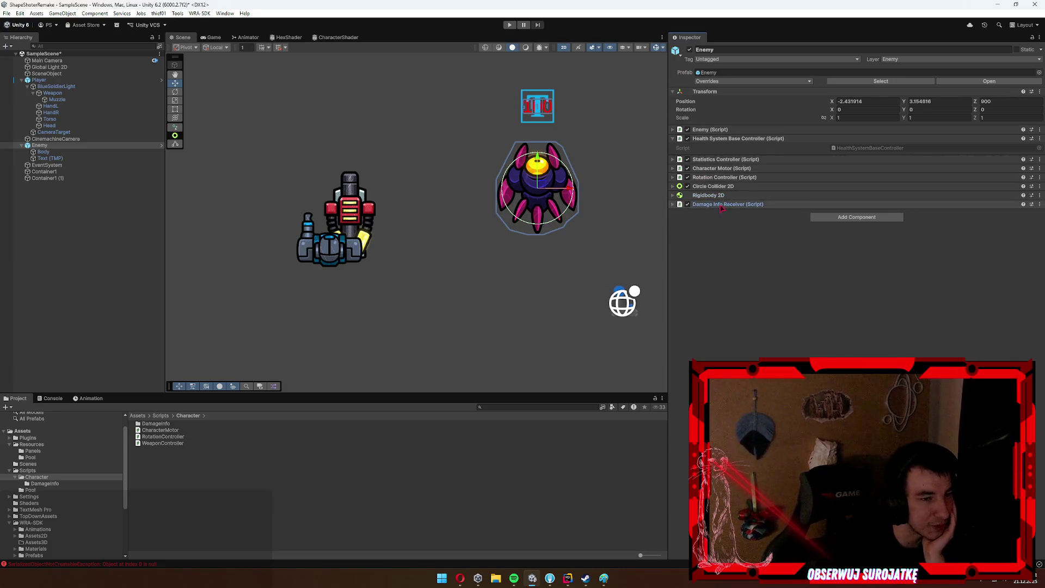
click(42, 478)
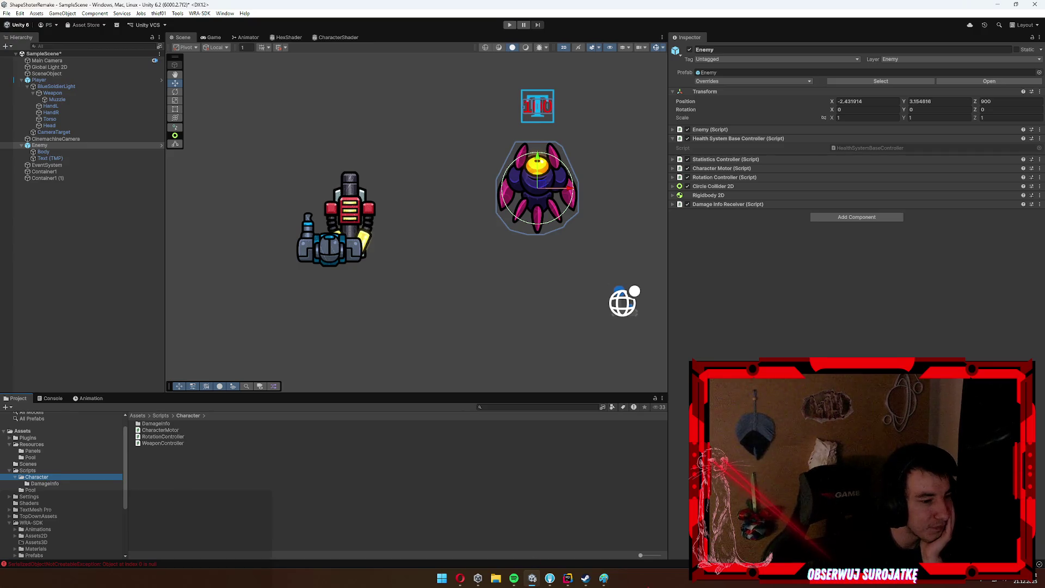
click(603, 578)
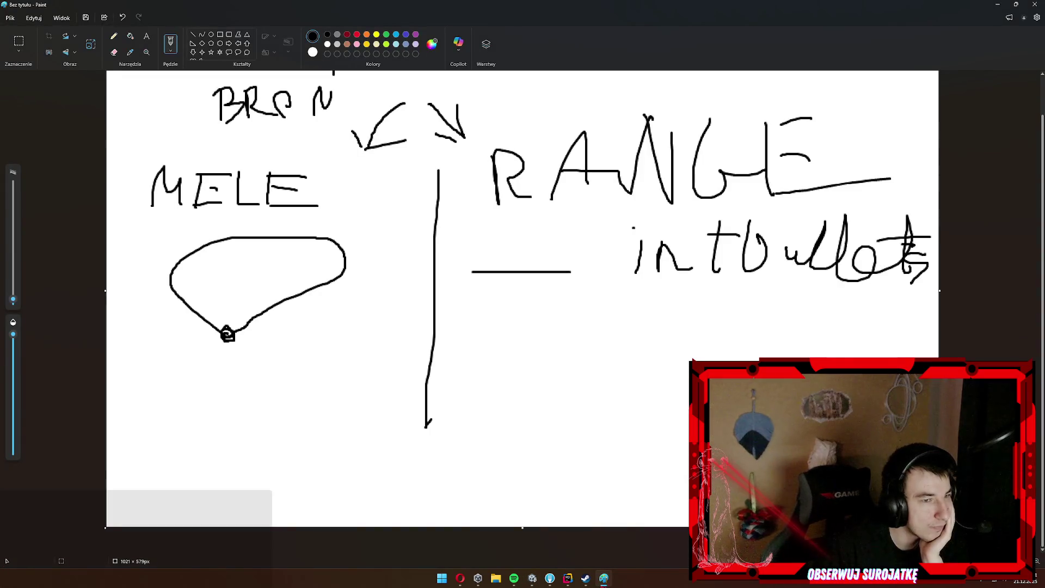
Try and undo pencil strokes on the MELE/RANGE sketch, keep a short dash, then return to Unity.
mouse_move(336, 464)
mouse_down()
mouse_move(413, 467)
mouse_move(459, 490)
mouse_up()
key(ctrl+z)
key(ctrl+z)
drag(316, 505, 518, 500)
key(ctrl+z)
drag(339, 486, 357, 485)
click(605, 581)
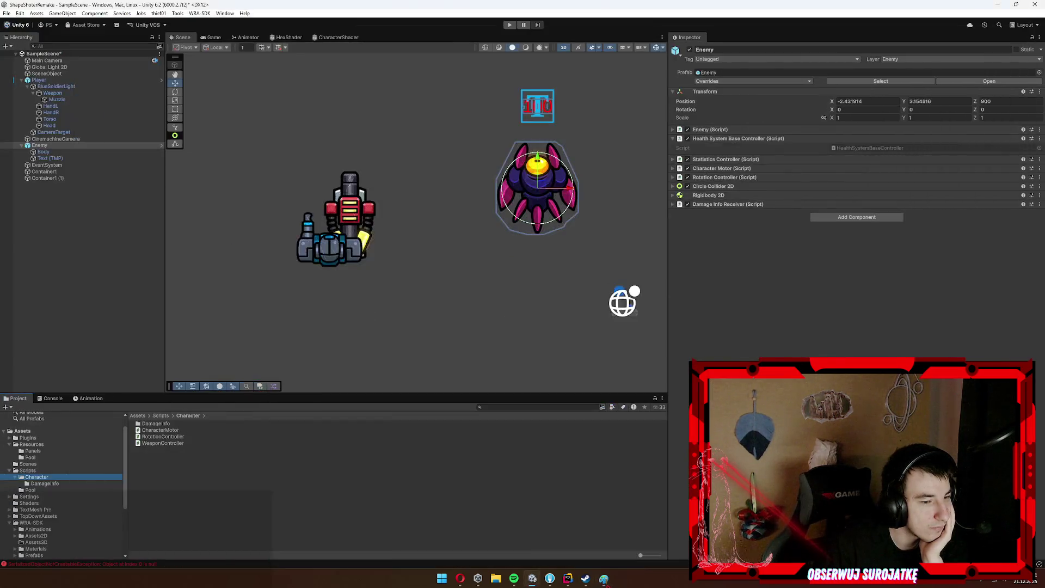
Check the Console errors, then browse the Character, Pool, Settings, Assets3D and TopDownAssets folders.
click(52, 398)
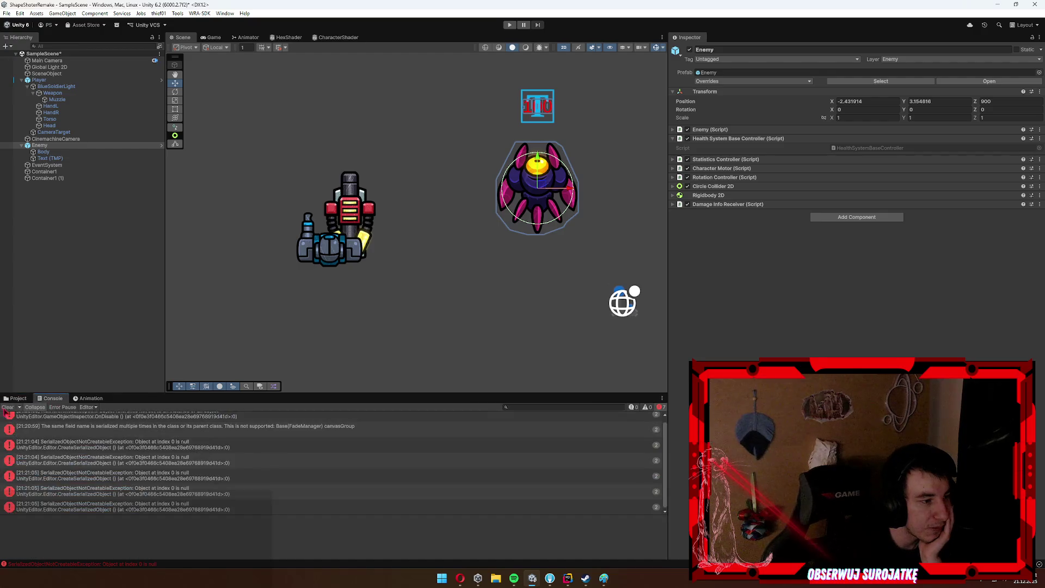
click(16, 398)
click(213, 459)
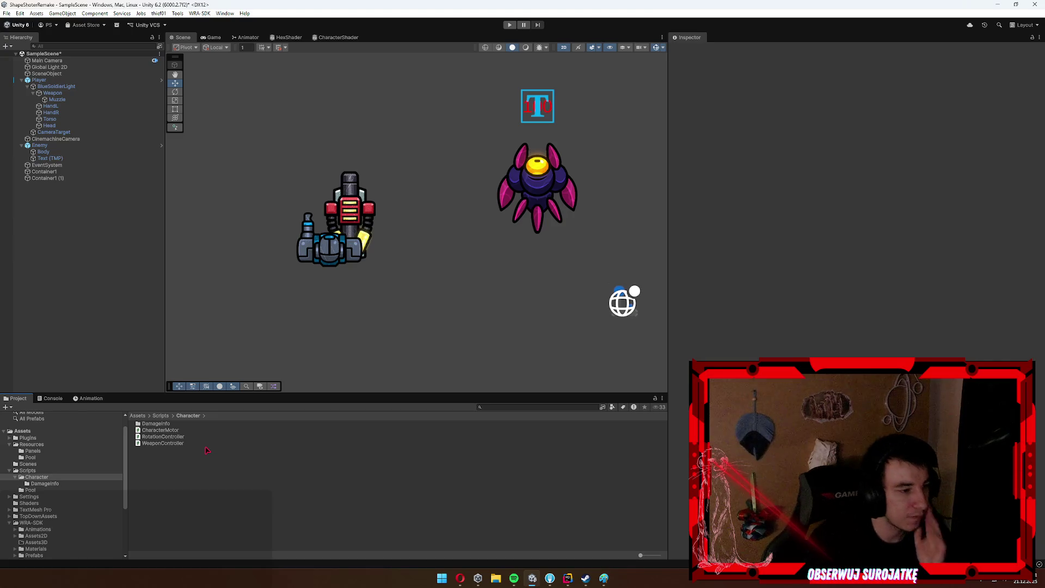
key(Down)
key(Down)
key(Escape)
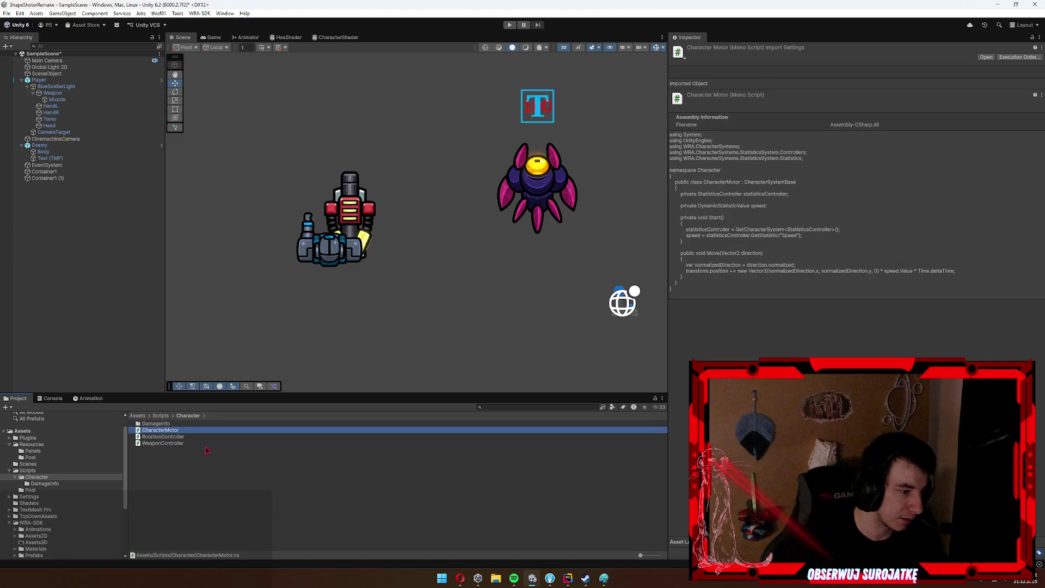
scroll(52, 513, down, 2)
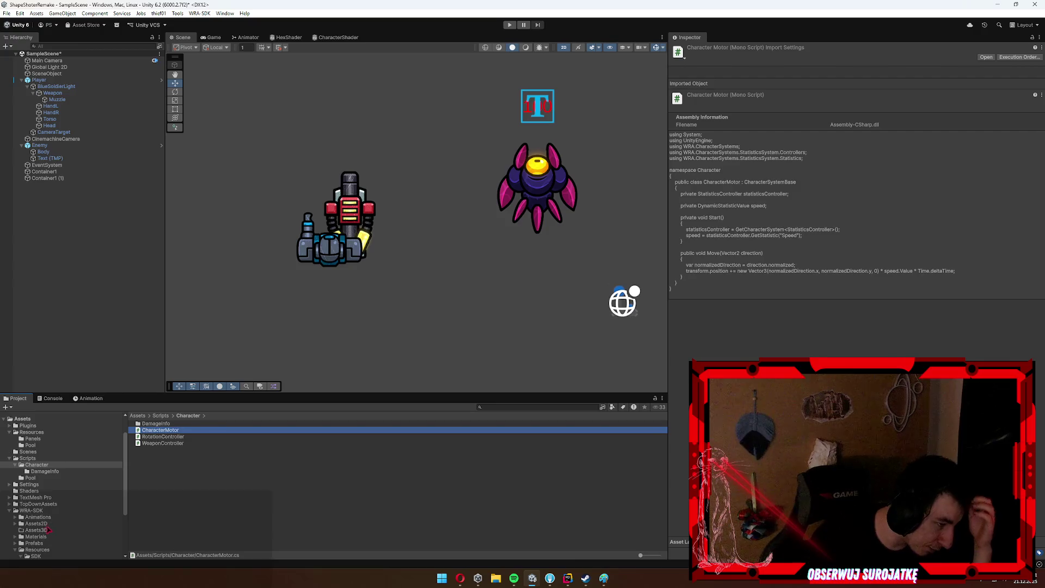
click(31, 478)
click(32, 484)
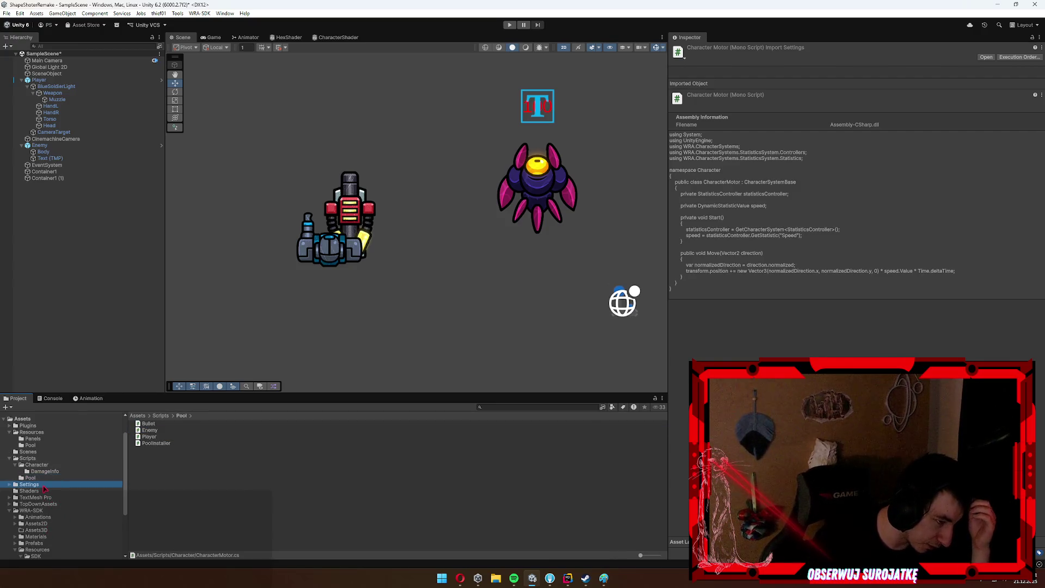
scroll(48, 503, down, 4)
click(41, 506)
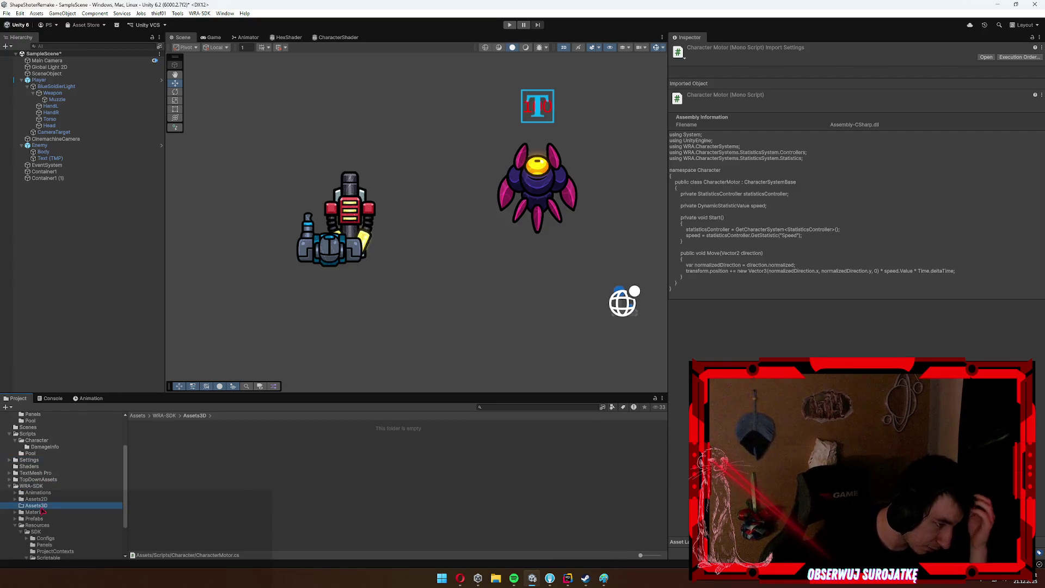
scroll(49, 511, down, 3)
click(48, 455)
scroll(50, 460, up, 5)
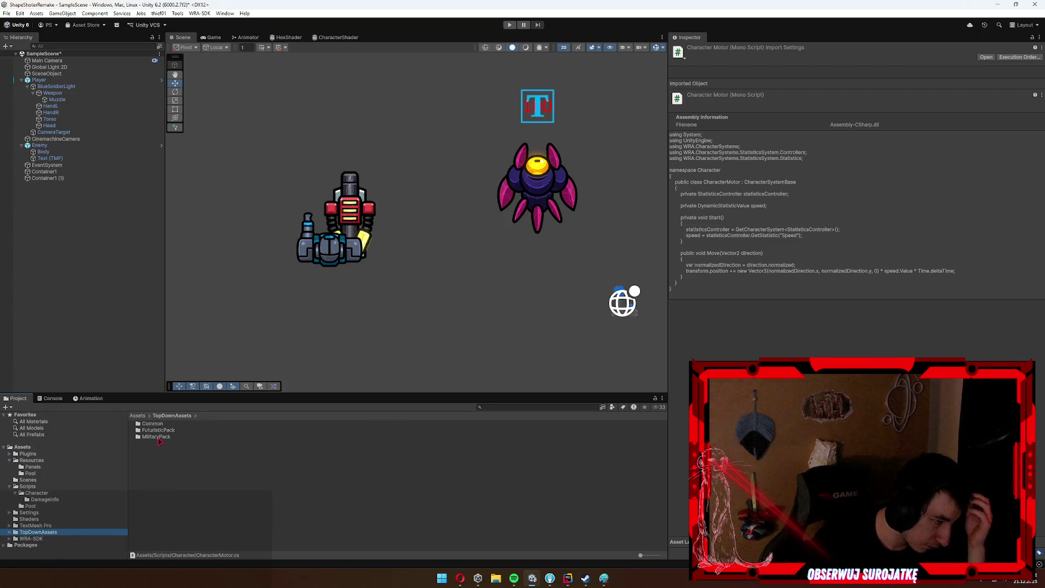
Browse MilitaryPack's PNG folder, looking at the Turret3 prefab, Tanks and the Soldiers folders.
double_click(158, 438)
double_click(146, 424)
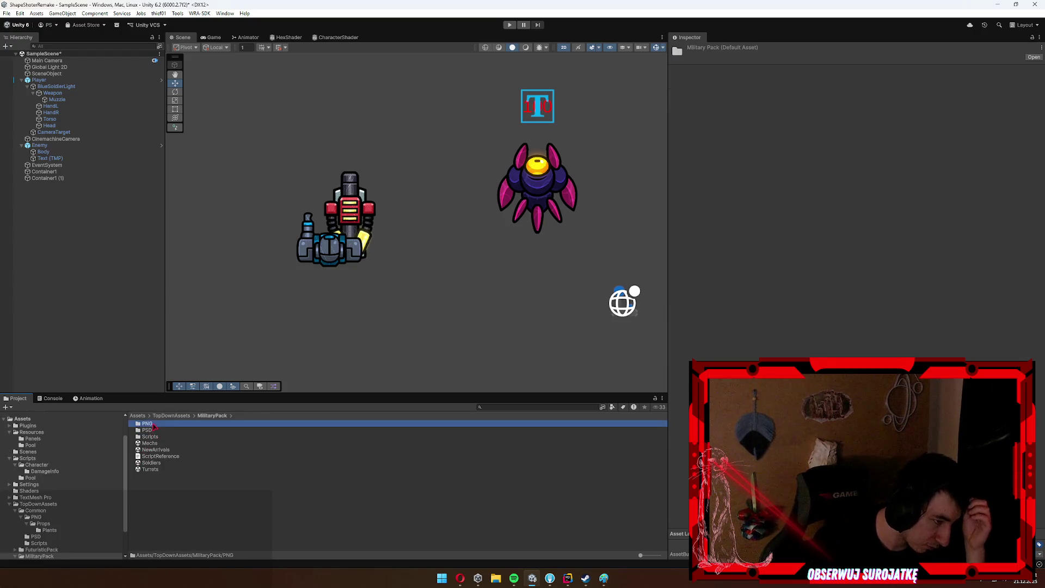
double_click(150, 437)
click(158, 437)
double_click(161, 437)
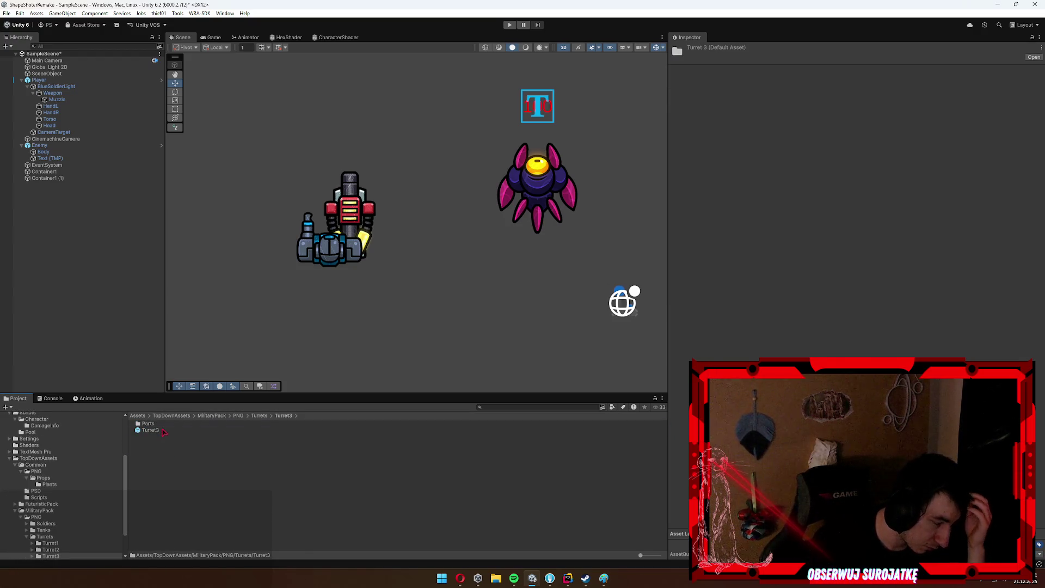
click(151, 430)
click(44, 529)
key(Up)
key(Right)
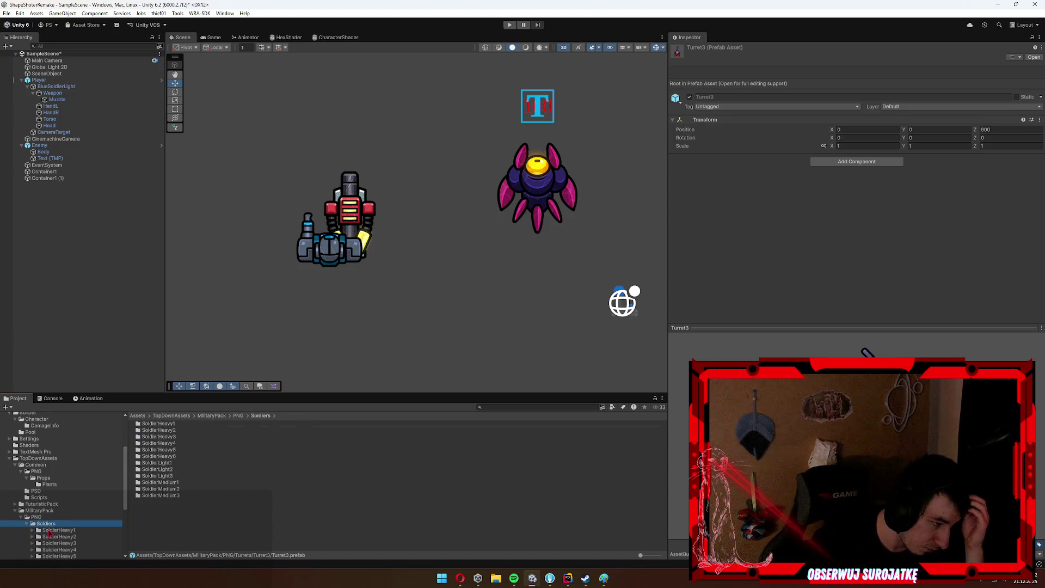
key(Down)
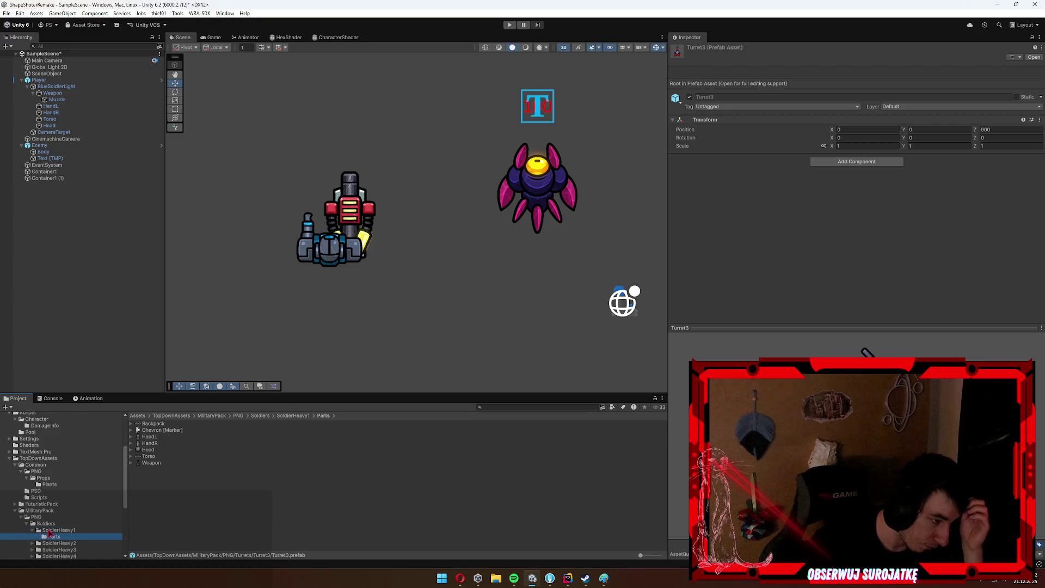
Preview the SoldierHeavy1 through SoldierHeavy4 prefabs by dragging them into the Scene view.
click(59, 530)
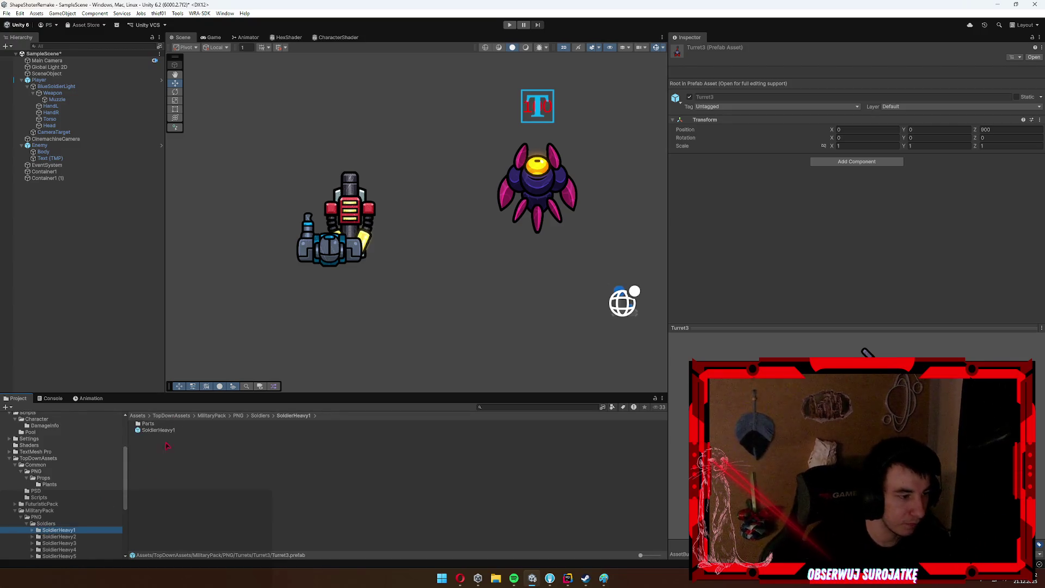
mouse_move(157, 430)
mouse_down()
mouse_move(416, 303)
mouse_move(48, 184)
mouse_up()
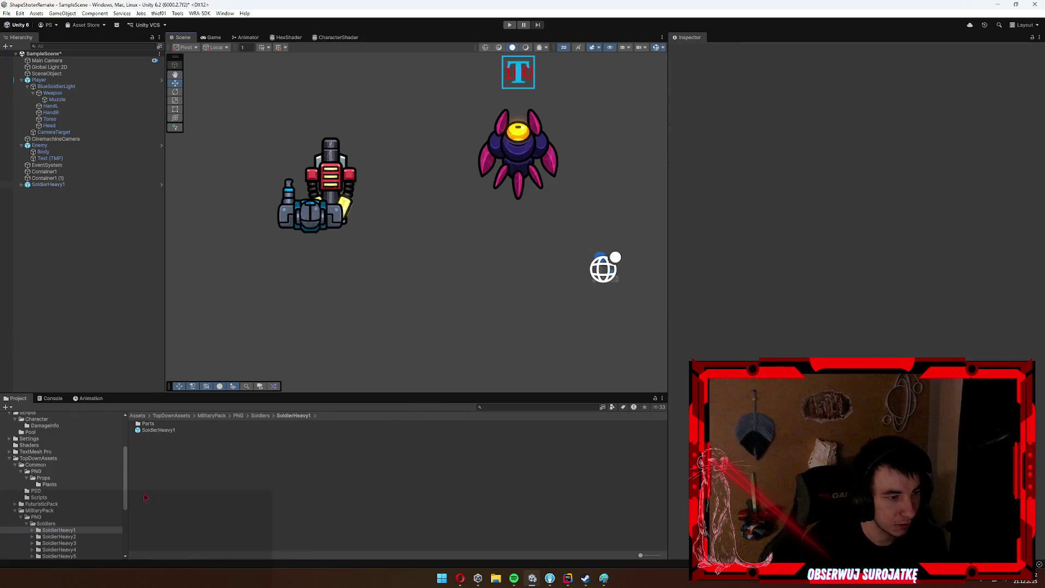
click(59, 536)
mouse_move(159, 430)
mouse_down()
mouse_move(419, 270)
mouse_move(408, 239)
mouse_move(52, 553)
mouse_up()
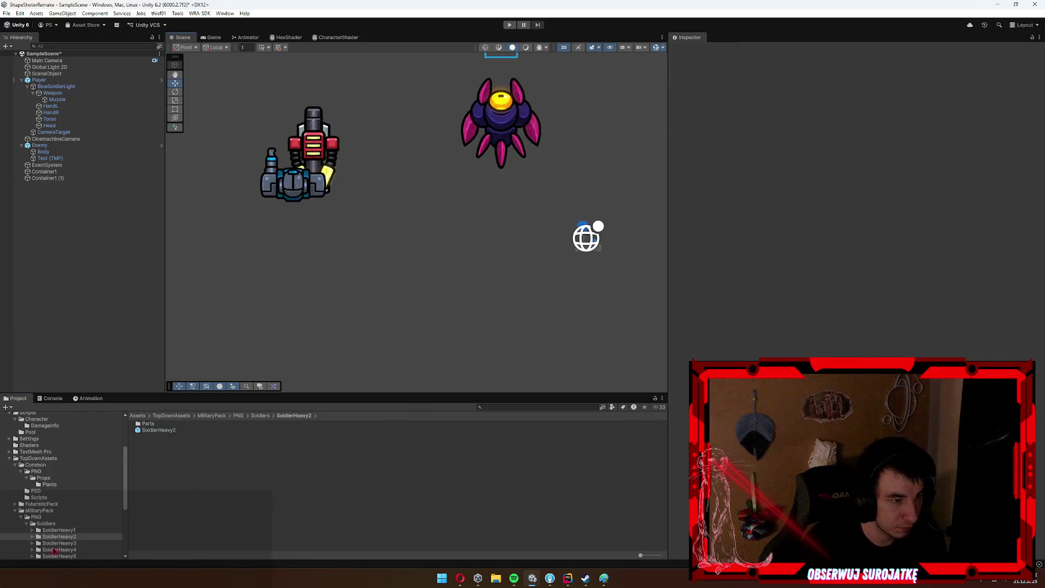
click(64, 543)
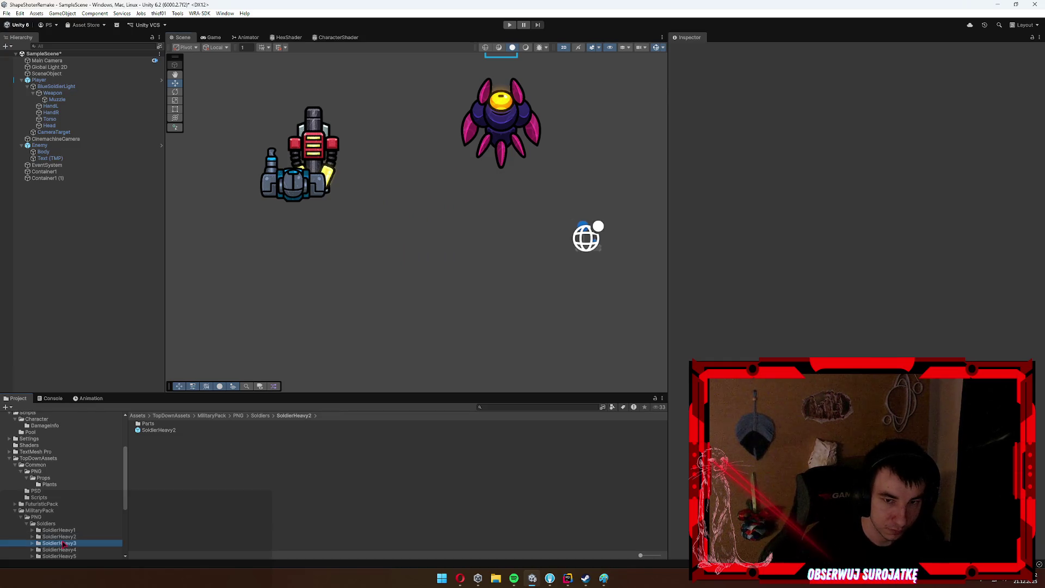
mouse_move(155, 435)
mouse_down()
mouse_move(384, 270)
mouse_move(63, 556)
mouse_up()
click(60, 550)
mouse_move(176, 432)
mouse_down()
mouse_move(509, 207)
mouse_move(82, 185)
mouse_move(60, 553)
mouse_up()
Preview the SoldierHeavy5, SoldierHeavy6, SoldierLight2 and SoldierMedium2 prefabs, then show the FuturisticPack folder.
click(59, 556)
scroll(75, 495, down, 3)
mouse_move(158, 430)
mouse_down()
mouse_move(205, 413)
mouse_move(428, 267)
mouse_move(82, 273)
mouse_move(72, 489)
mouse_up()
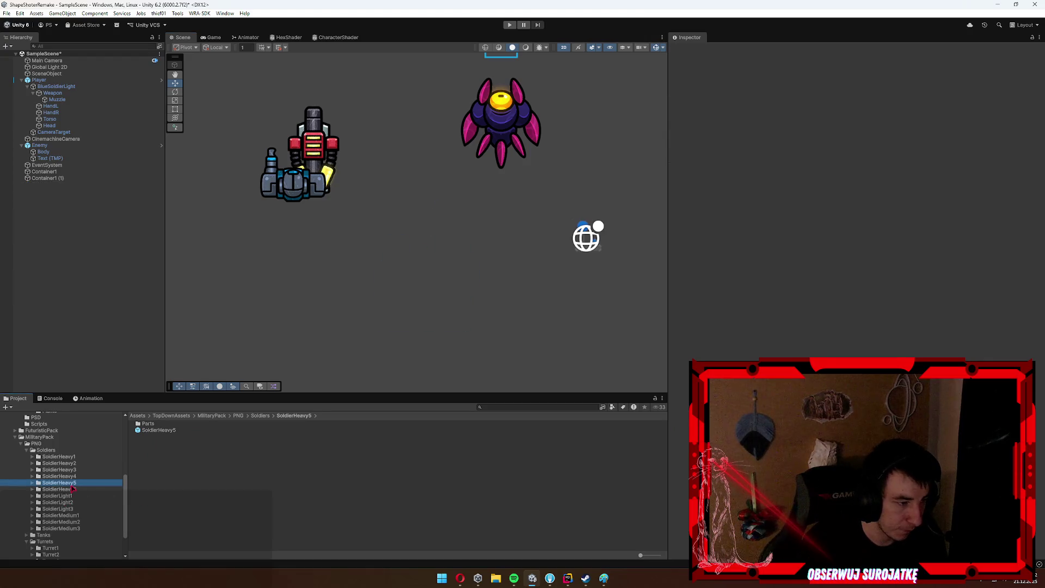
click(73, 489)
mouse_move(176, 432)
mouse_down()
mouse_move(450, 256)
mouse_move(109, 490)
mouse_up()
click(82, 502)
mouse_move(162, 431)
mouse_down()
mouse_move(478, 256)
mouse_move(266, 425)
mouse_up()
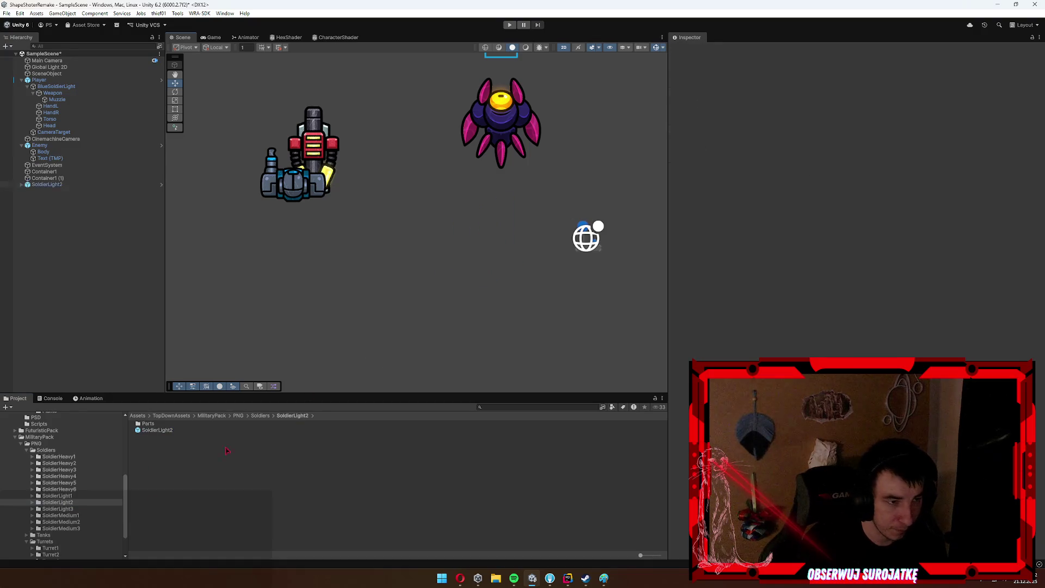
click(72, 522)
mouse_move(160, 430)
mouse_down()
mouse_move(445, 245)
mouse_move(61, 481)
mouse_up()
scroll(61, 480, up, 2)
click(47, 456)
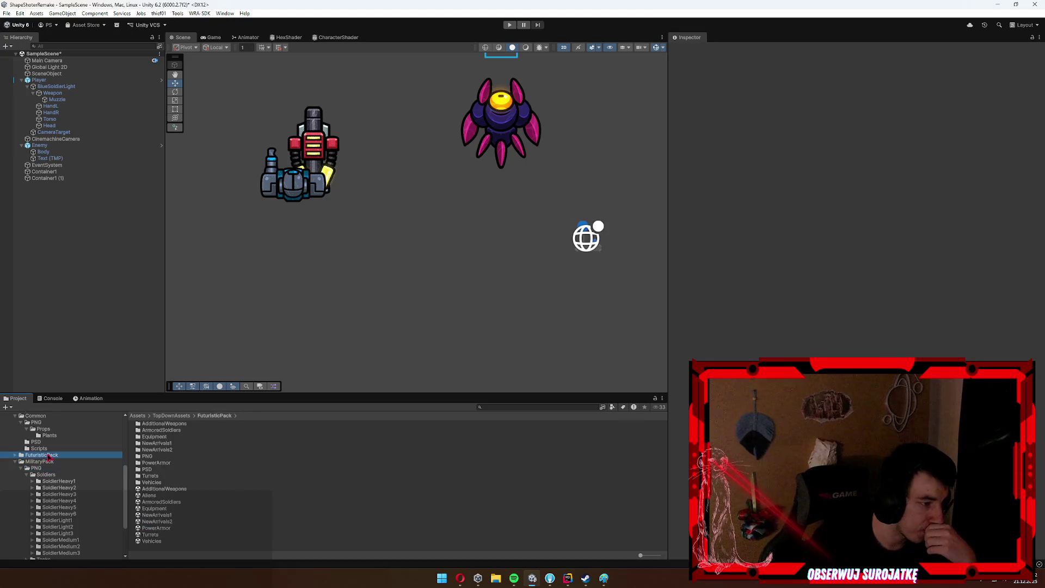
Browse FuturisticPack's ArmoredSoldiers folders and show the Light texture's import settings.
double_click(157, 449)
click(53, 468)
click(36, 495)
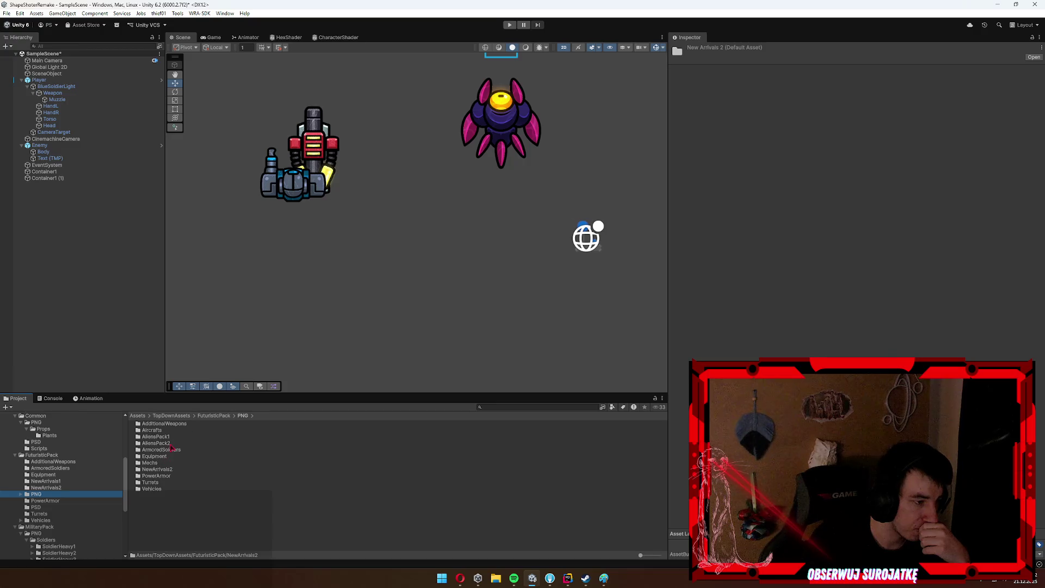
double_click(154, 456)
click(147, 443)
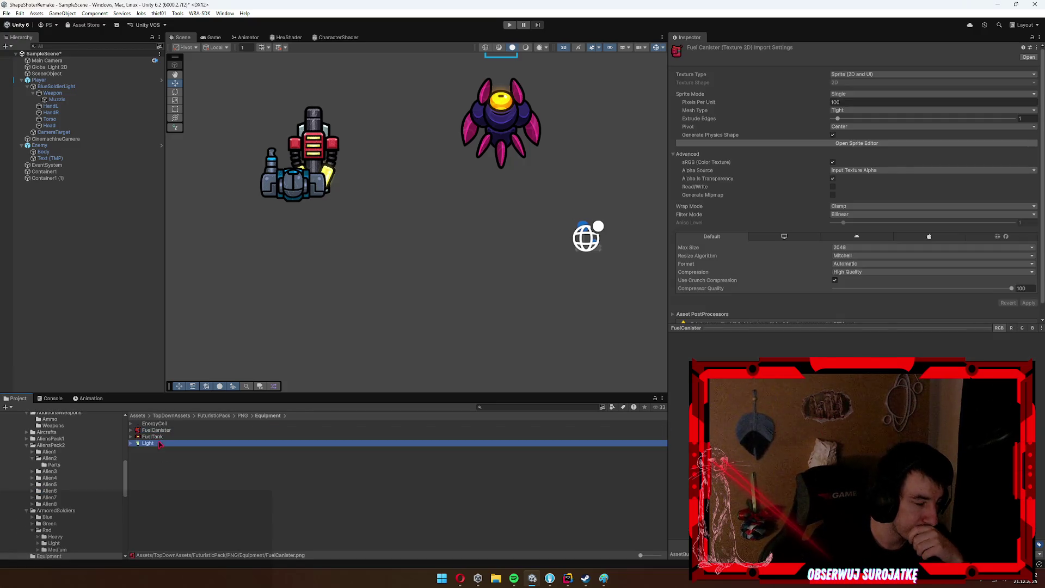
click(57, 548)
scroll(57, 544, down, 2)
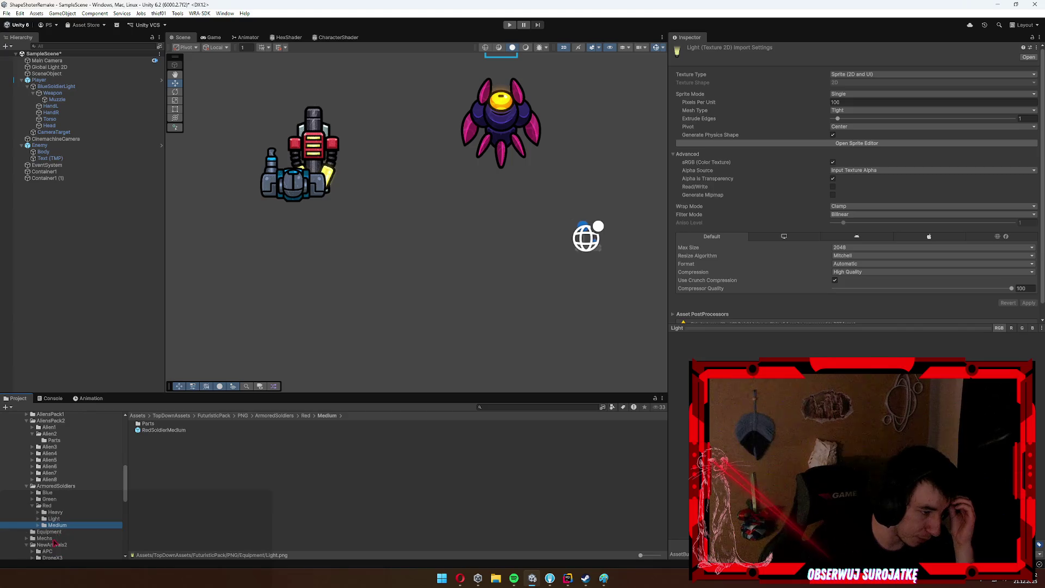
click(58, 539)
Look through the NewArrivals2, PowerArmor, Vehicles and Turrets folders and open the Hovercraft folder.
click(44, 546)
scroll(64, 531, down, 4)
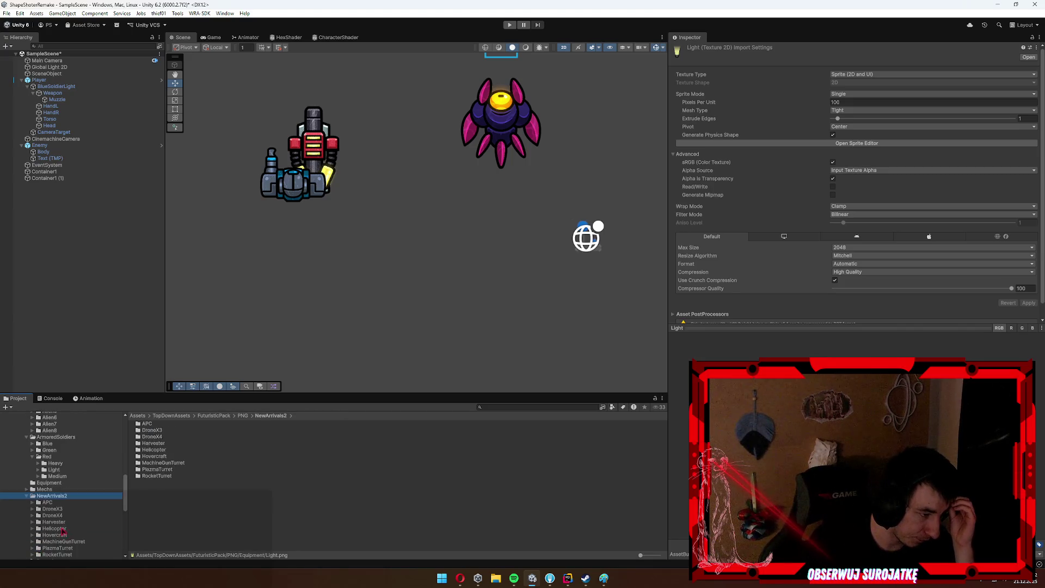
scroll(54, 456, down, 4)
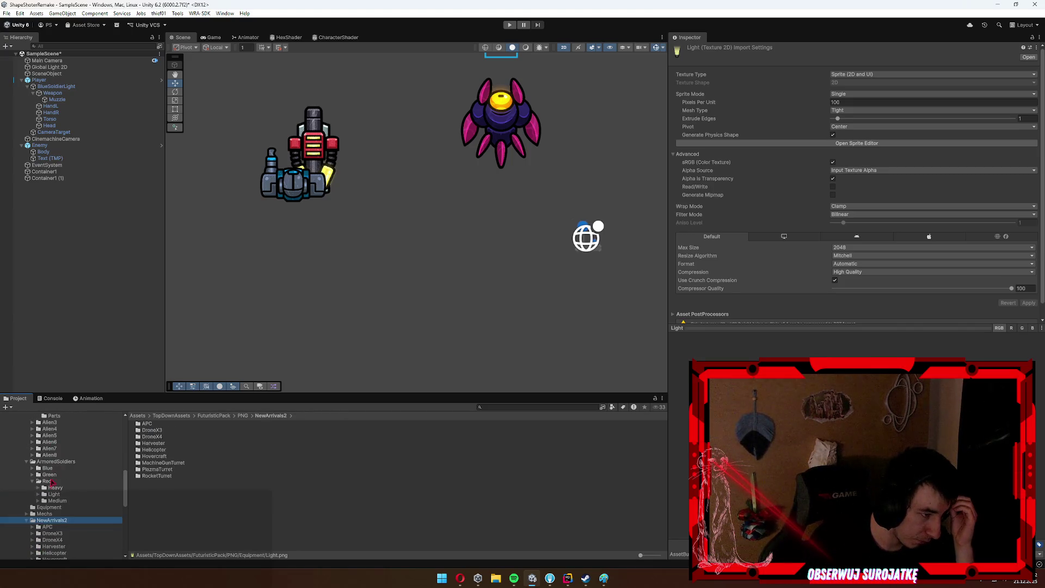
click(54, 473)
click(62, 493)
click(76, 512)
click(51, 525)
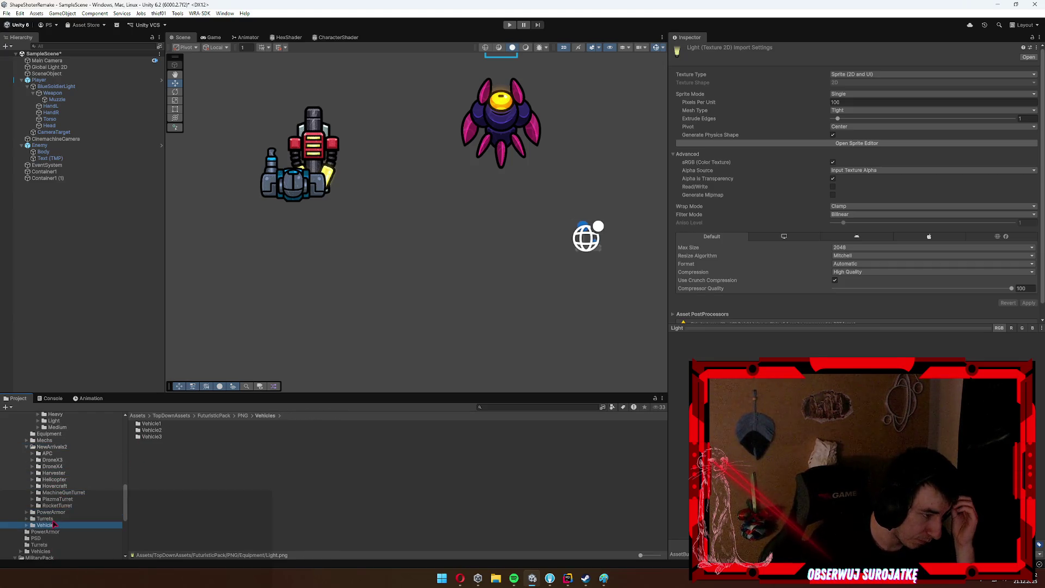
click(45, 532)
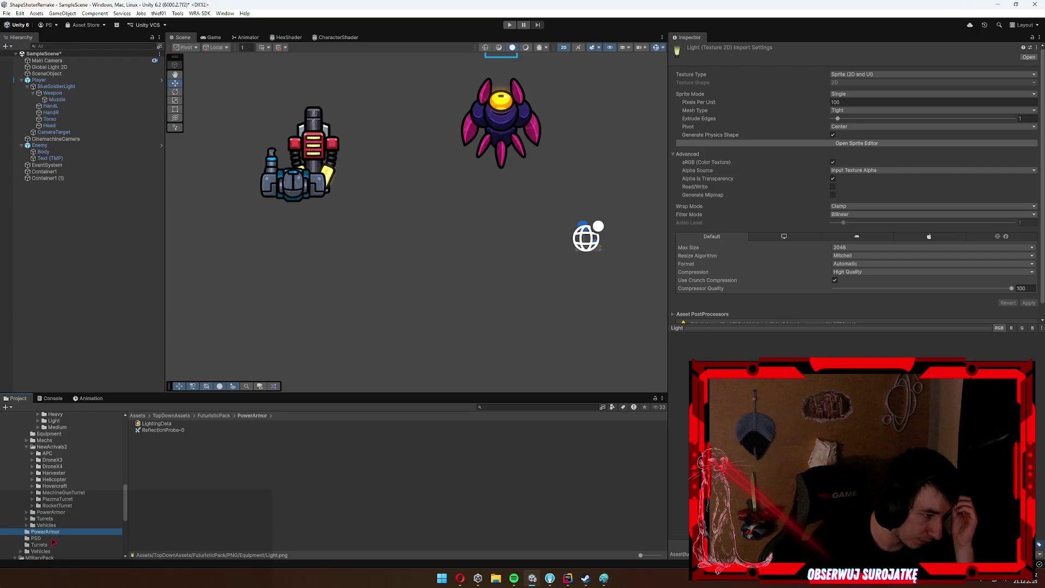
click(55, 525)
click(56, 519)
click(53, 513)
click(55, 486)
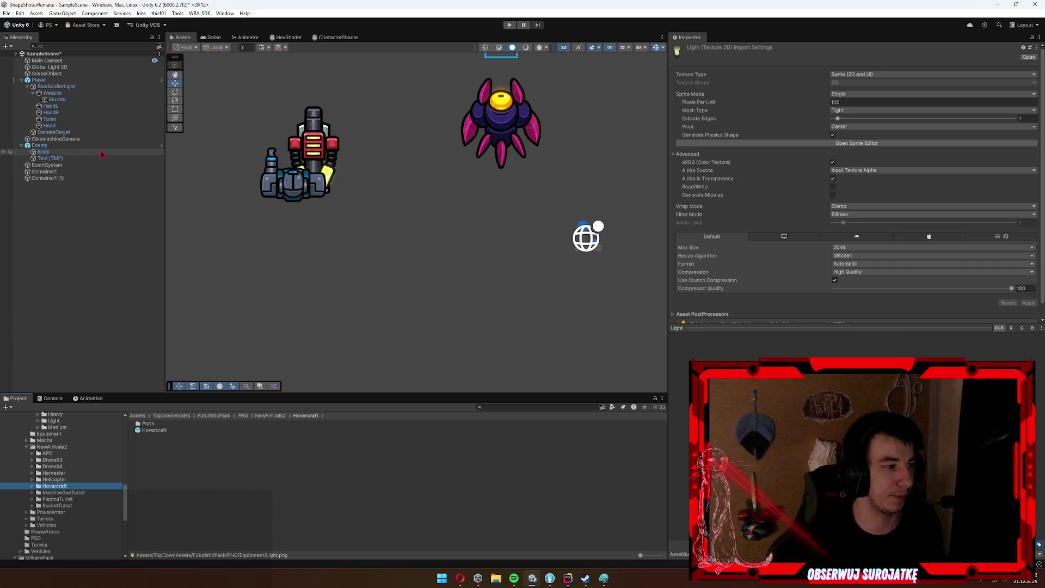
click(91, 100)
Inspect the soldier's Muzzle and HandR parts, frame HandR in the Scene, then select Player.
click(91, 101)
key(Return)
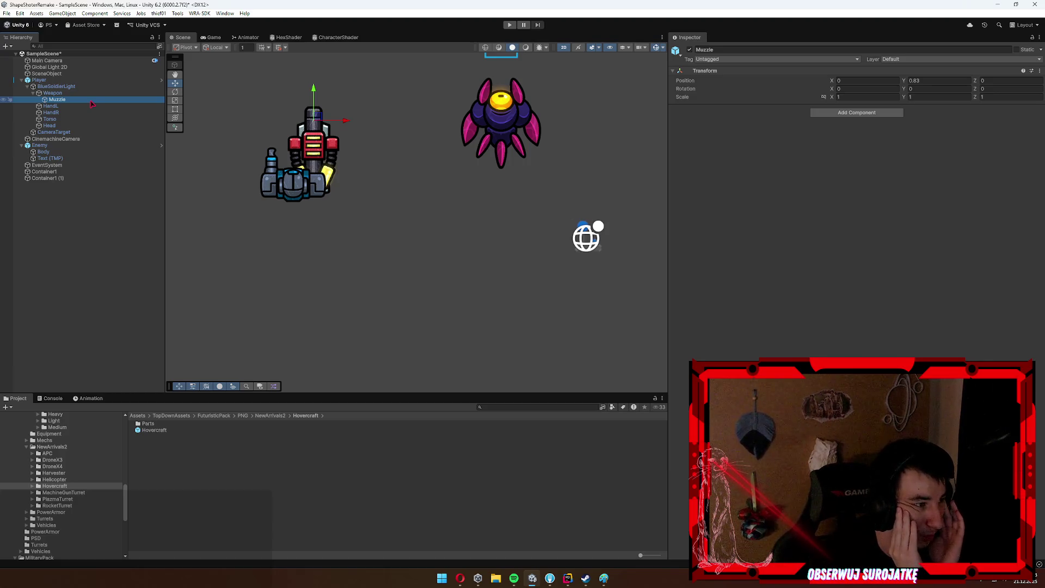
click(68, 113)
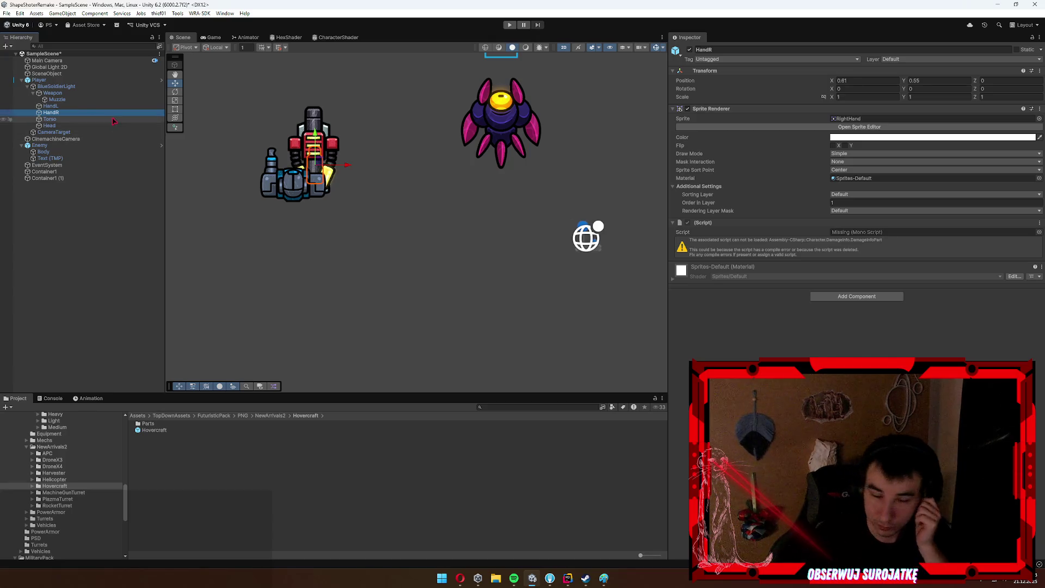
key(f)
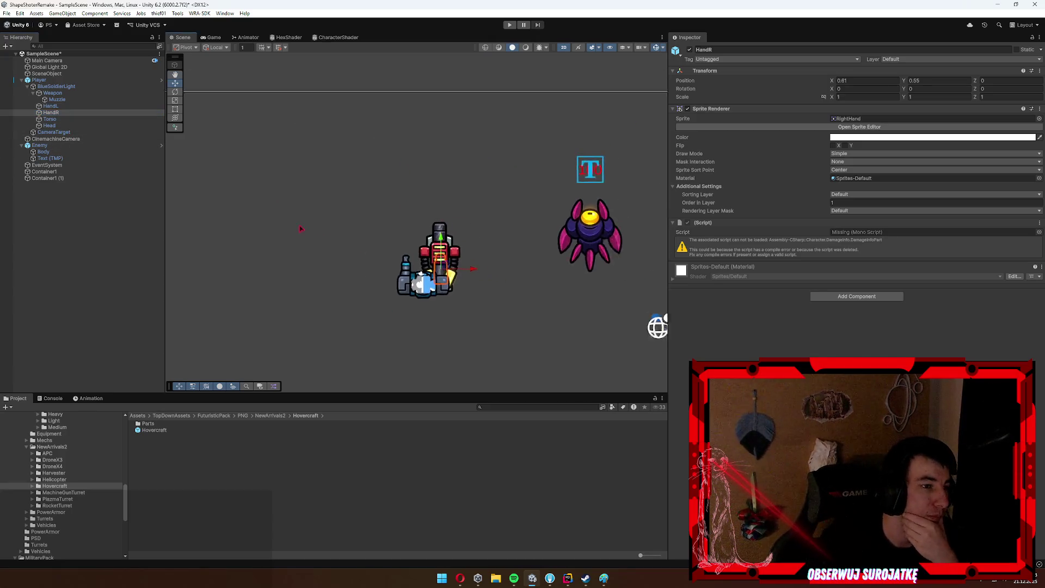
click(396, 193)
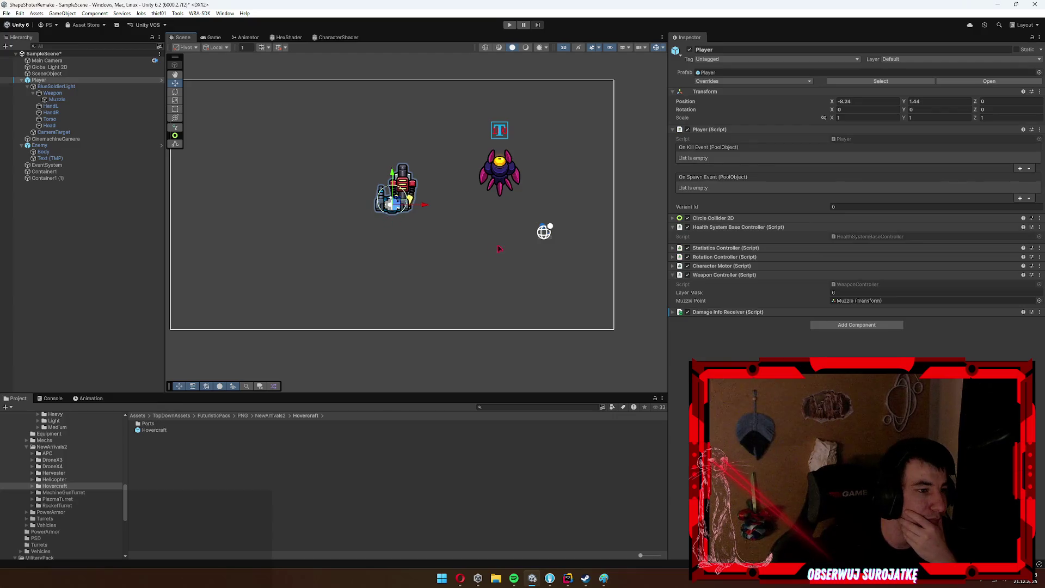
Assign Weapon, HandL, HandR, Torso and Head to the Player's Damage Info Parts elements 0–4.
click(729, 275)
click(741, 283)
click(713, 310)
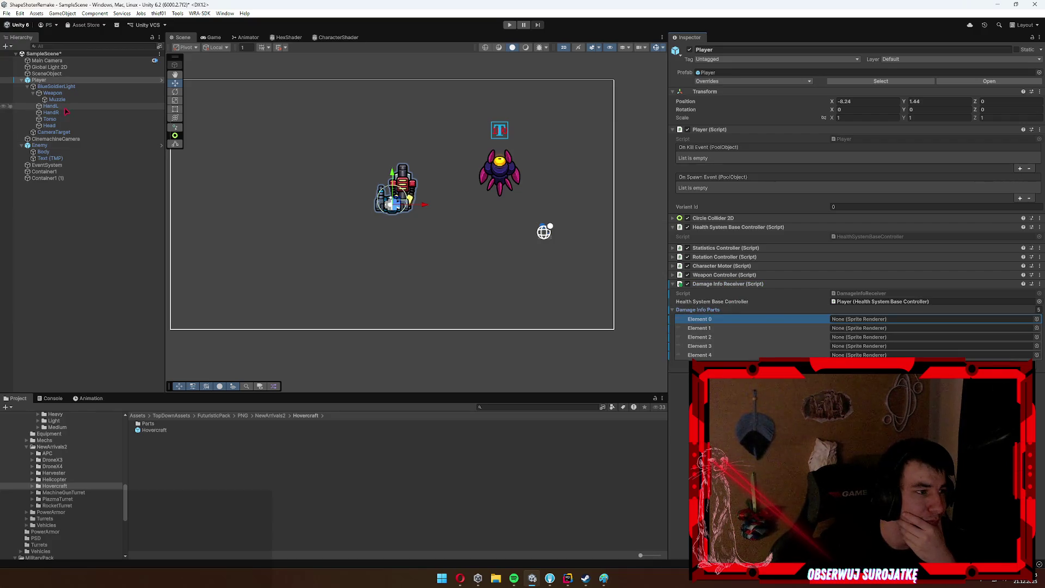
mouse_move(52, 96)
mouse_down()
mouse_move(773, 319)
mouse_move(854, 319)
mouse_up()
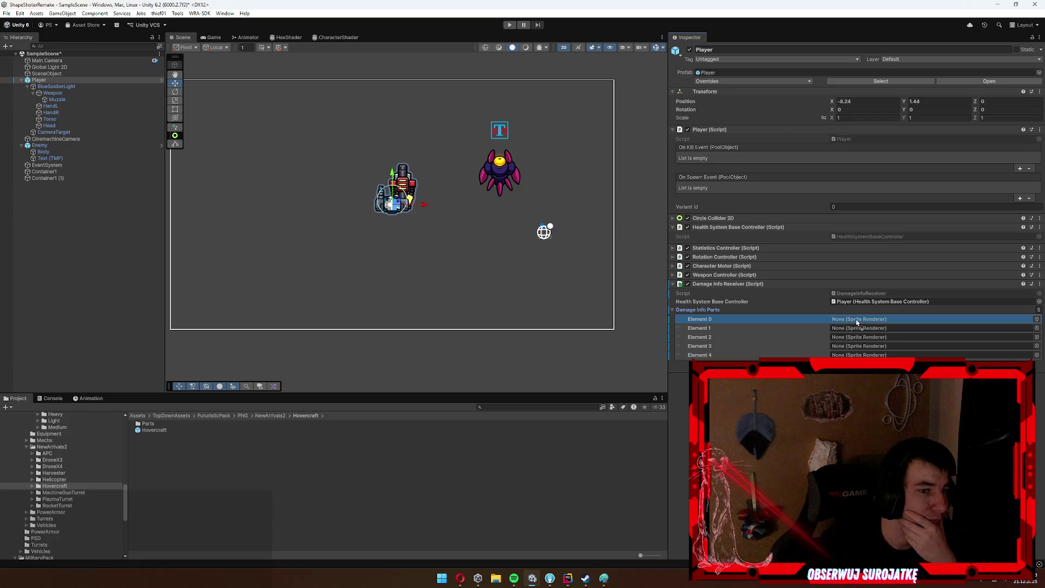
drag(790, 332, 790, 329)
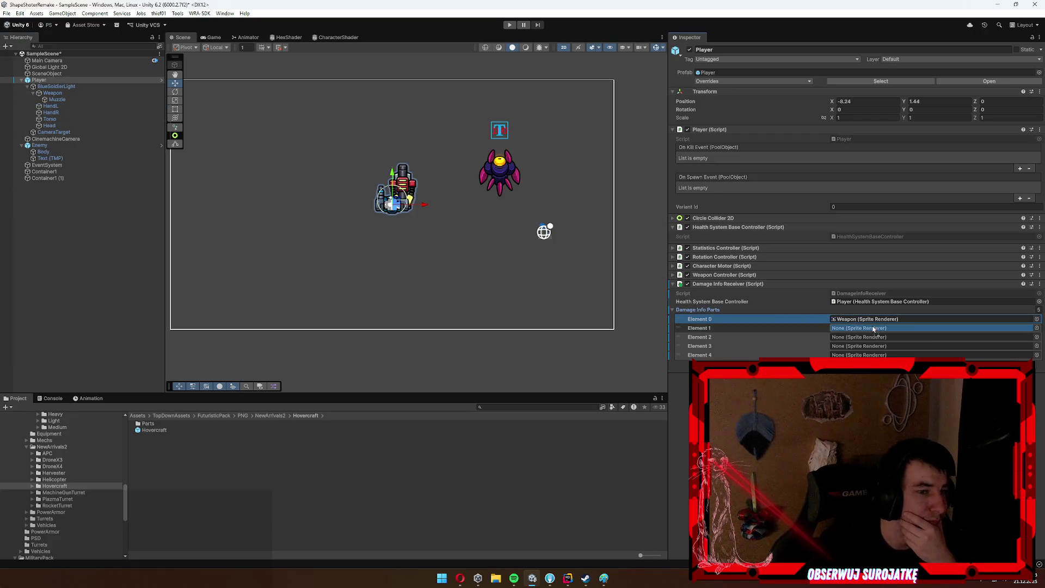
drag(871, 334, 862, 347)
mouse_move(56, 129)
mouse_down()
mouse_move(806, 326)
mouse_move(854, 355)
mouse_up()
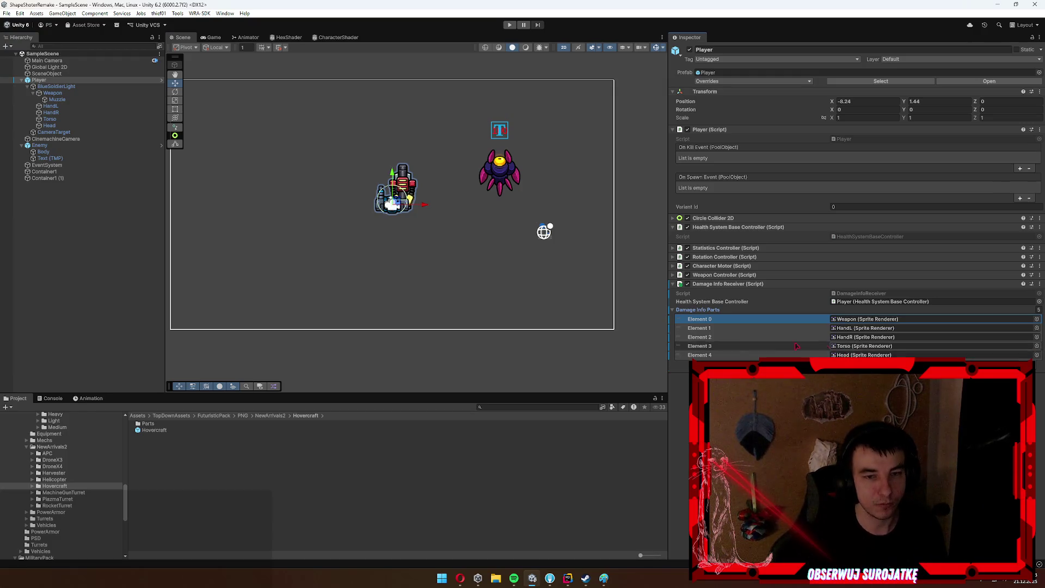
Collapse the BlueSoldierLight parts and review the Player prefab's overrides.
click(64, 86)
key(Left)
key(Left)
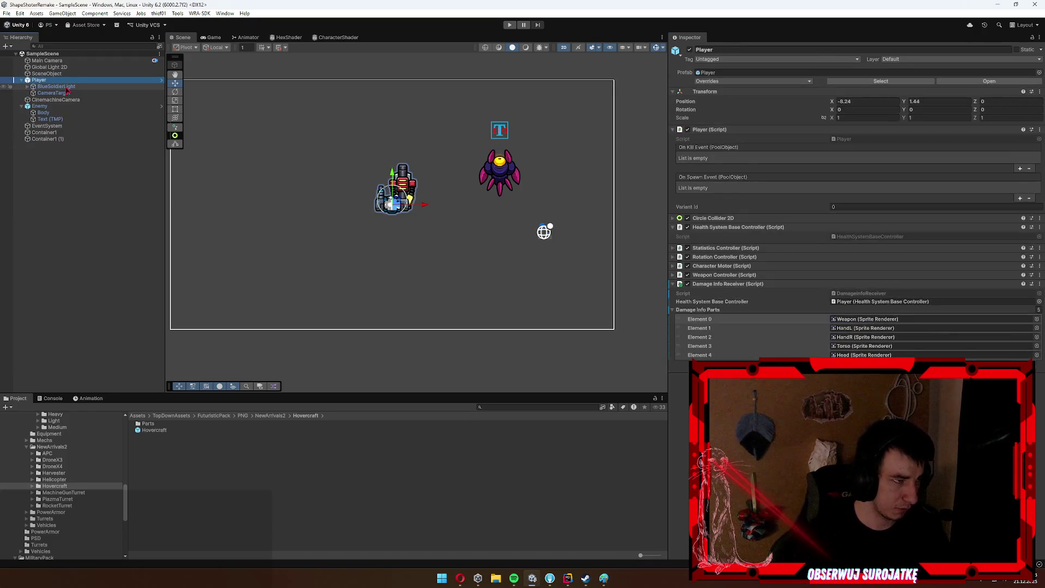
click(805, 81)
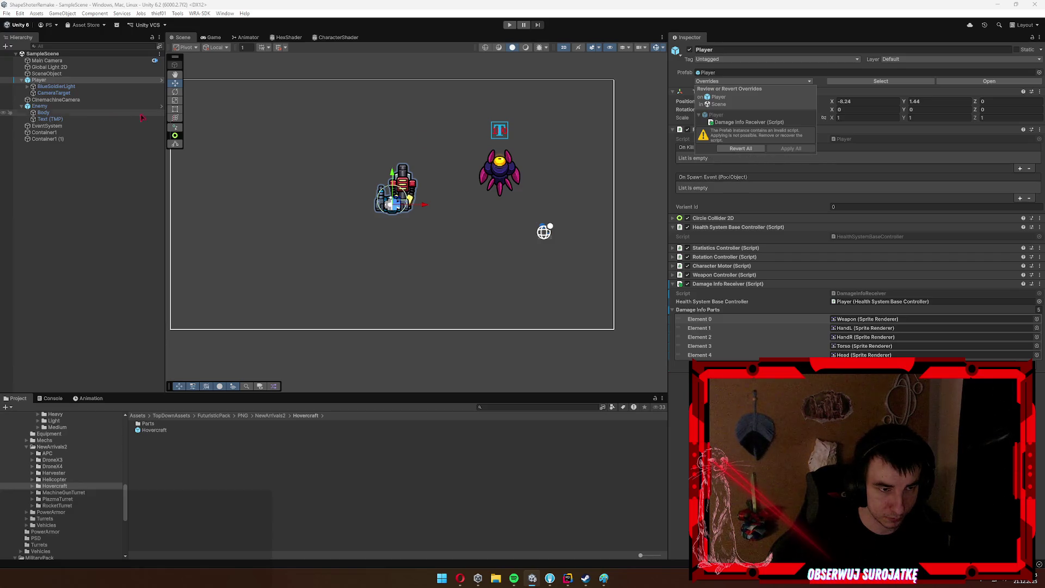
Remove the missing script components from the Weapon, HandL, HandR, Torso and Head parts.
drag(40, 107, 65, 101)
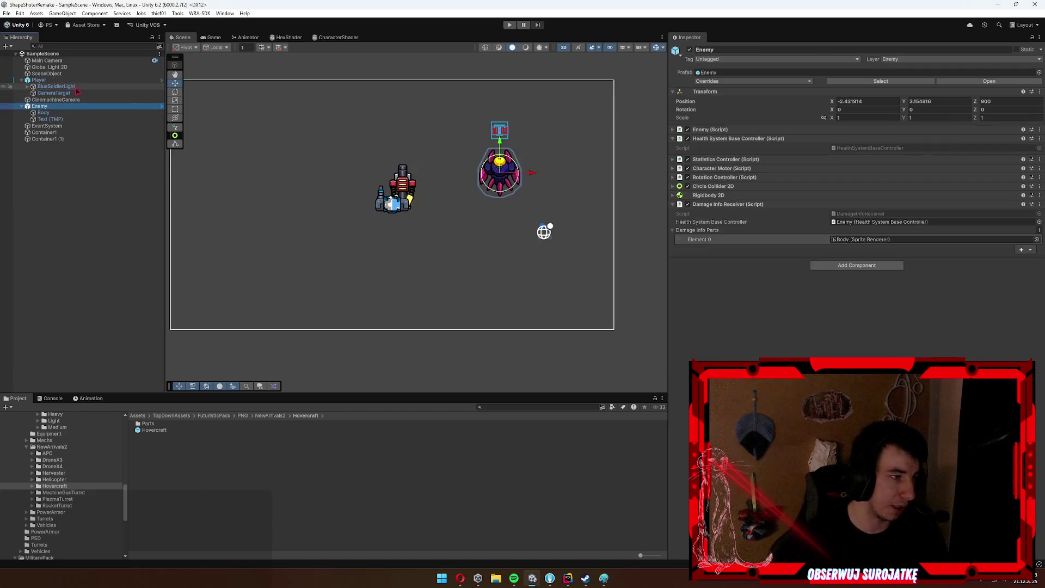
click(403, 182)
right_click(766, 222)
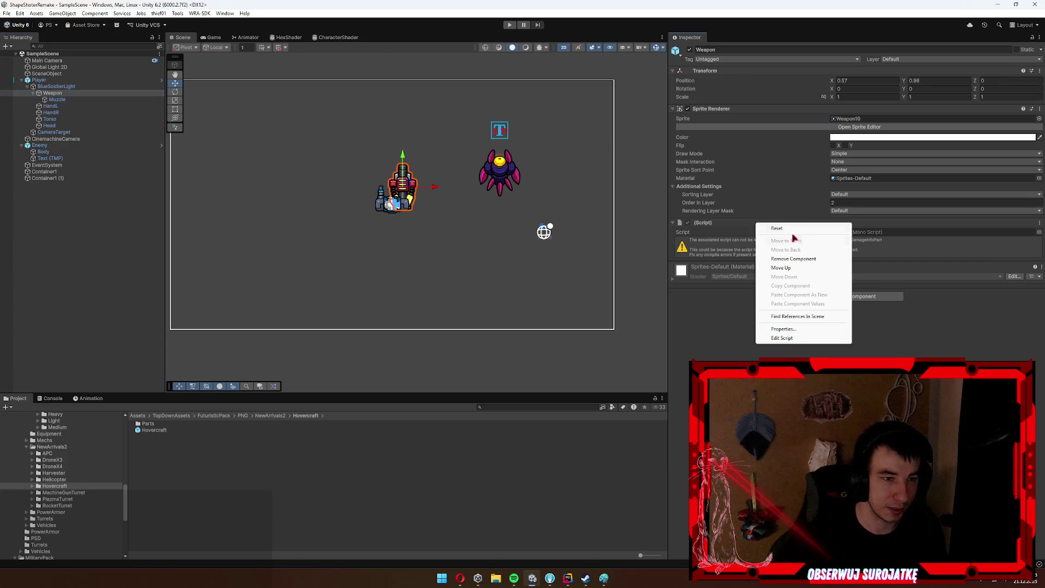
click(805, 249)
click(52, 105)
shift+click(49, 125)
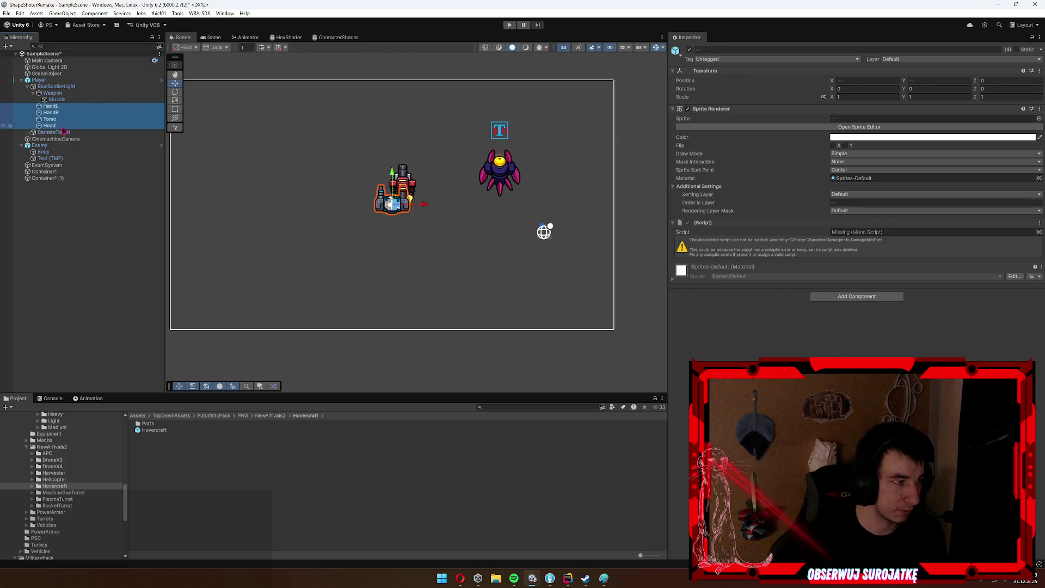
right_click(731, 222)
click(769, 258)
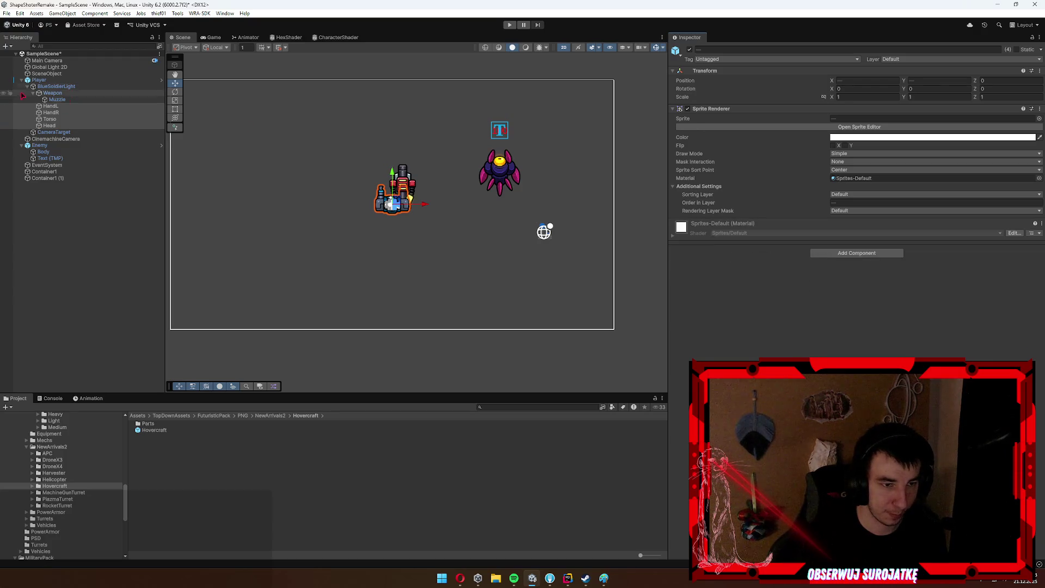
Apply all overrides to the Player prefab.
click(39, 80)
click(754, 80)
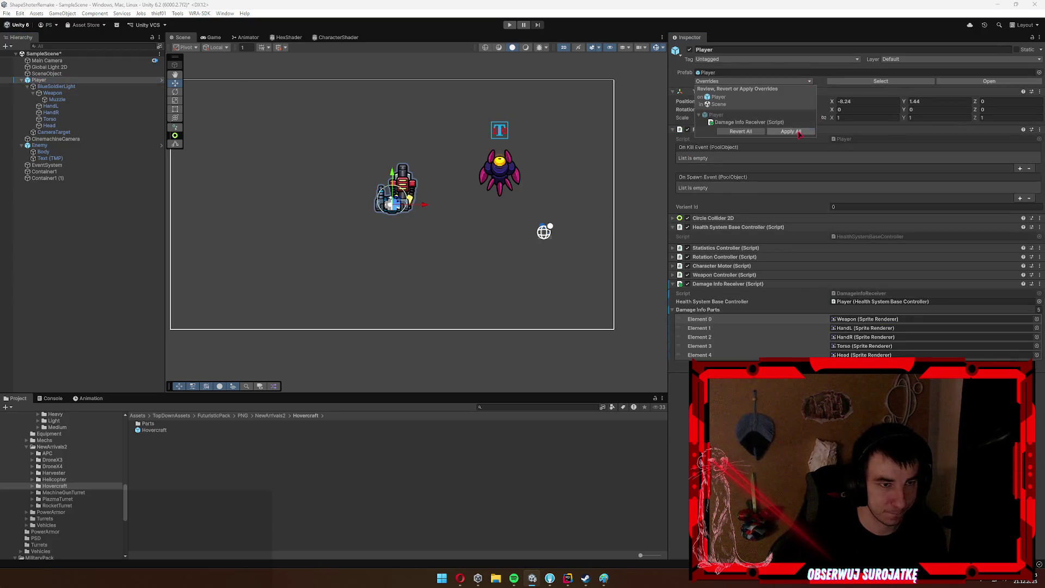
click(261, 117)
Remove the missing script component from the Enemy's Body.
click(77, 165)
click(60, 151)
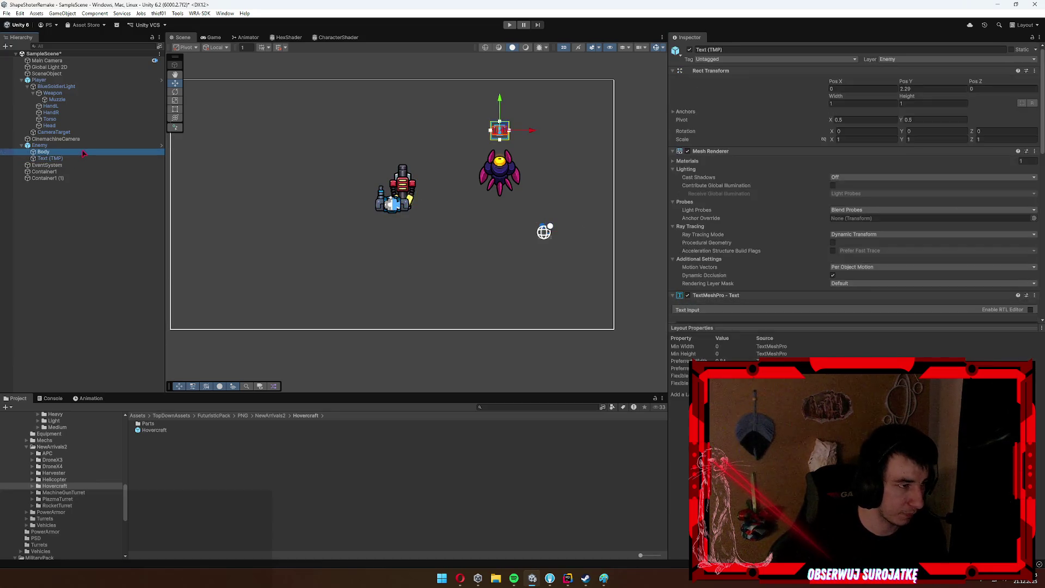
right_click(739, 223)
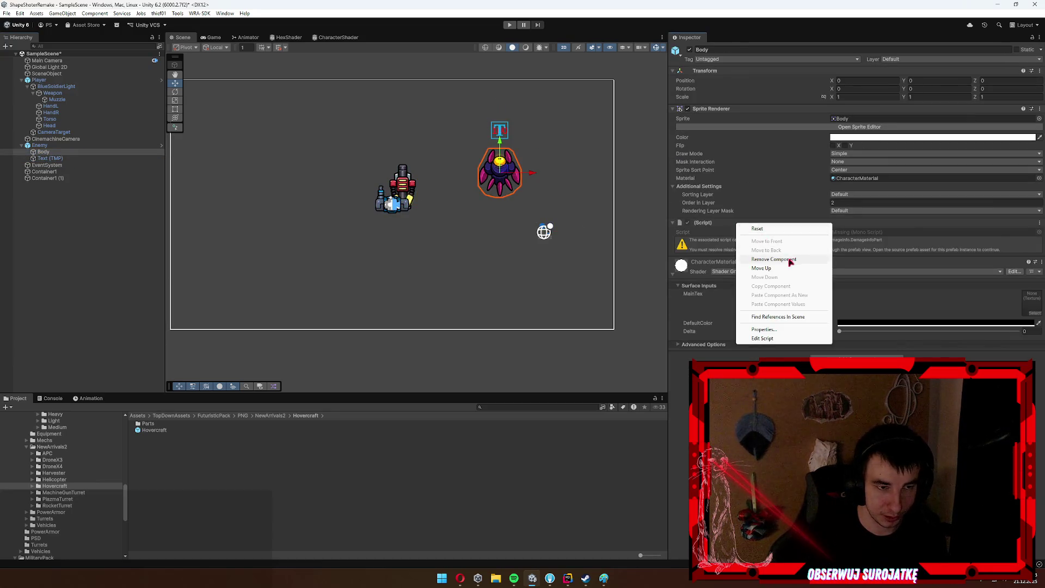
click(789, 259)
Review the Enemy prefab's overrides to confirm none remain.
click(52, 140)
click(44, 145)
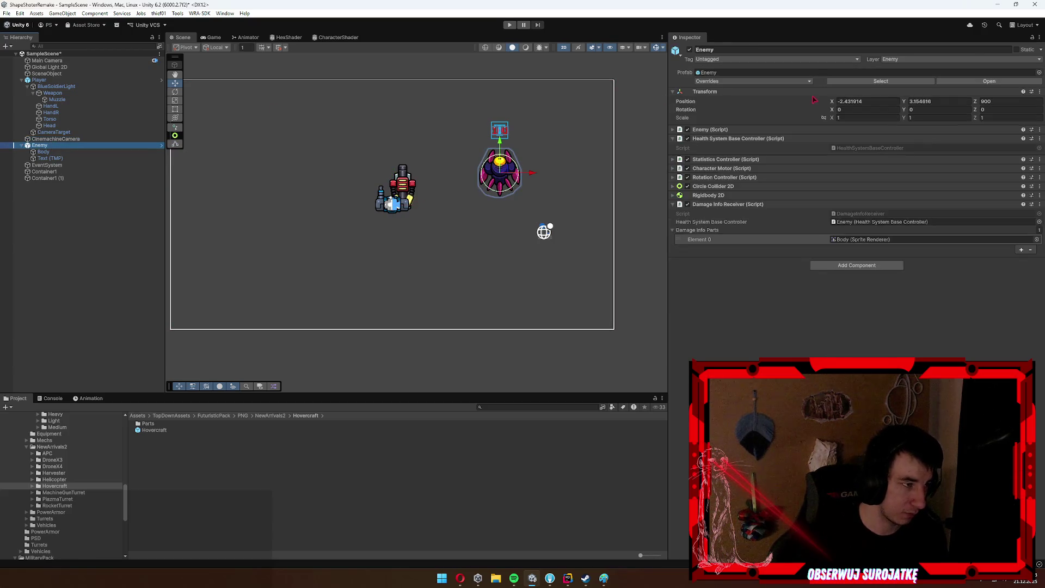
click(751, 81)
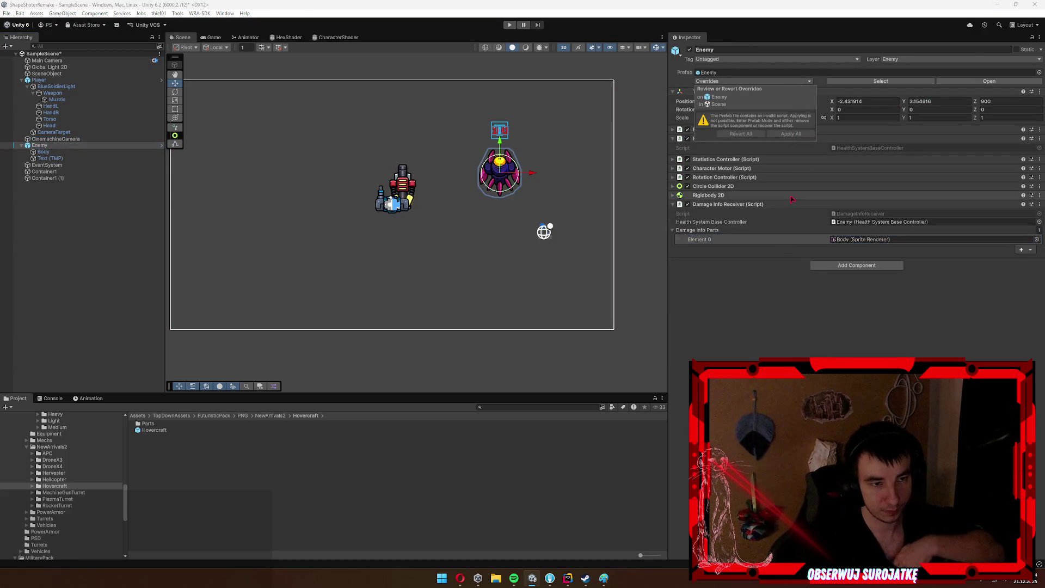
click(146, 155)
click(146, 157)
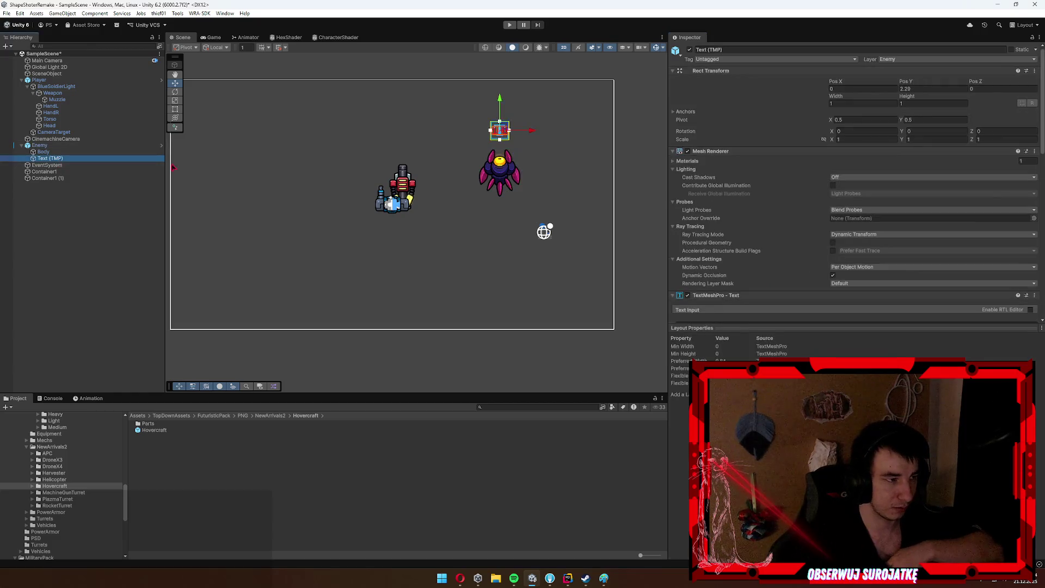
scroll(735, 207, down, 10)
key(Up)
key(Up)
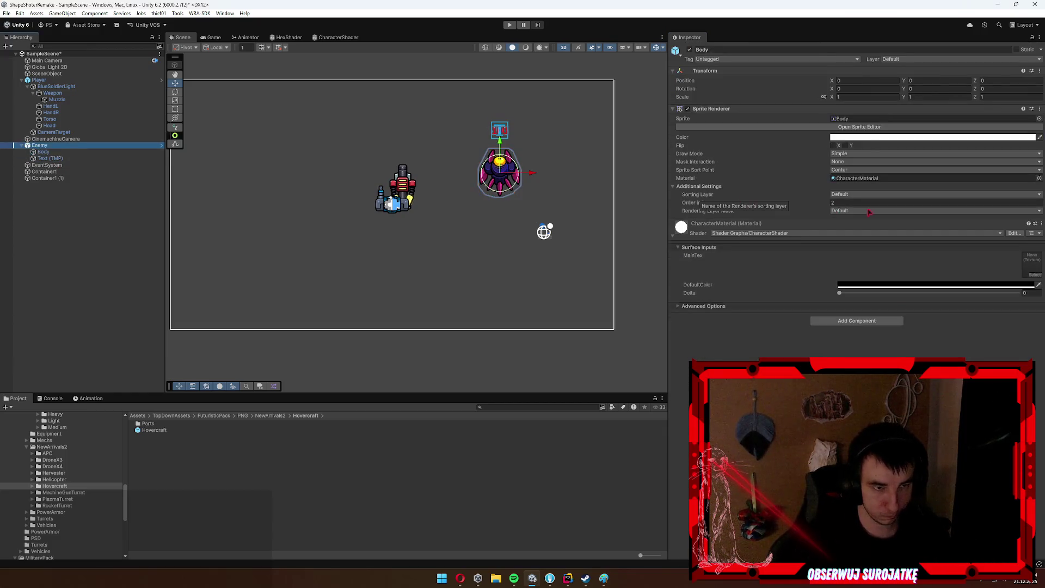
click(751, 80)
Close the overrides review and inspect the Body, Text label, CameraTarget, Head, hands and Muzzle objects.
key(Escape)
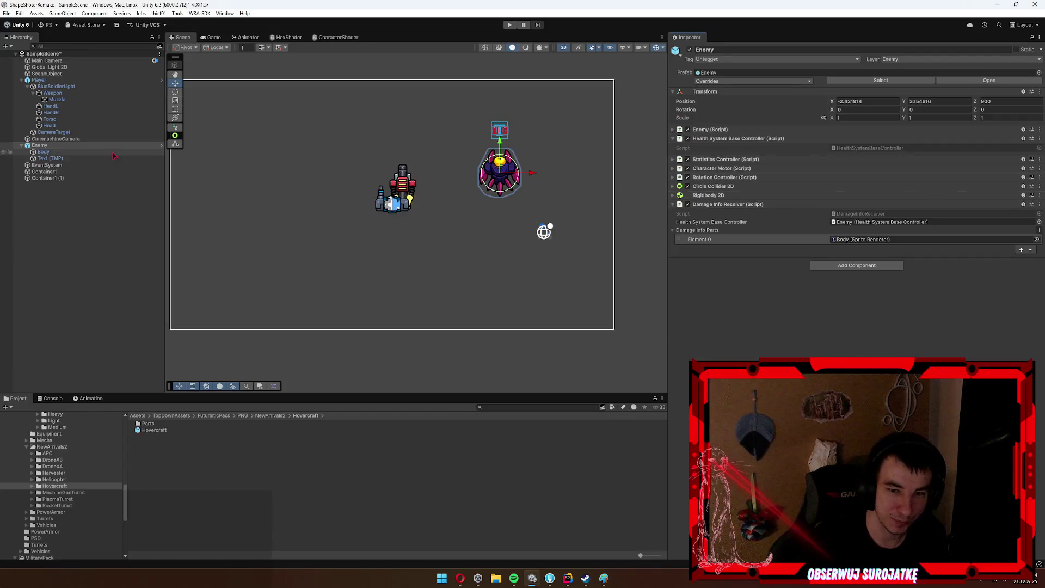
click(45, 152)
click(50, 159)
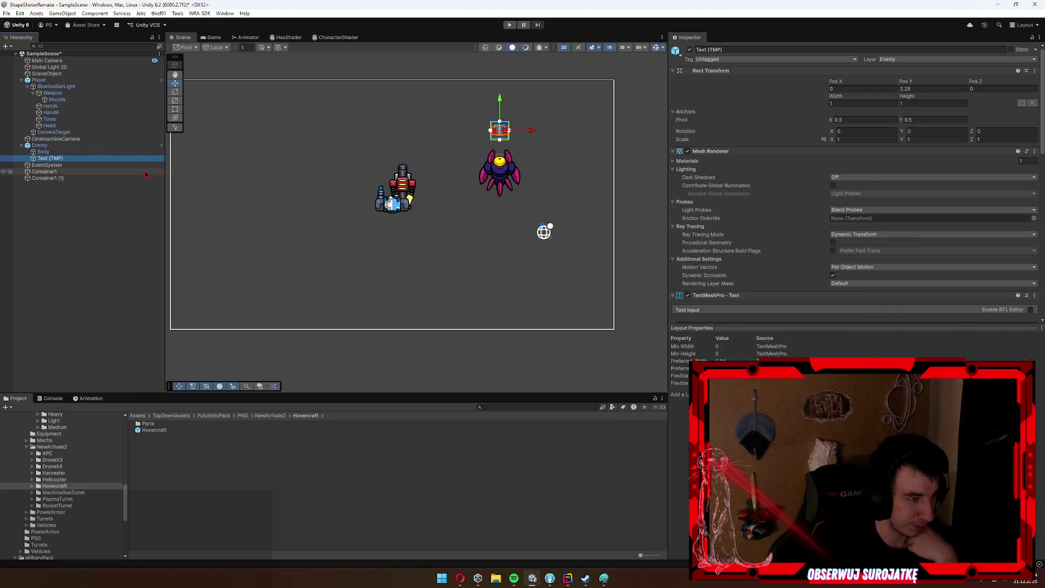
click(64, 133)
click(69, 126)
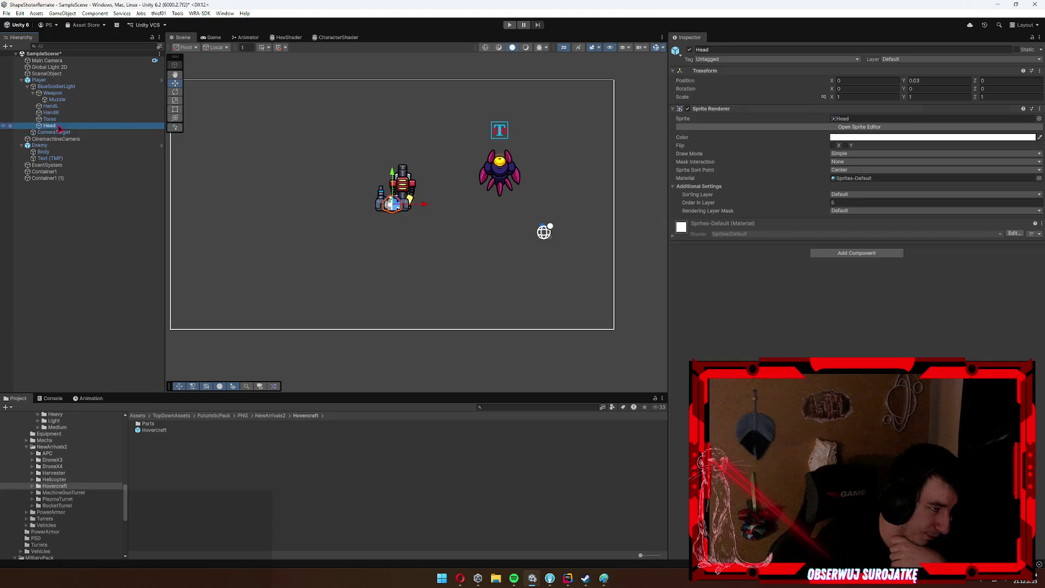
click(70, 112)
click(72, 106)
click(72, 99)
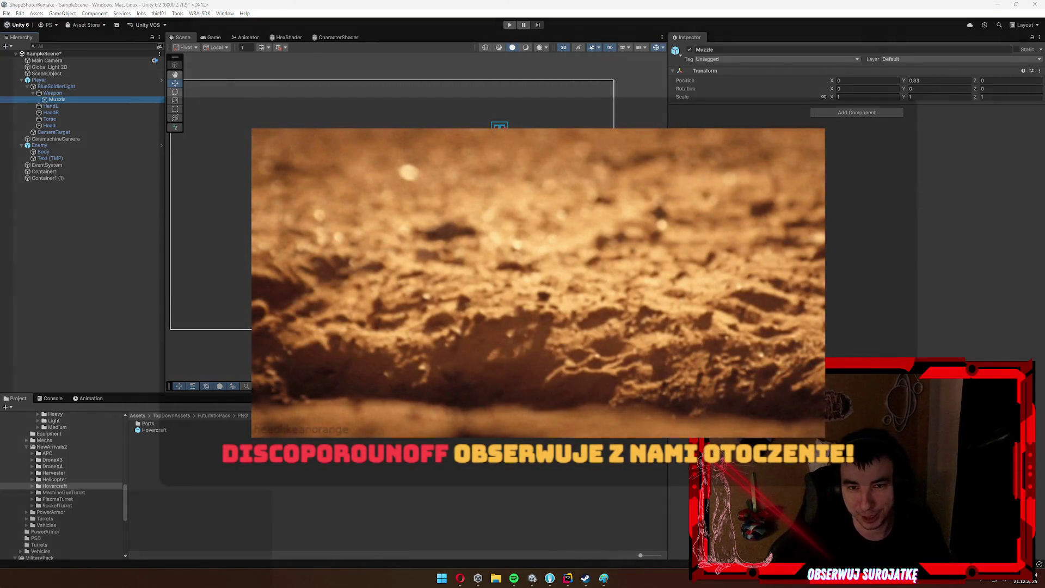
Lower the system volume to 44 using the music player window.
key(XF86AudioLowerVolume)
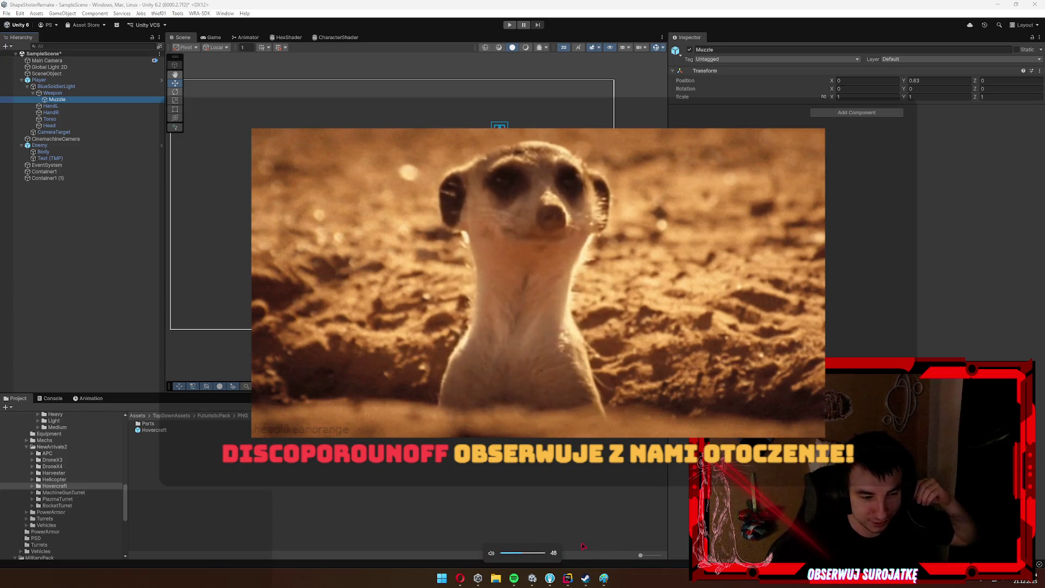
key(alt+Tab)
key(XF86AudioLowerVolume)
key(XF86AudioLowerVolume)
key(XF86AudioLowerVolume)
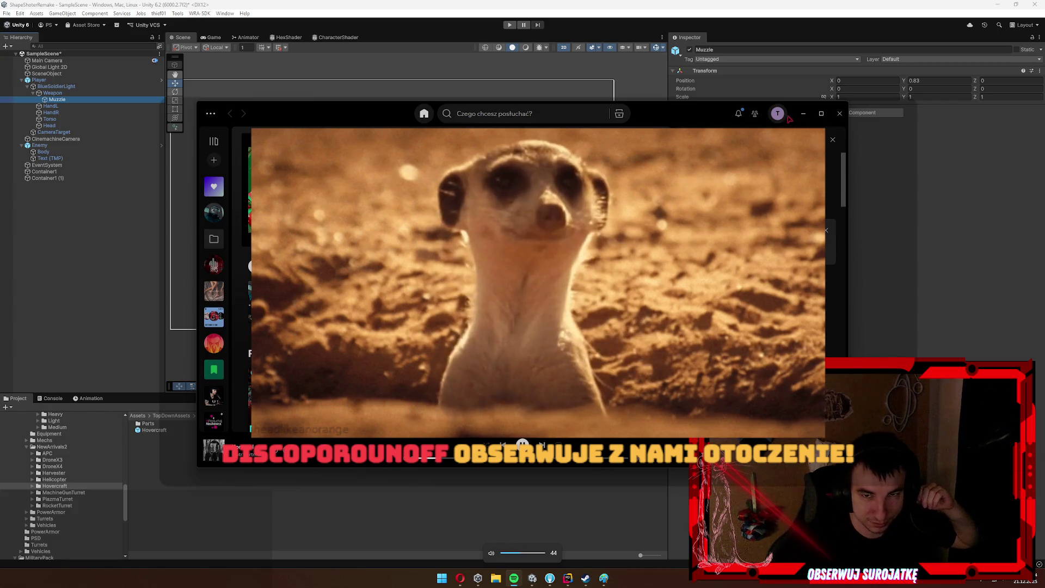
key(alt+Tab)
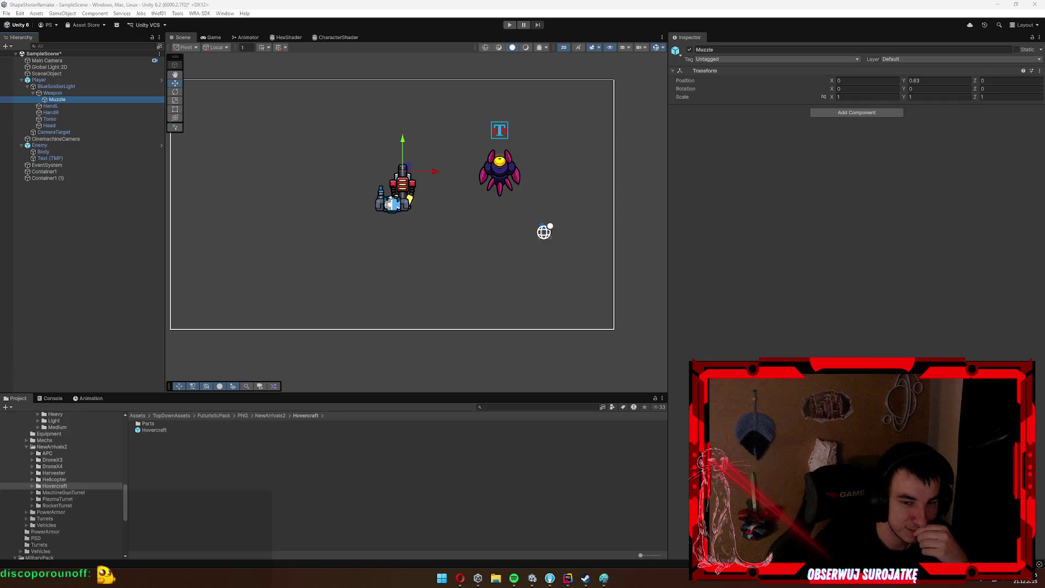
Confirm Muzzle keeps its name, check Torso and Weapon, then select the Player object.
click(93, 101)
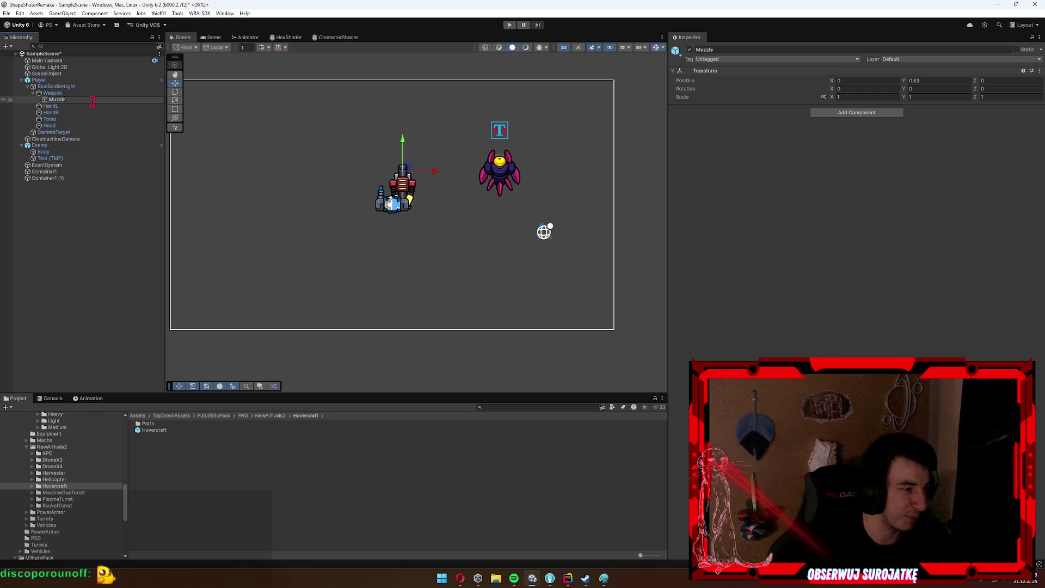
key(Return)
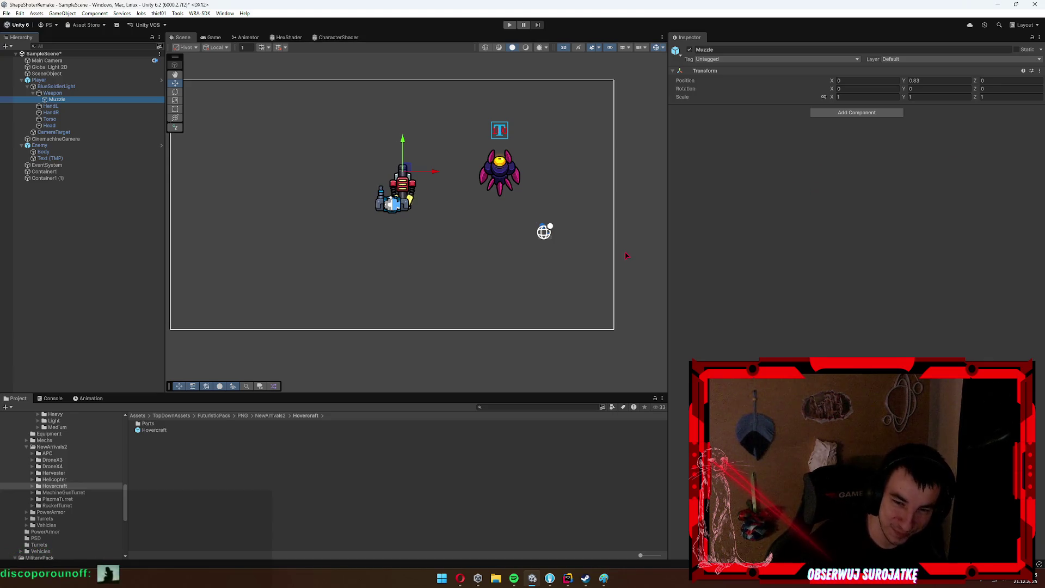
click(64, 102)
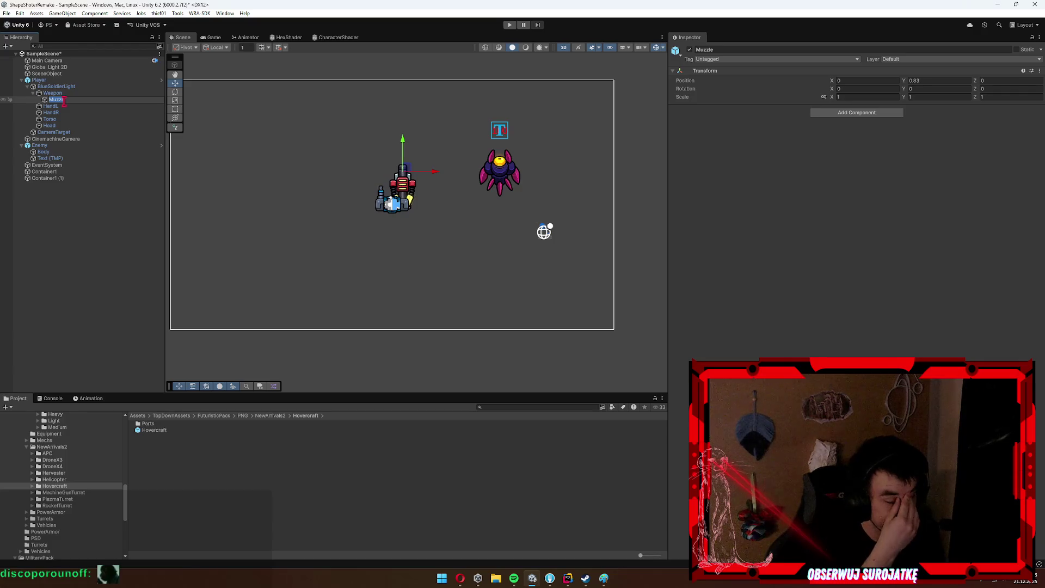
key(Return)
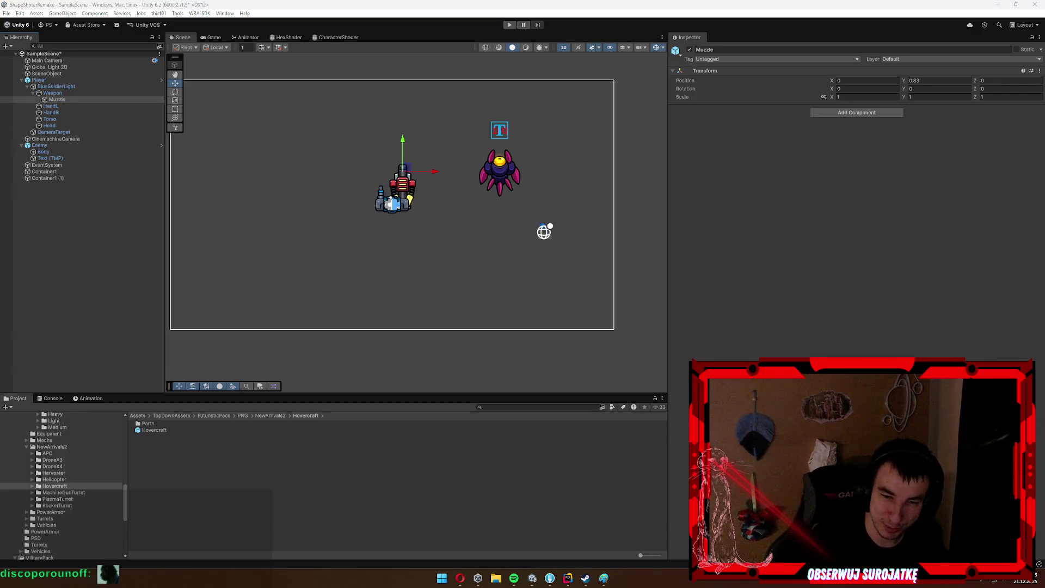
click(49, 119)
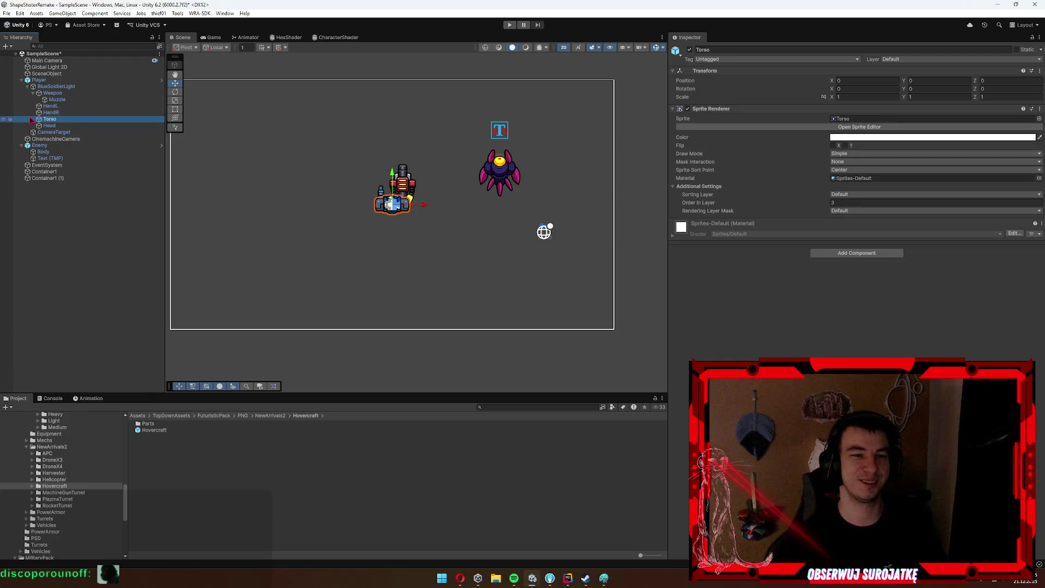
click(53, 93)
key(Left)
key(Left)
key(Left)
key(Left)
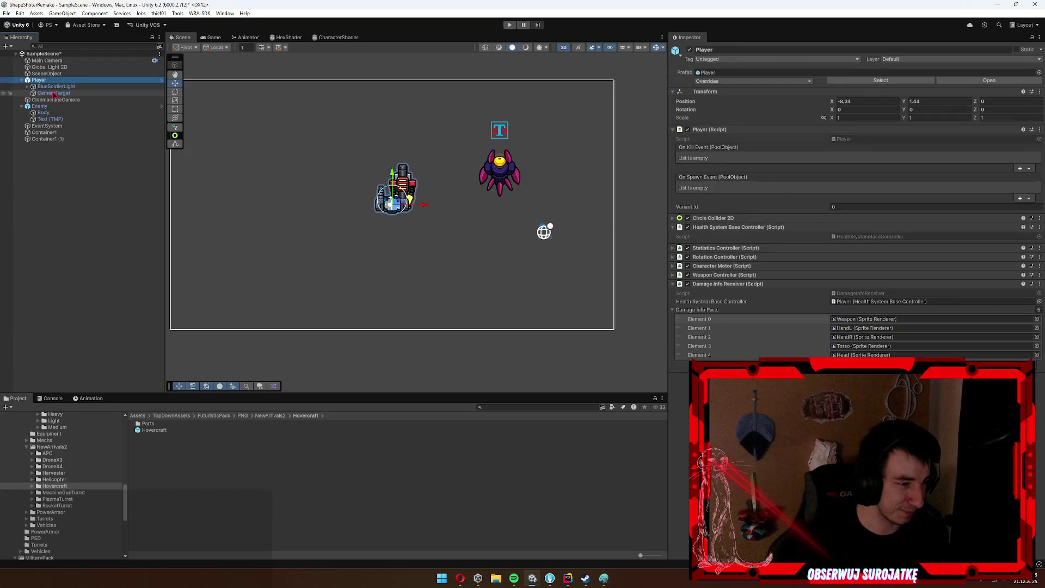
Collapse Player's Damage Info Receiver, Weapon, Motor, Rotation, Statistics, Health and Player script components.
click(698, 309)
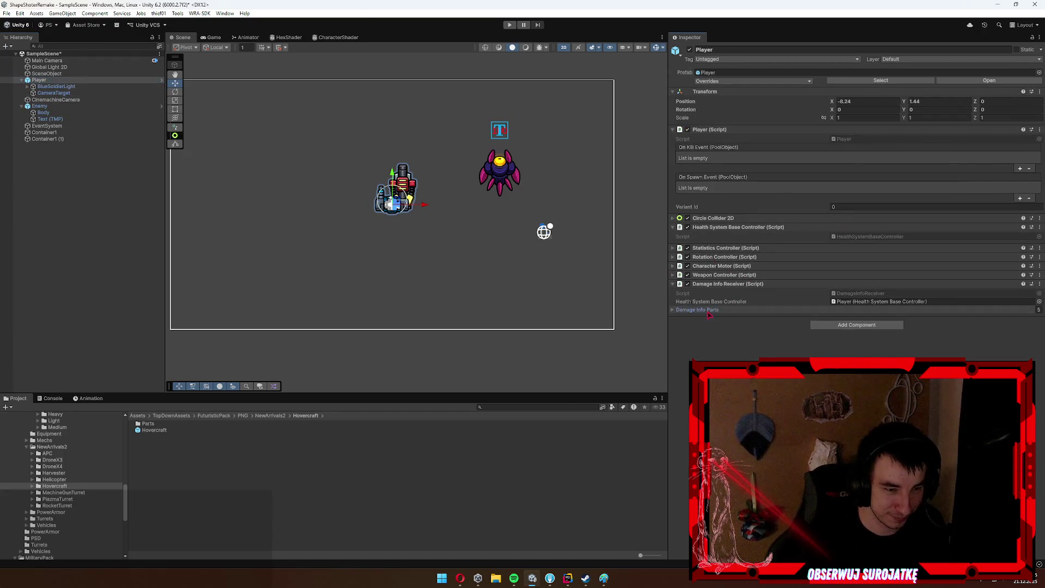
click(724, 283)
click(724, 276)
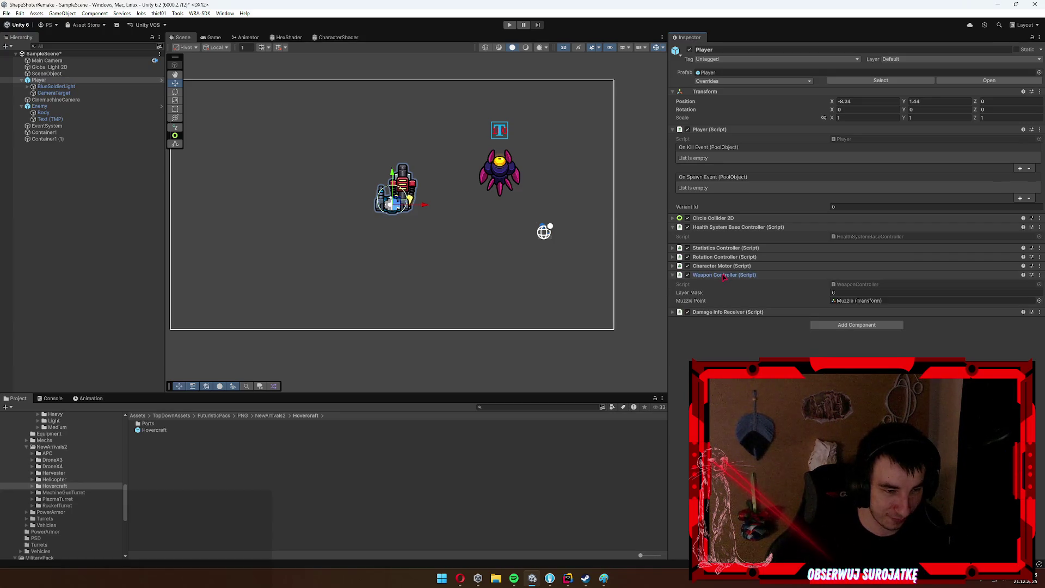
click(724, 275)
click(724, 266)
click(724, 266)
click(727, 257)
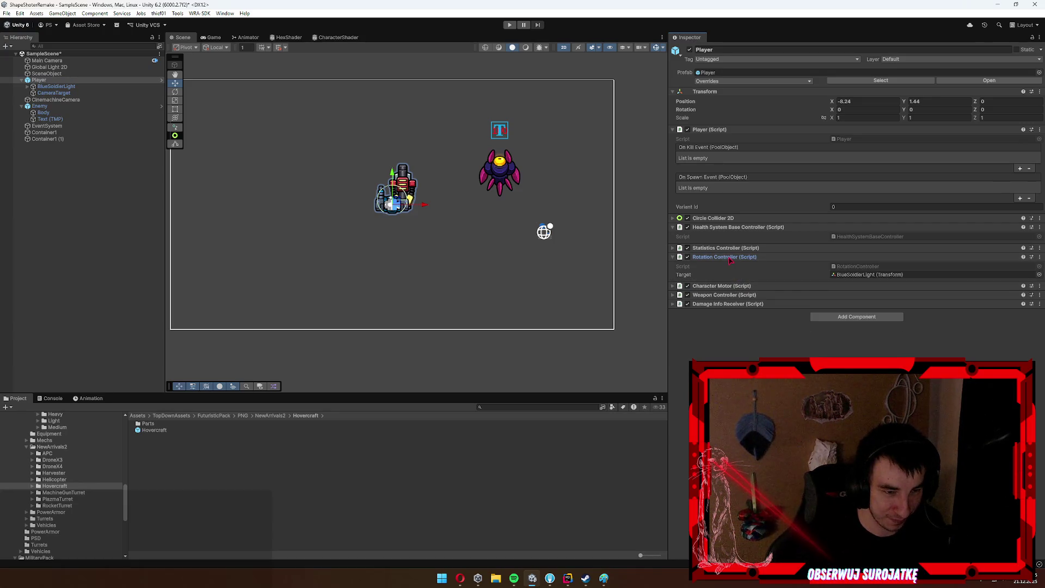
click(727, 257)
click(734, 247)
click(735, 248)
click(753, 228)
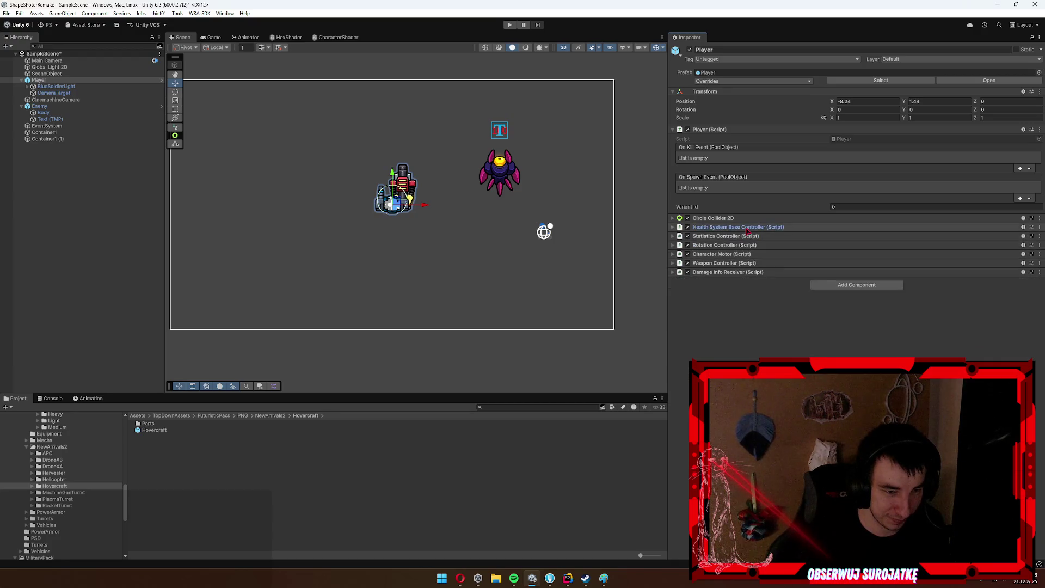
click(717, 129)
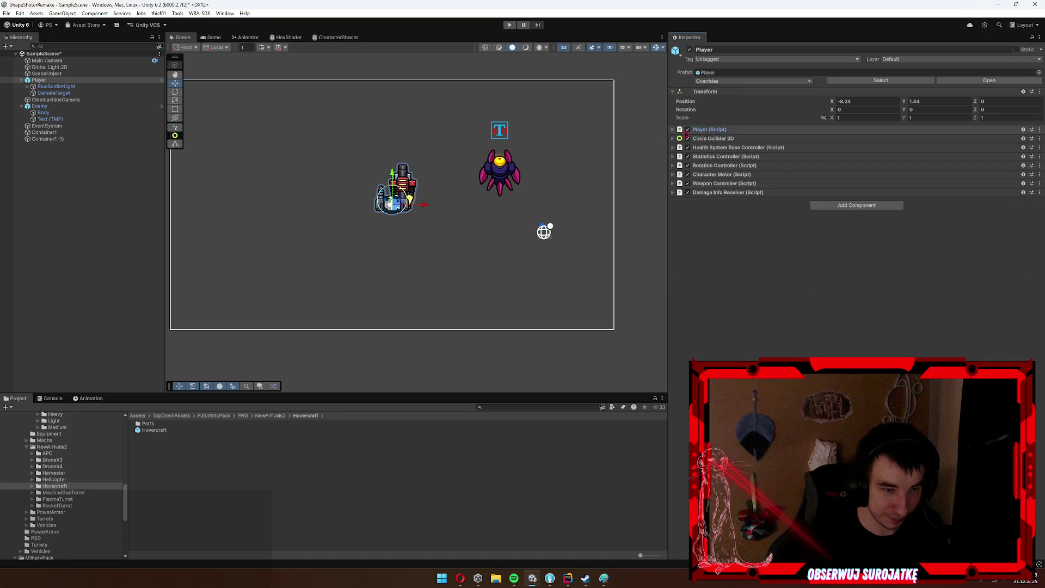
scroll(65, 490, down, 2)
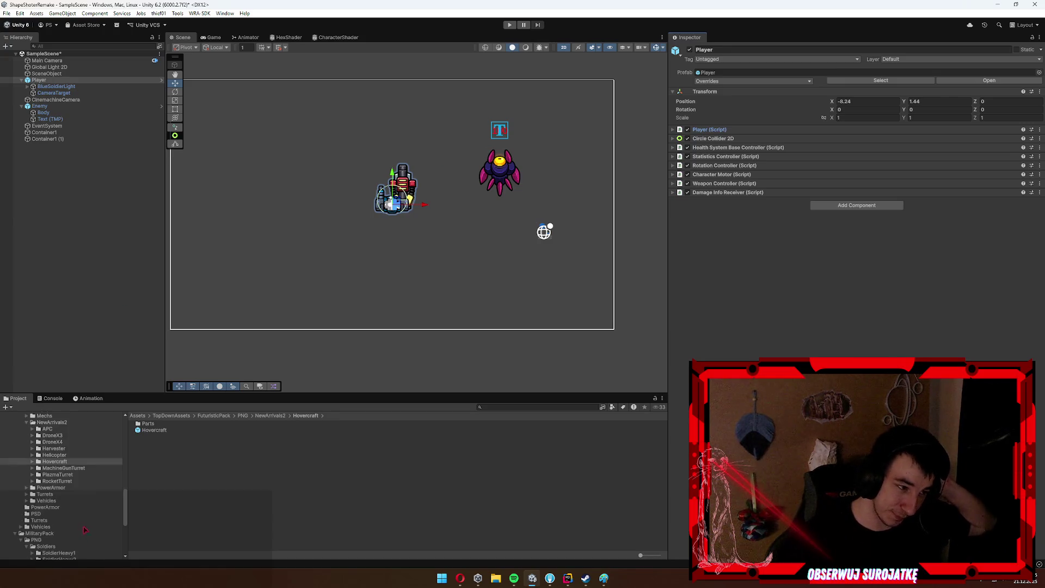
Search the project for 'door', view the shipdoor material, then clear the search.
click(520, 408)
text(door)
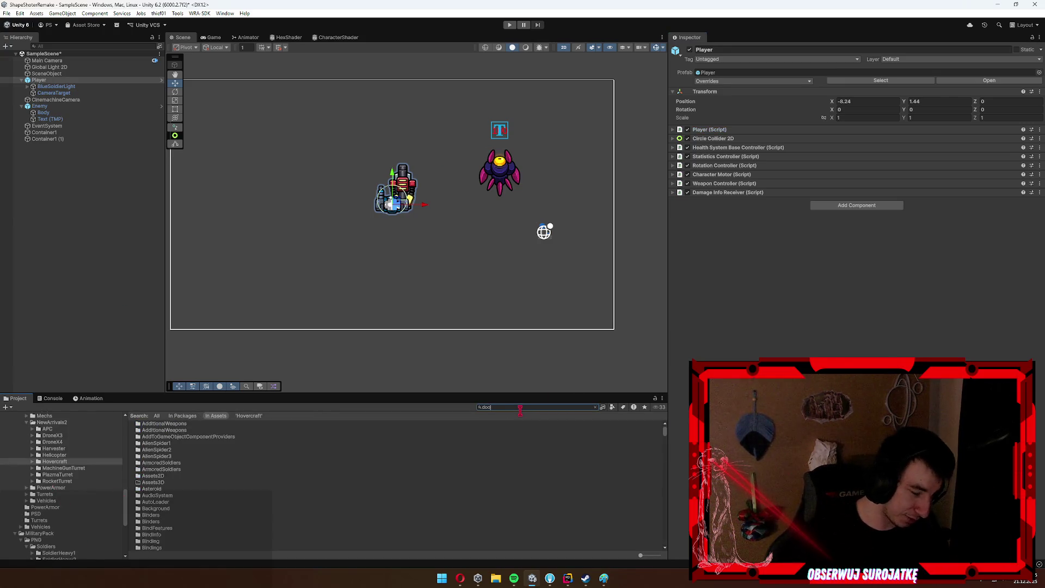
click(157, 424)
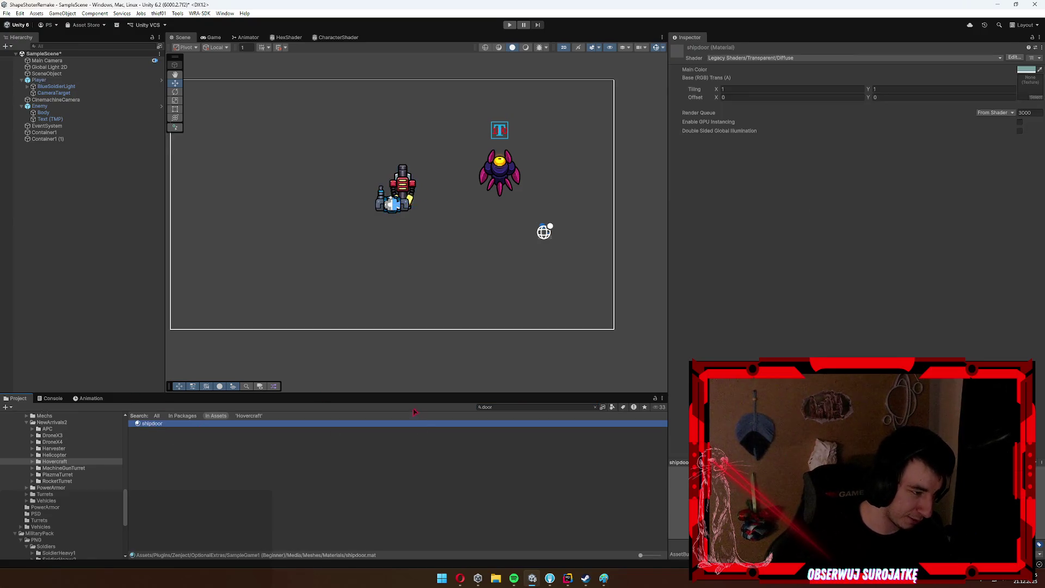
click(532, 406)
key(BackSpace)
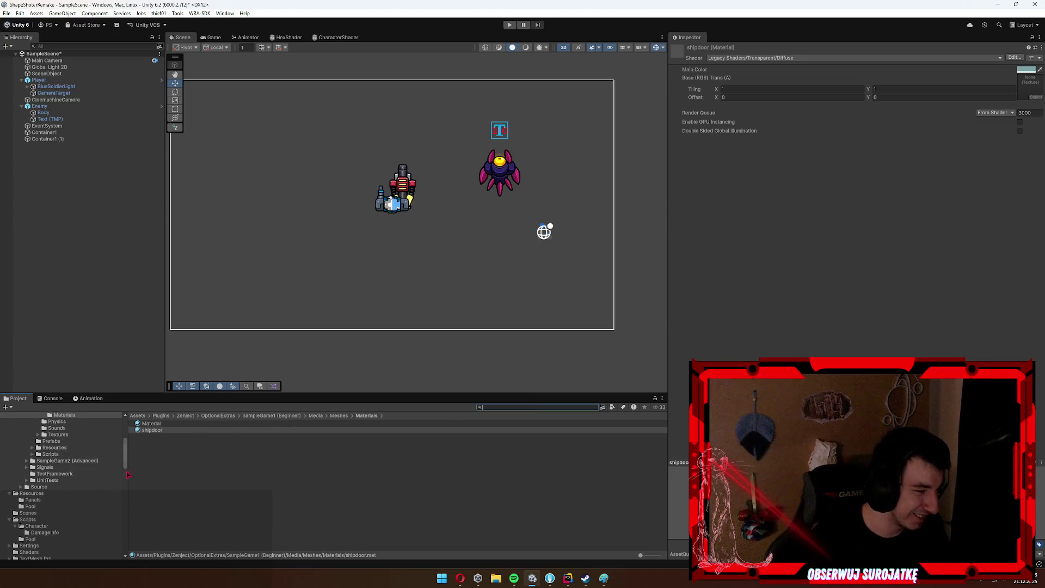
Browse SampleGame1's Physics, Sounds and Meshes folders, previewing The Space and NearExplosionA sounds.
scroll(67, 484, up, 5)
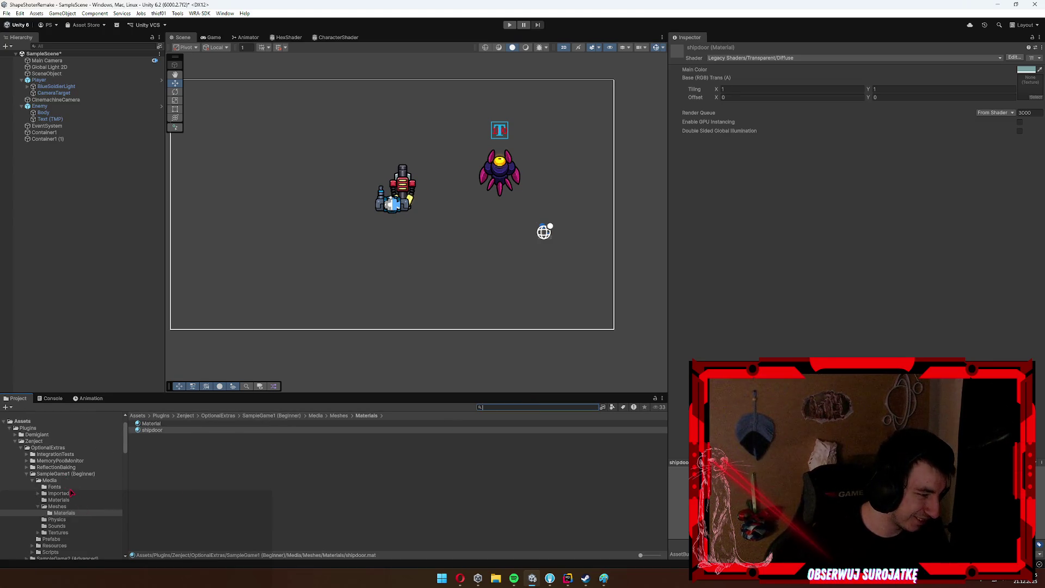
click(59, 500)
click(64, 513)
click(57, 519)
click(57, 526)
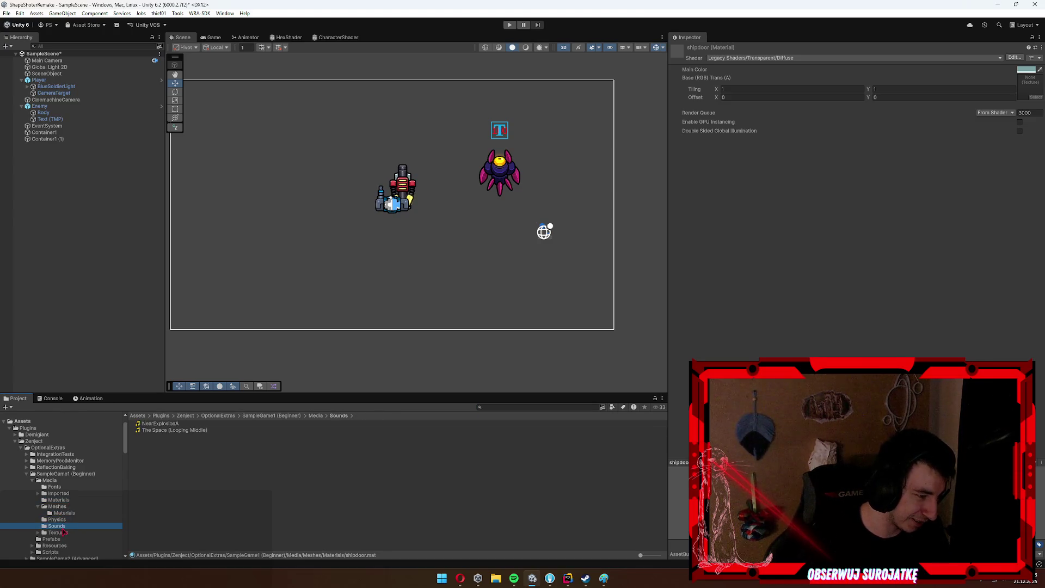
click(174, 430)
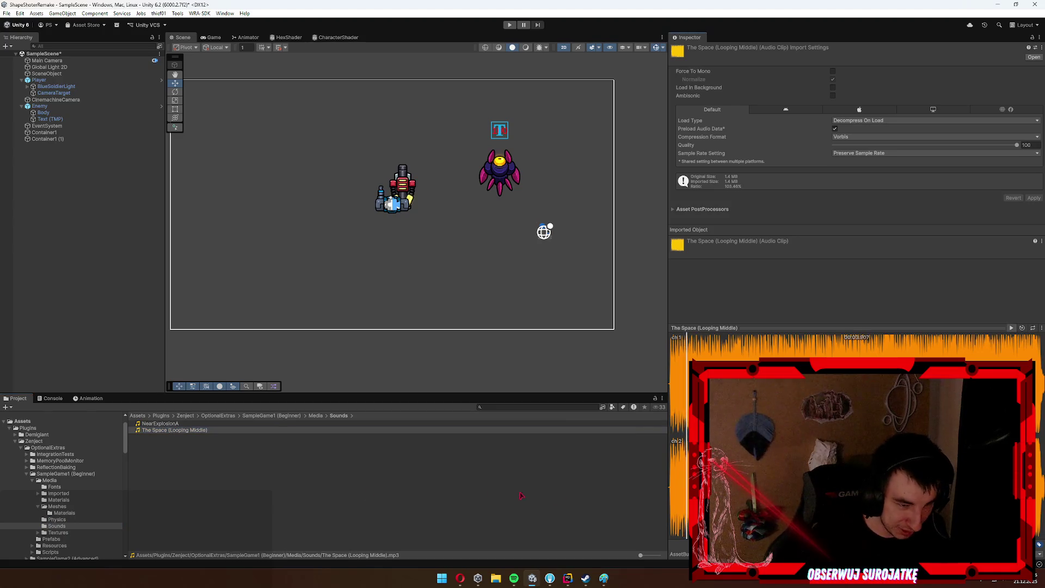
click(161, 423)
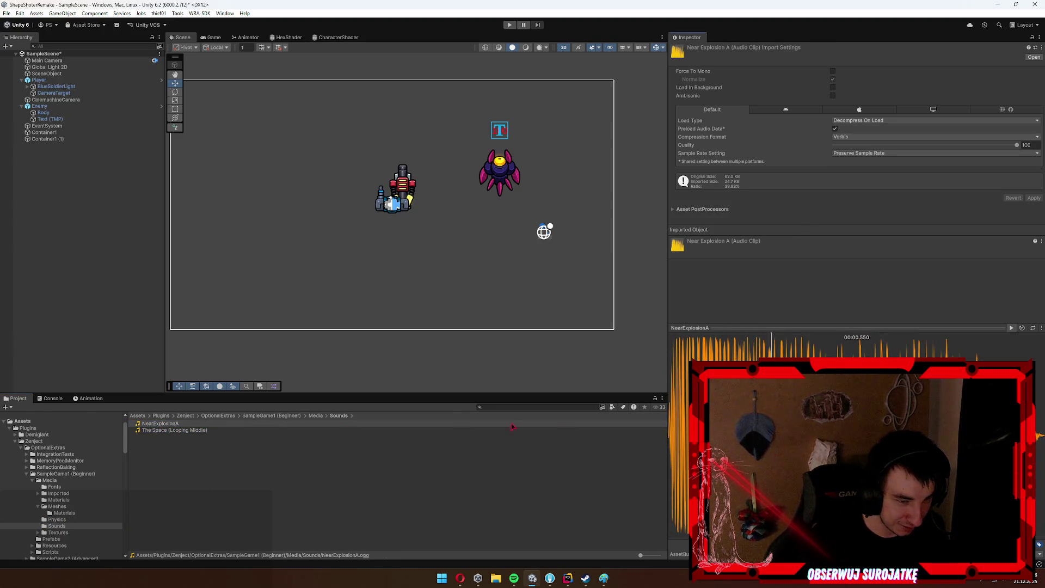
click(61, 507)
Open SampleGame1's Prefabs folder and drop an Asteroid prefab into the scene.
key(Left)
key(Left)
key(Left)
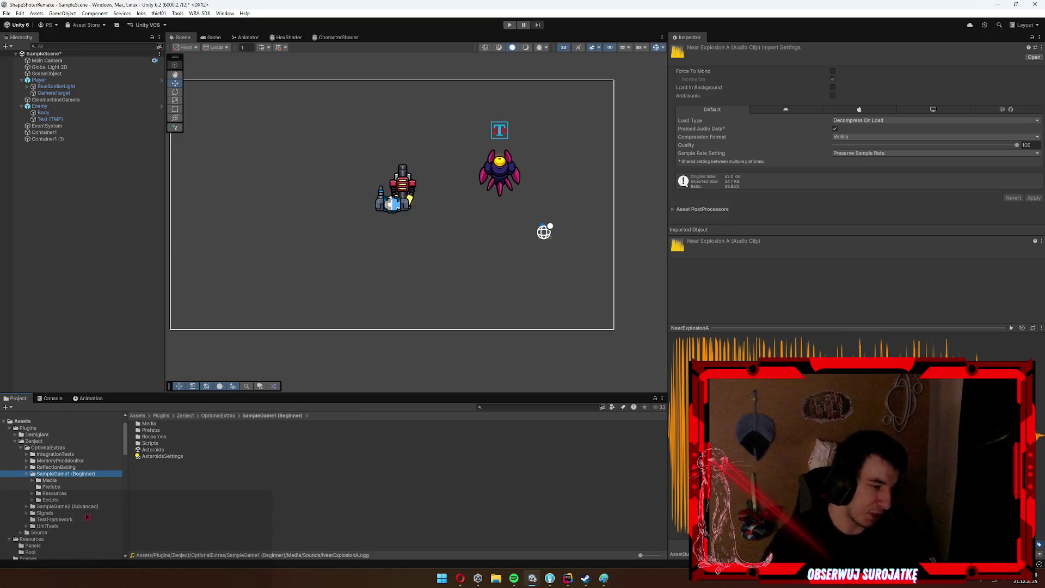
key(Down)
key(Down)
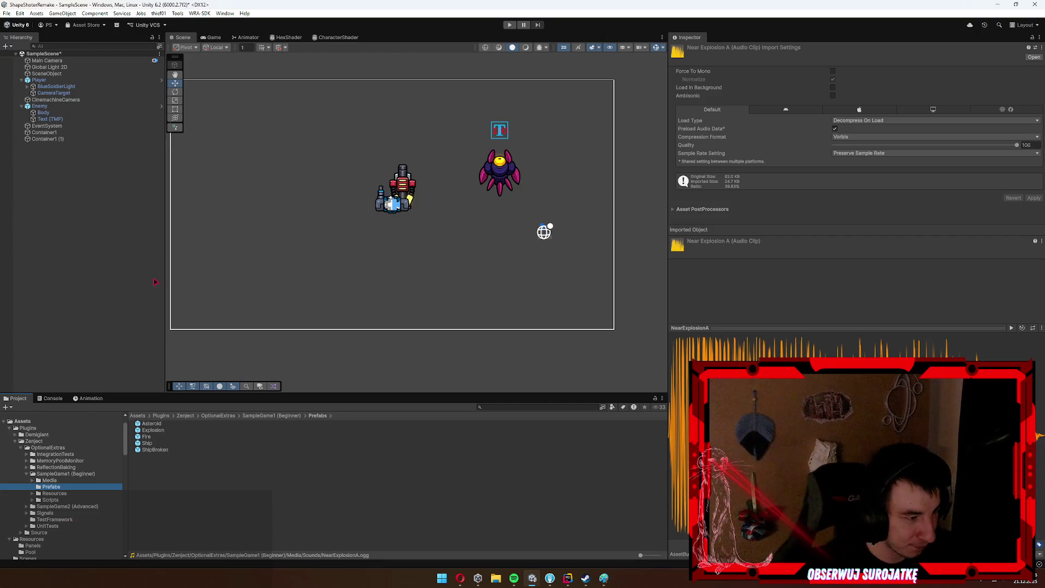
mouse_move(152, 424)
mouse_down()
mouse_move(301, 186)
mouse_move(288, 188)
mouse_up()
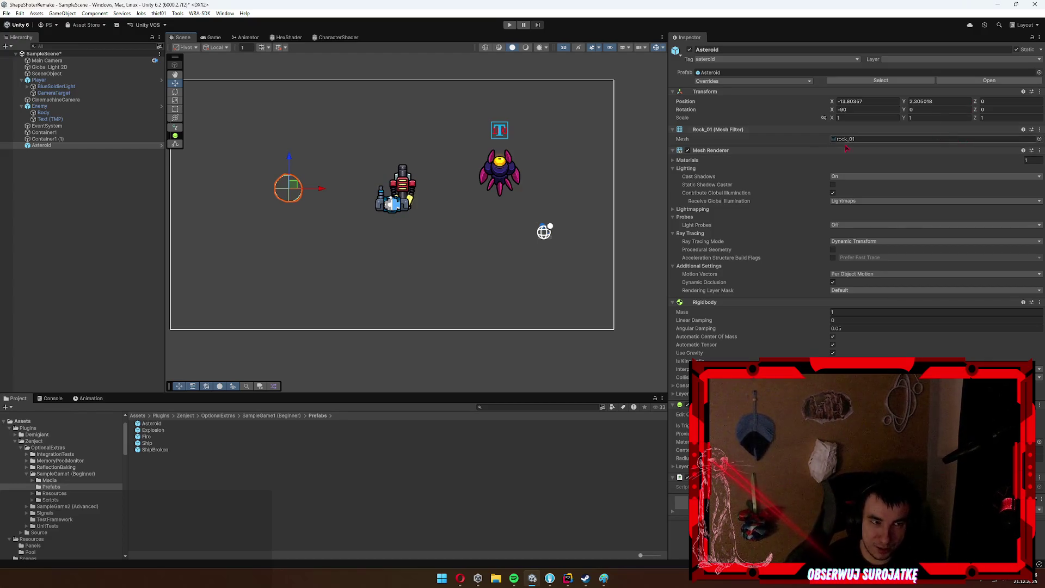
Nudge the asteroid and try the move, rotate and scale tools, rotating it about -57 degrees.
scroll(221, 199, up, 5)
drag(358, 174, 365, 187)
key(r)
key(e)
key(r)
key(w)
key(e)
mouse_move(382, 194)
mouse_down()
mouse_move(414, 226)
mouse_move(500, 220)
mouse_up()
Undo the rotation, delete the asteroid, and place then delete a trial Ship prefab.
key(ctrl+z)
key(w)
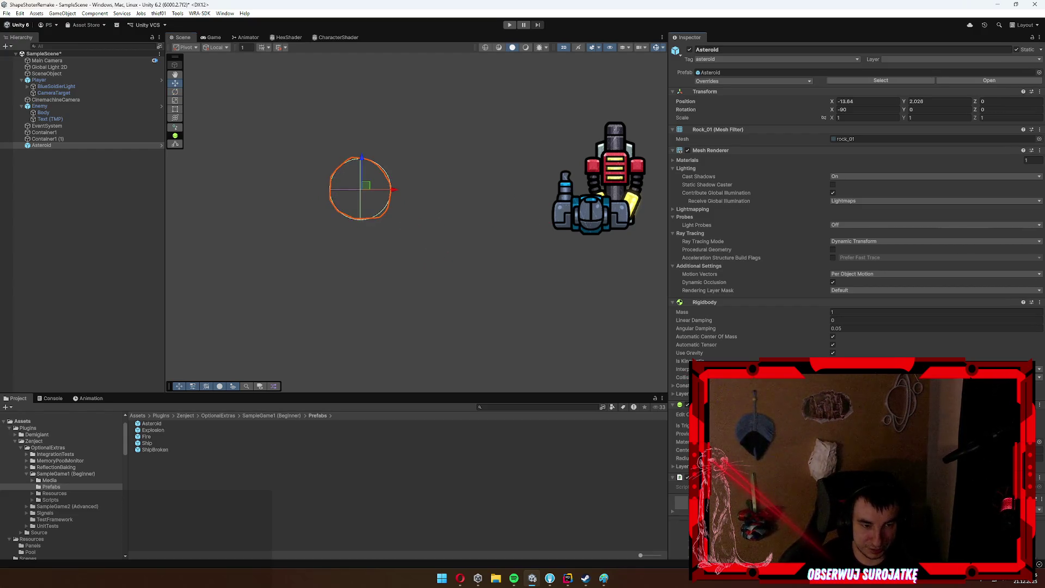
scroll(854, 245, down, 4)
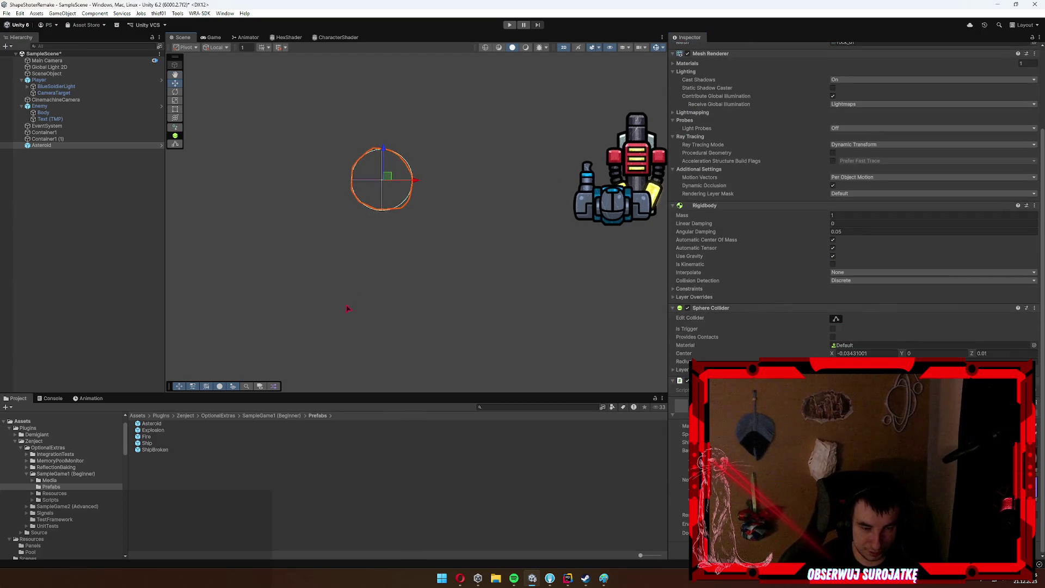
key(Delete)
drag(153, 444, 368, 217)
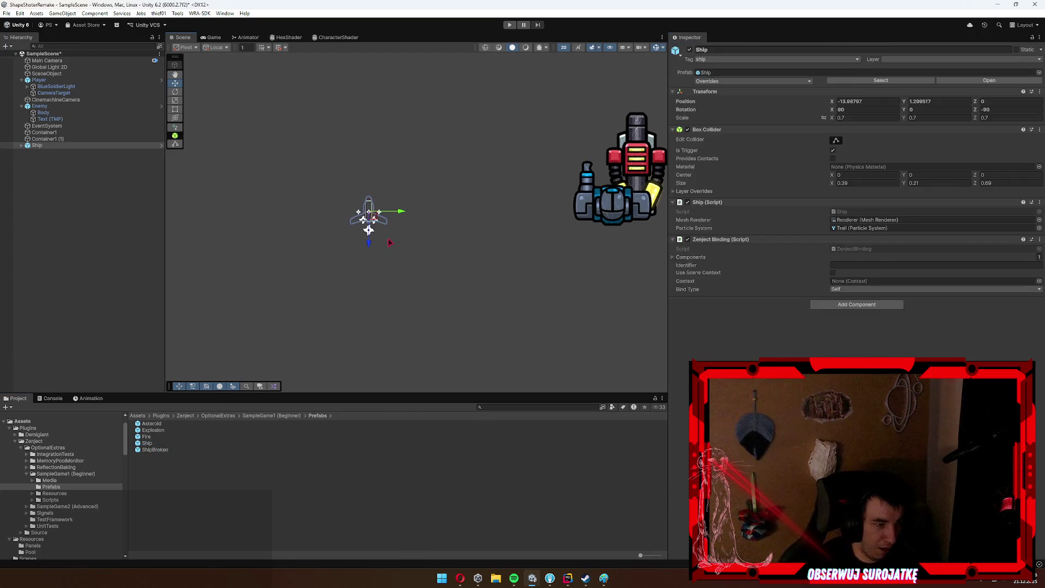
key(Delete)
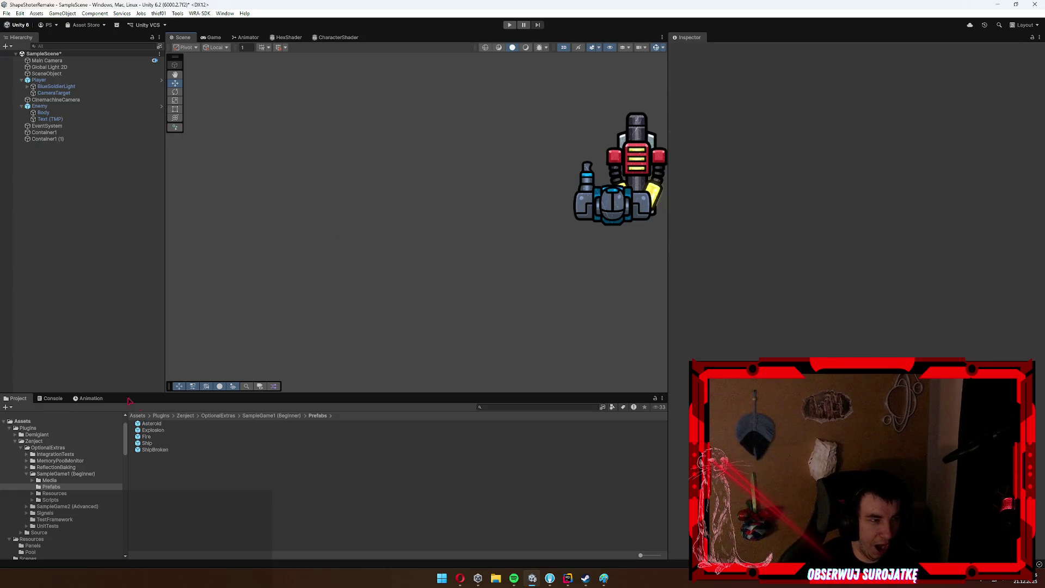
Navigate SampleGame2 (Advanced) to Resources/SpaceFighter and select the GameSettings asset.
click(57, 506)
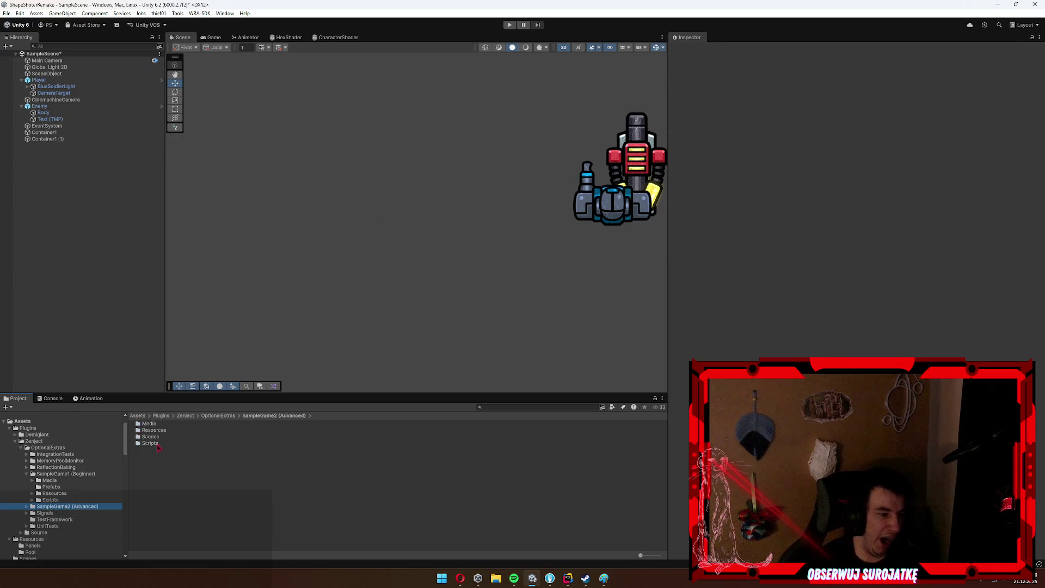
click(147, 443)
key(Up)
key(Up)
key(Down)
key(Up)
key(Return)
key(Down)
key(Return)
key(Down)
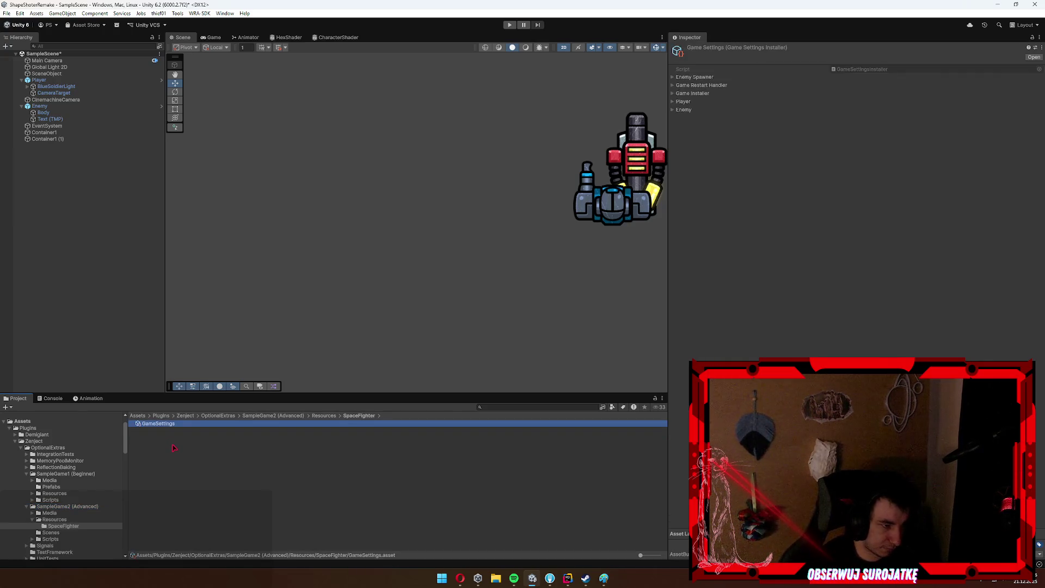
Expand and refold GameSettings' Game Restart Handler, Enemy Spawner and Game Installer sections.
click(707, 85)
click(709, 77)
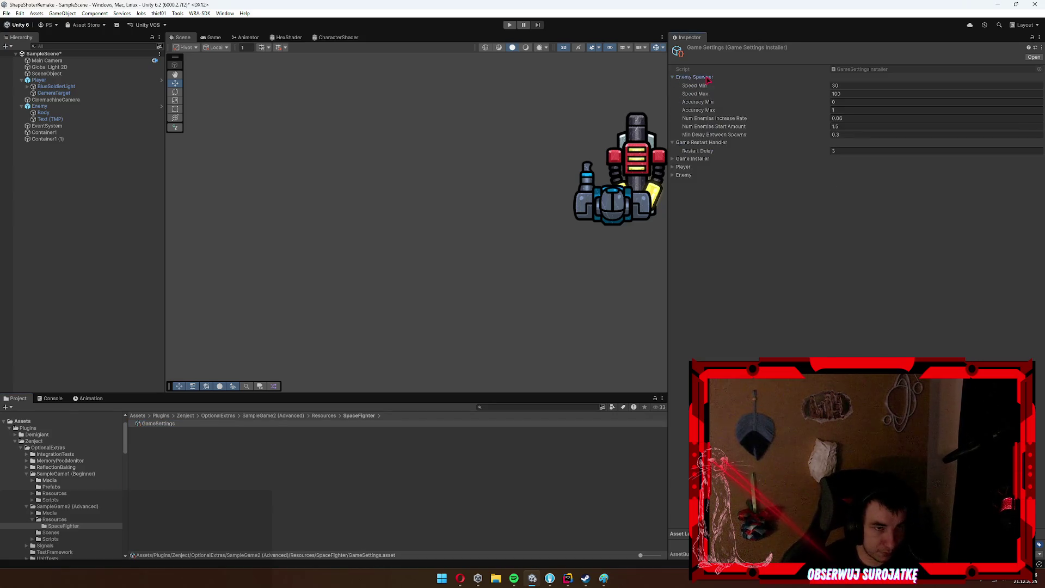
click(708, 78)
click(704, 85)
click(699, 94)
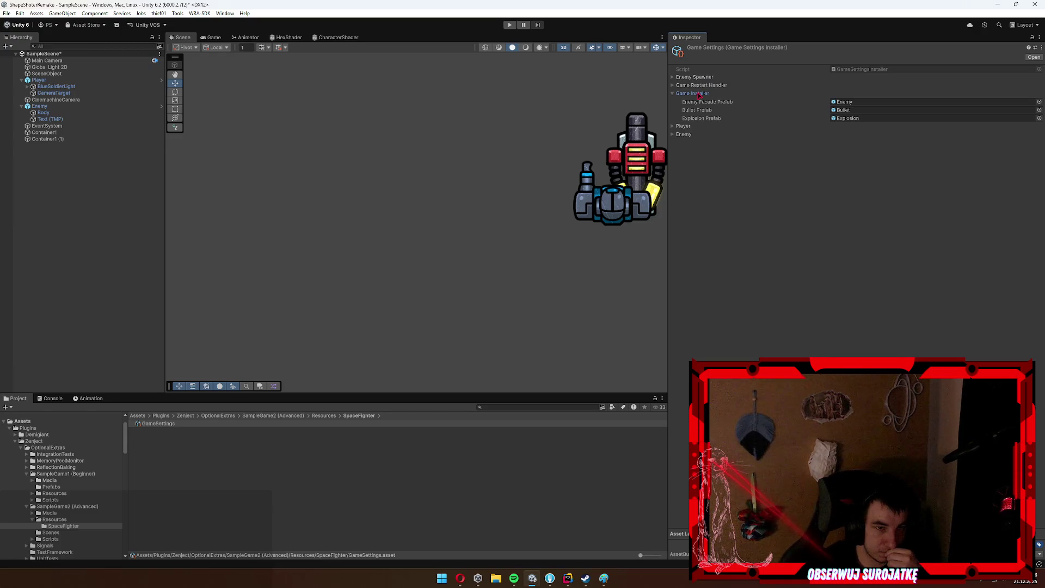
click(699, 94)
Open SampleGame2's Scenes folder, then move on to its Scripts folder.
click(50, 532)
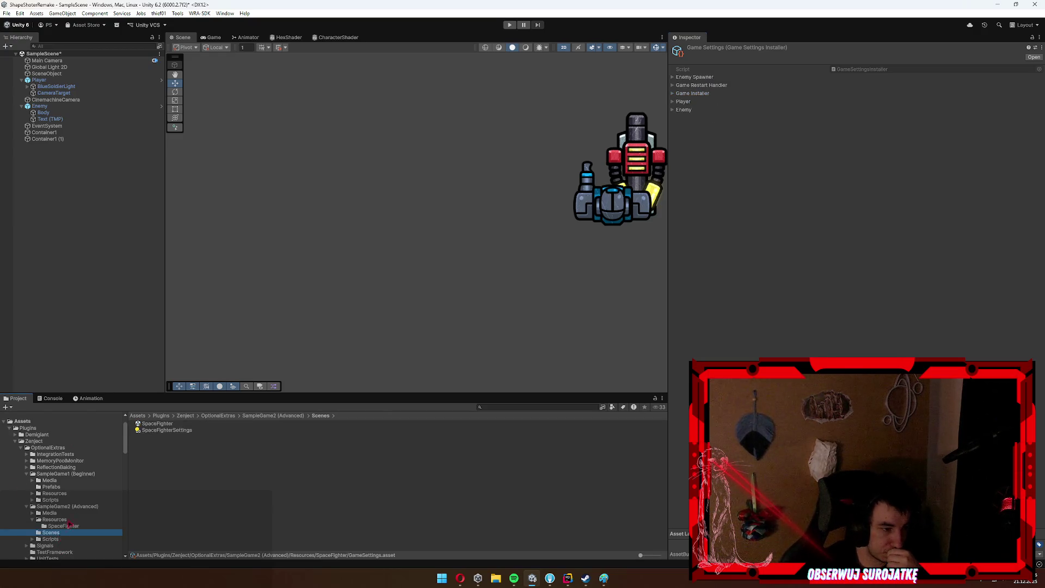
scroll(62, 485, down, 3)
key(Down)
scroll(61, 479, up, 3)
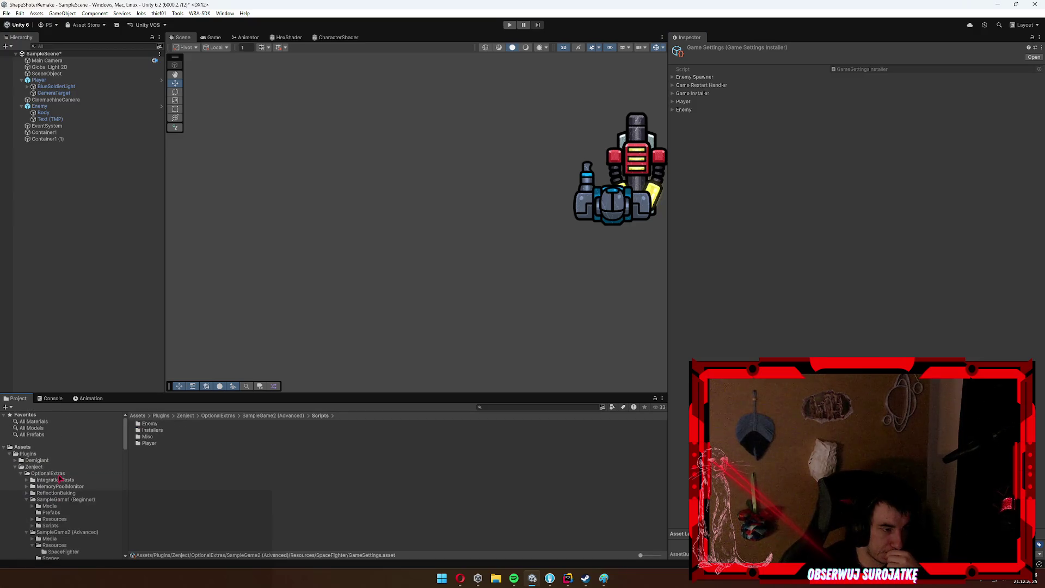
Browse the MemoryPoolMonitor Editor and IntegrationTests Bindings subfolders of OptionalExtras.
click(61, 488)
key(Right)
click(111, 493)
key(Left)
key(Left)
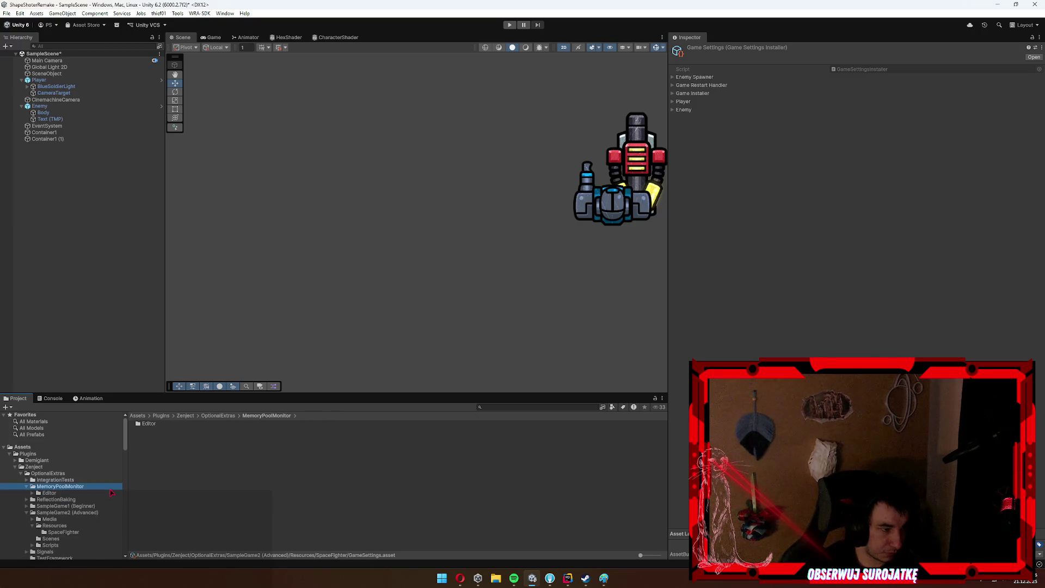
key(Up)
key(Right)
key(Right)
key(Left)
key(Left)
key(Left)
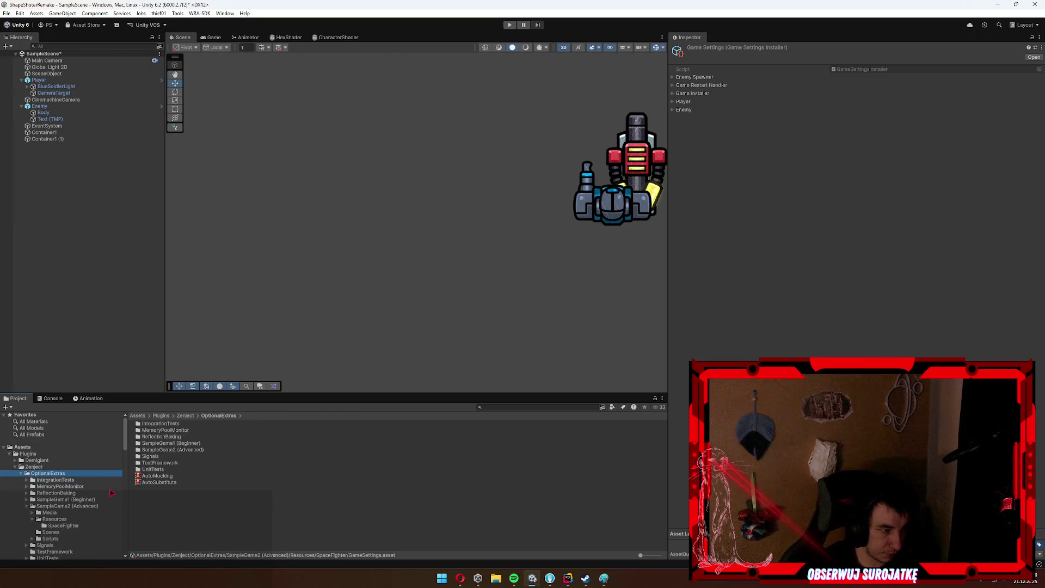
Collapse SampleGame2, open Signals/Main to view the SignalBus script, then return to Zenject.
click(55, 520)
key(Left)
key(Left)
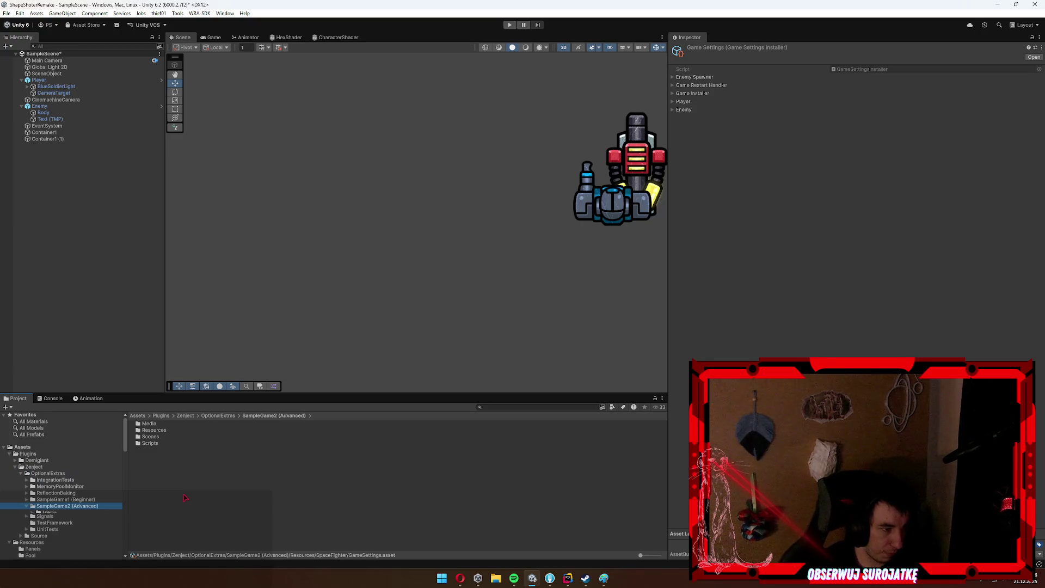
key(Left)
key(Down)
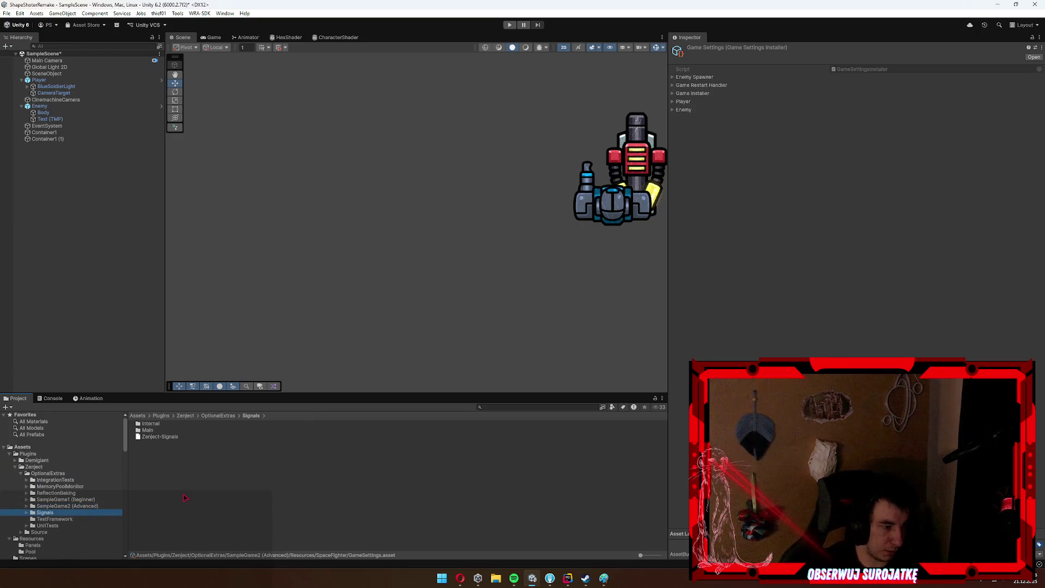
double_click(161, 431)
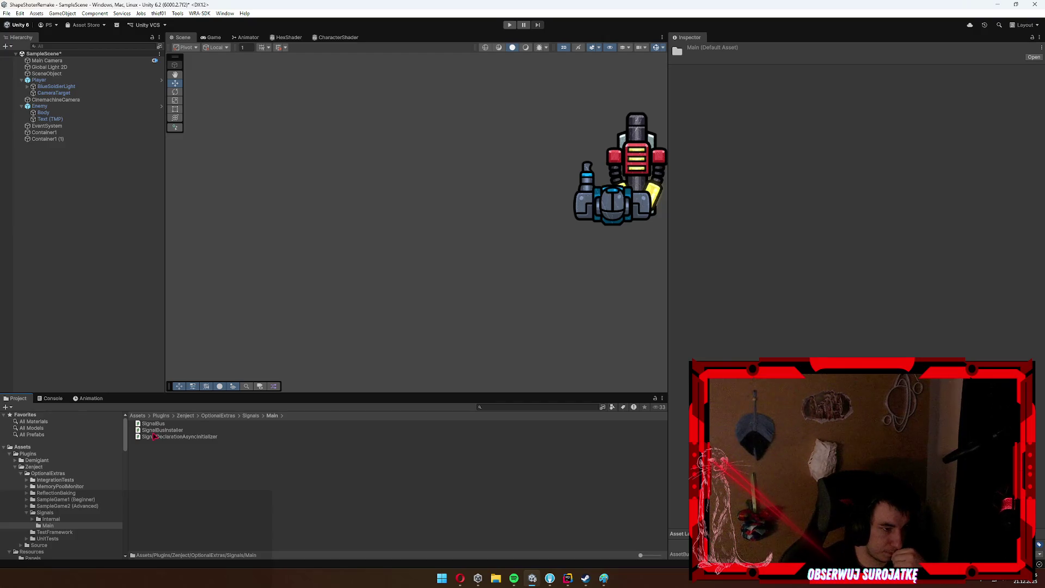
click(162, 425)
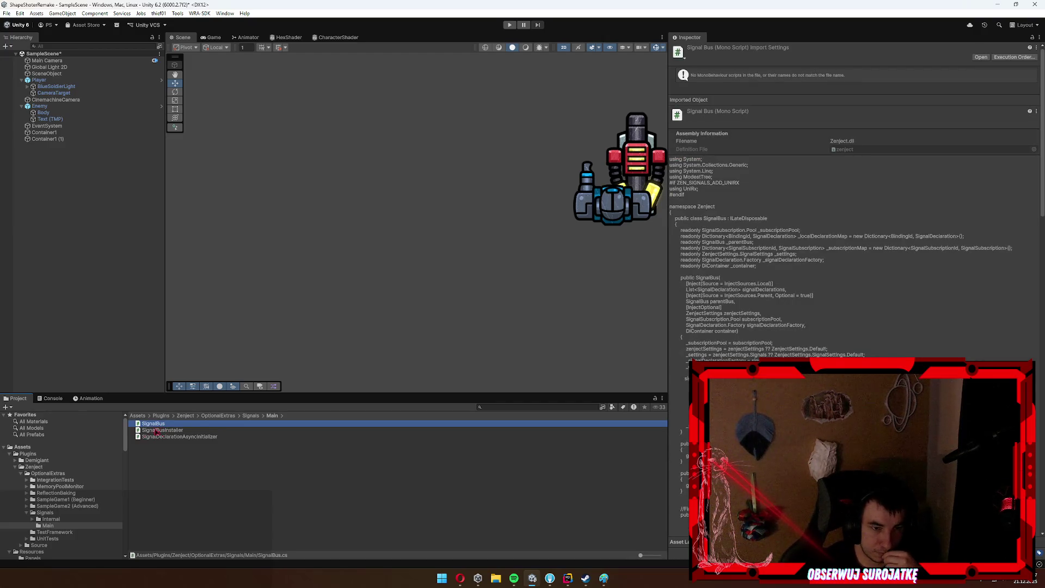
key(Left)
key(Left)
key(Left)
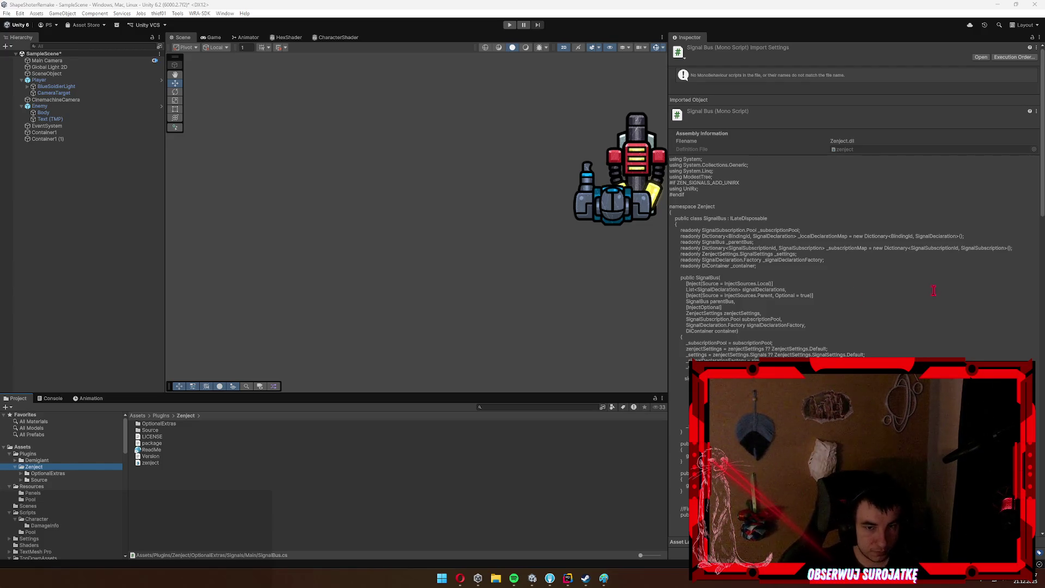
click(150, 416)
Review the Props sprites Rails2, RustyVehicle2, SandBag, Wall1-3 and Crate1, then frame the arena.
scroll(62, 485, down, 4)
click(36, 498)
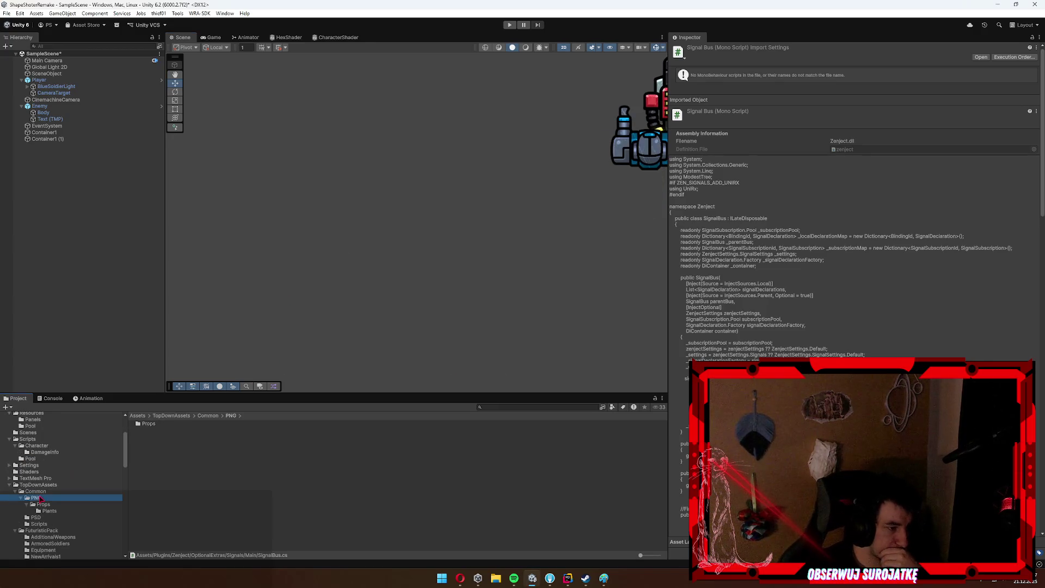
key(Down)
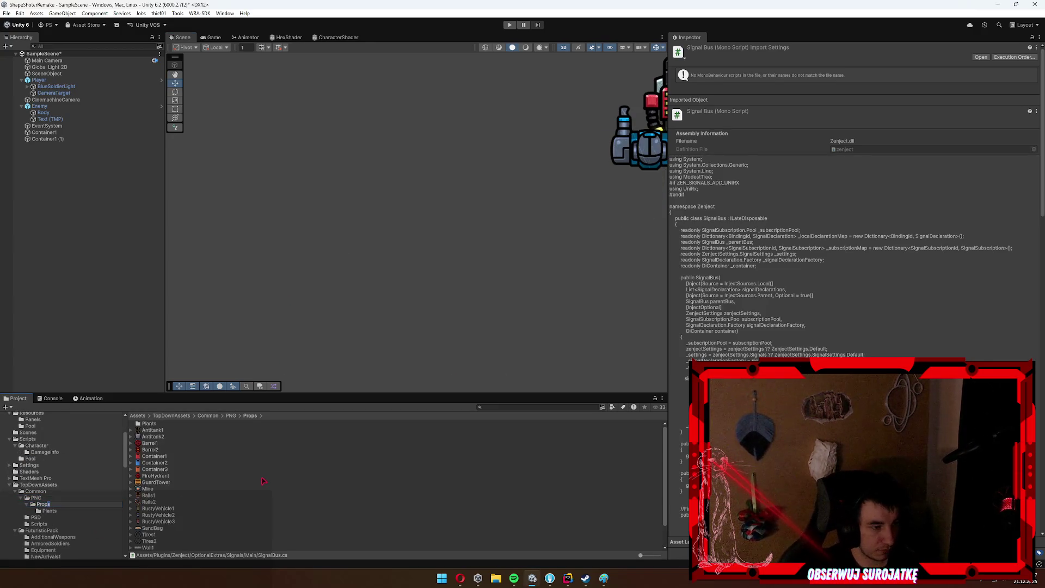
click(218, 475)
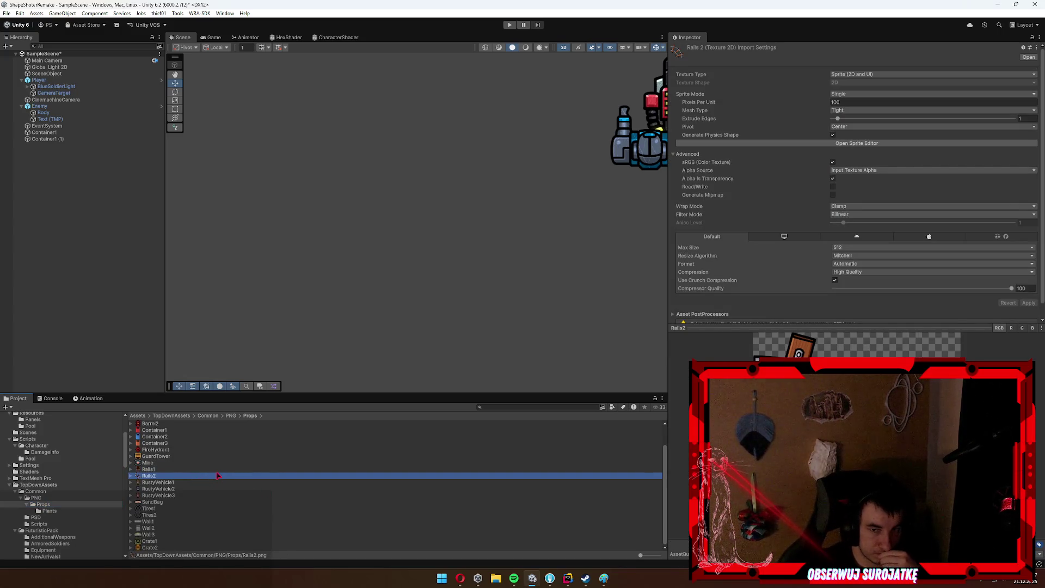
click(199, 490)
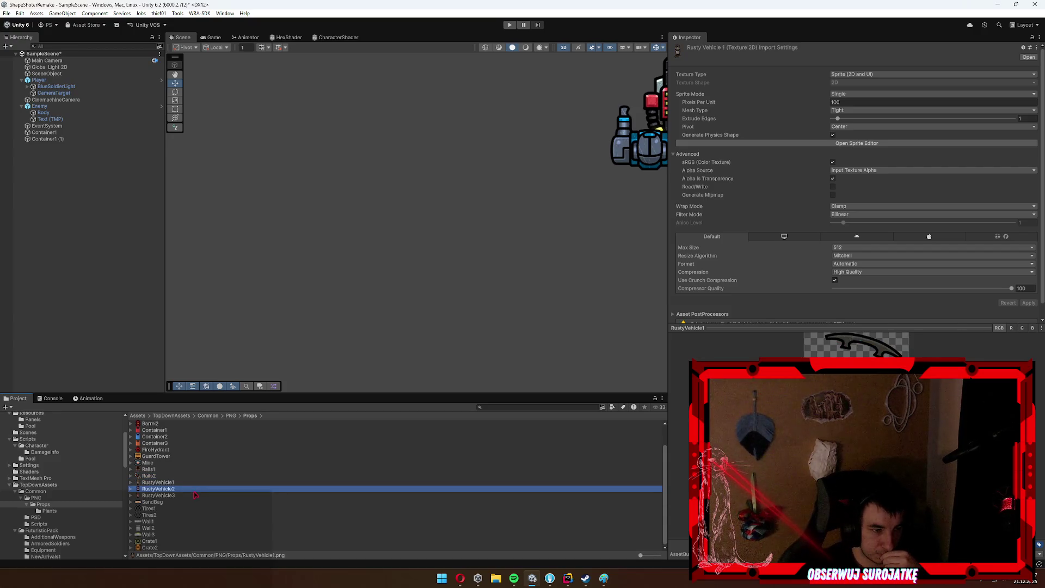
click(197, 502)
key(Down)
key(Down)
key(Down)
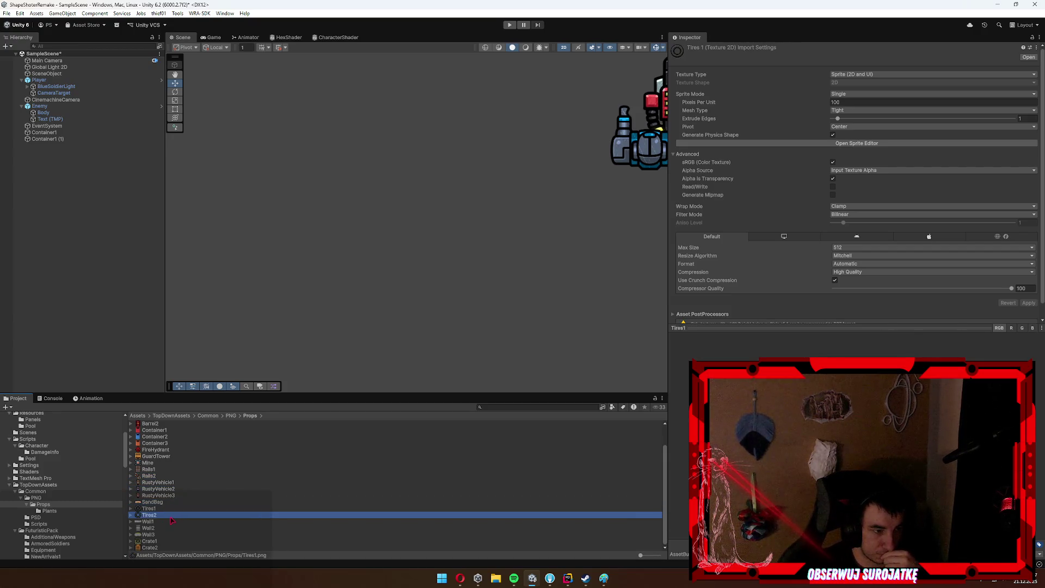
click(164, 529)
click(242, 521)
key(Down)
key(Down)
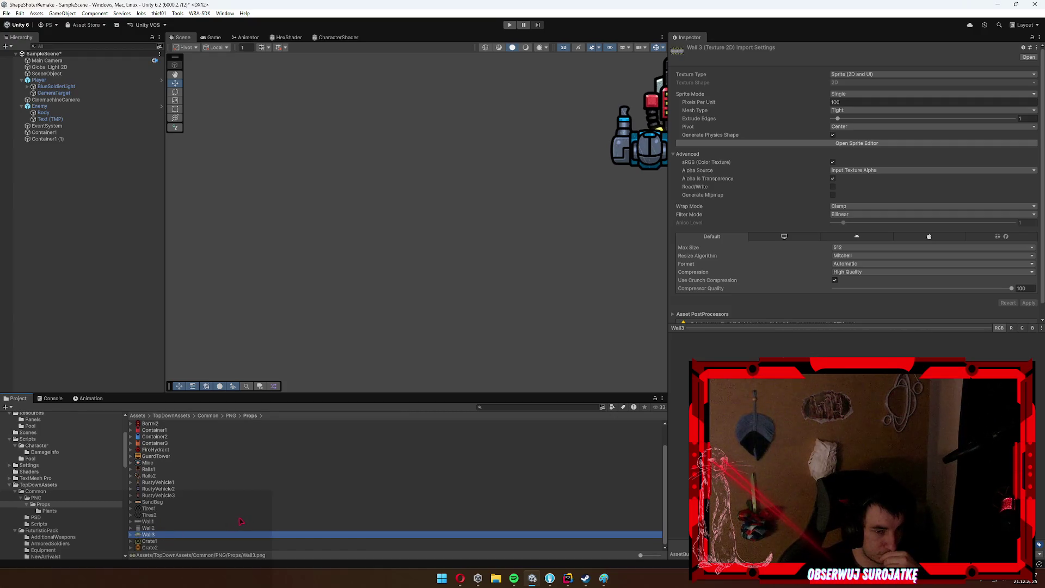
click(160, 542)
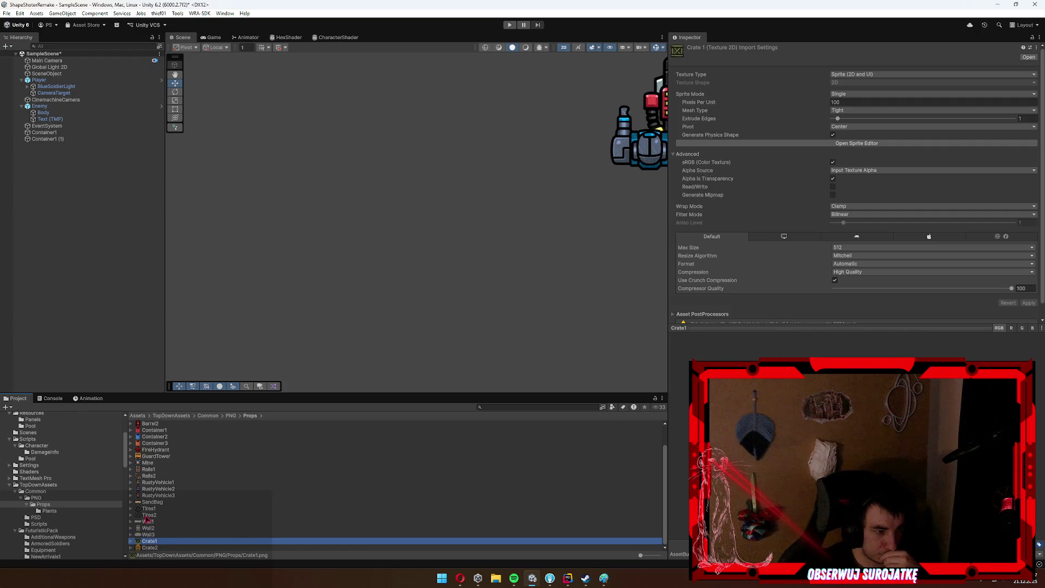
key(f)
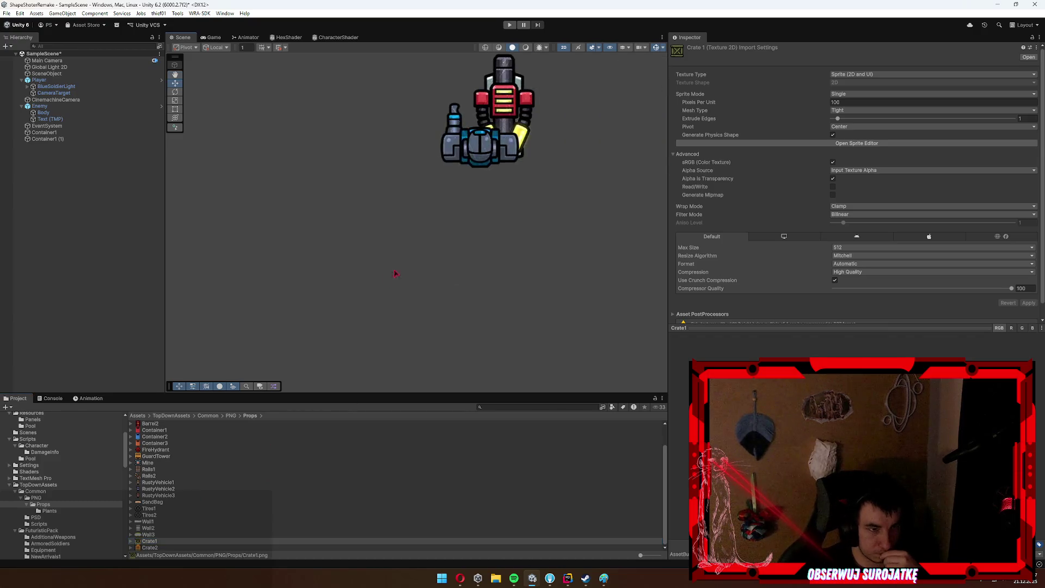
Browse the Plants, PSD and Scripts folders, then FuturisticPack's ArmoredSoldiers and AdditionalWeapons.
scroll(422, 285, down, 3)
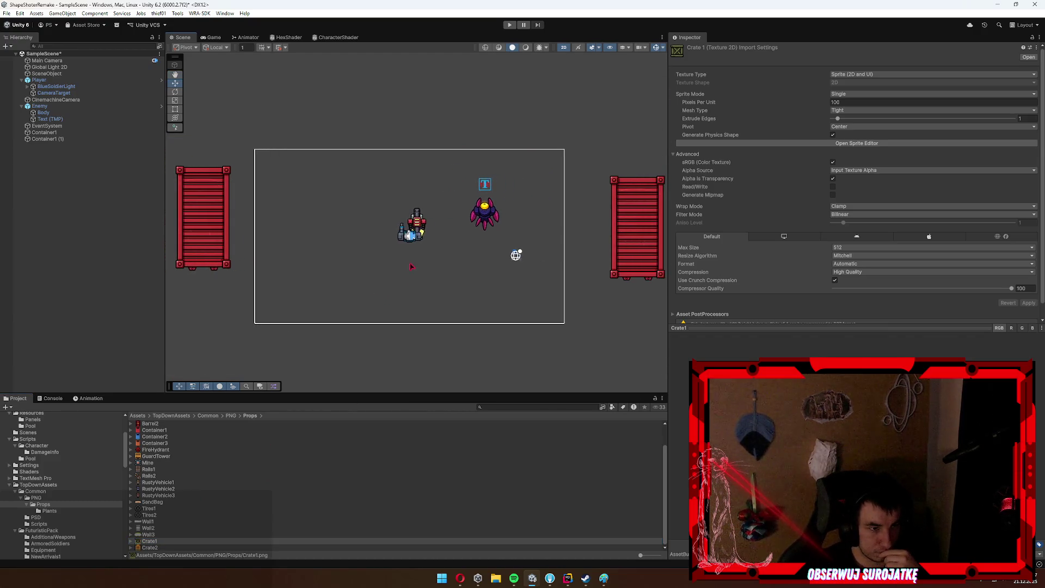
click(82, 512)
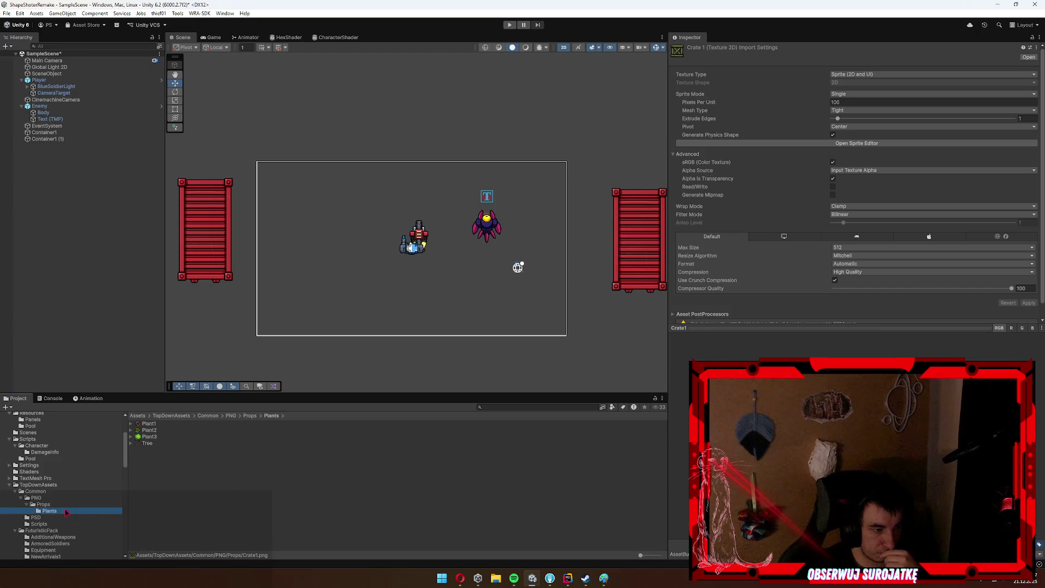
click(55, 518)
click(57, 524)
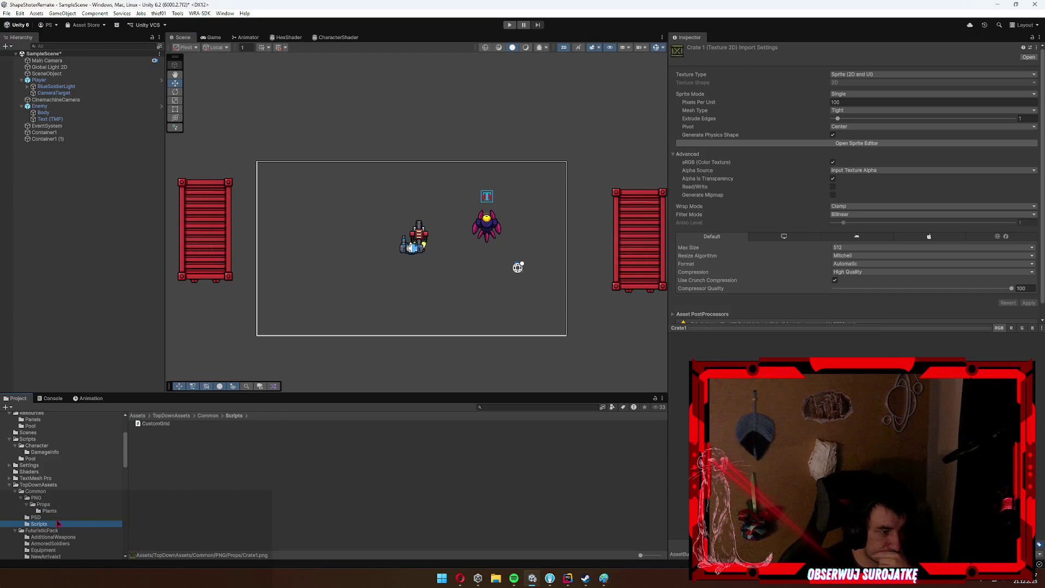
scroll(63, 518, down, 3)
key(Down)
key(Down)
key(Down)
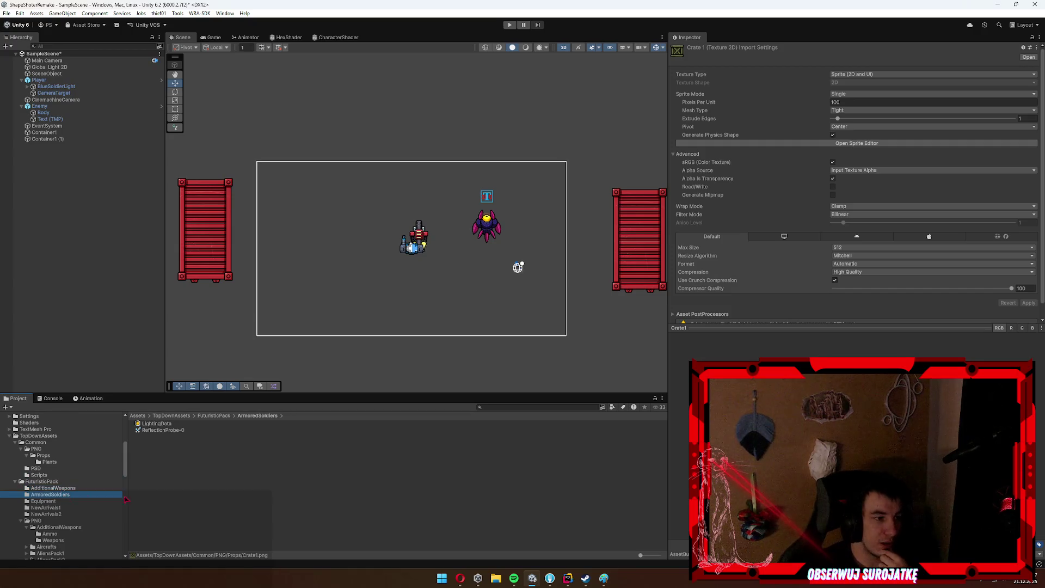
key(Down)
key(Down)
key(Down)
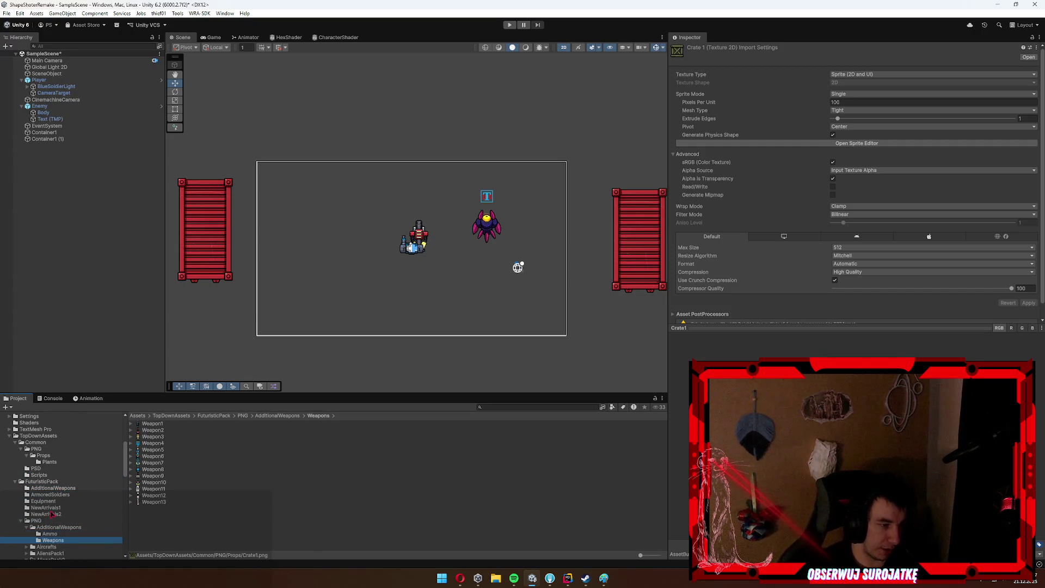
scroll(70, 511, down, 4)
Look through the AliensPack1 Alien1 folder and the Aircrafts subfolders.
key(Down)
key(Down)
key(Right)
key(Down)
key(Left)
key(Left)
key(Up)
key(Right)
key(Down)
key(Down)
key(Left)
key(Left)
Check AliensPack2's alien parts, collapse the PNG folders and show FuturisticPack's contents.
key(Down)
key(Down)
key(Down)
click(65, 506)
key(Down)
key(Down)
key(Down)
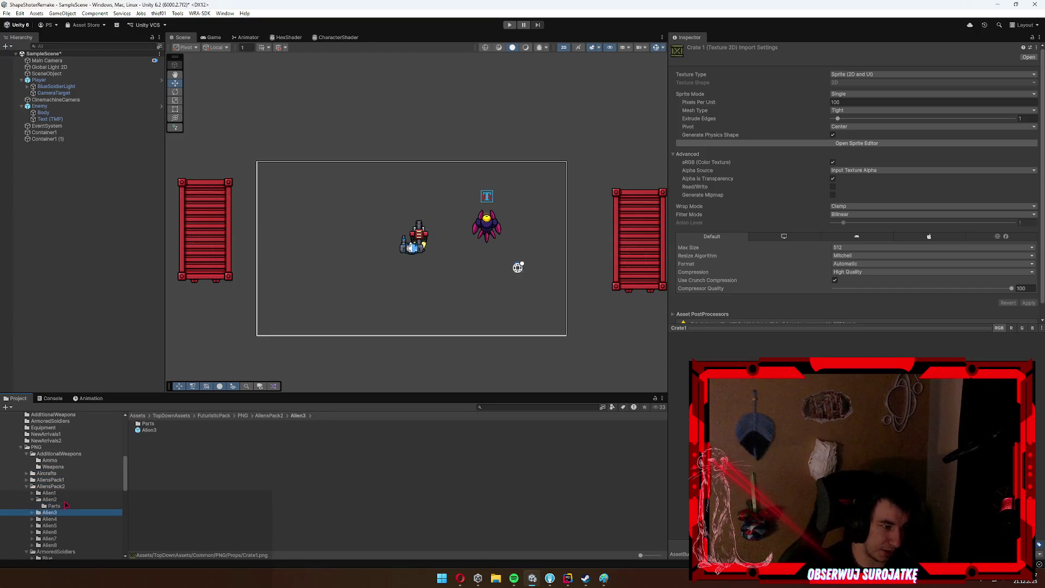
scroll(76, 504, down, 3)
key(Left)
key(Left)
key(Left)
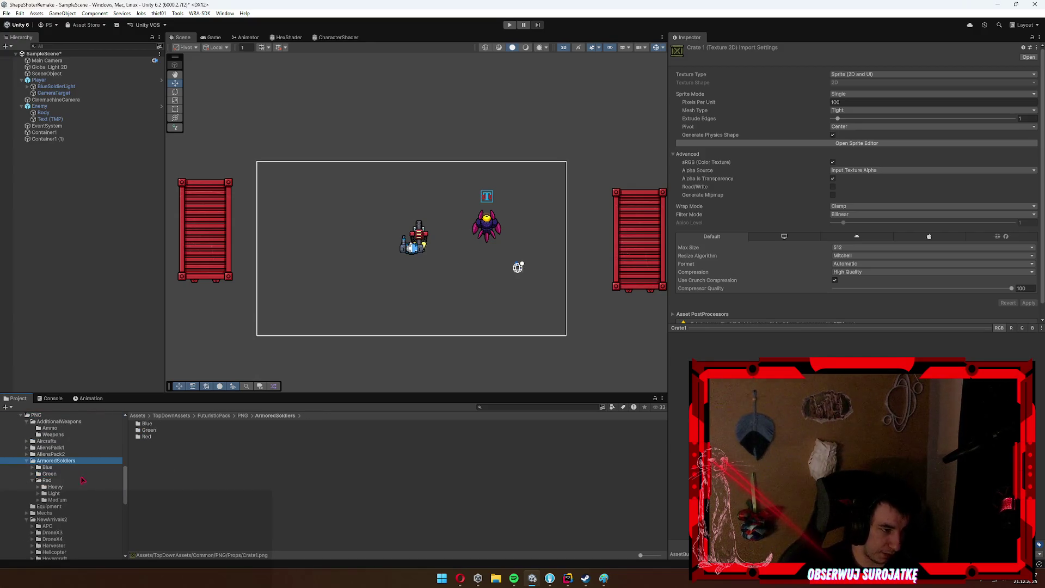
key(Left)
scroll(83, 480, up, 4)
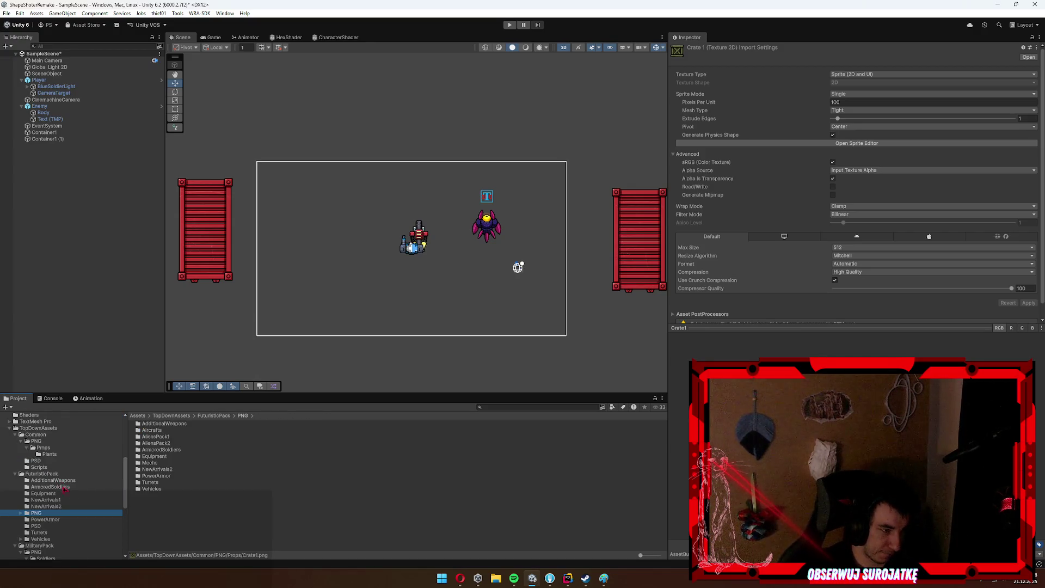
click(42, 475)
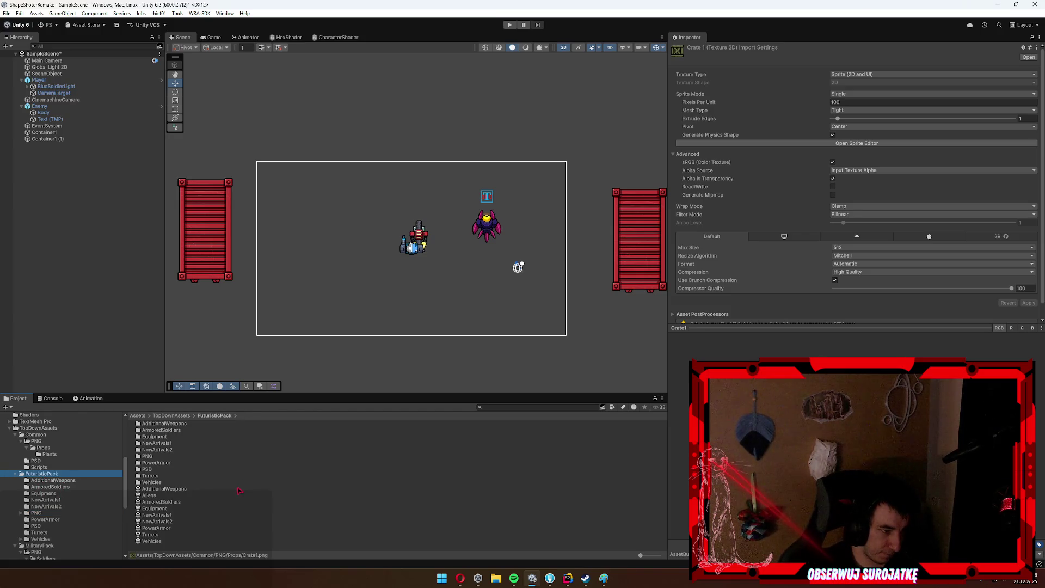
Load the Vehicles, Turrets, PowerArmor, NewArrivals2 and NewArrivals1 sample scenes in turn without saving.
double_click(152, 541)
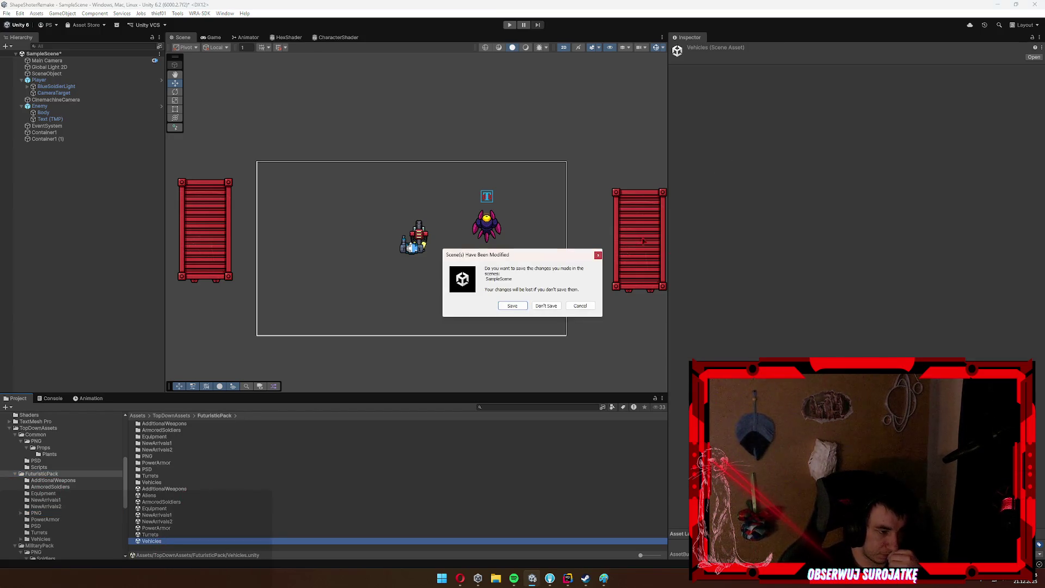
click(523, 306)
click(173, 533)
click(546, 300)
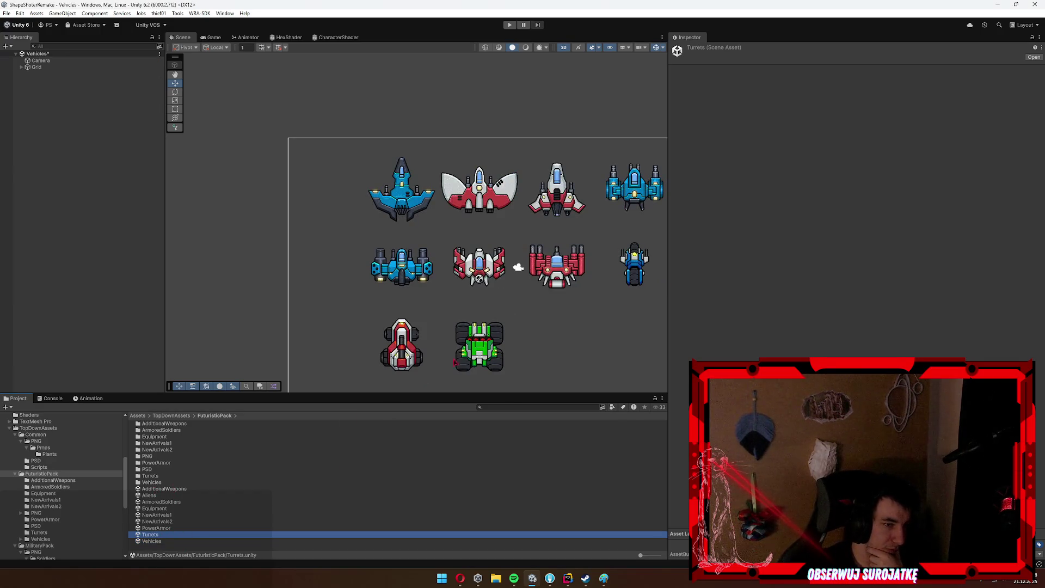
double_click(163, 529)
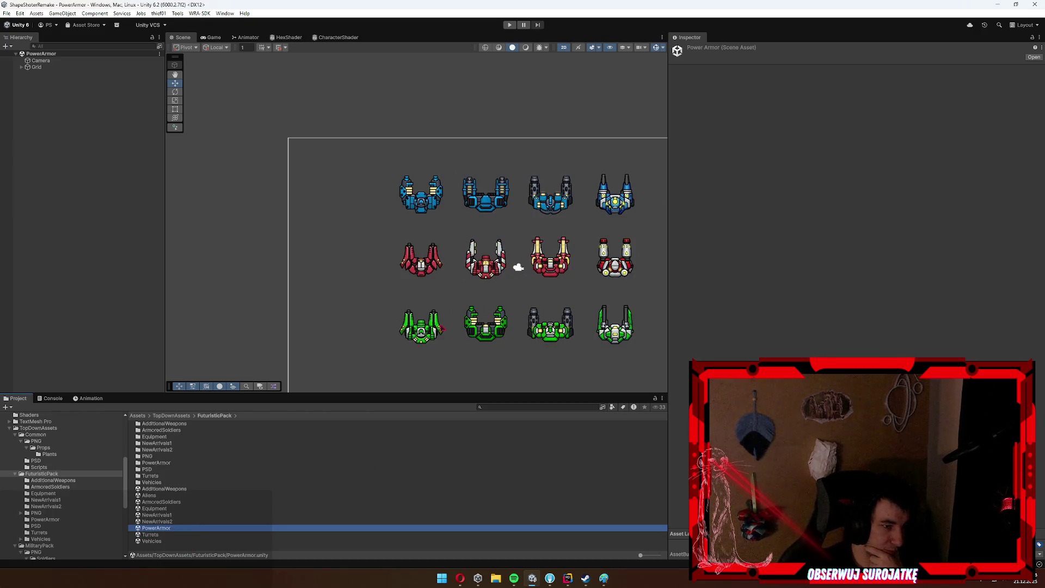
double_click(181, 522)
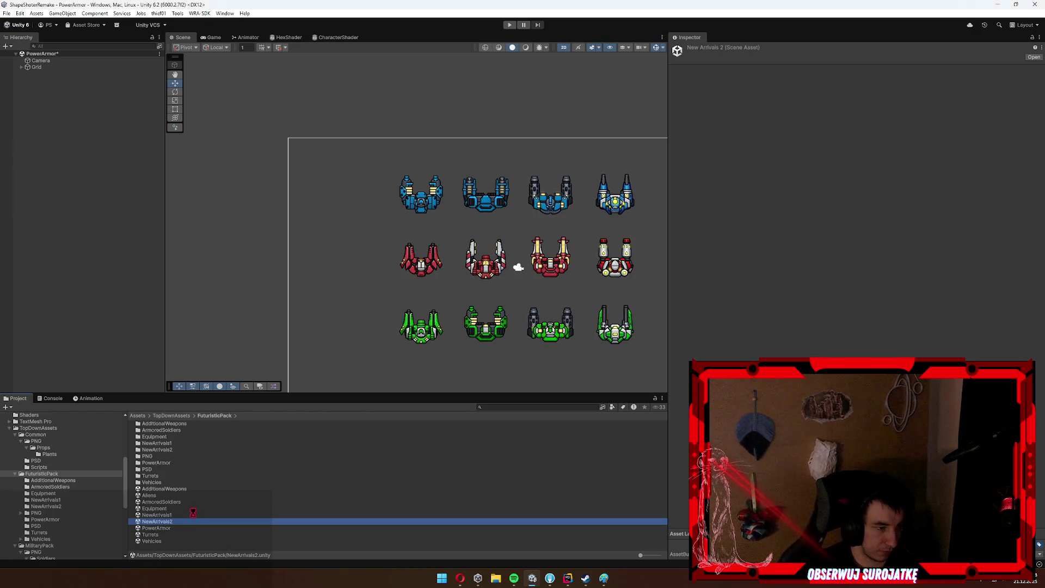
double_click(191, 515)
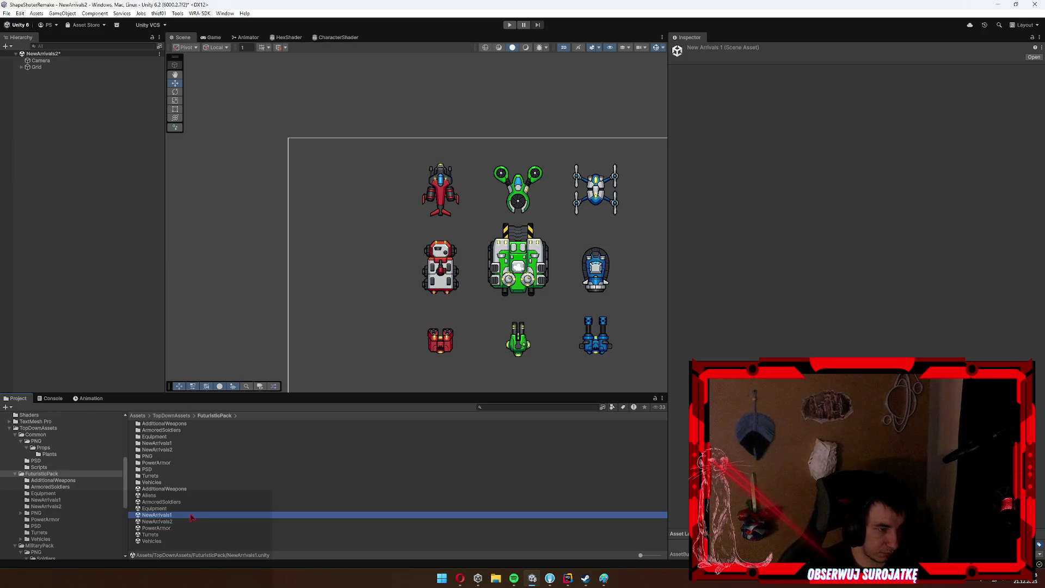
Save the modified scene, then load Equipment, ArmoredSoldiers and finally the Aliens scene.
key(Return)
double_click(164, 510)
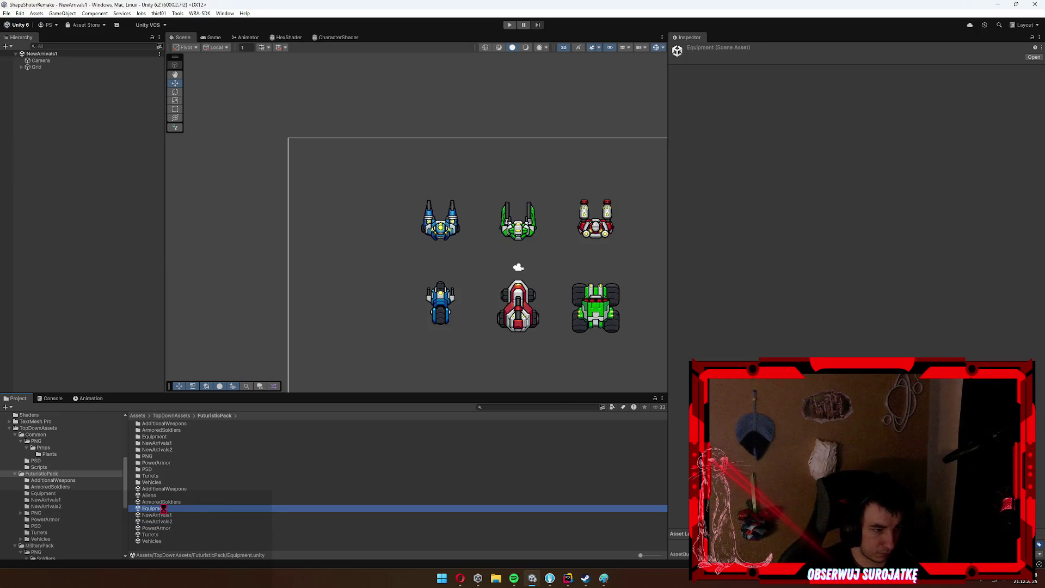
double_click(175, 502)
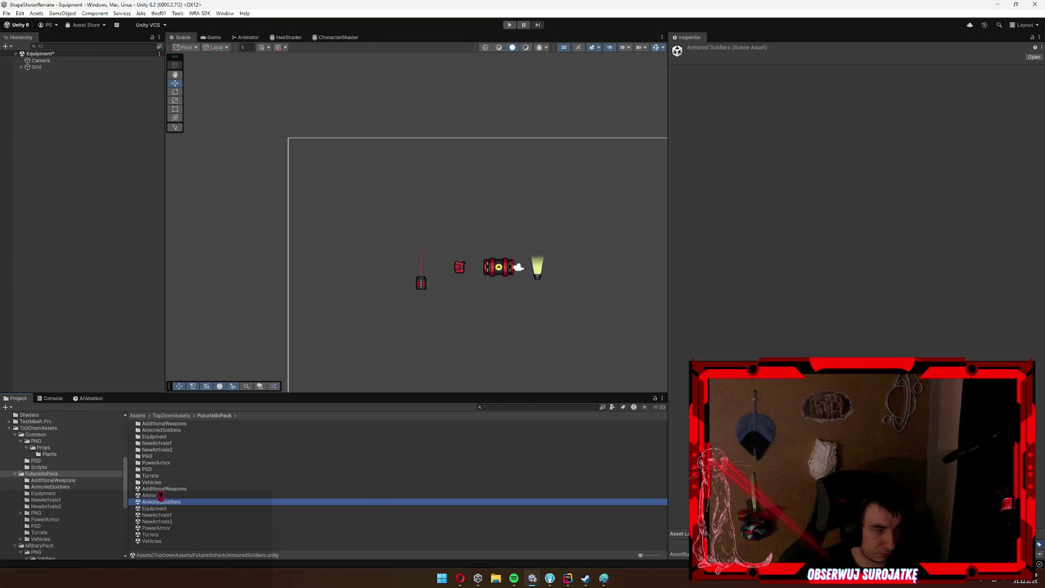
click(163, 497)
double_click(163, 496)
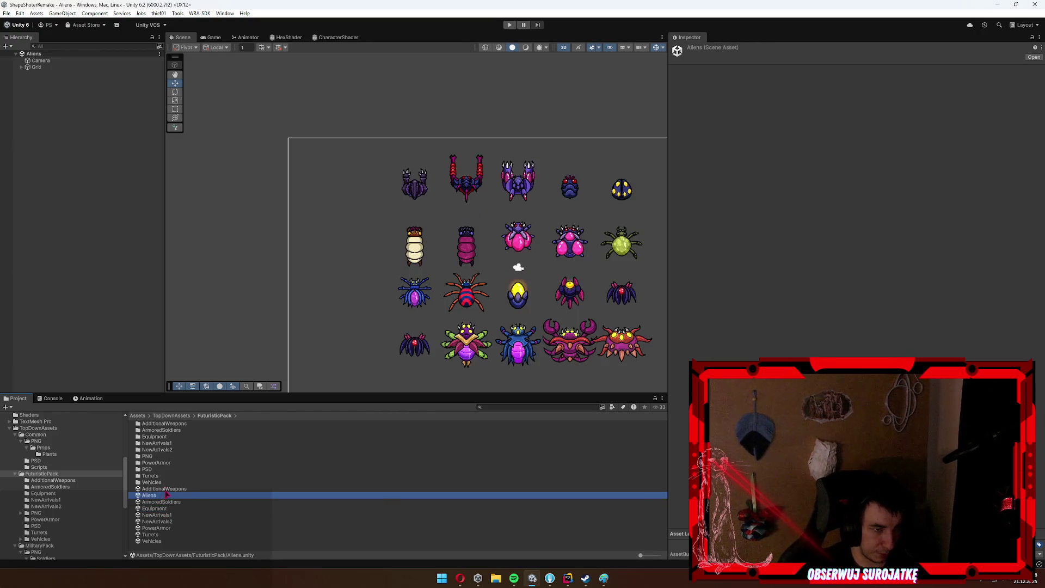
click(175, 488)
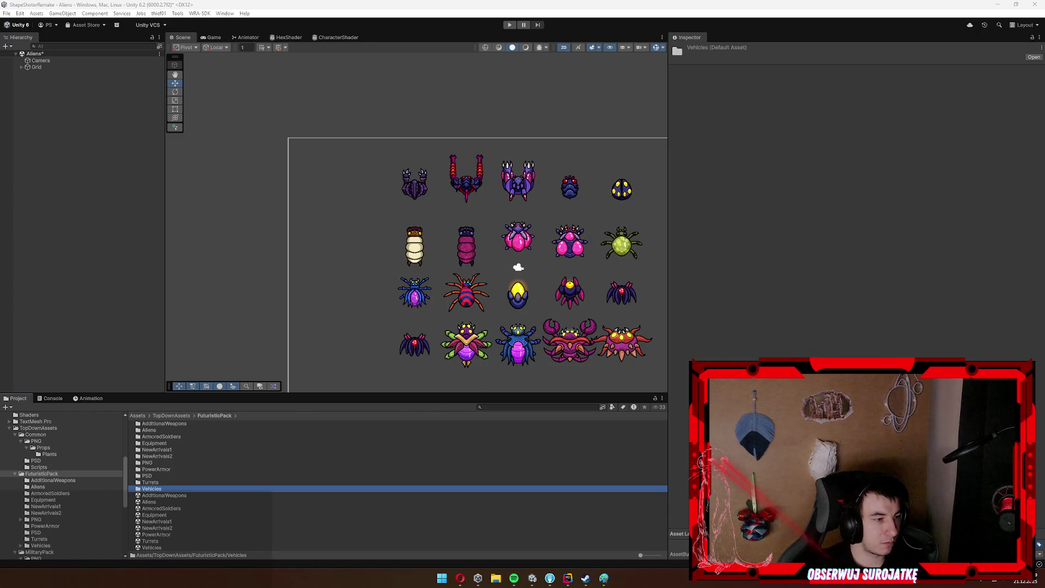
Inspect the red spider alien AlienSpider3's leg and body parts, then collapse it.
click(472, 294)
click(472, 294)
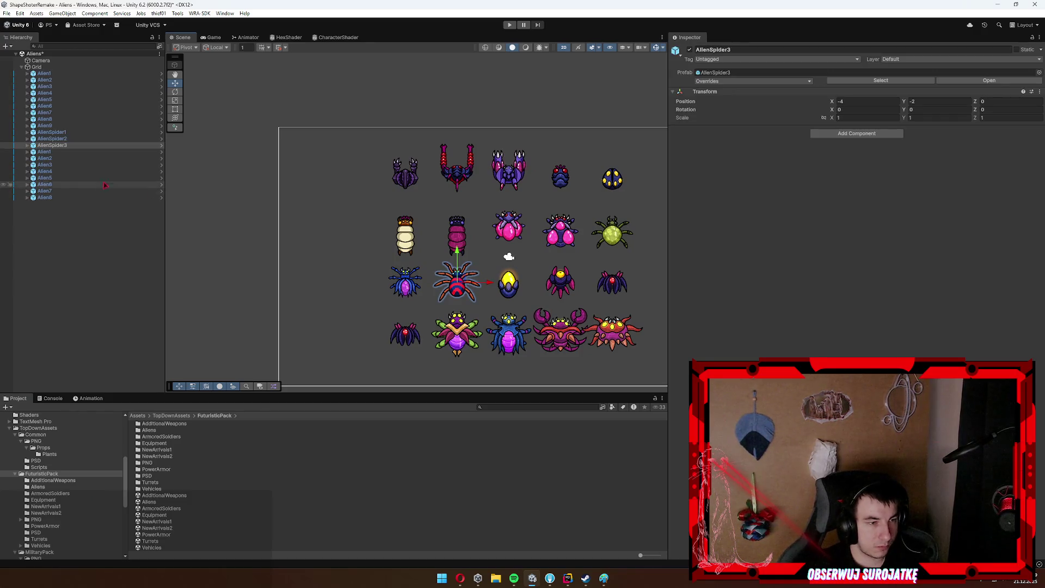
click(89, 146)
click(82, 152)
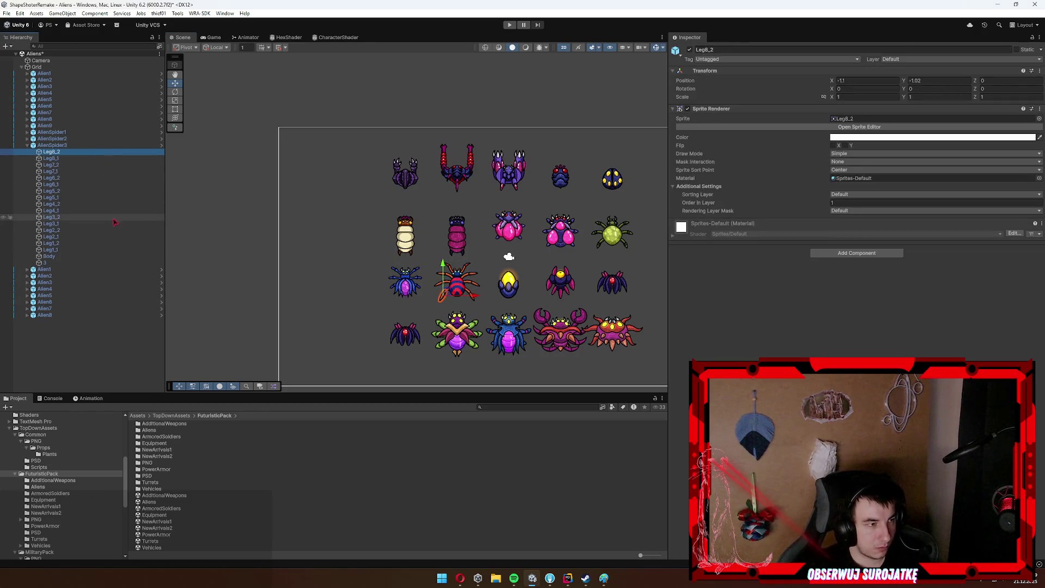
shift+click(77, 251)
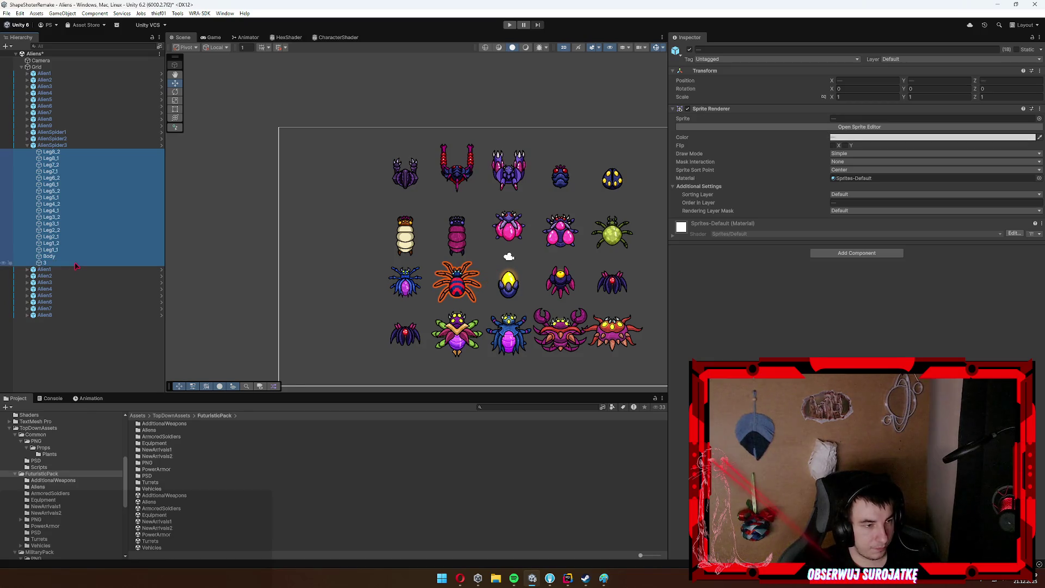
key(Left)
key(Left)
Browse the Hierarchy from Alien7 up through Alien4 and Alien1 to the Grid, expanding and collapsing them.
click(45, 112)
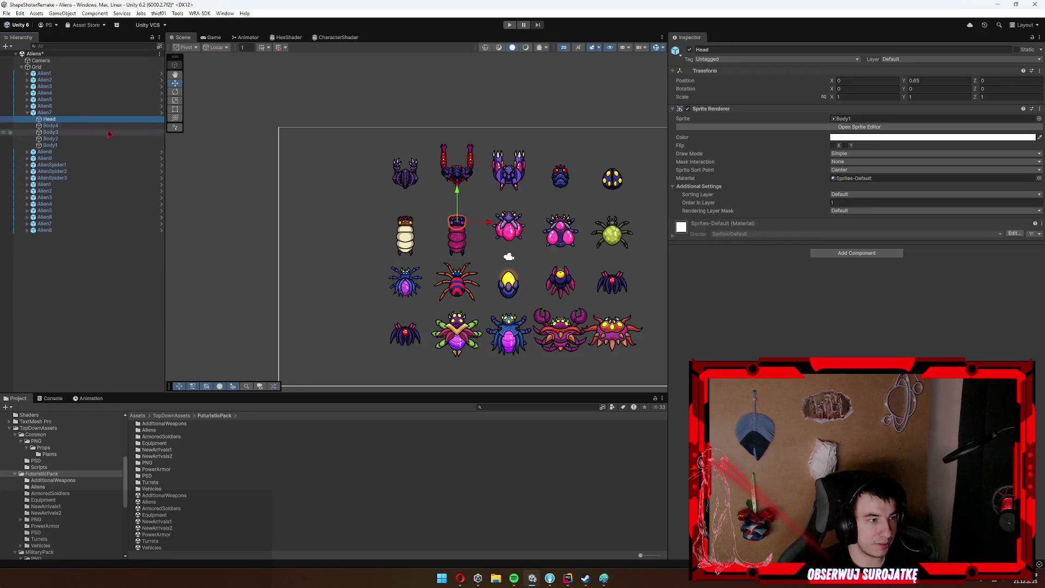
key(Left)
key(Up)
key(Up)
key(Up)
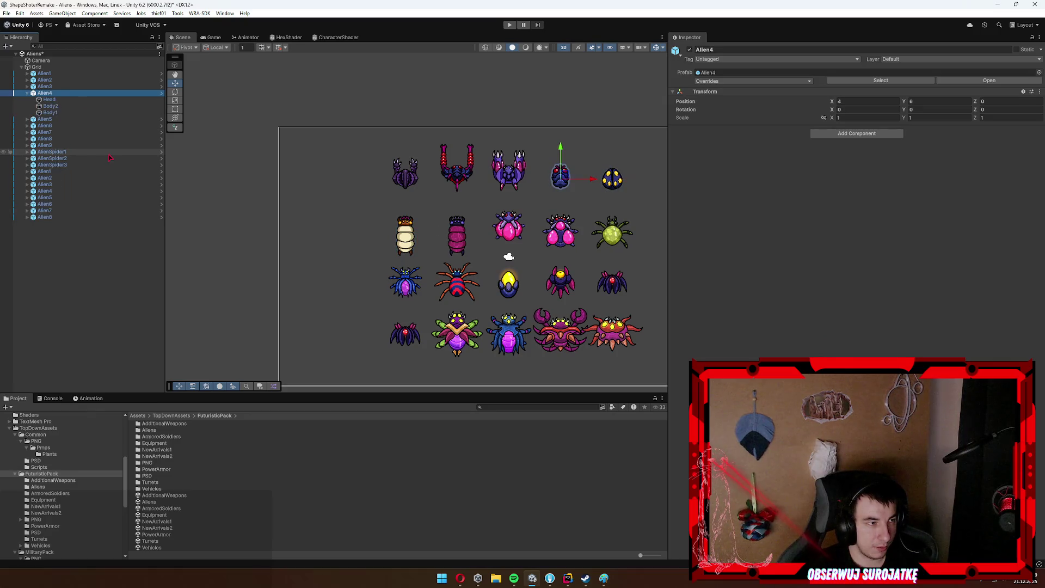
key(Right)
key(Left)
key(Up)
key(Up)
key(Up)
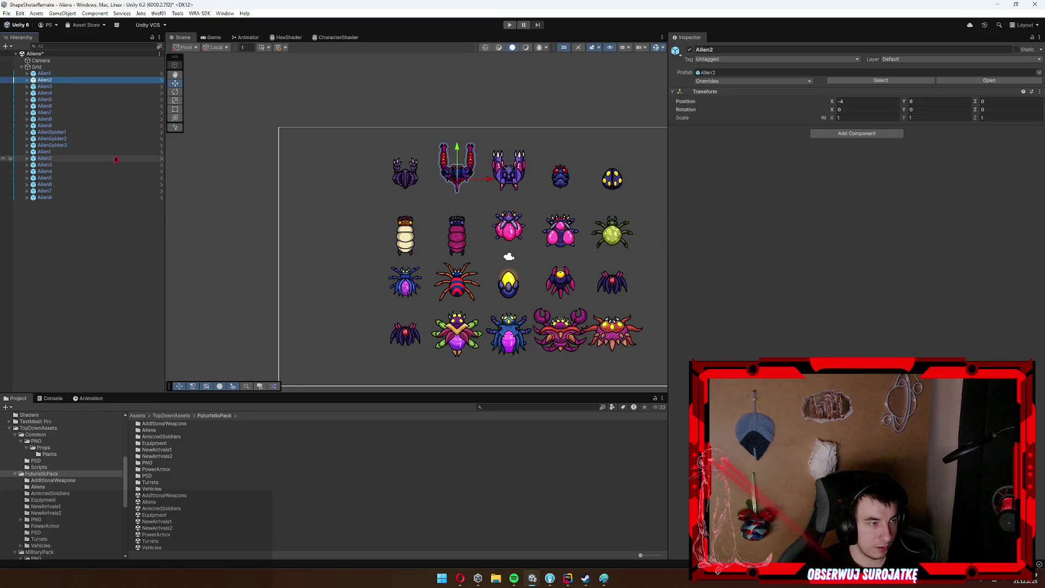
key(Right)
key(Down)
key(Down)
key(Down)
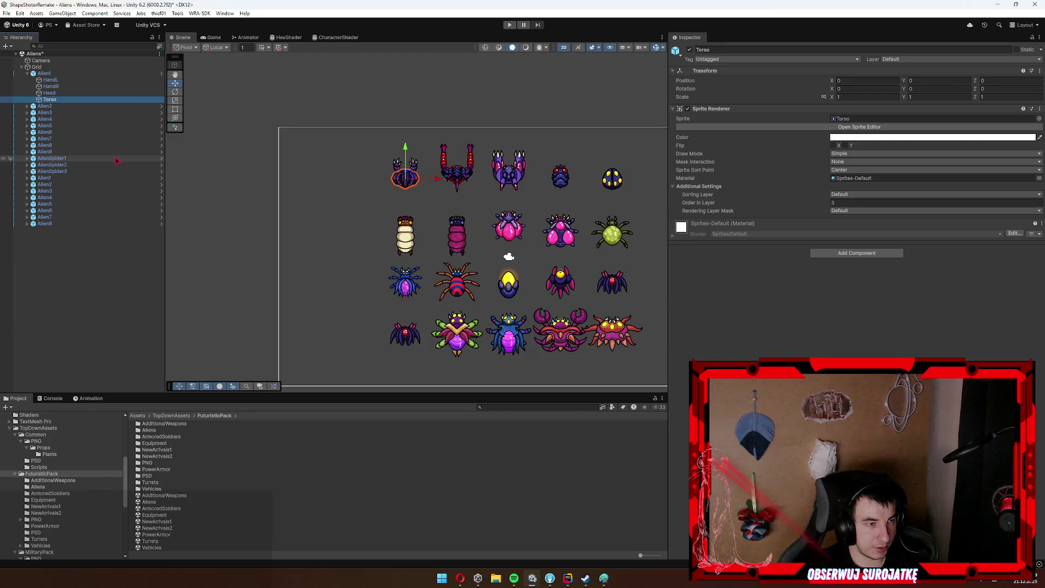
key(Left)
key(Up)
key(Left)
key(Right)
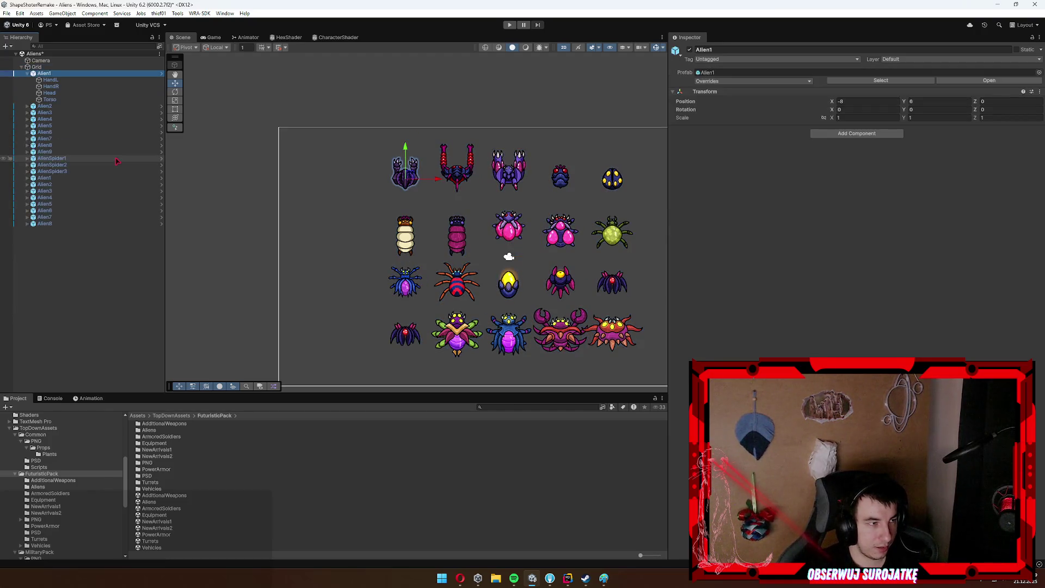
Inspect Alien8's legs and the Body parts of Alien2 and Alien3, undoing an accidental delete.
click(99, 204)
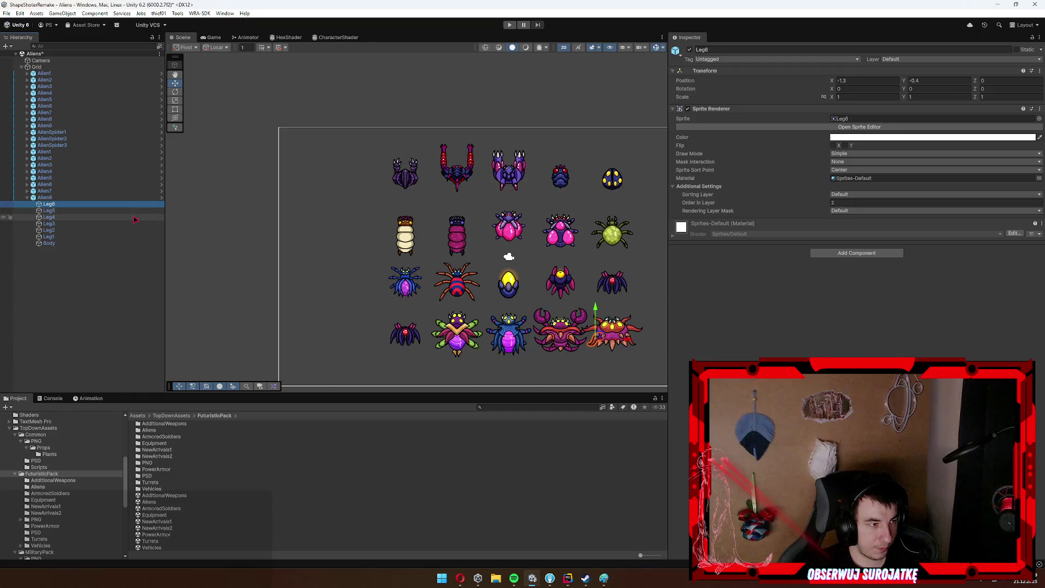
key(Left)
key(Left)
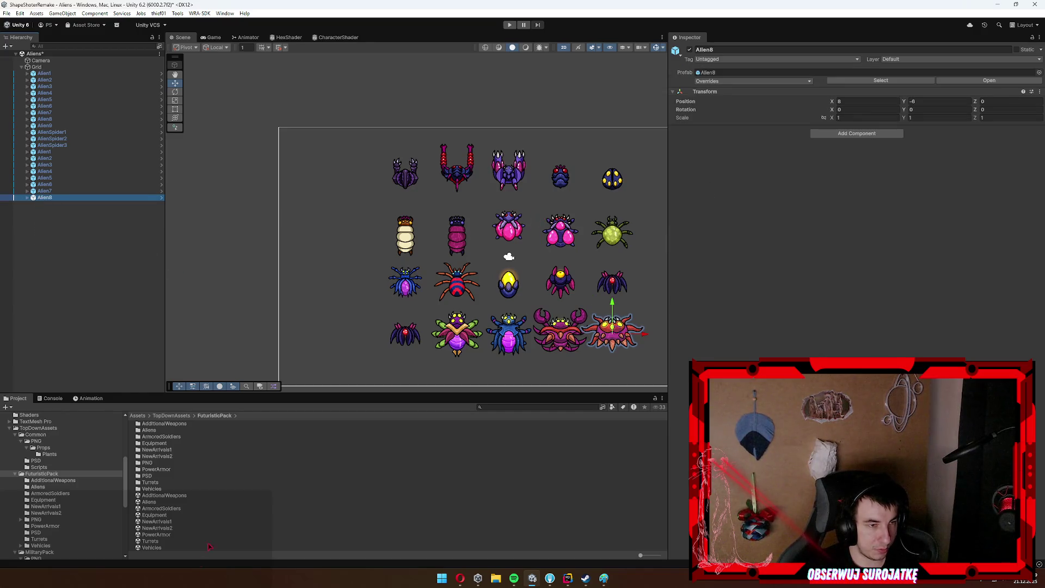
click(178, 509)
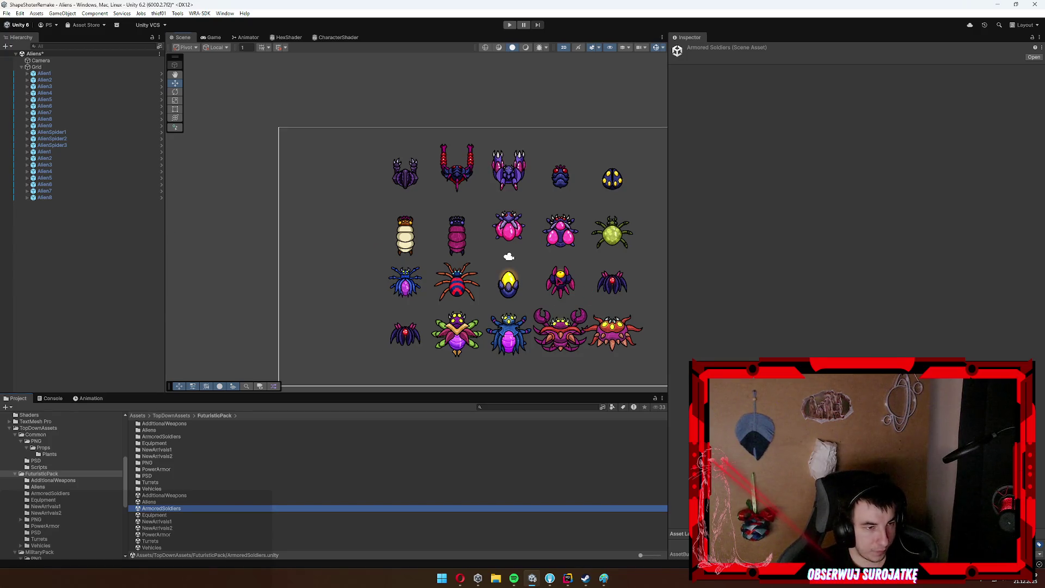
click(561, 280)
click(26, 158)
click(71, 165)
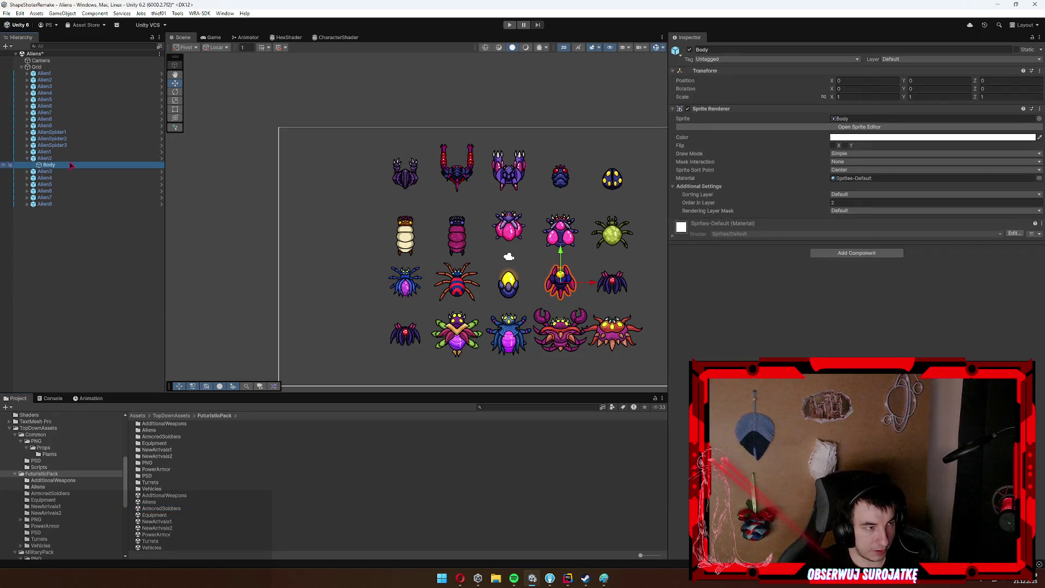
key(Delete)
key(ctrl+z)
click(76, 171)
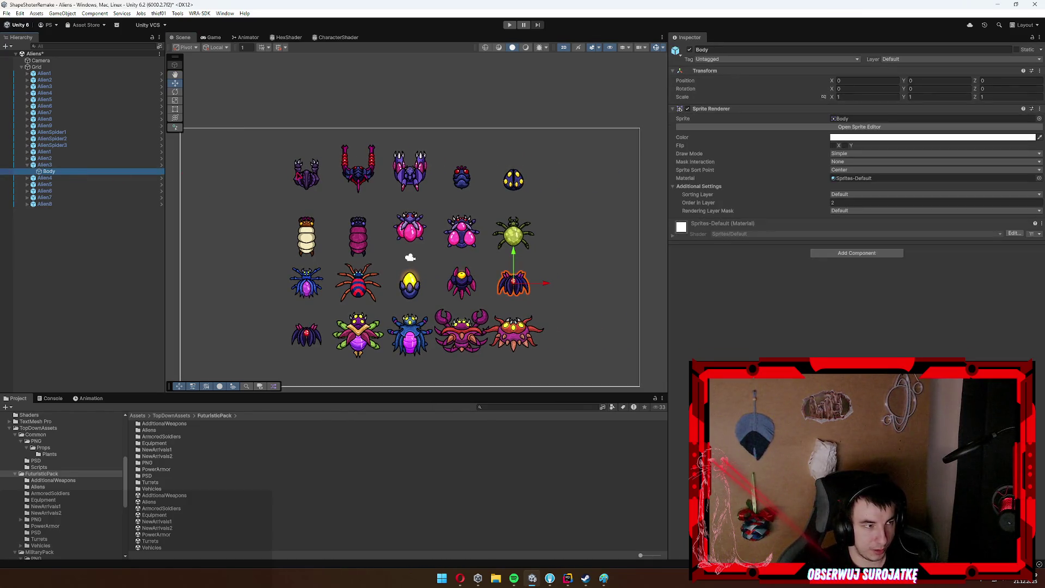
key(Left)
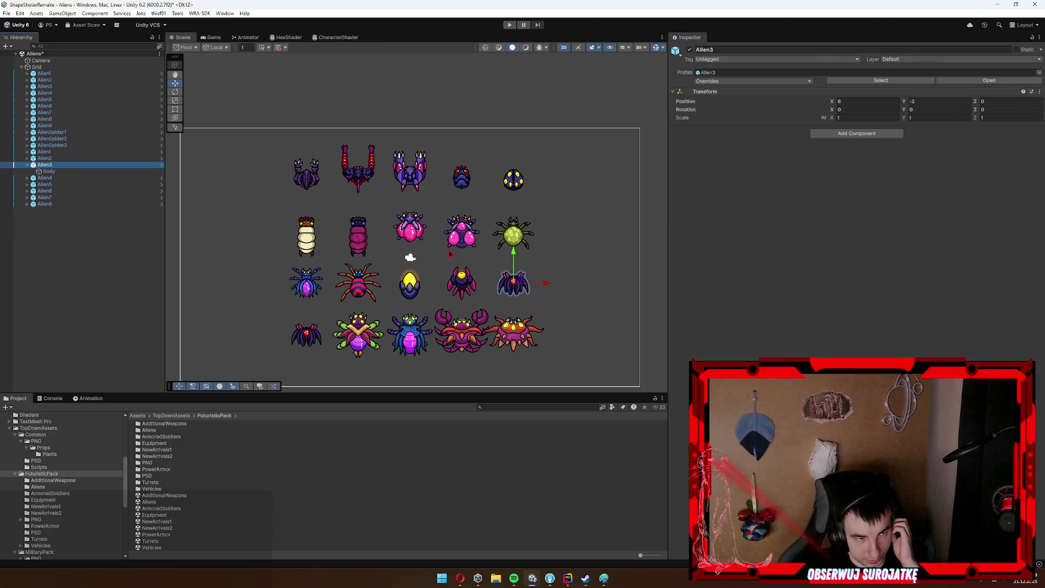
Inspect the crab alien Alien7's claws, legs and body, then collapse Alien7 and Alien3.
click(461, 332)
click(130, 197)
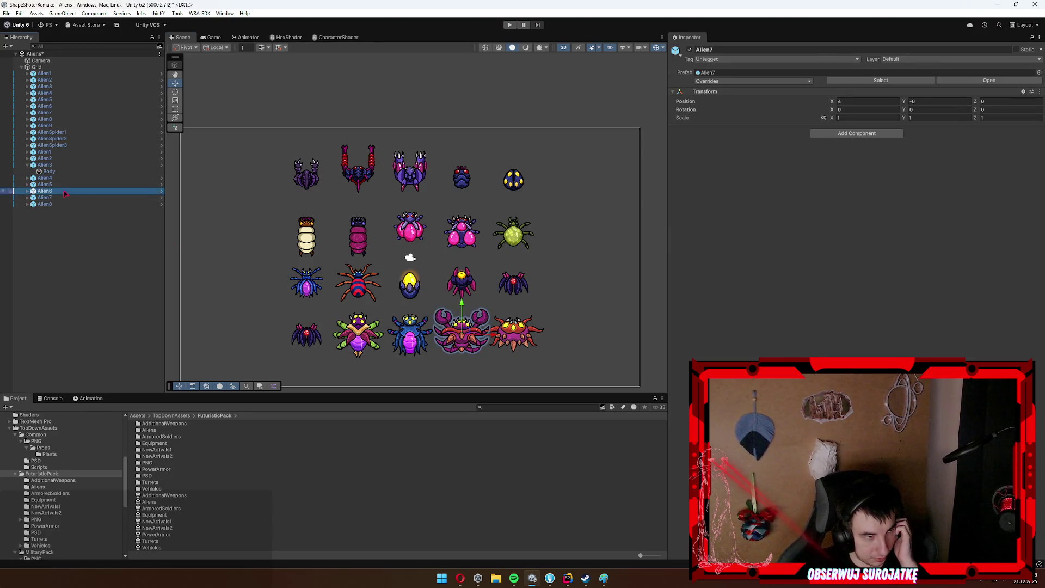
key(Right)
key(Down)
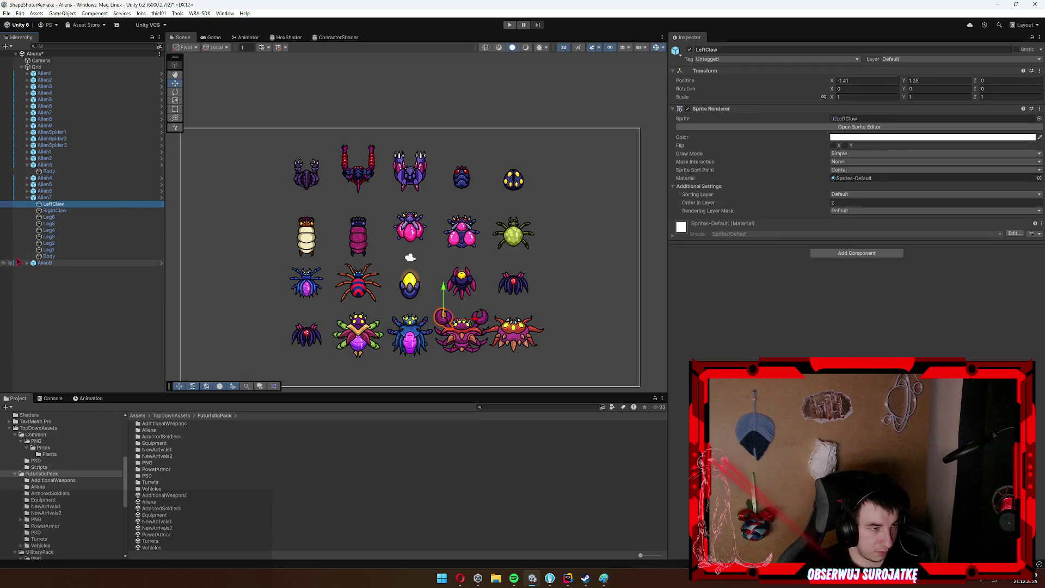
shift+click(79, 255)
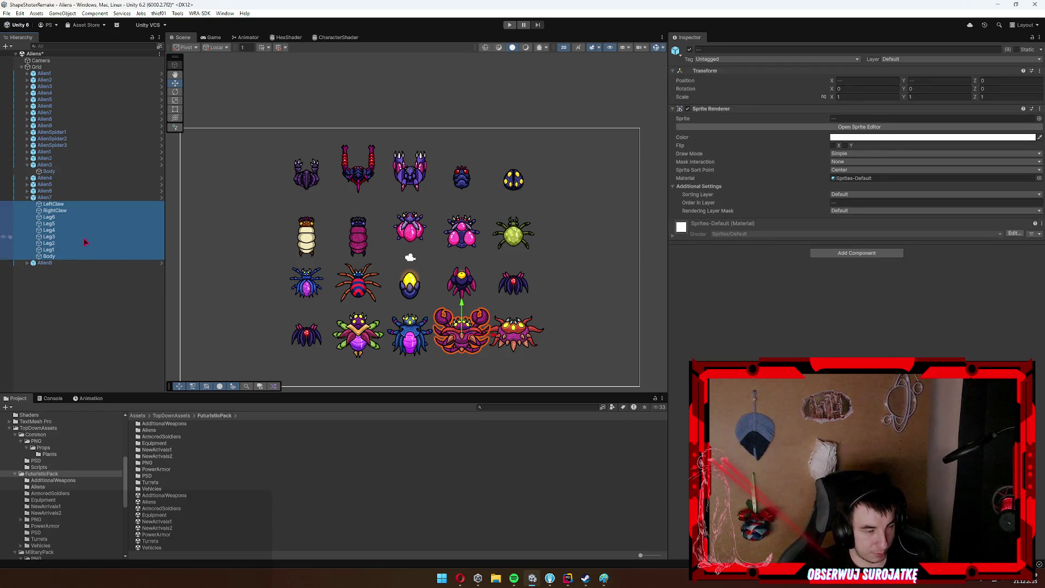
key(Left)
key(Left)
click(515, 333)
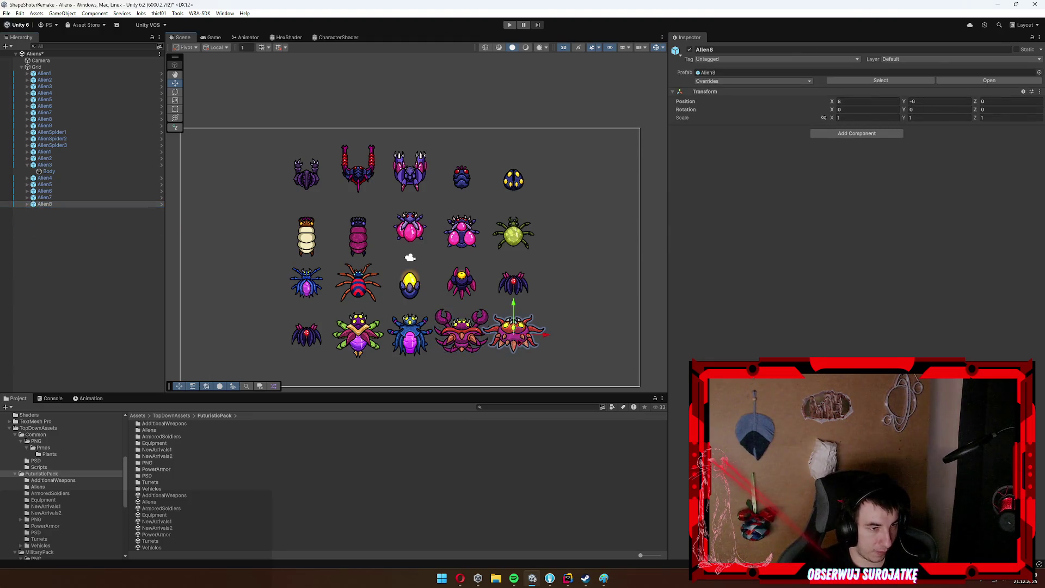
click(55, 165)
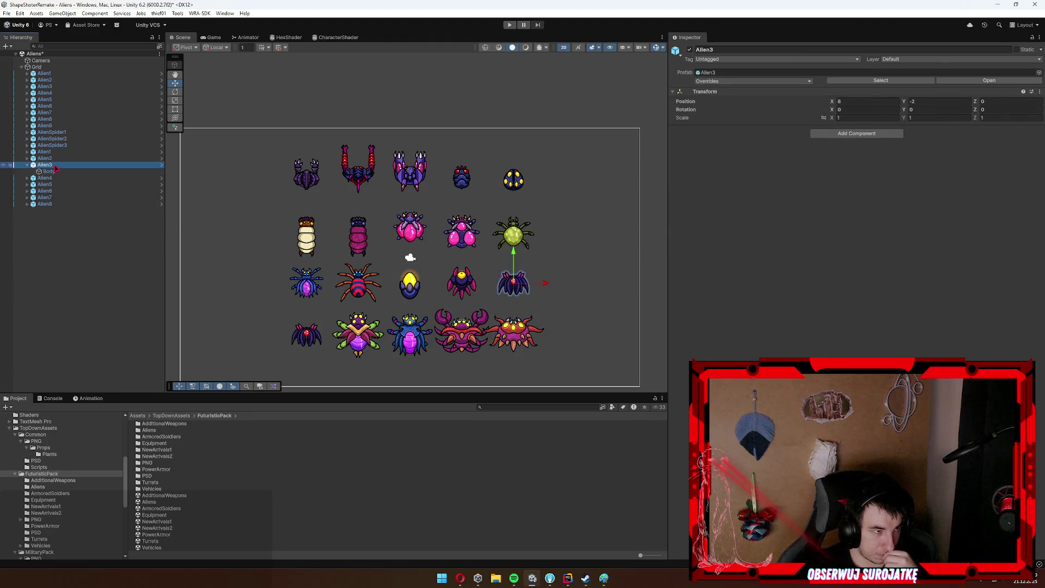
key(Left)
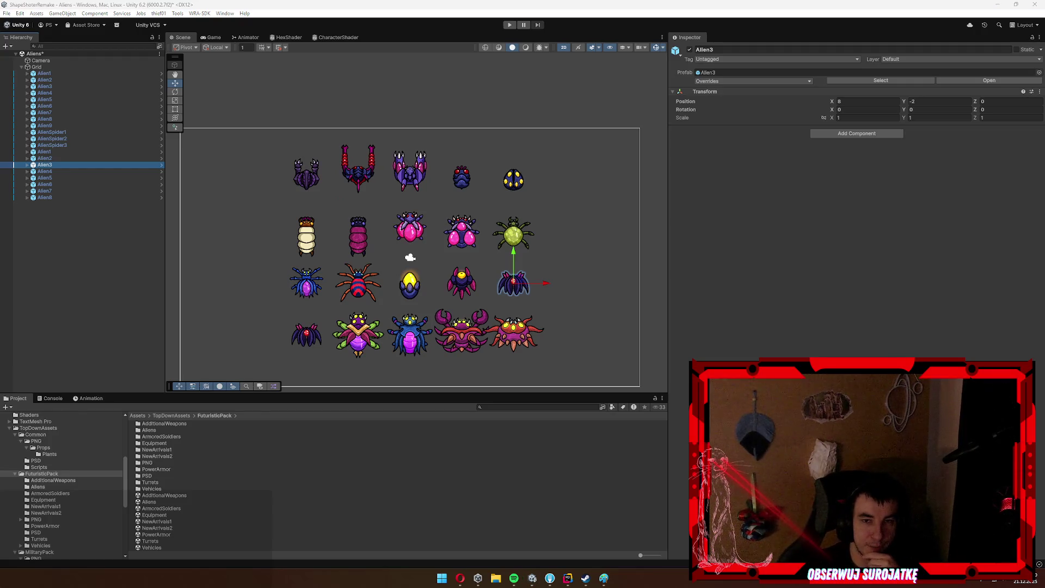
Centre the alien grid in view and select every alien from Alien1 to the last Alien8.
drag(524, 266, 534, 203)
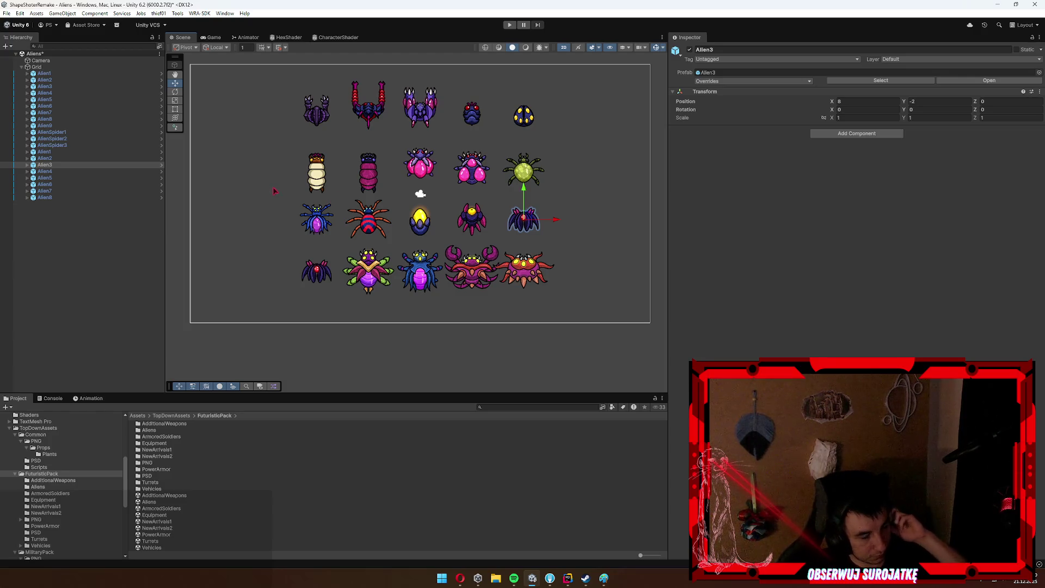
click(46, 73)
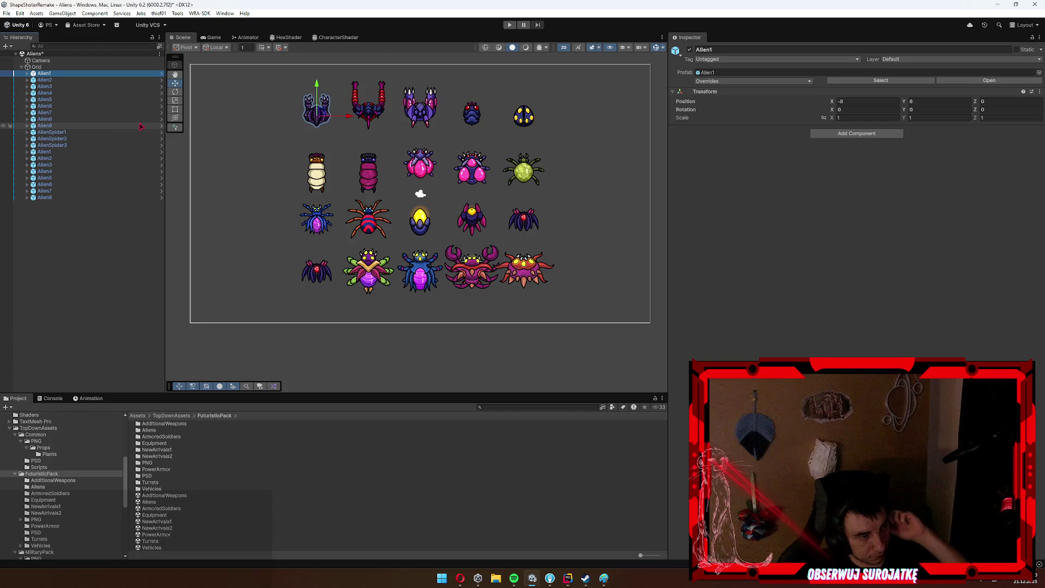
shift+click(87, 199)
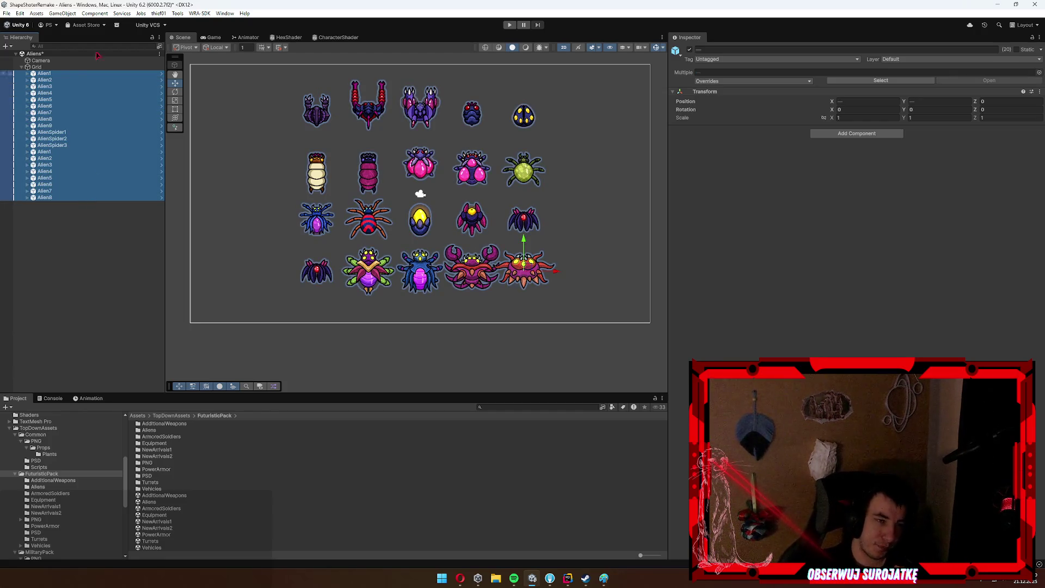
Open the Resources Pool folder and bring up the create-asset menu, then dismiss it.
scroll(40, 467, up, 5)
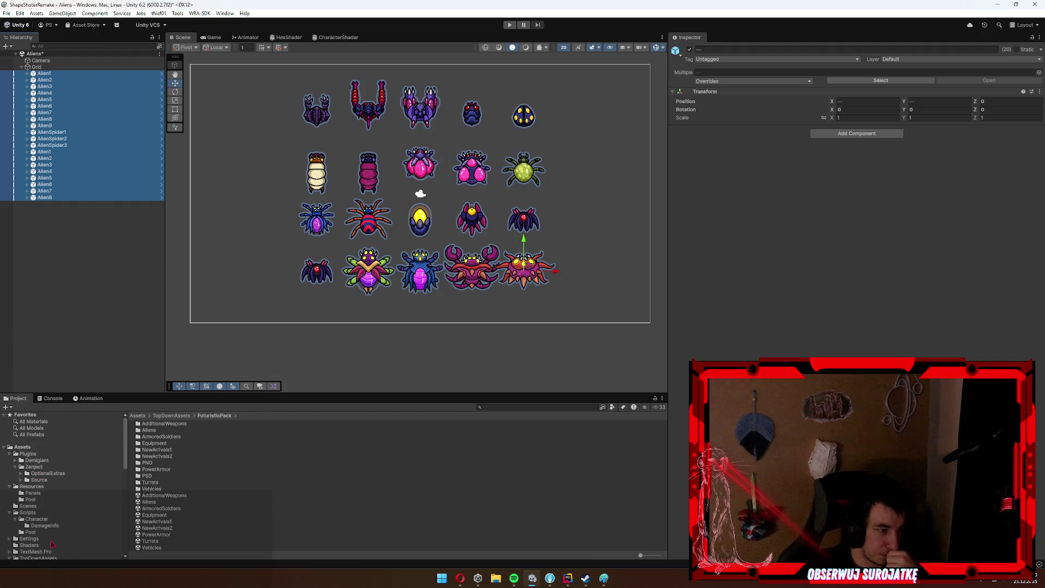
click(30, 499)
click(204, 464)
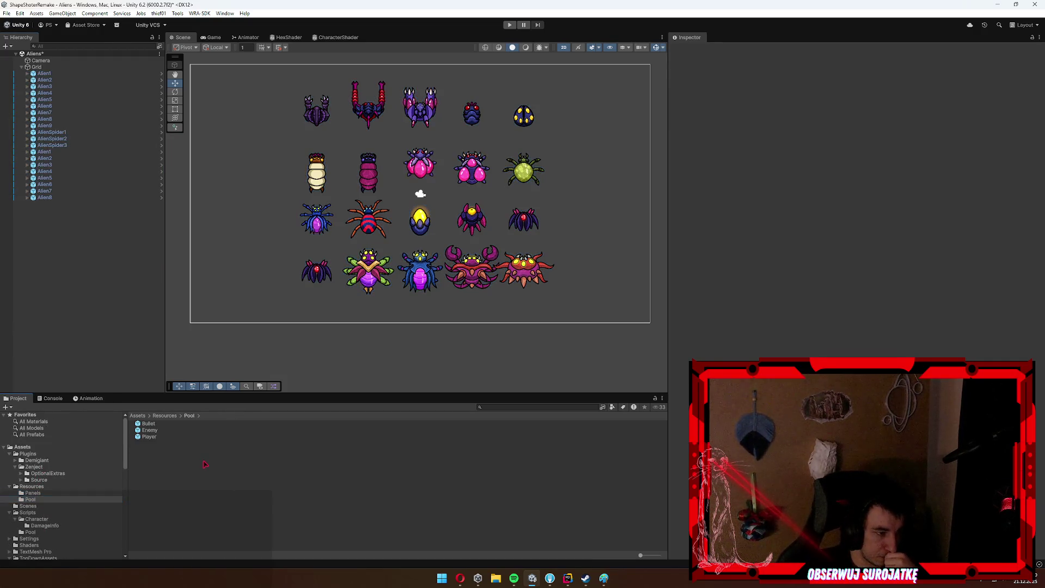
right_click(205, 464)
mouse_move(234, 248)
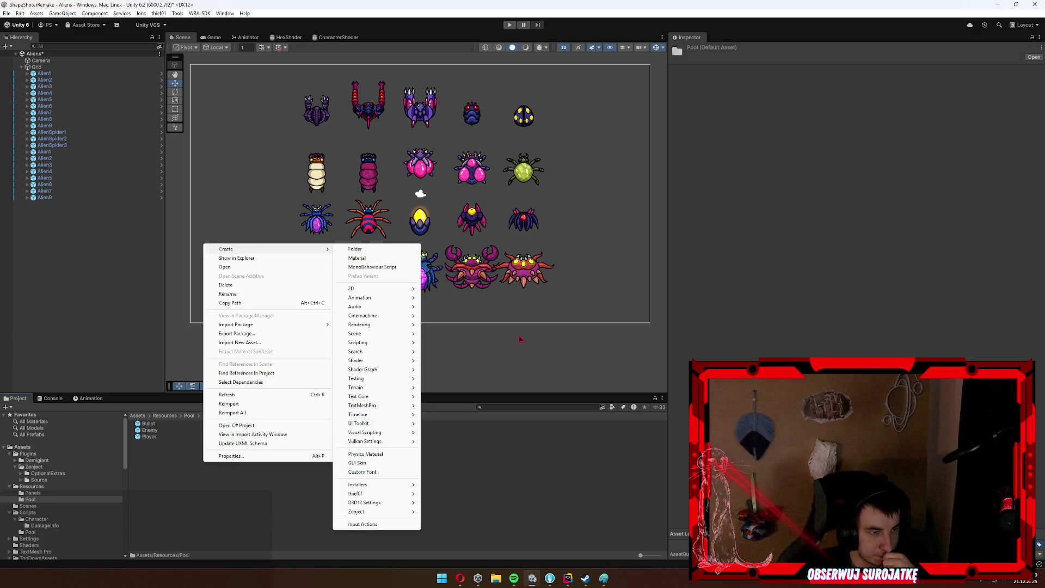
click(521, 341)
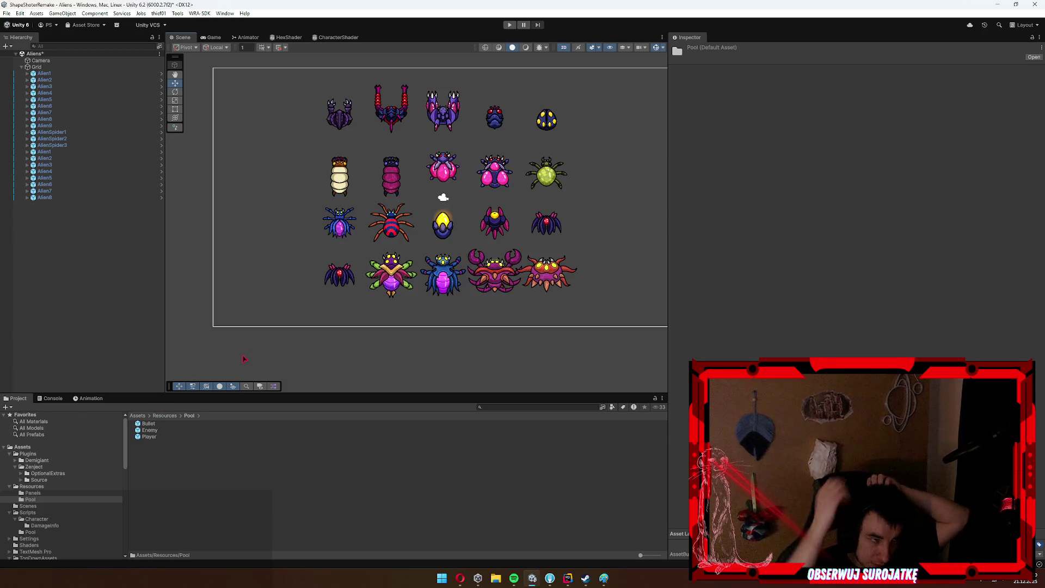
Open SampleScene from the Scenes folder, triggering the save-changes prompt.
scroll(315, 264, down, 2)
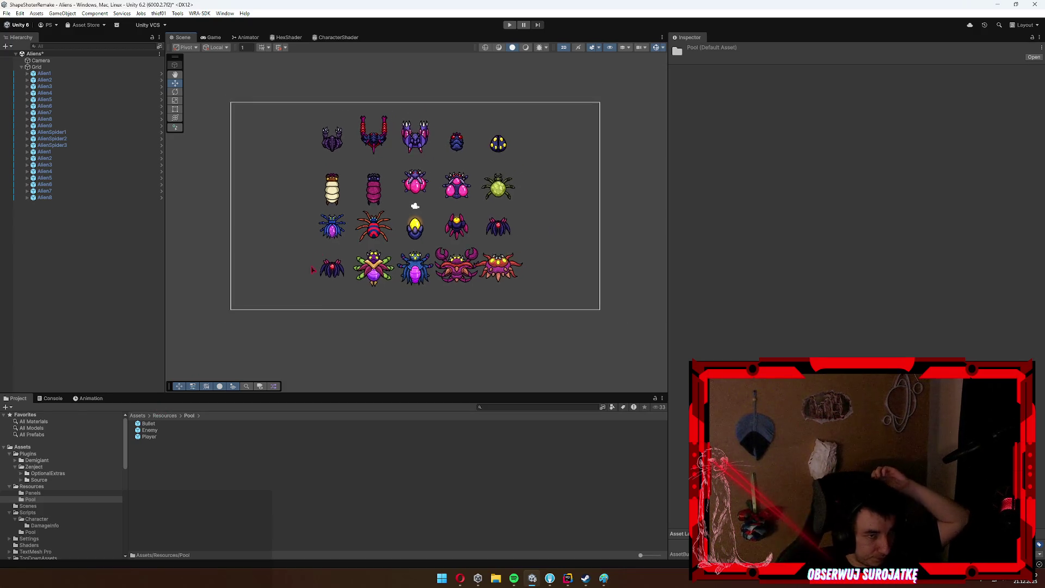
click(29, 506)
double_click(158, 424)
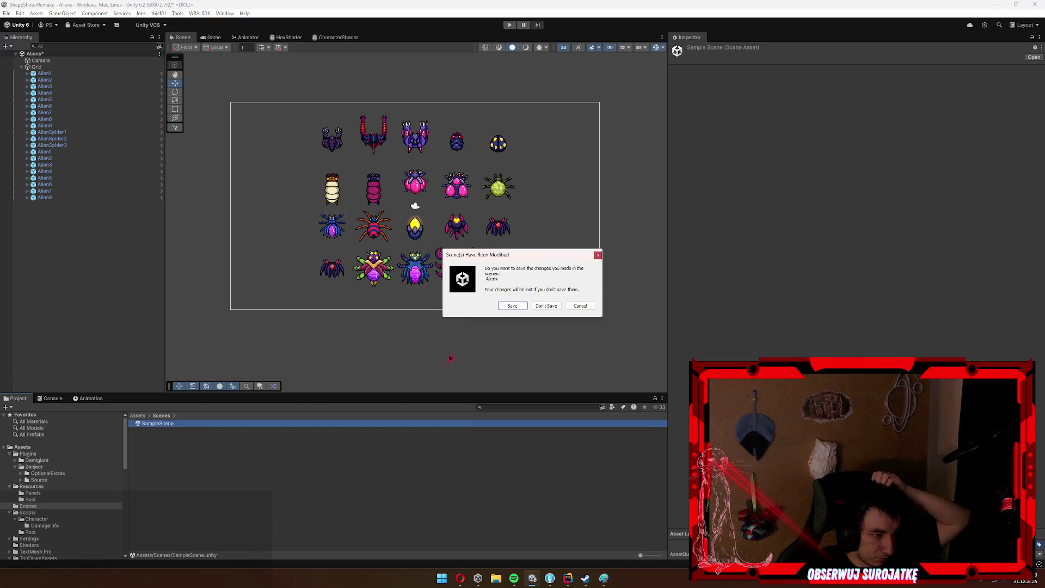
Save the Aliens scene and expand Scripts > Character > DamageInfo in the Project tree.
click(517, 307)
scroll(462, 262, down, 5)
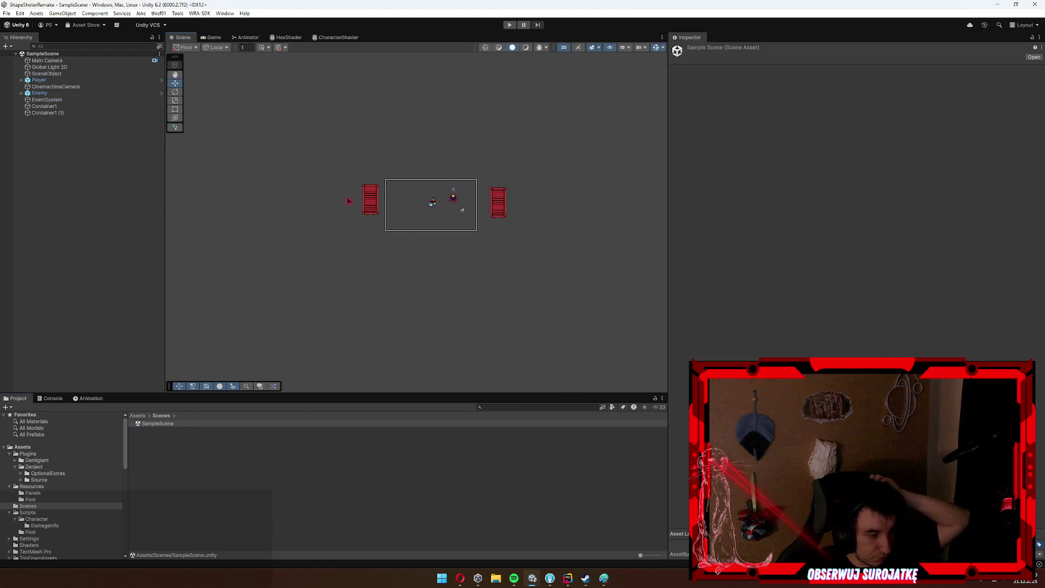
click(330, 216)
scroll(54, 500, down, 3)
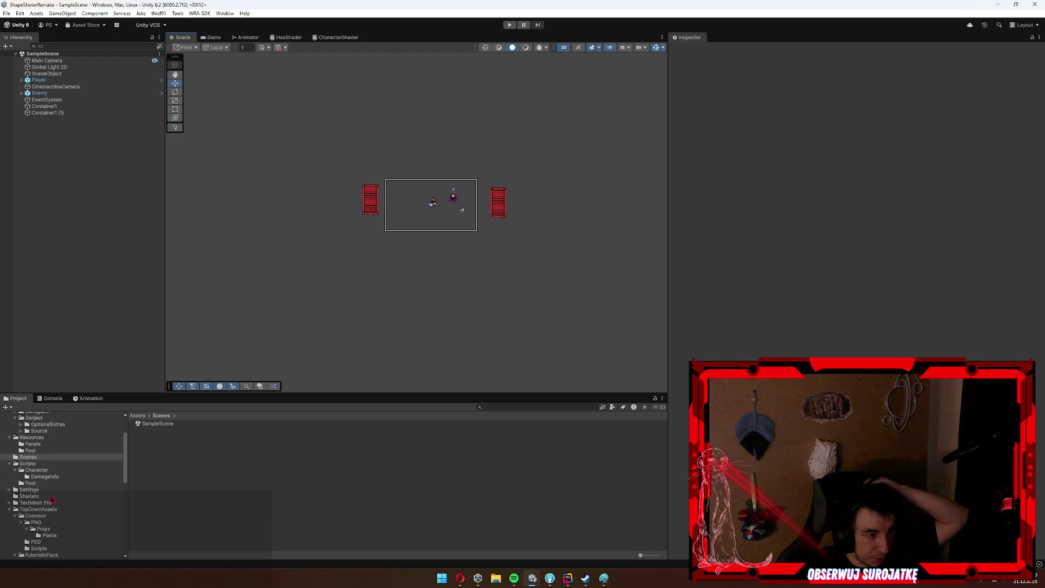
click(40, 471)
click(52, 477)
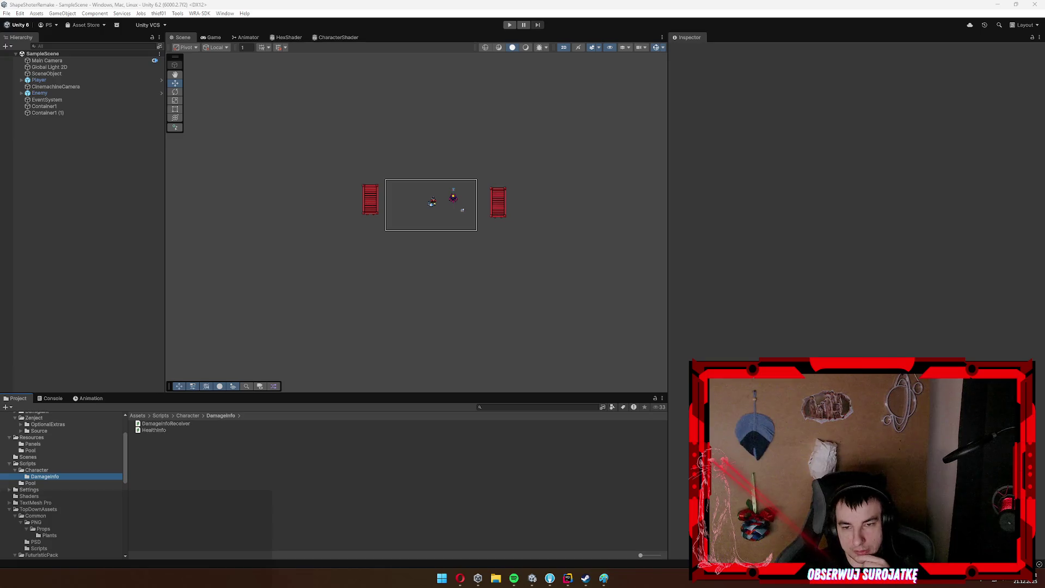
Expand the top-down assets' PNG folder to reveal its Props folder.
scroll(1, 549, down, 3)
click(49, 487)
click(36, 473)
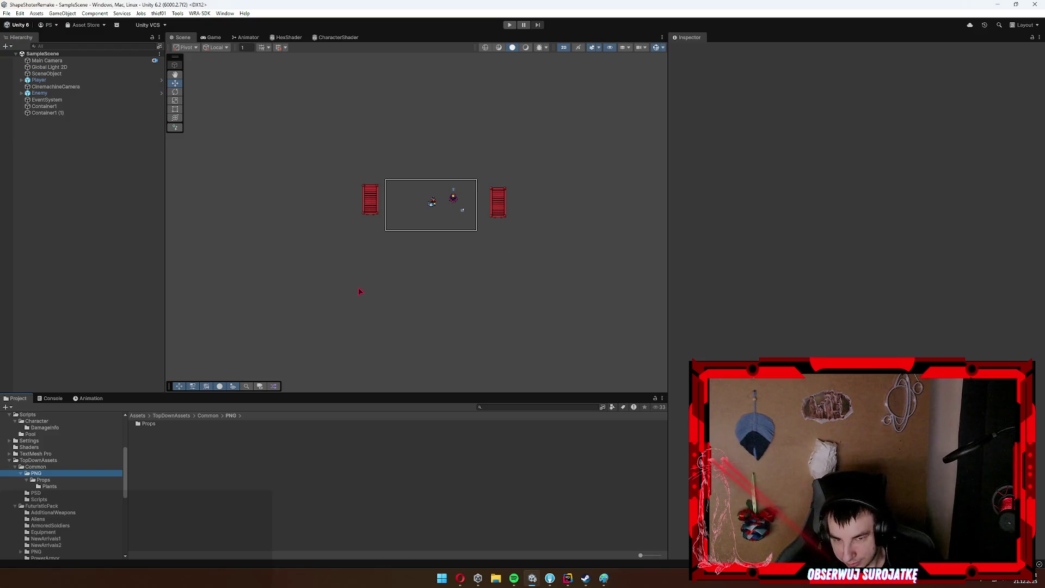
Step through the Props sprites down to Wall1 and drag Wall1 into the Scene view.
click(50, 486)
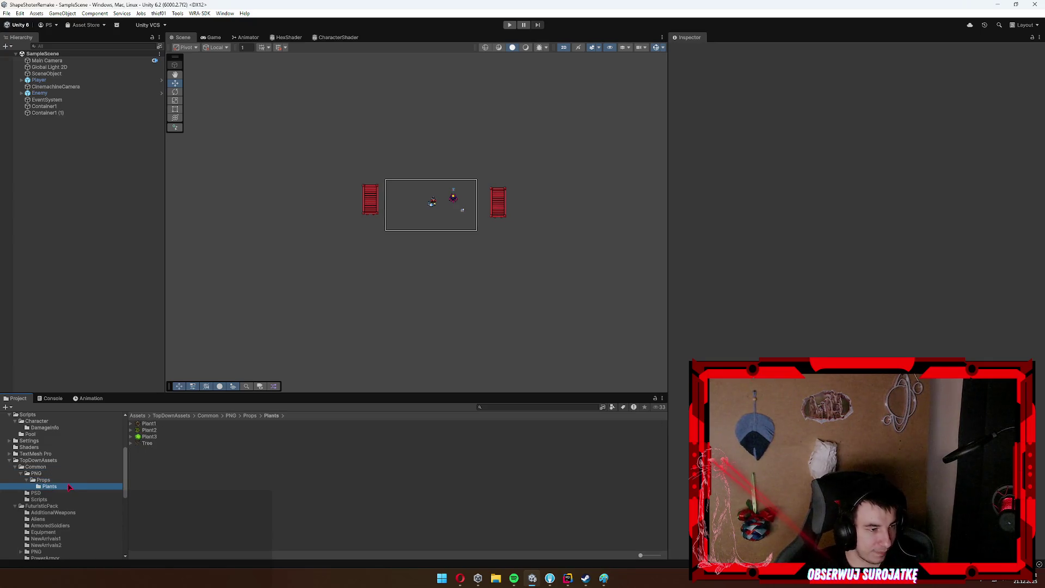
key(Left)
key(Left)
click(316, 460)
key(Up)
key(Up)
key(Up)
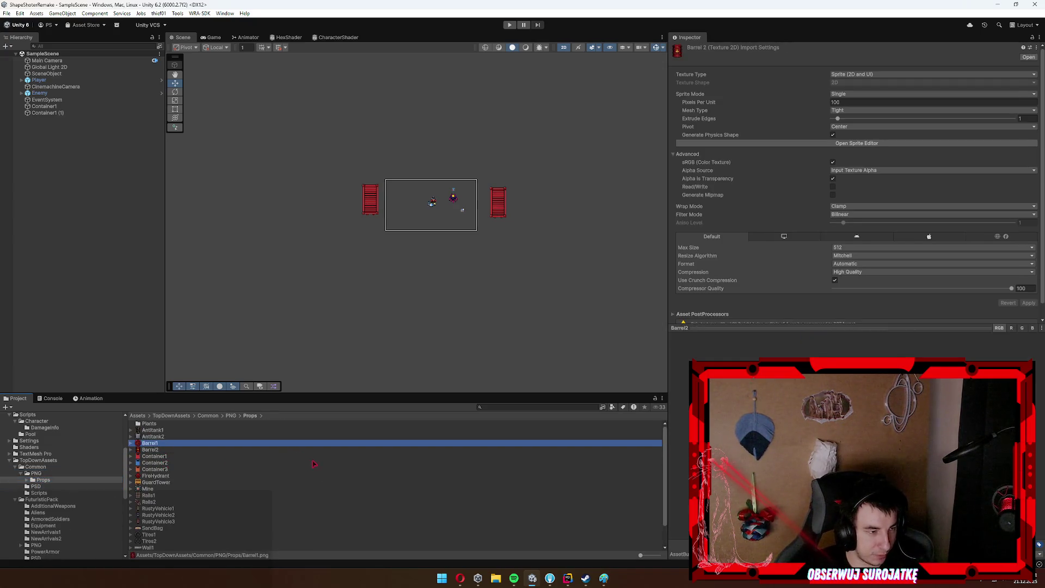
key(Down)
key(Down)
key(Down)
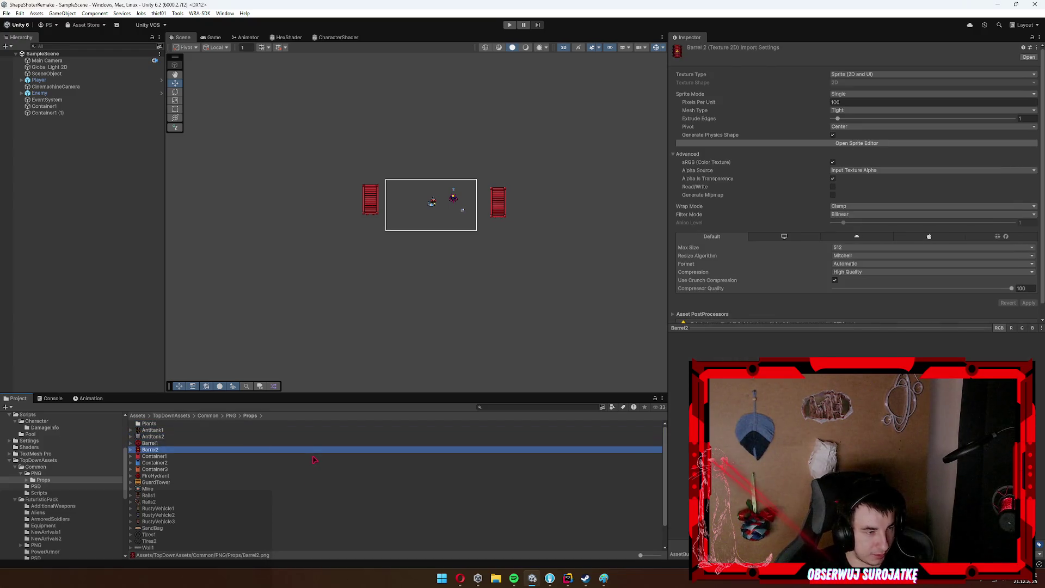
key(Down)
key(Down)
key(Down)
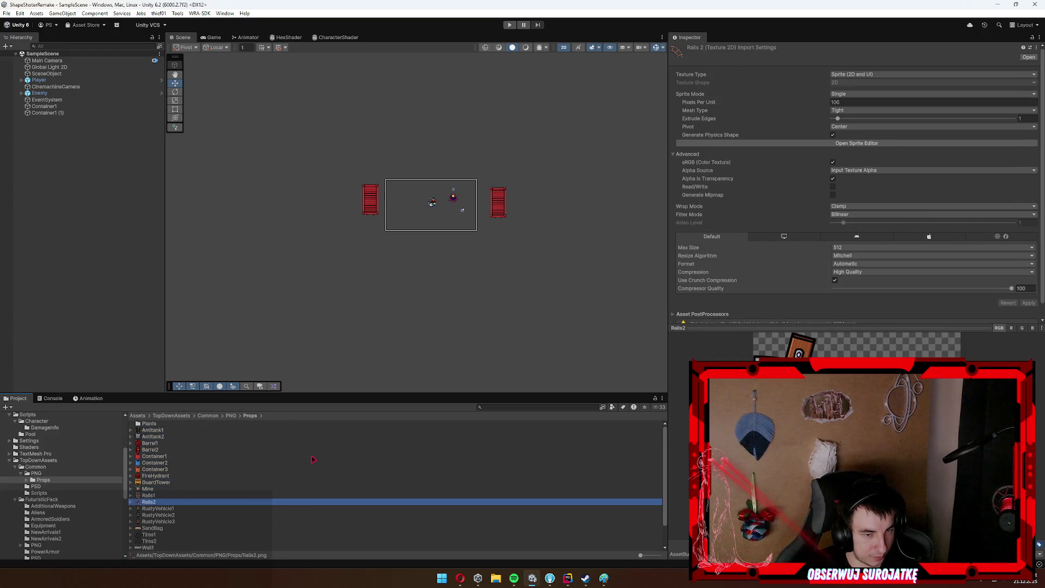
key(Down)
key(Down)
key(Down)
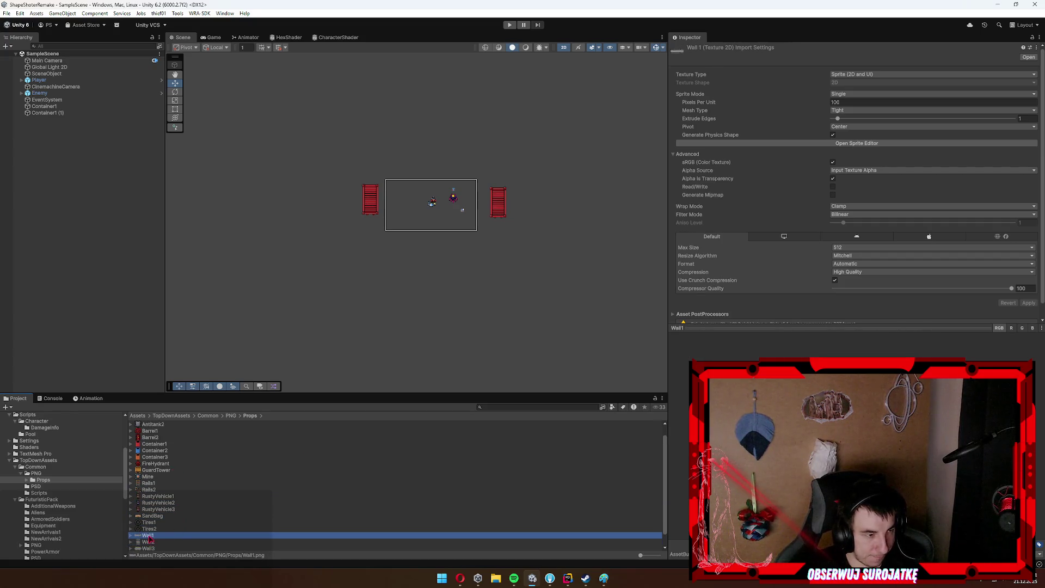
drag(150, 536, 313, 353)
Drag the Wall3 and Wall2 sprites into the Scene view and inspect the Crate2 sprite.
scroll(164, 490, down, 1)
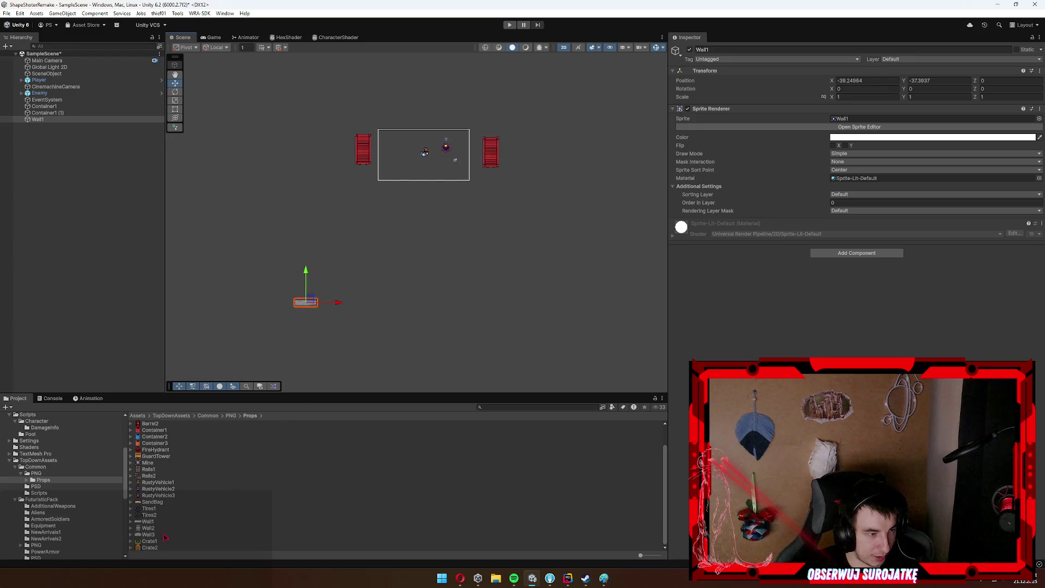
mouse_move(148, 535)
mouse_down()
mouse_move(411, 331)
mouse_move(400, 331)
mouse_up()
scroll(353, 351, up, 2)
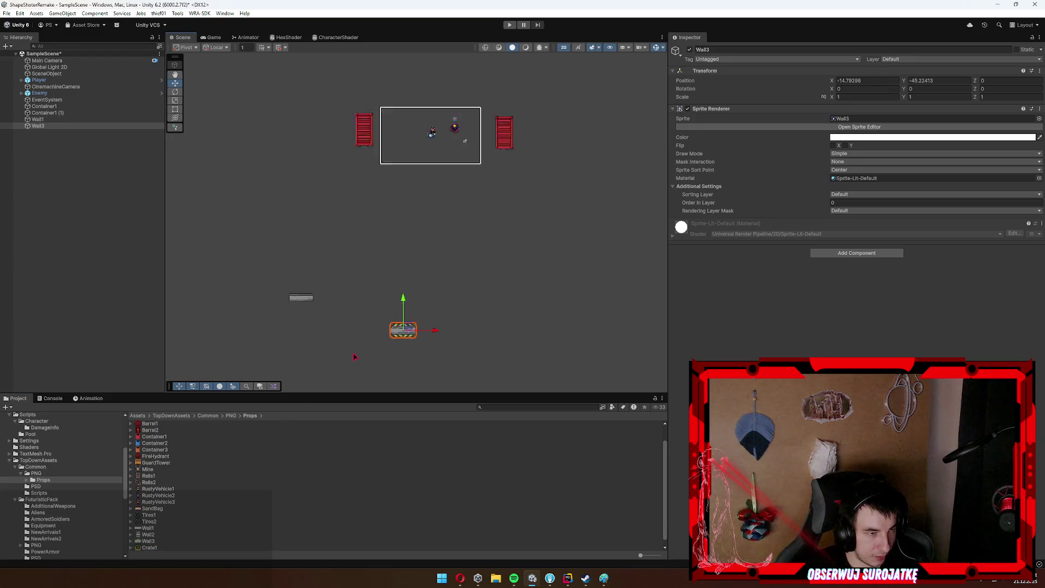
drag(154, 540, 408, 224)
scroll(340, 294, up, 1)
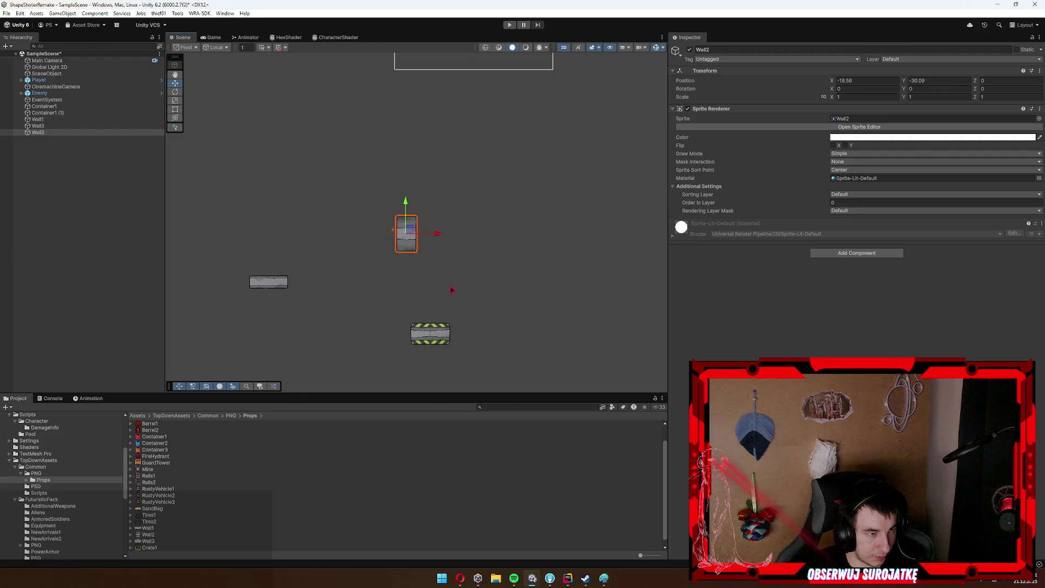
scroll(412, 289, up, 2)
scroll(179, 467, down, 1)
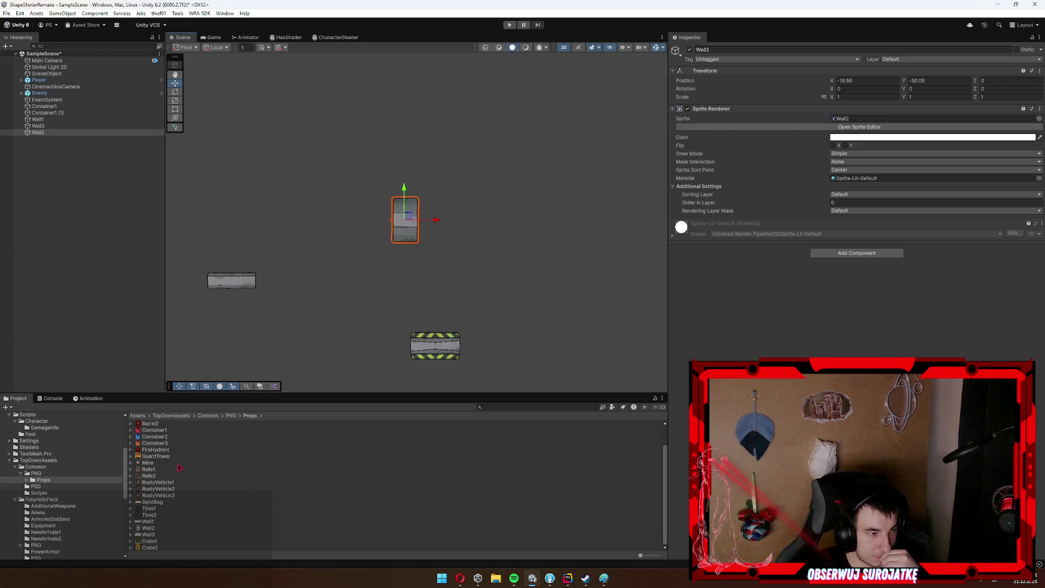
click(152, 548)
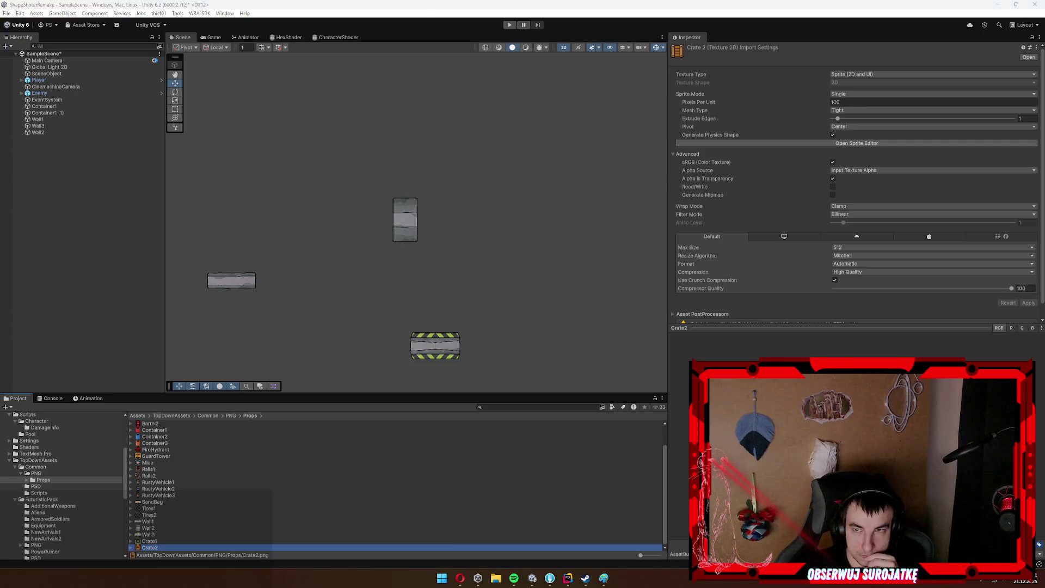
Select the placed Wall2 and then Wall1 objects in the Scene view to inspect them.
click(394, 211)
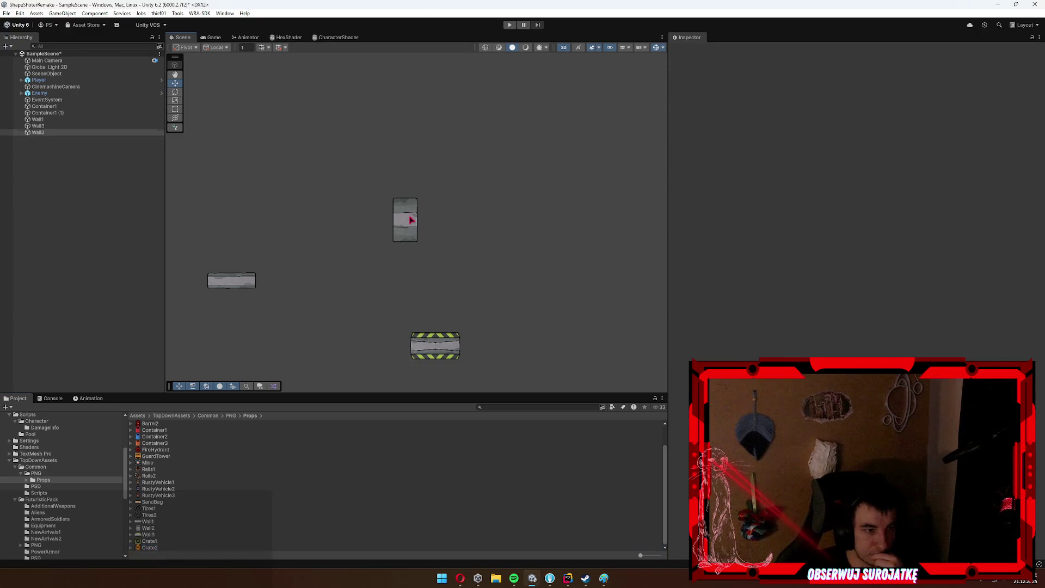
click(411, 220)
scroll(409, 217, up, 5)
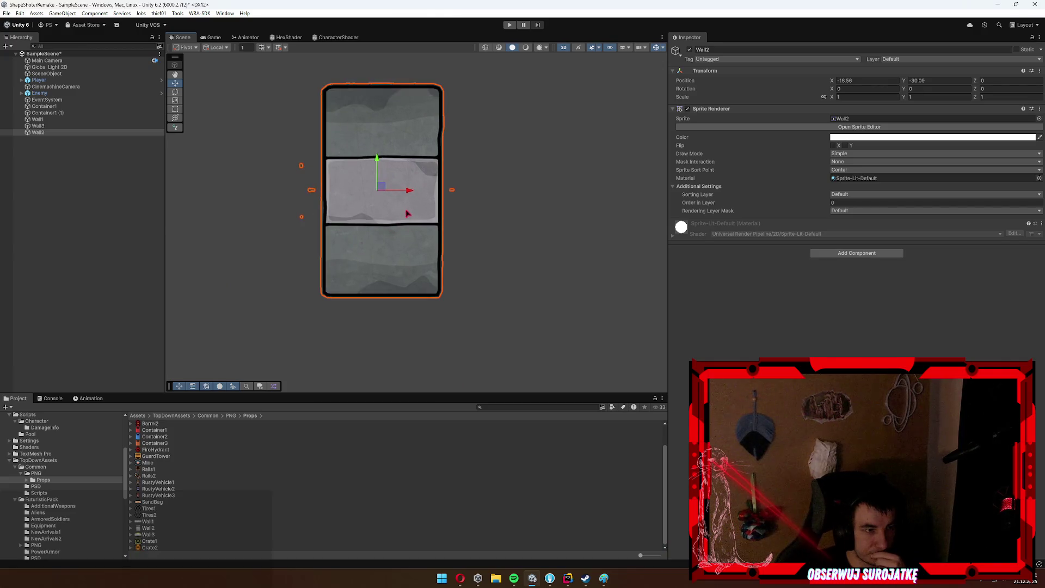
scroll(338, 172, up, 2)
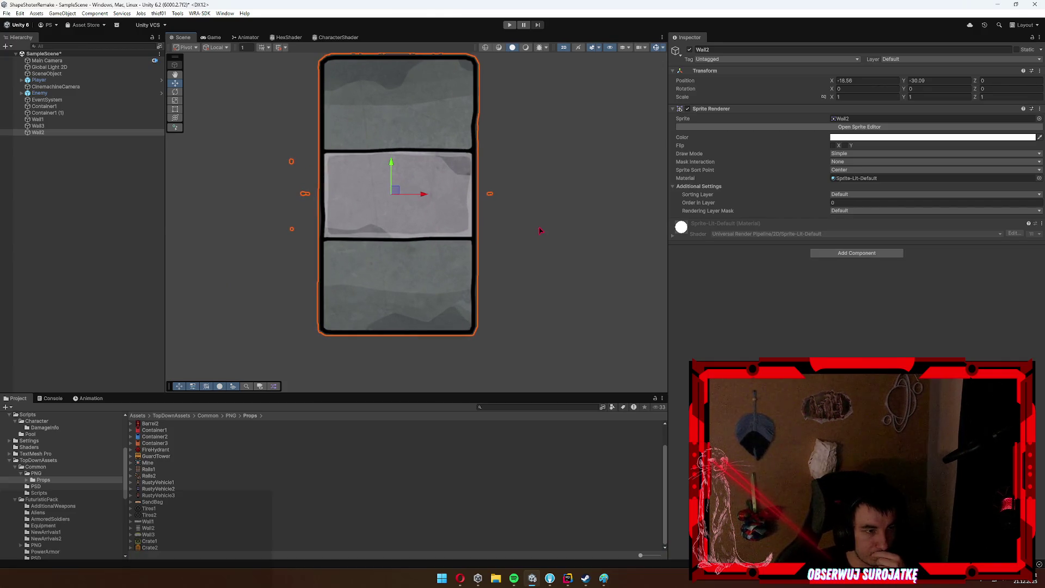
click(294, 194)
click(378, 213)
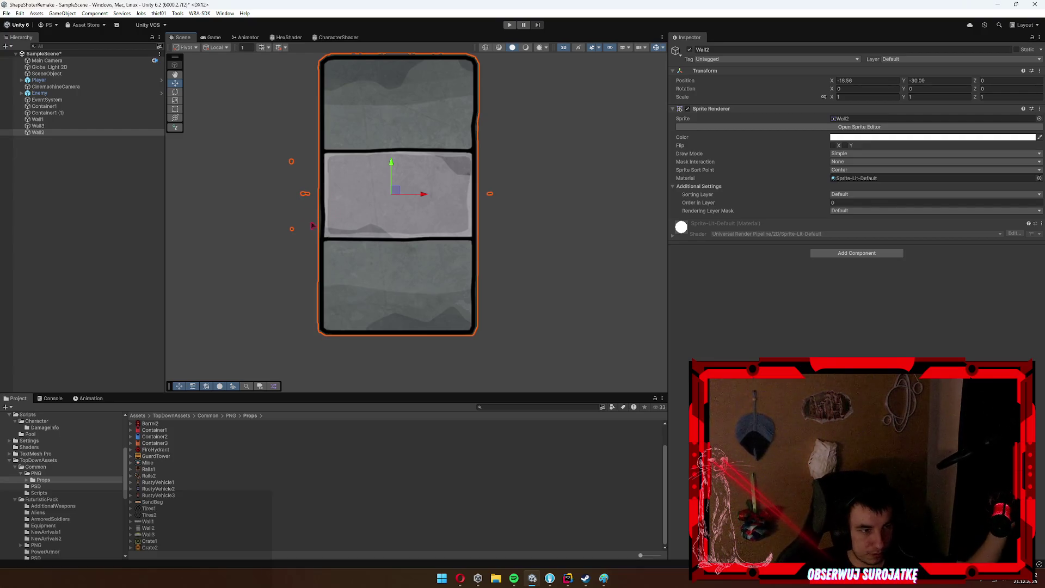
click(306, 134)
click(422, 196)
scroll(412, 197, down, 3)
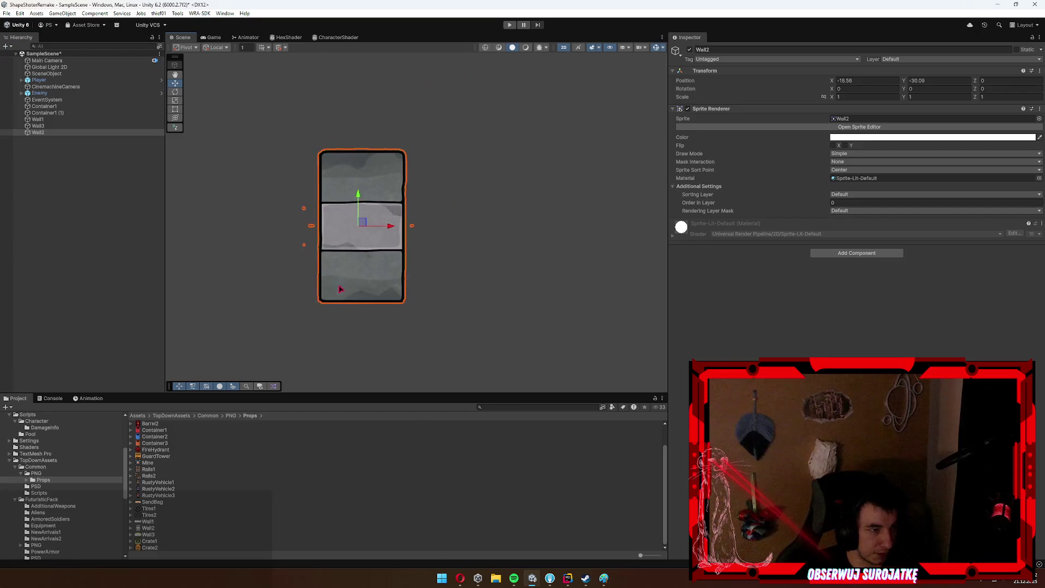
scroll(430, 185, down, 3)
click(352, 240)
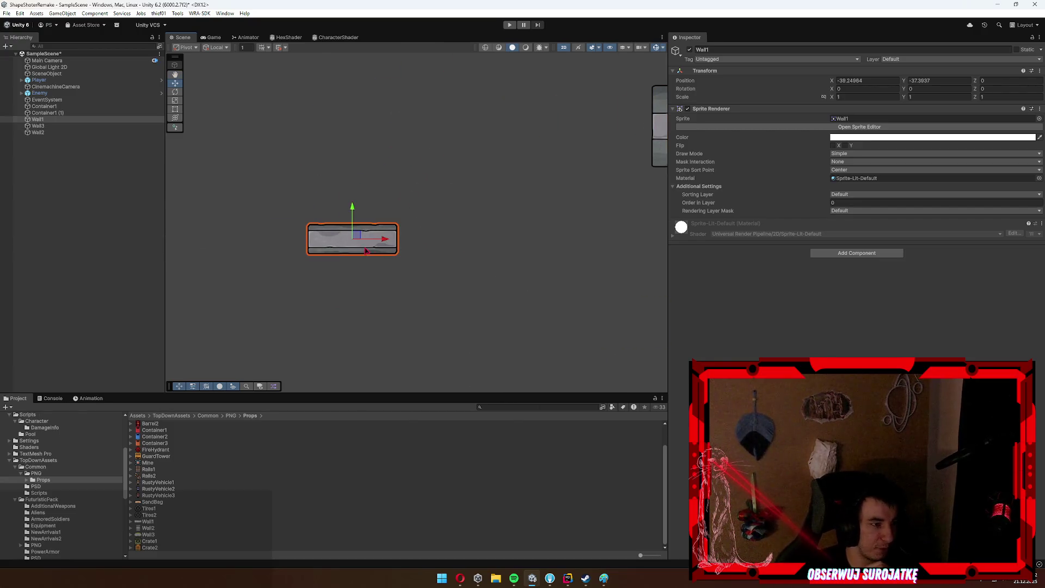
scroll(446, 244, down, 4)
scroll(419, 248, up, 6)
scroll(417, 250, up, 5)
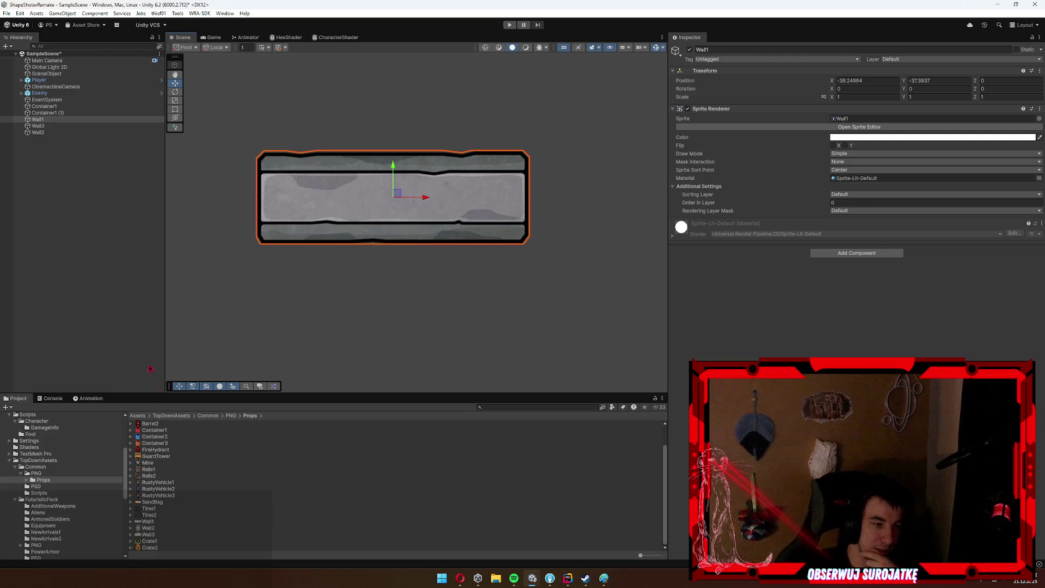
Change the Wrap Mode of the Wall1–Wall3 textures and apply the import settings.
click(158, 522)
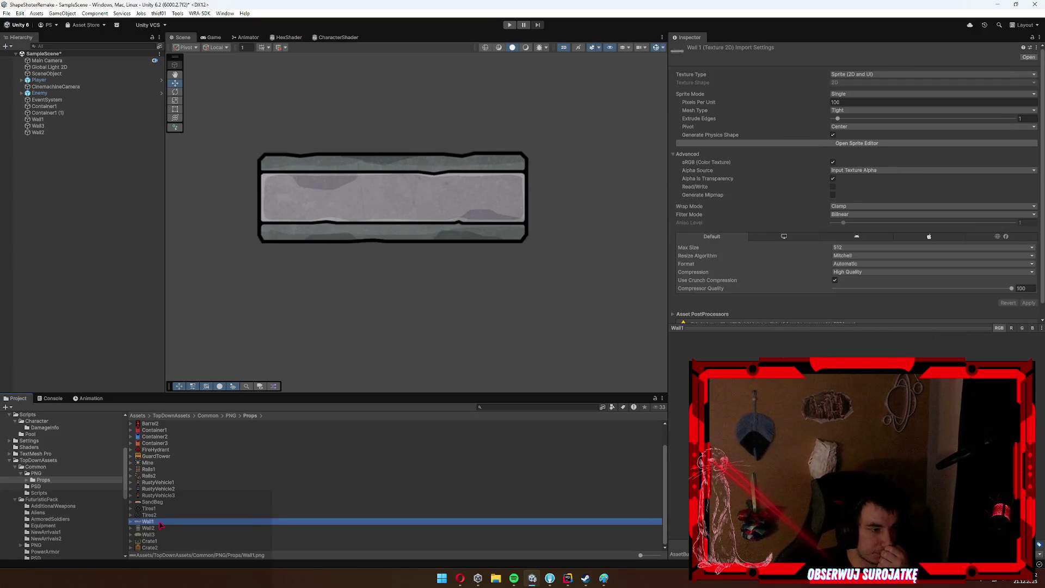
shift+click(153, 535)
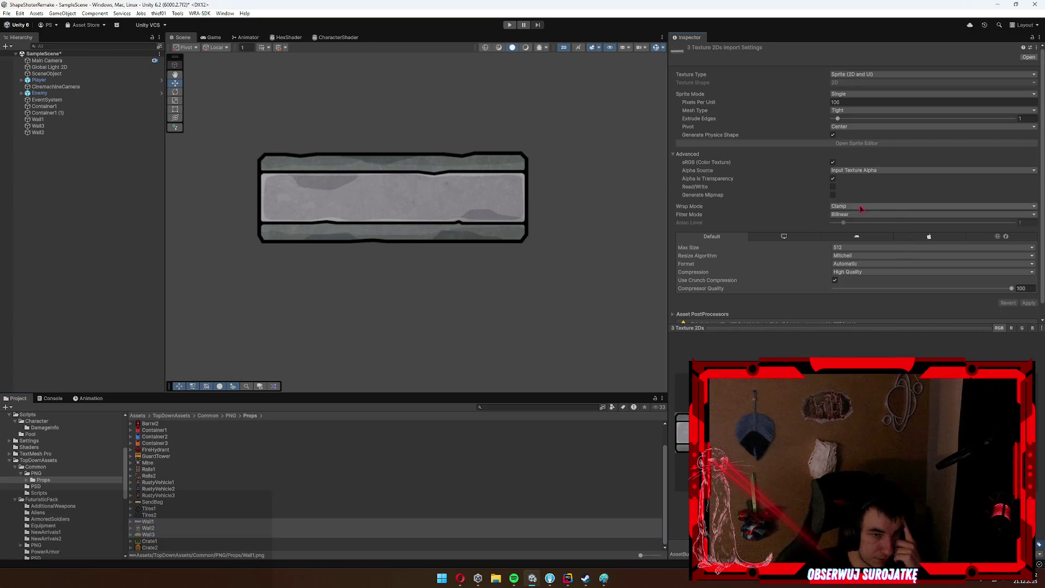
click(870, 206)
click(863, 215)
click(1028, 303)
Try stretching Wall1 horizontally with the Scale tool, then undo back to scale (1, 1, 1).
click(492, 239)
scroll(494, 243, down, 3)
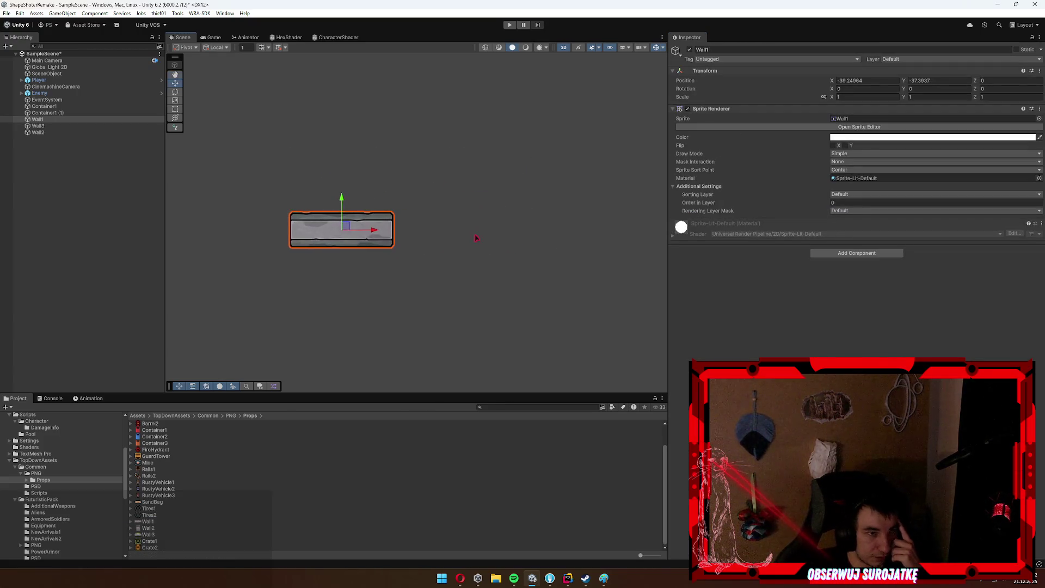
key(r)
drag(373, 230, 541, 233)
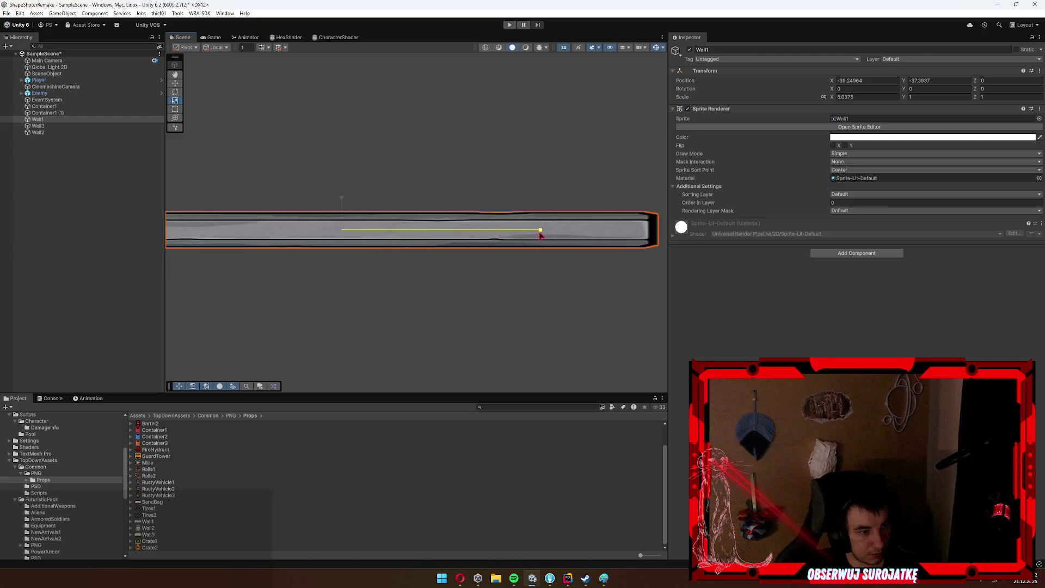
key(ctrl+z)
scroll(506, 244, down, 2)
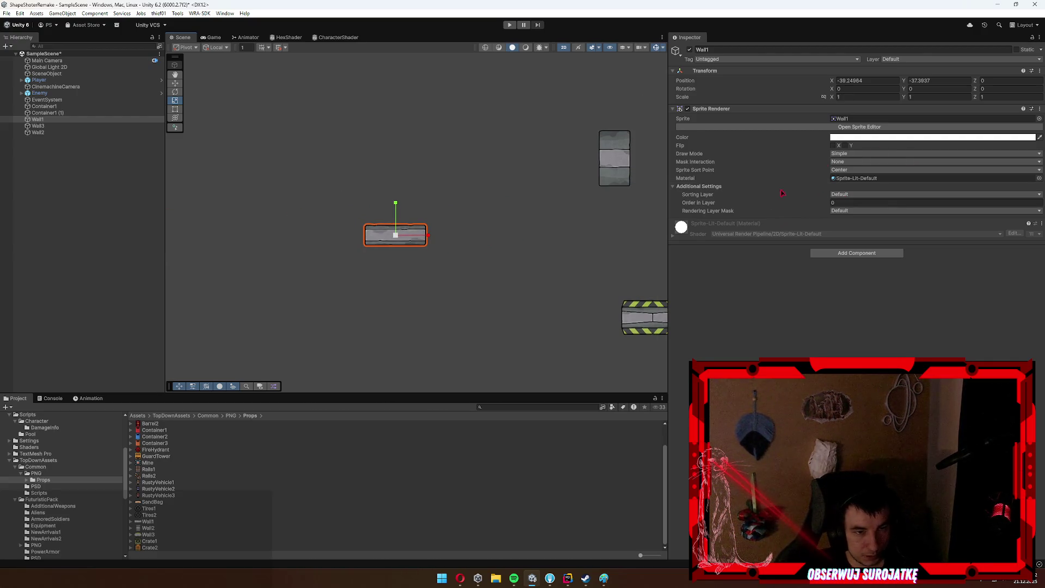
Open Wall1's Sorting Layer list, then its Draw Mode options.
click(850, 195)
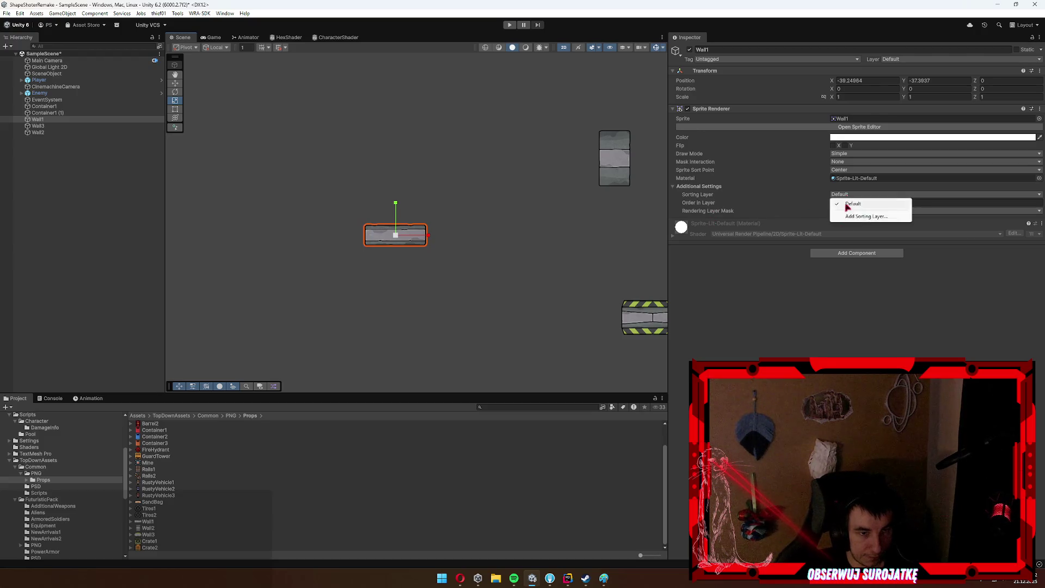
click(866, 204)
click(855, 154)
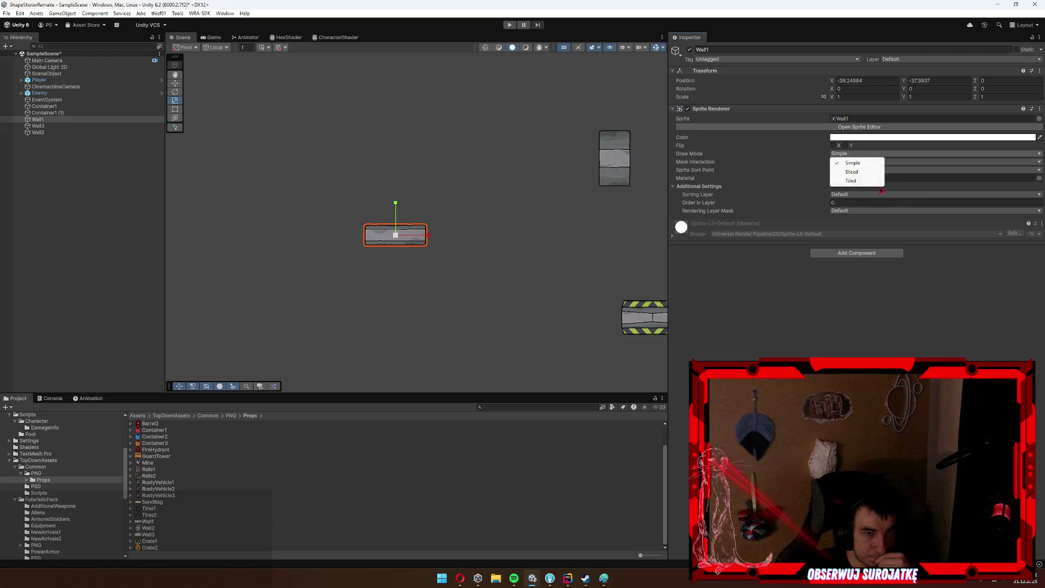
Set Wall1's Draw Mode to Tiled, try dragging its width wider, then undo the stretch.
click(866, 181)
mouse_move(833, 182)
mouse_down()
mouse_move(868, 180)
mouse_move(76, 194)
mouse_move(413, 185)
mouse_up()
scroll(349, 196, down, 5)
scroll(349, 196, down, 2)
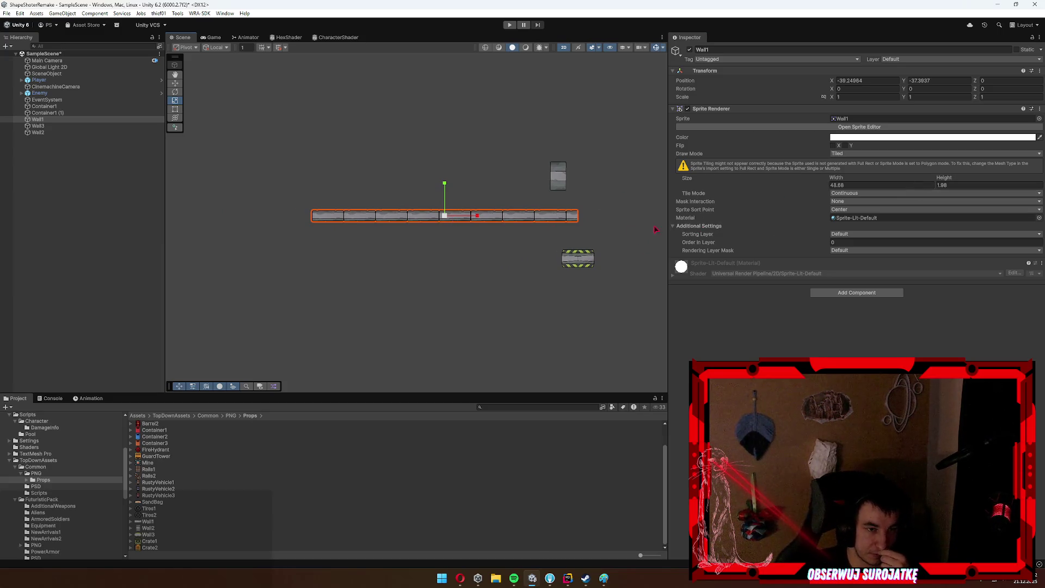
scroll(561, 205, up, 6)
click(493, 251)
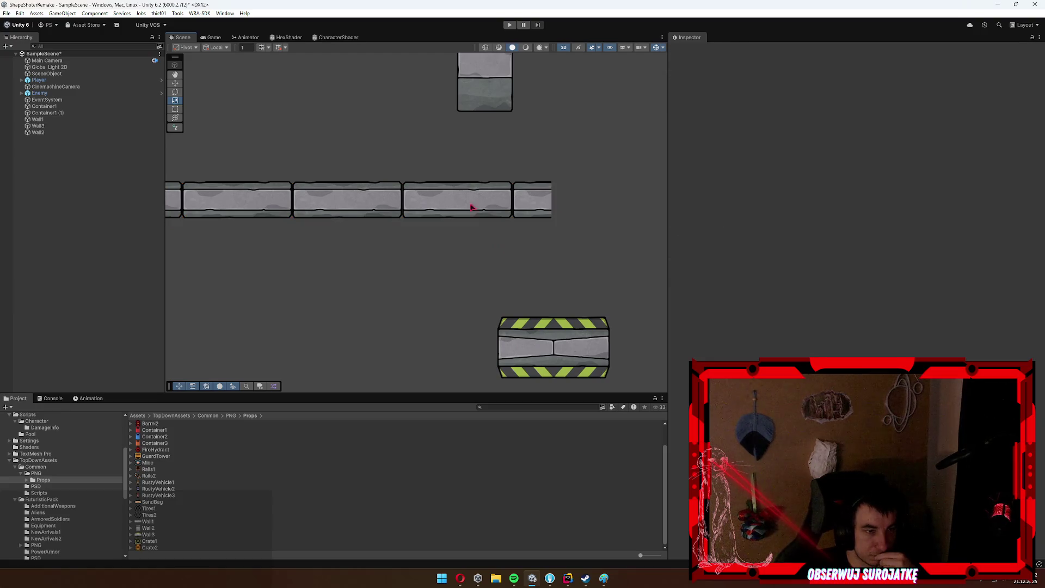
click(481, 211)
scroll(484, 218, down, 3)
click(534, 210)
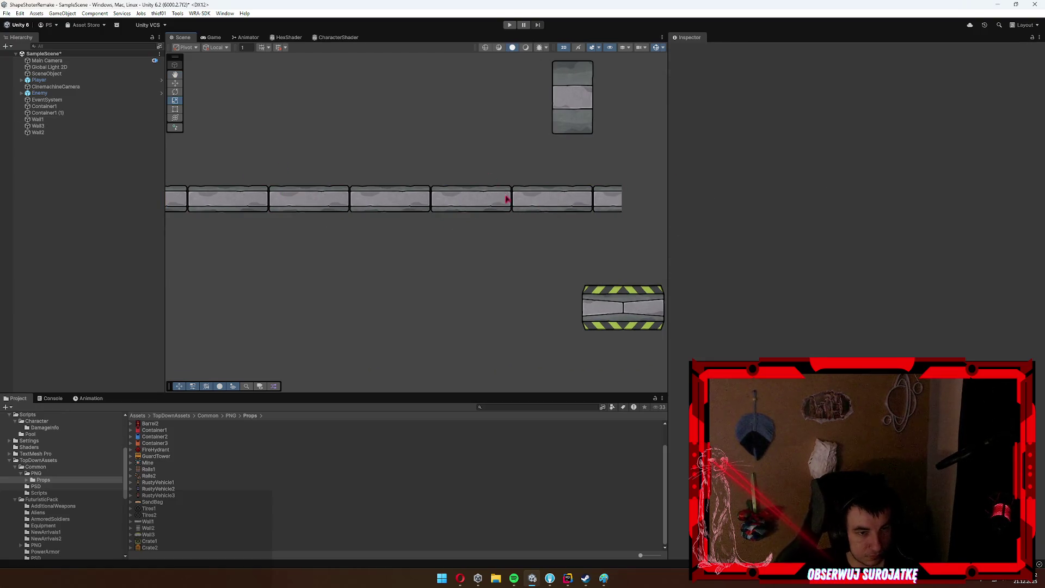
key(ctrl+z)
key(ctrl+z)
Enter a width of 5.826207*50 (291.21) and move Wall1 to (-27.3, -76.3).
click(910, 185)
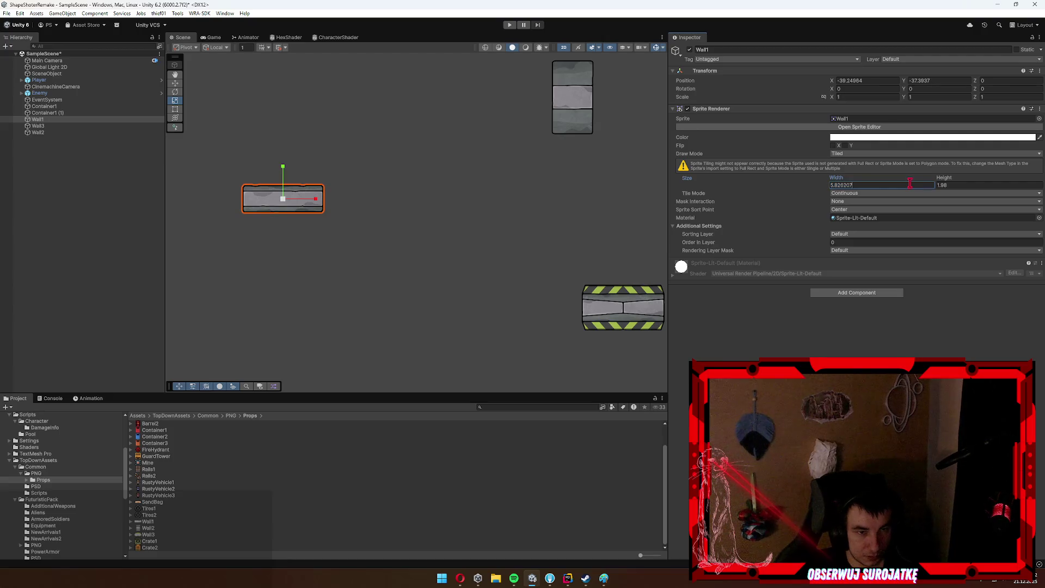
text(50)
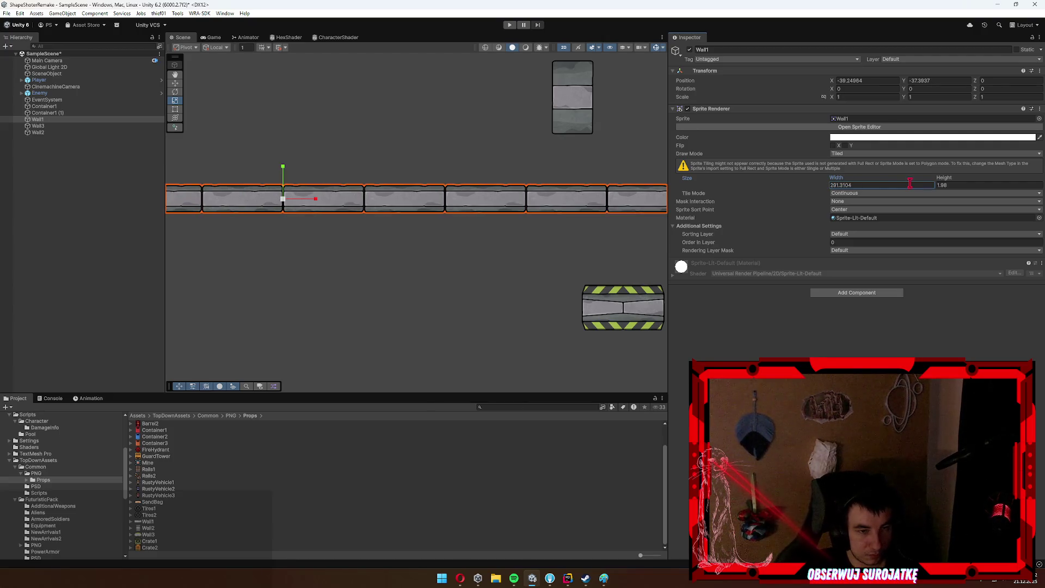
scroll(521, 187, down, 10)
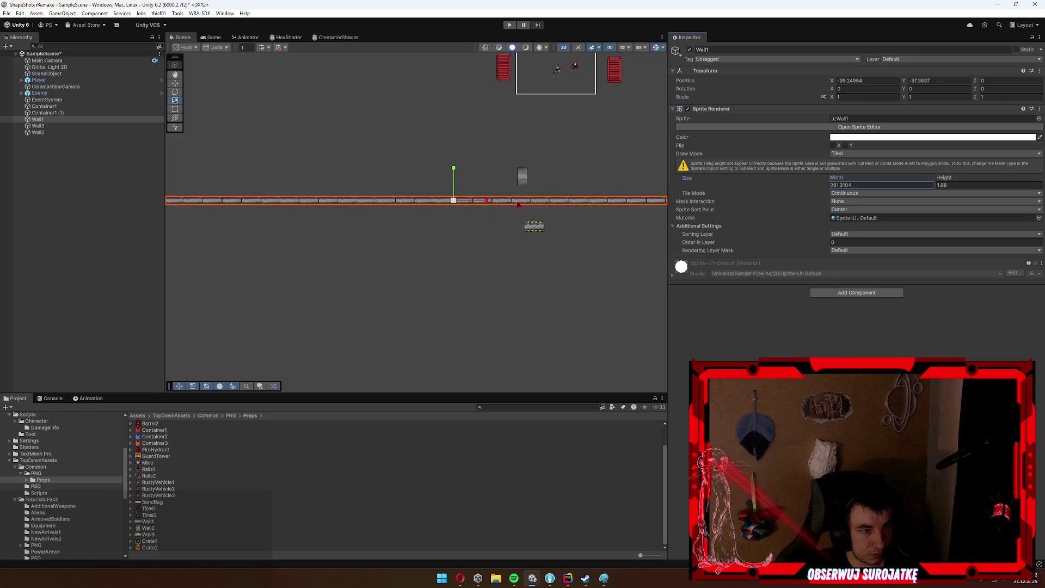
scroll(475, 217, down, 3)
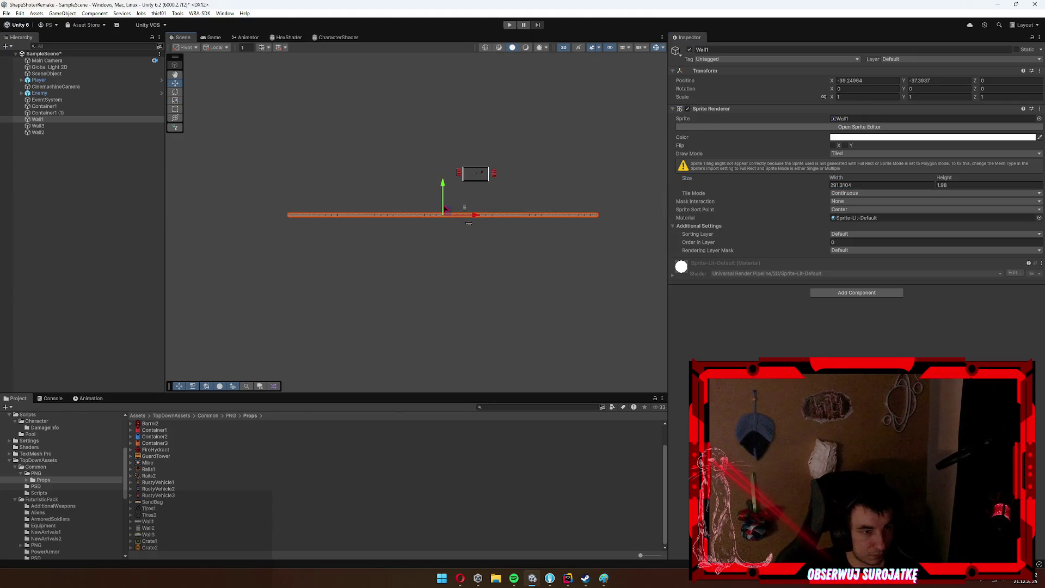
drag(448, 215, 461, 256)
Add a Box Collider 2D component to Wall1.
click(865, 292)
text(box)
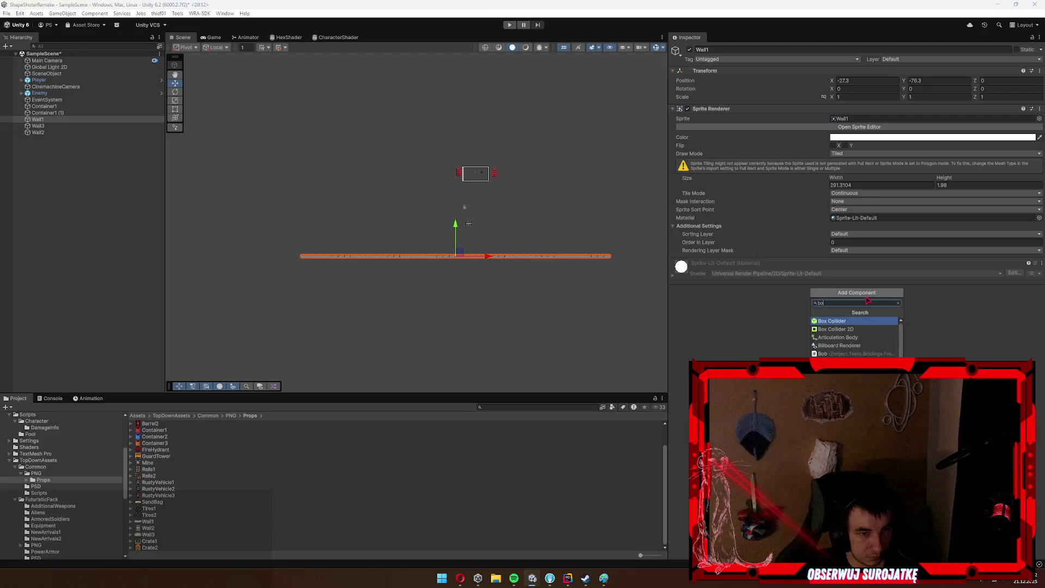
key(Down)
key(Return)
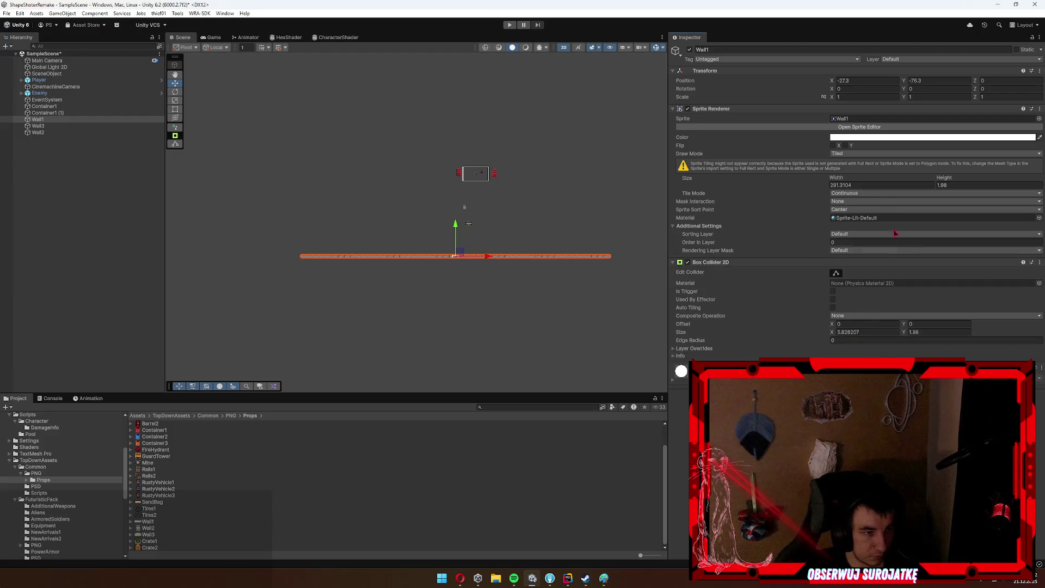
Set Wall1's sprite width to 291.3104 (×50) and the collider Size X to 5.826207*50.
click(881, 185)
text(/50)
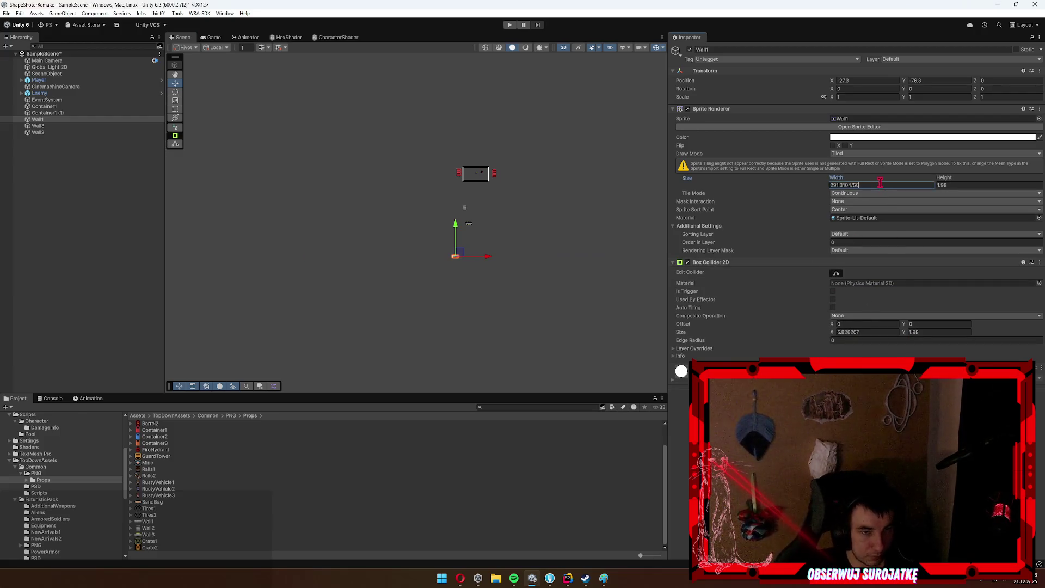
click(867, 97)
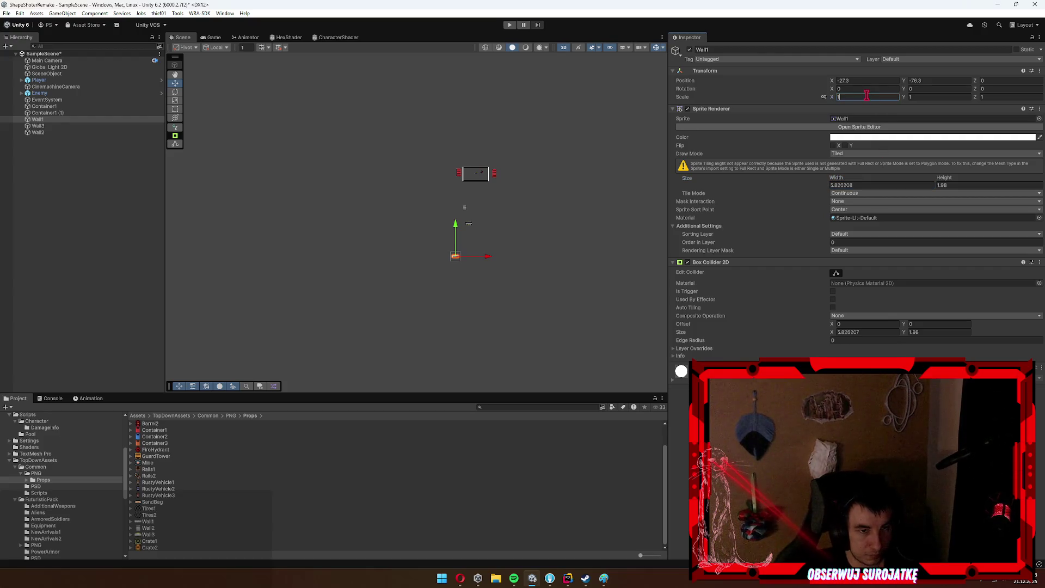
text(50)
scroll(436, 308, up, 3)
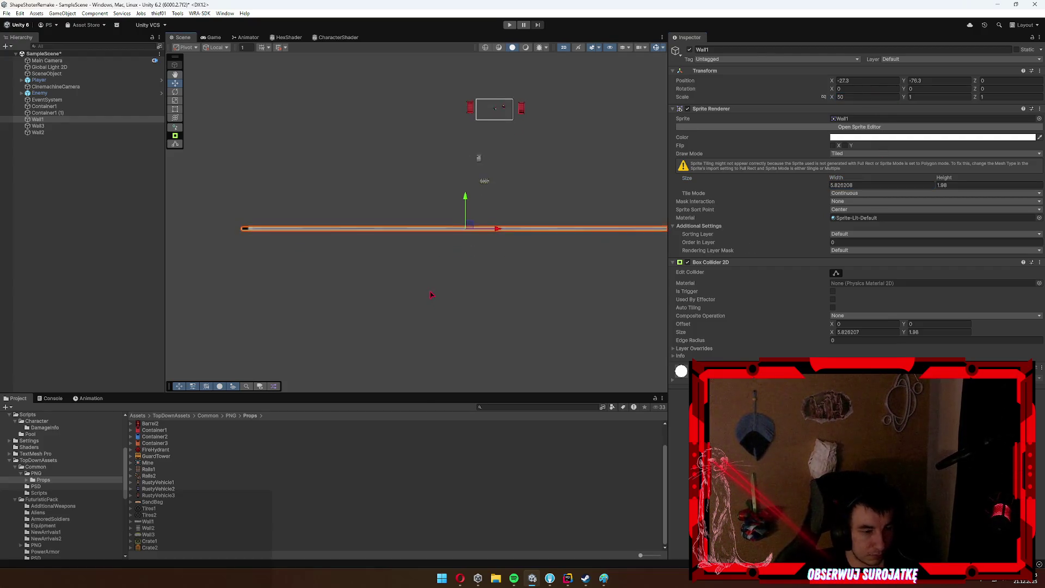
scroll(474, 261, down, 1)
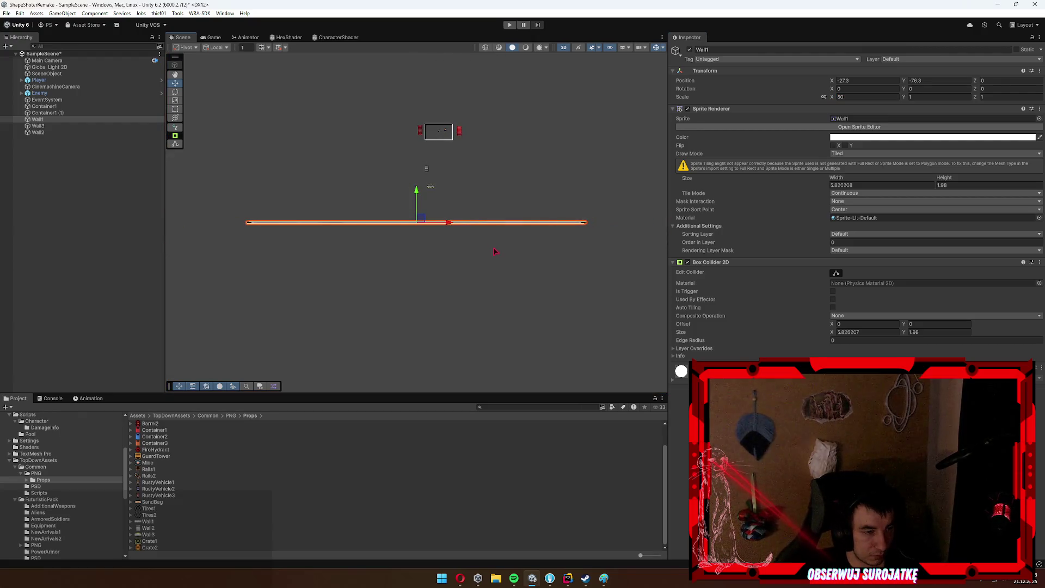
key(ctrl+z)
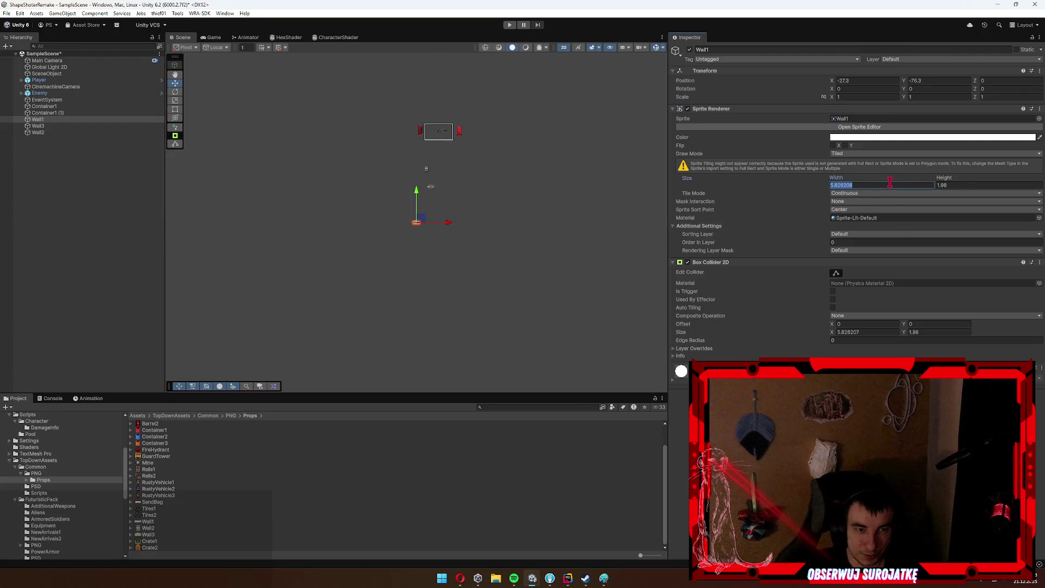
text(*50)
key(Return)
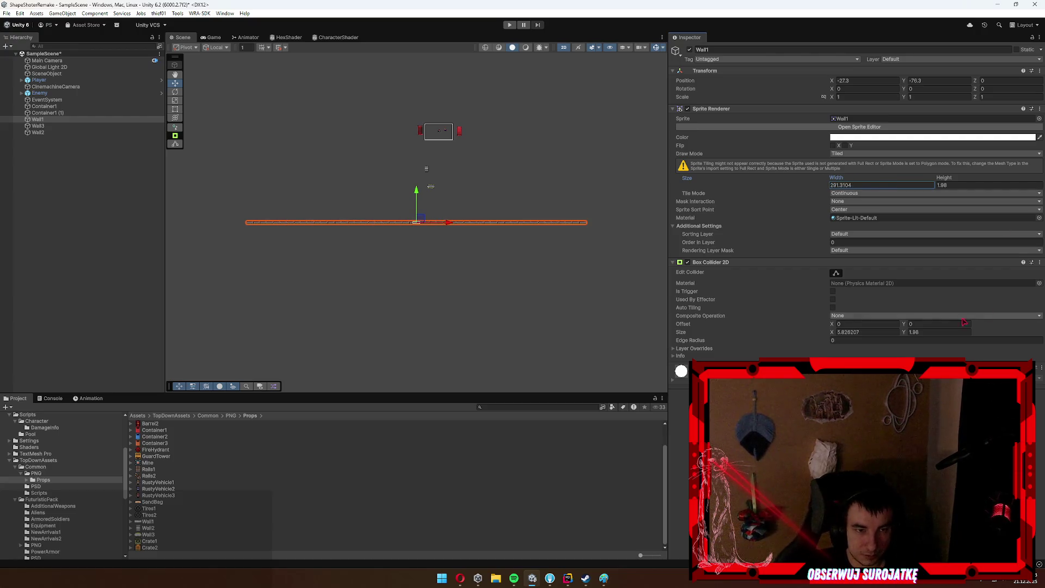
click(877, 332)
text(50)
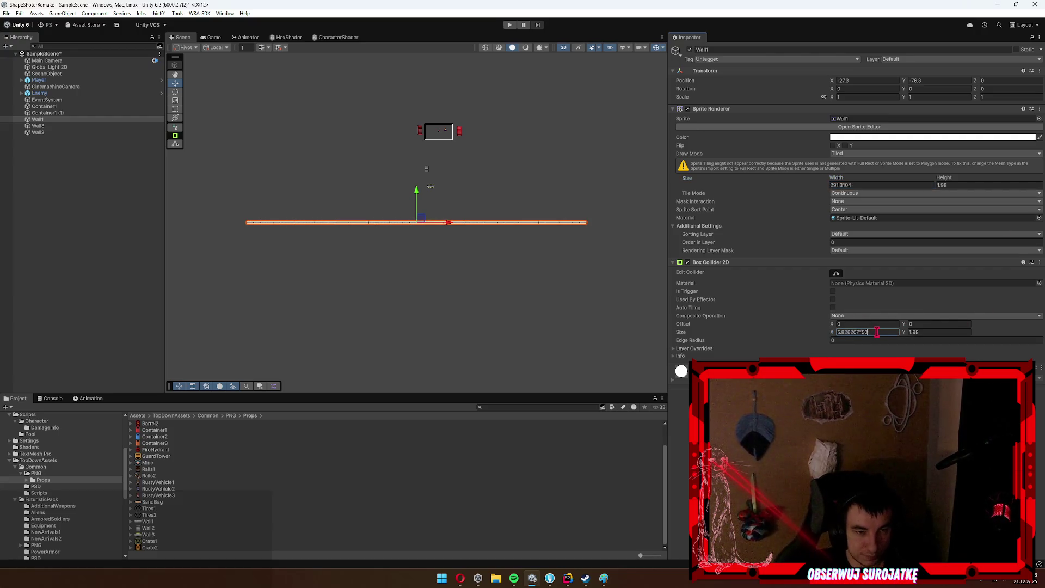
Move Wall1 down to the arena's bottom edge.
right_click(443, 288)
scroll(442, 250, up, 10)
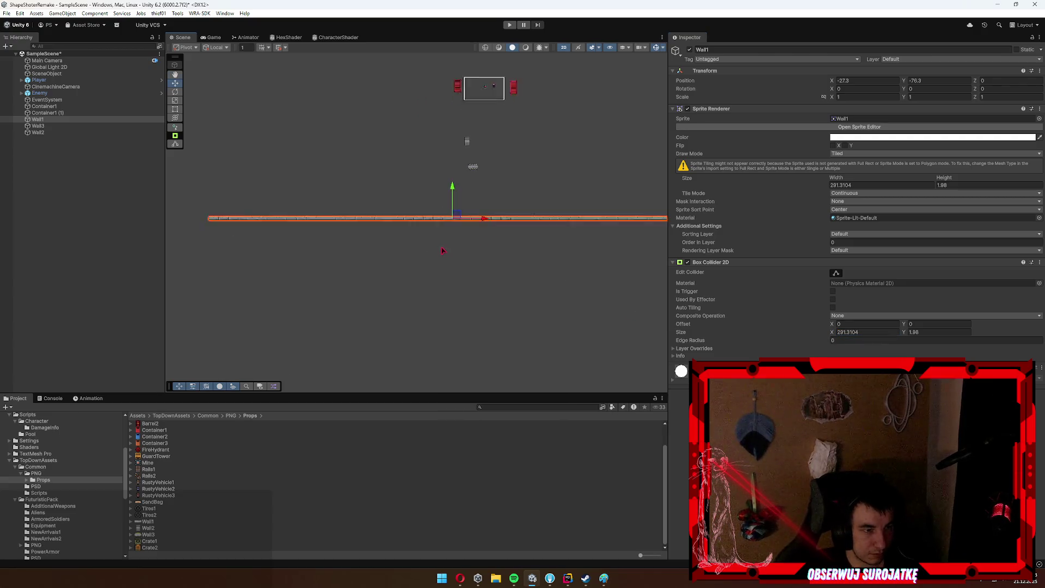
scroll(442, 250, down, 8)
scroll(487, 256, up, 7)
scroll(447, 226, down, 2)
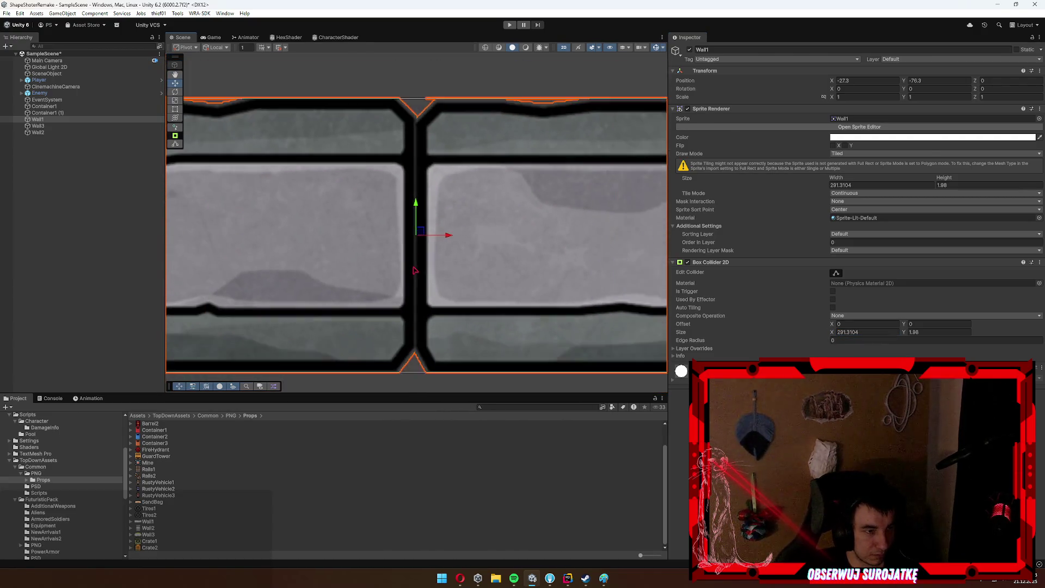
scroll(419, 264, down, 6)
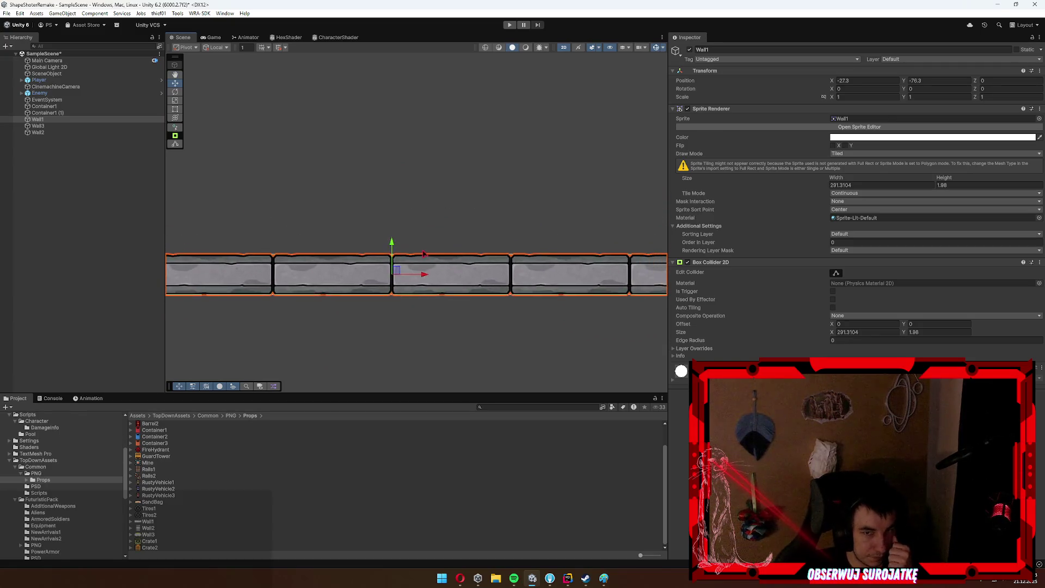
scroll(430, 261, down, 5)
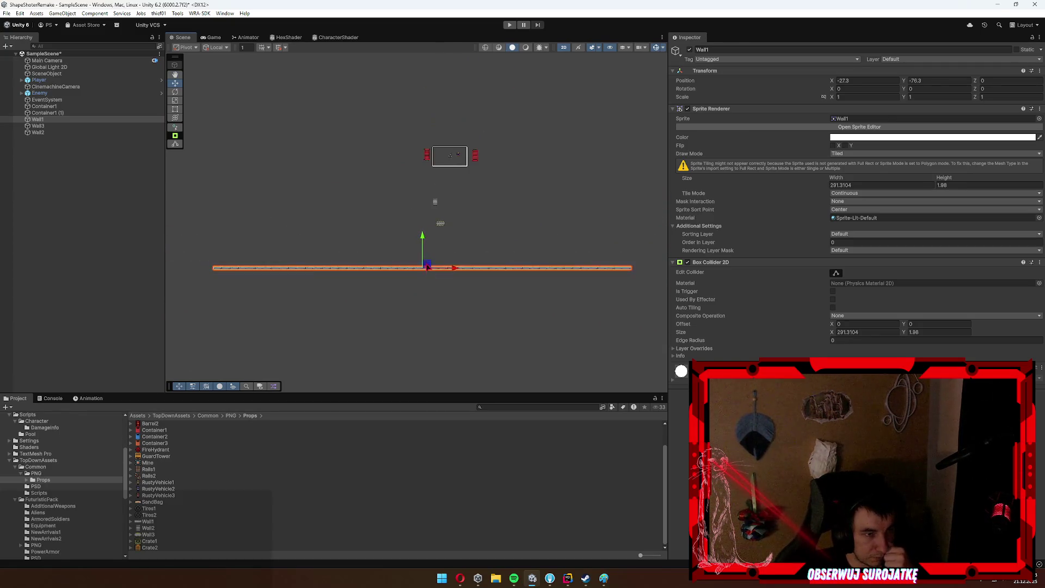
mouse_move(426, 271)
mouse_down()
mouse_move(451, 276)
mouse_move(467, 77)
mouse_move(482, 107)
mouse_move(420, 175)
mouse_move(354, 177)
mouse_up()
Duplicate the long wall, turn copies to Z -90, and place them on the arena's sides and top.
key(ctrl+d)
key(ctrl+d)
key(e)
key(w)
mouse_move(449, 118)
mouse_down()
mouse_move(543, 154)
mouse_move(587, 205)
mouse_move(334, 207)
mouse_up()
key(ctrl+d)
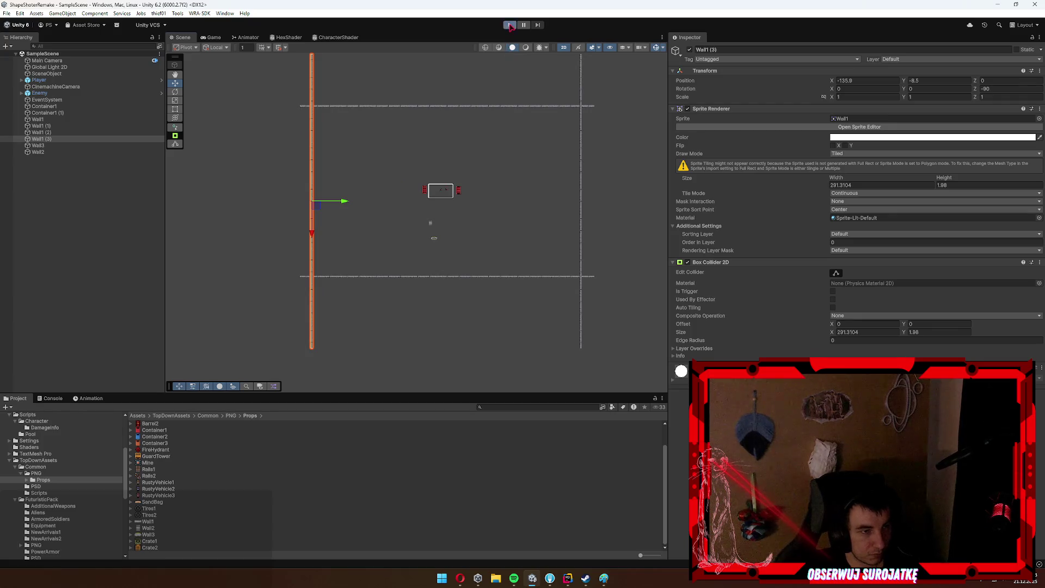
click(510, 25)
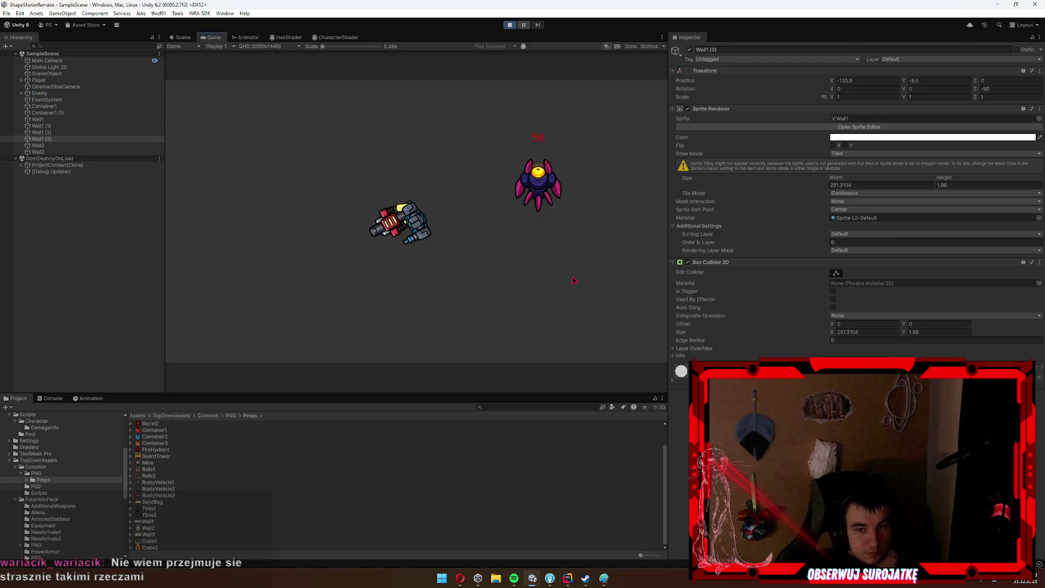
click(566, 297)
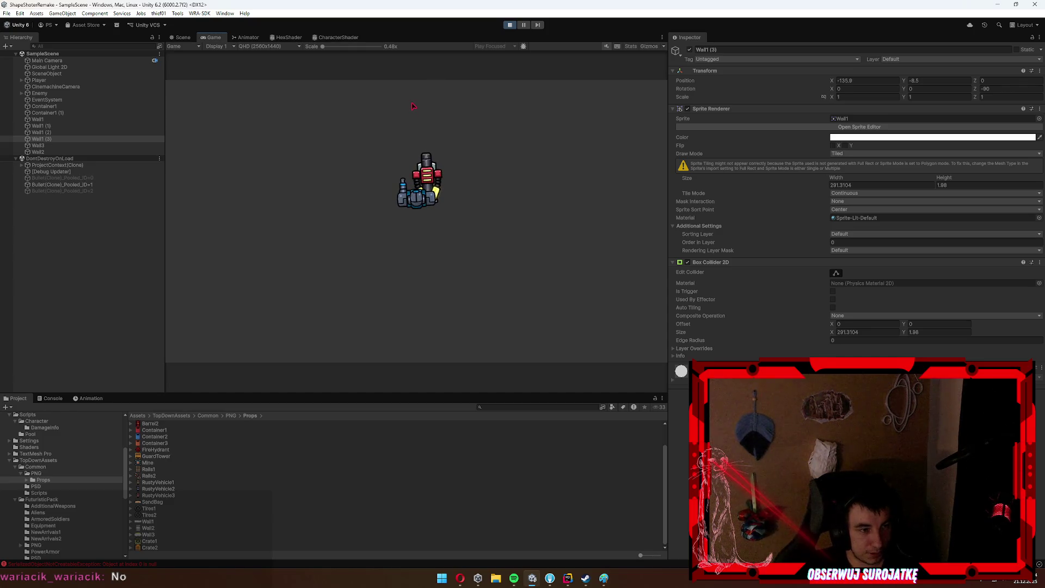
key(w)
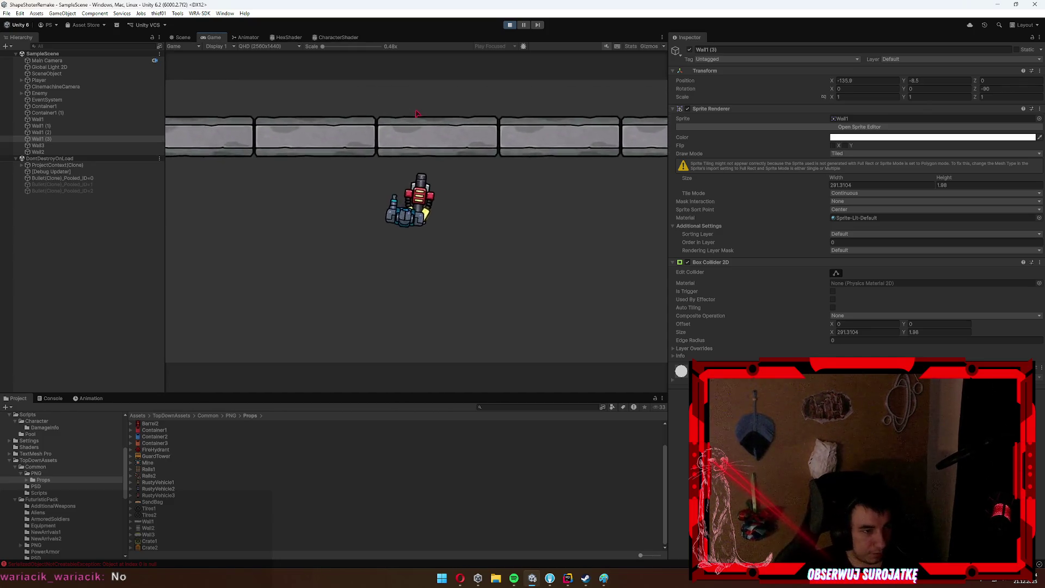
key(s)
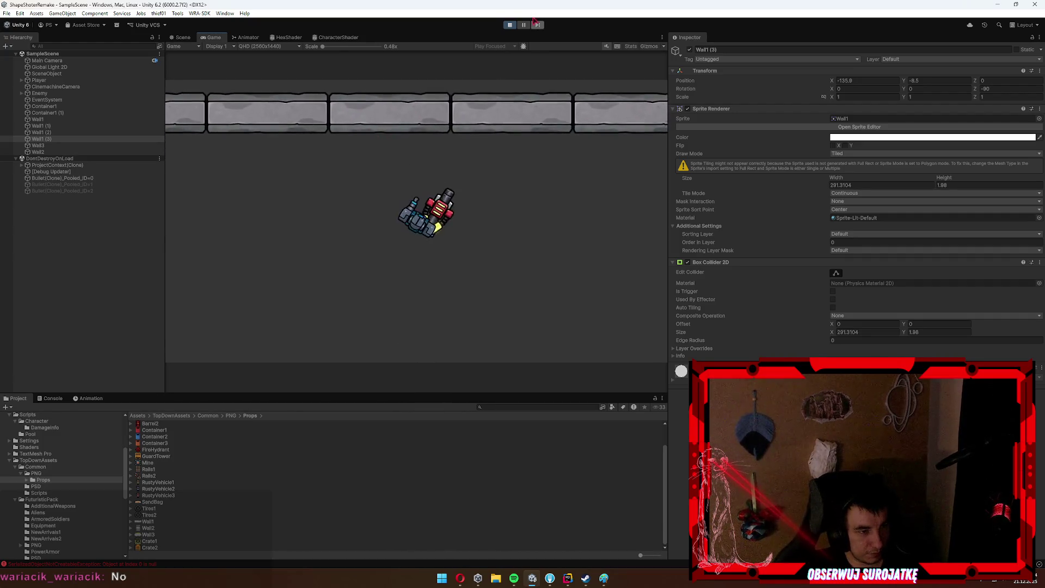
click(511, 25)
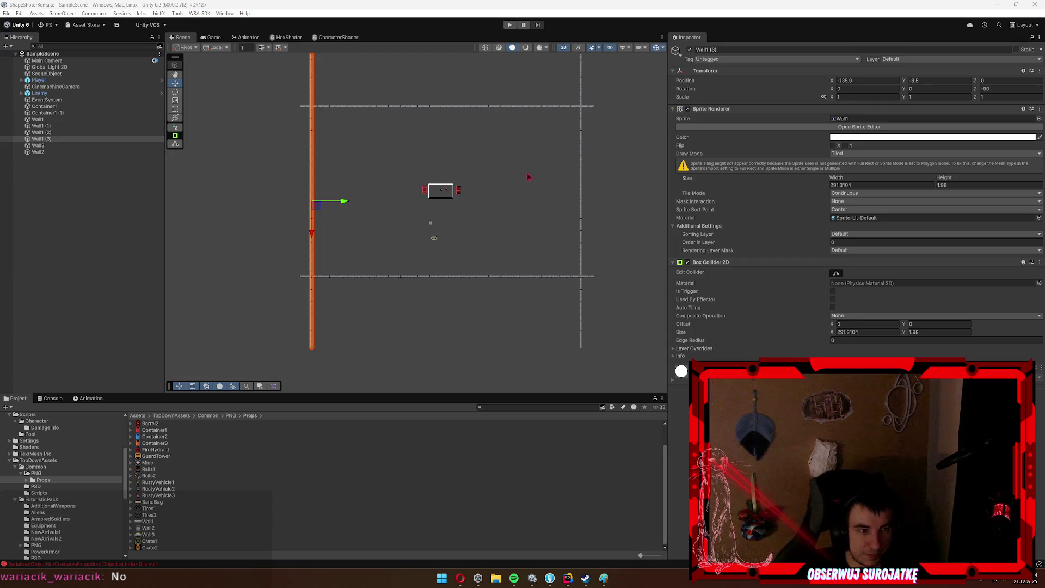
click(129, 178)
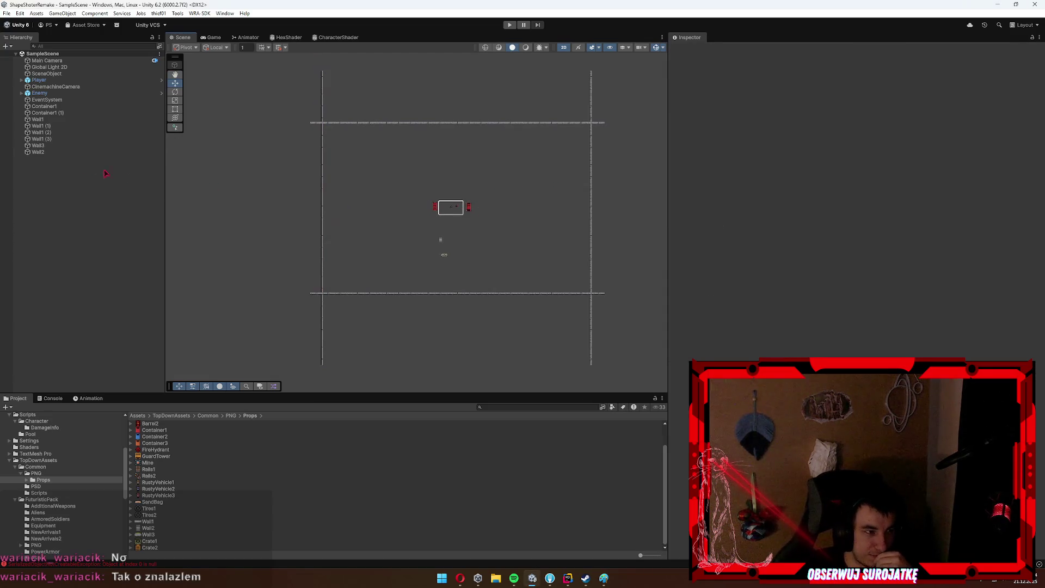
Select the top wall Wall1 (1) and push it further up.
click(90, 145)
click(90, 145)
scroll(473, 240, up, 5)
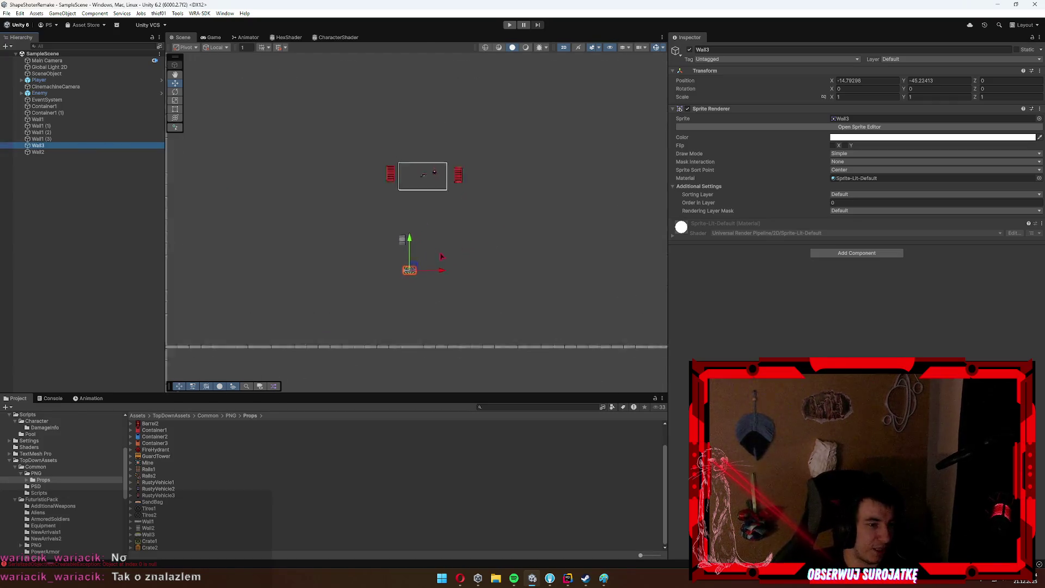
click(41, 139)
shift+click(38, 119)
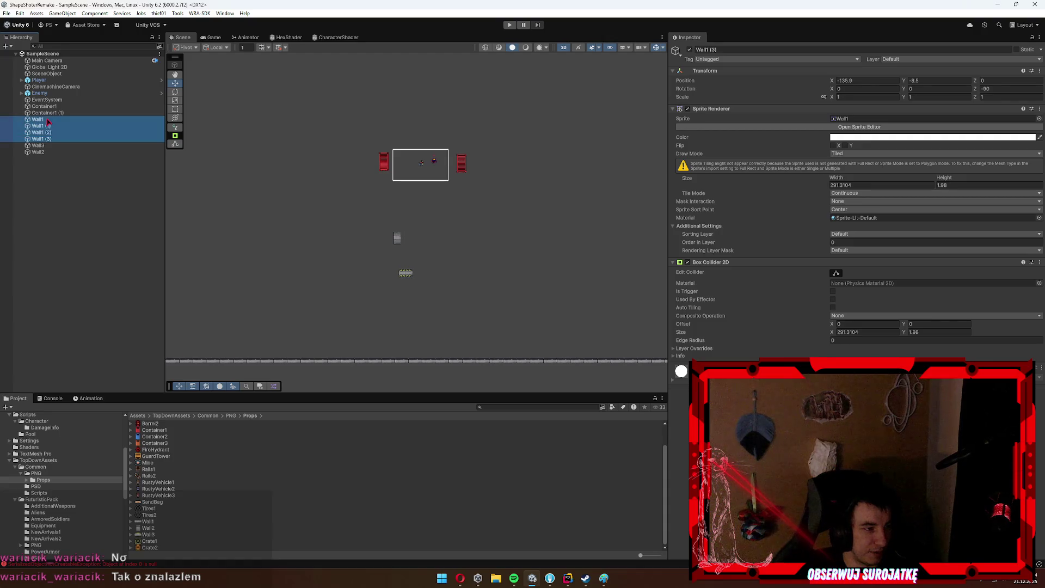
scroll(325, 196, down, 2)
scroll(325, 196, down, 4)
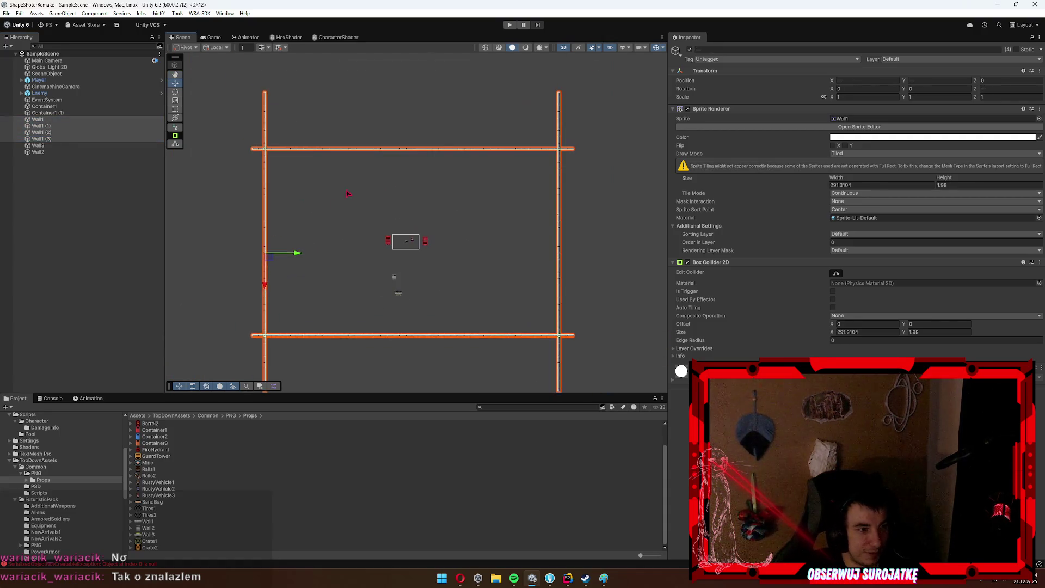
click(557, 205)
click(560, 207)
click(495, 149)
drag(416, 116, 398, 61)
click(506, 335)
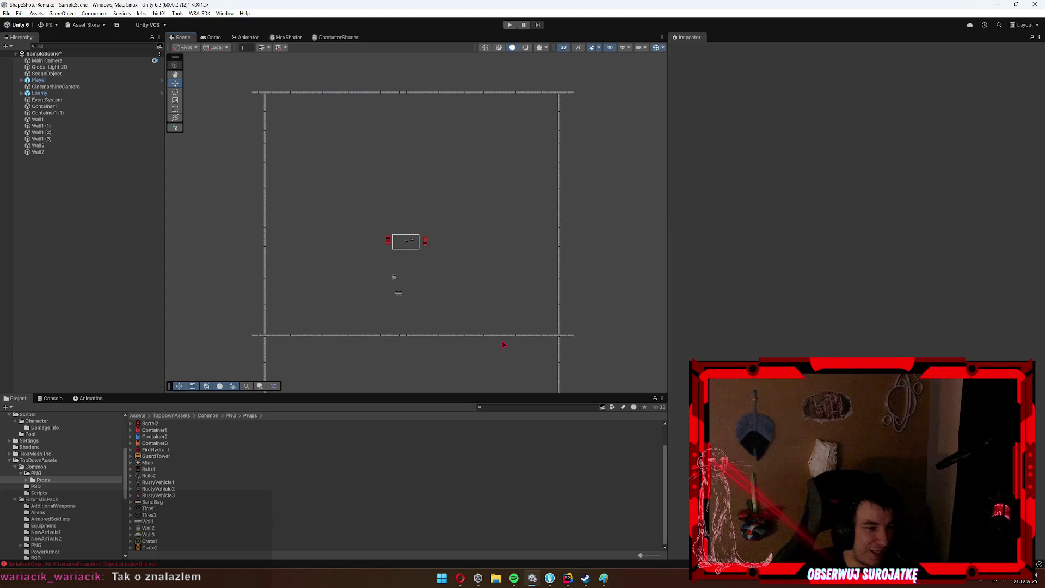
Push the bottom wall Wall1 further down and the right wall Wall1 (2) further right.
key(Down)
key(Left)
click(488, 283)
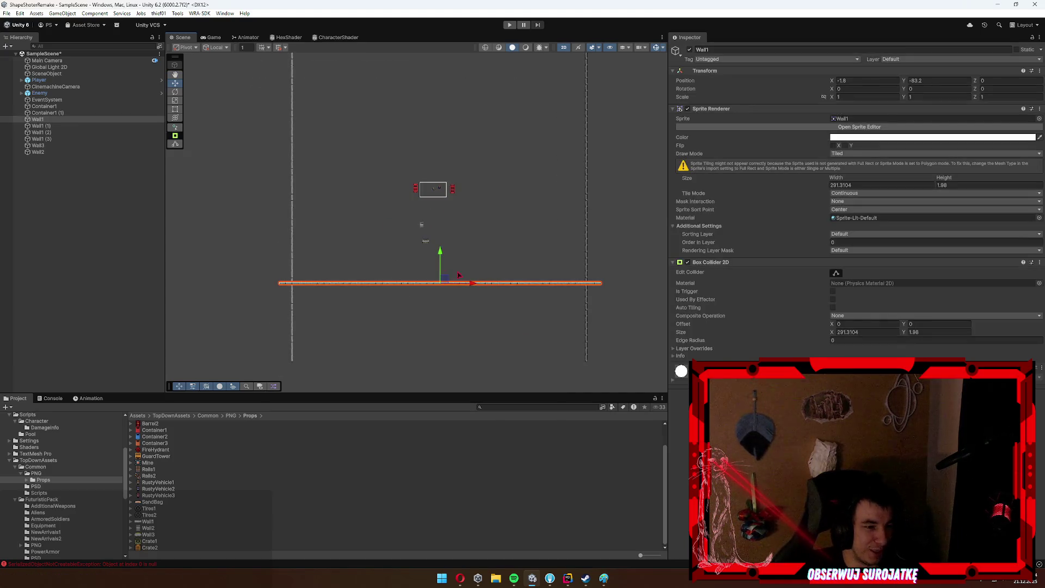
drag(443, 256, 443, 332)
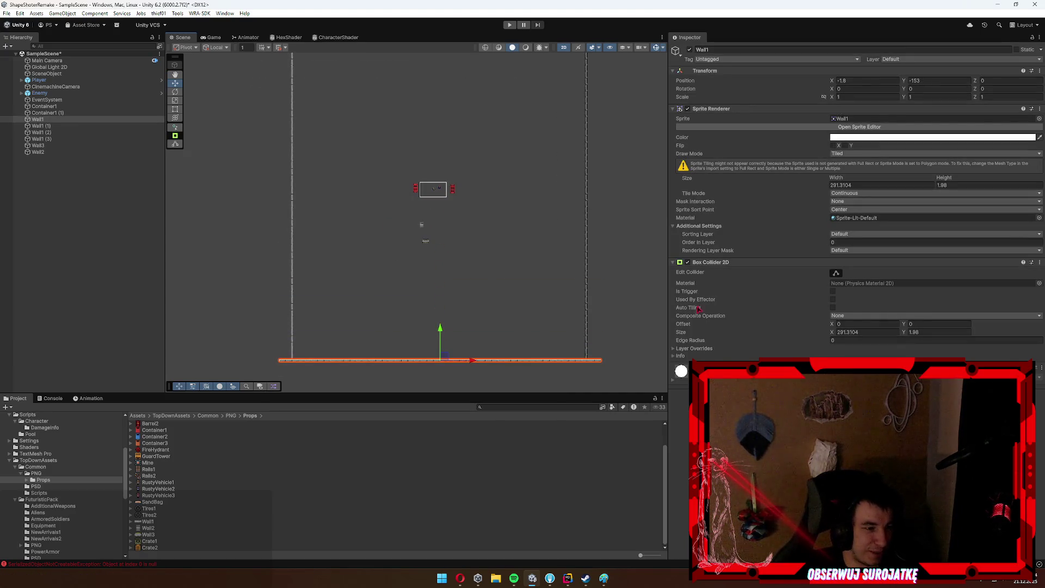
click(588, 329)
drag(623, 213, 634, 214)
Push the left wall Wall1 (3) out to X -145.9 and save the scene.
mouse_move(525, 389)
mouse_down()
mouse_move(504, 370)
mouse_move(482, 254)
mouse_up()
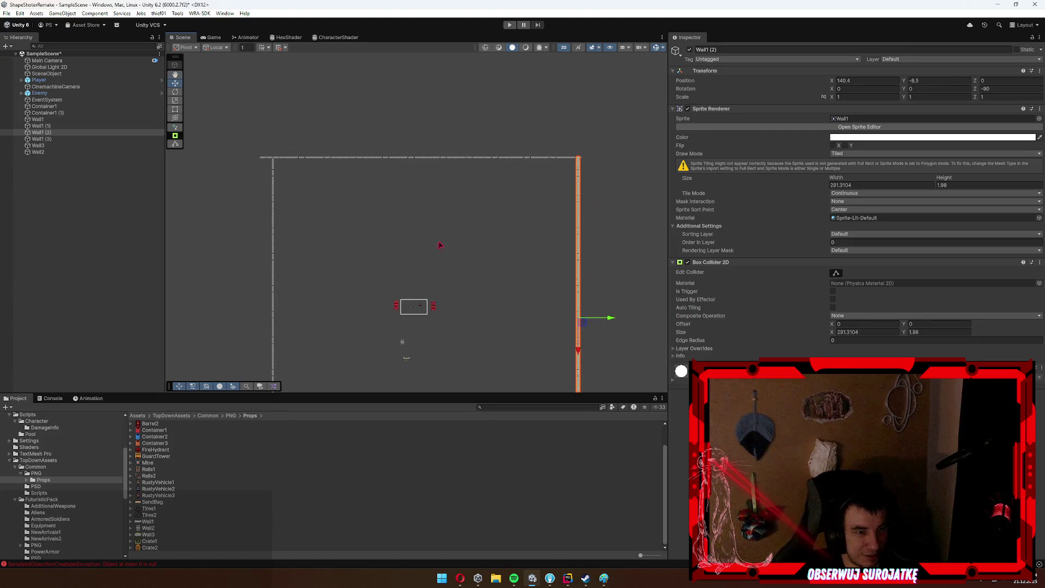
click(273, 216)
drag(310, 322, 294, 318)
click(403, 284)
key(ctrl+s)
drag(331, 261, 368, 197)
click(302, 178)
drag(330, 253, 325, 253)
click(401, 232)
key(ctrl+s)
Pan and zoom the Scene view back toward the play area.
scroll(402, 233, up, 3)
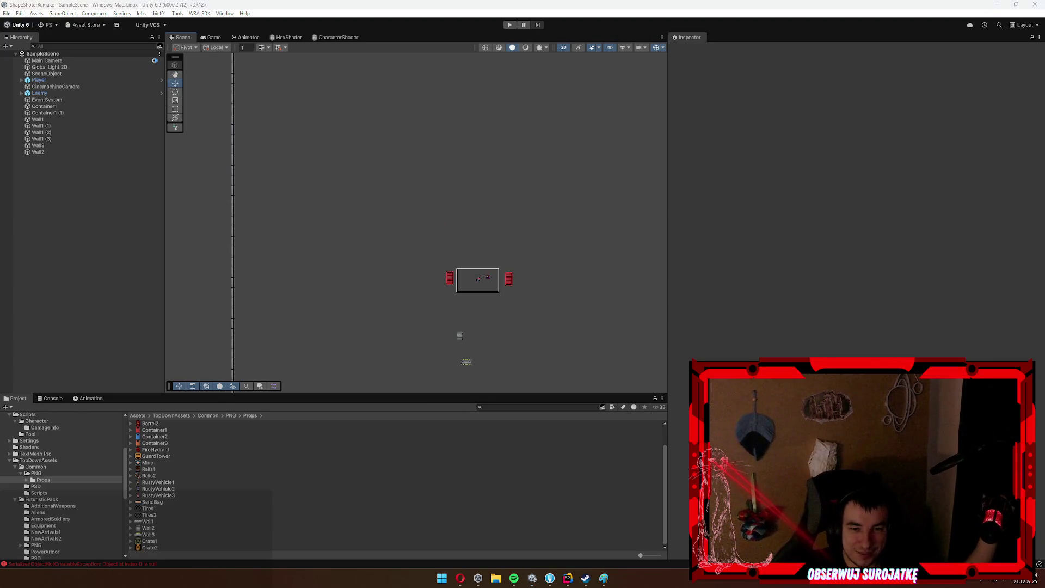
key(Up)
key(Up)
key(Up)
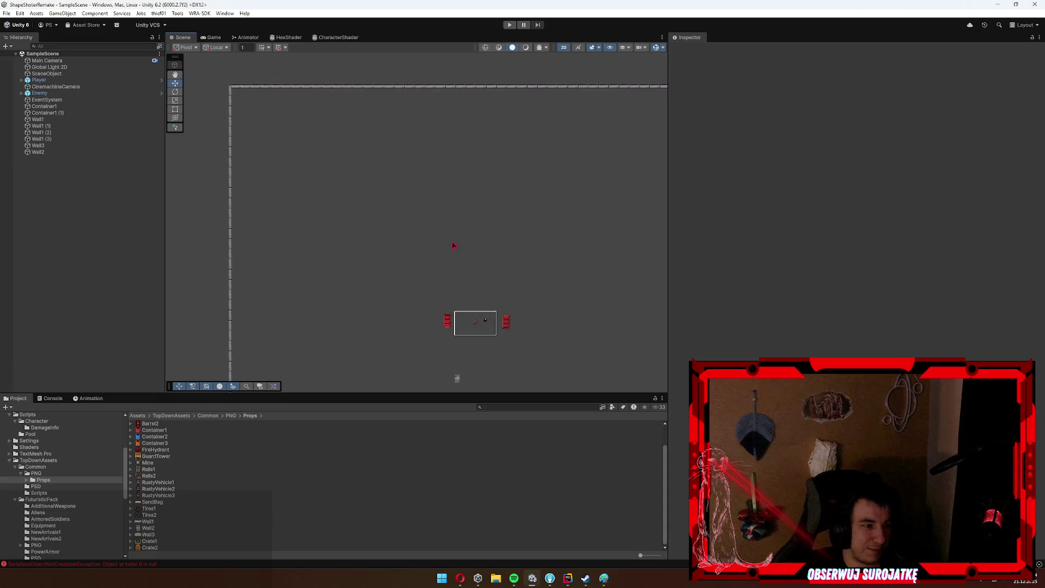
key(q)
key(Down)
key(Right)
key(Left)
key(Up)
scroll(425, 229, up, 4)
Duplicate Container1 (1), rotate the copy, and place it to the left.
key(w)
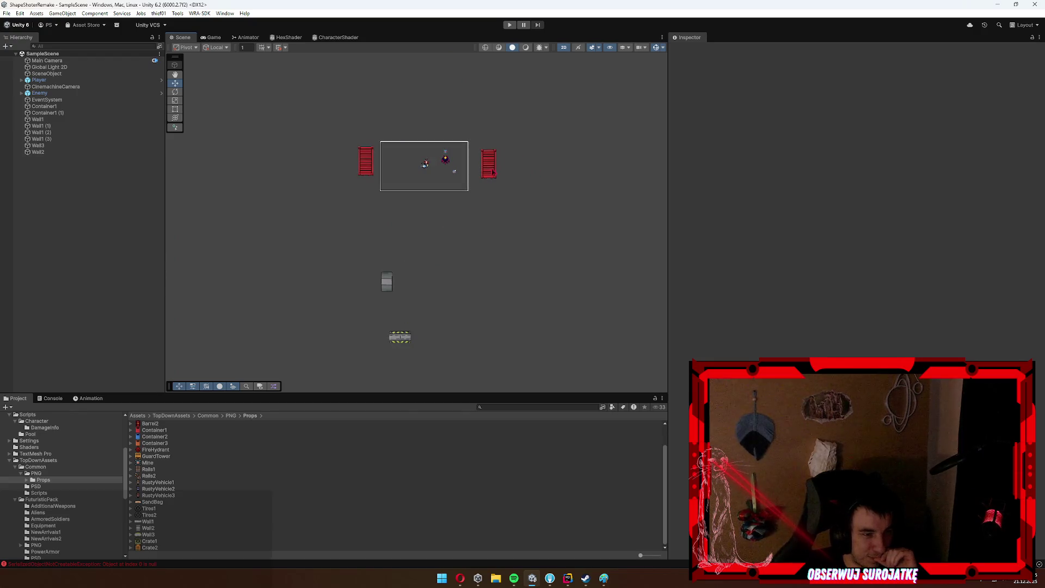
click(494, 172)
key(Up)
key(Up)
key(Up)
scroll(499, 295, up, 4)
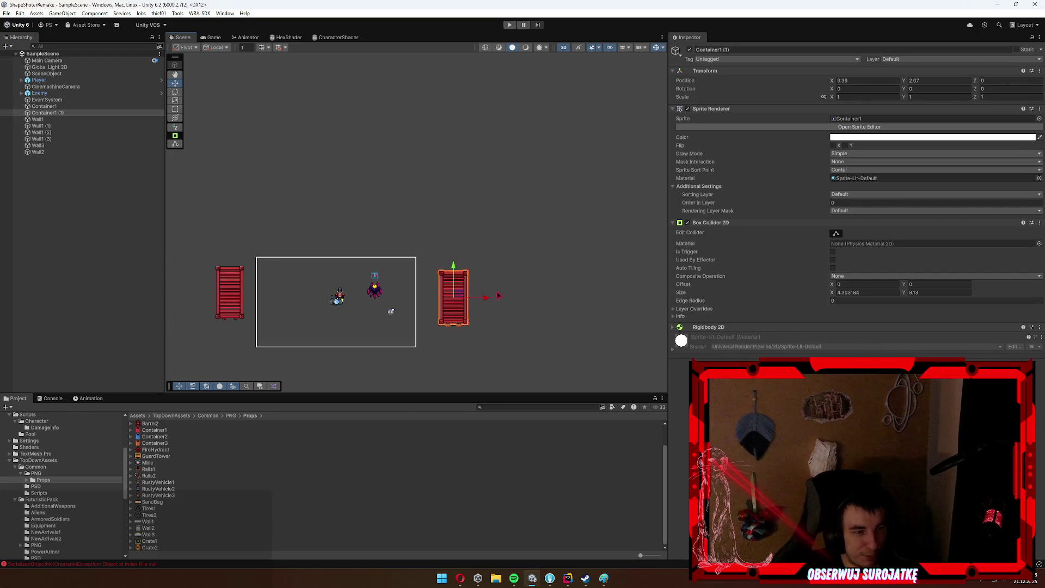
scroll(499, 295, up, 3)
key(ctrl+d)
mouse_move(436, 301)
mouse_down()
mouse_move(468, 214)
mouse_move(475, 249)
mouse_move(466, 250)
mouse_up()
key(e)
key(w)
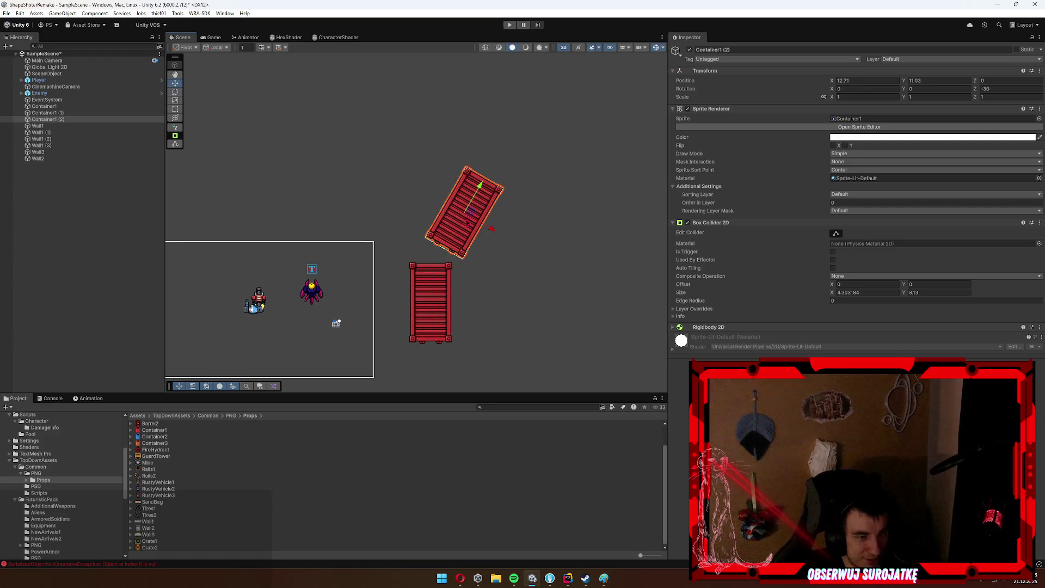
mouse_move(467, 211)
mouse_down()
mouse_move(457, 212)
mouse_move(503, 140)
mouse_move(508, 186)
mouse_move(415, 170)
mouse_move(437, 134)
mouse_move(380, 214)
mouse_move(479, 265)
mouse_move(362, 231)
mouse_move(286, 292)
mouse_move(315, 292)
mouse_up()
Duplicate the container again as Container1 (6) and rotate it to lie horizontal.
key(ctrl+d)
key(ctrl+d)
key(ctrl+d)
key(ctrl+d)
key(e)
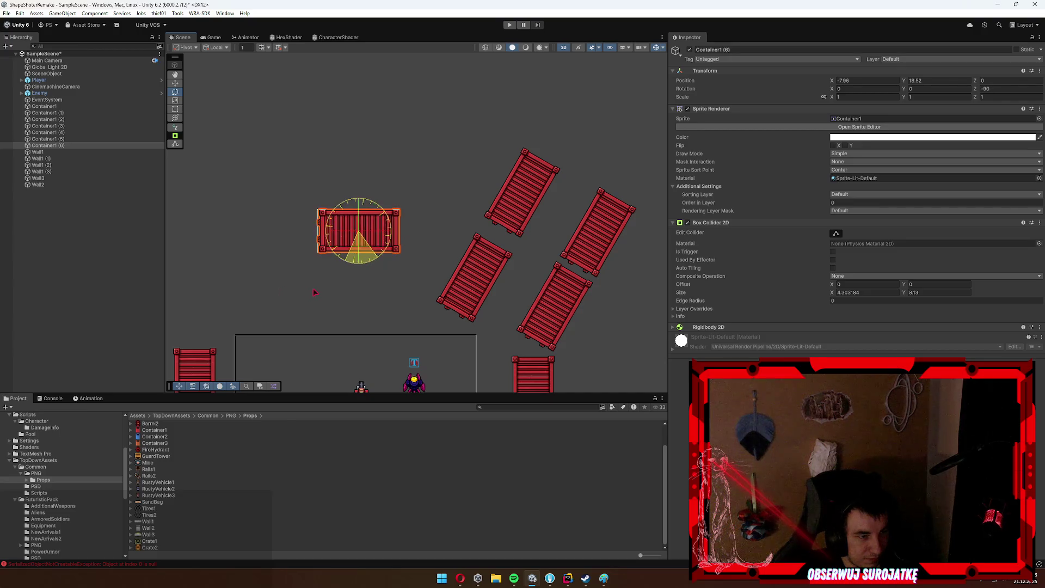
scroll(392, 268, down, 3)
mouse_move(393, 268)
mouse_down()
mouse_move(467, 203)
mouse_move(474, 229)
mouse_move(437, 301)
mouse_up()
Duplicate a group of five containers and move the copies below the play area.
mouse_move(602, 85)
mouse_down()
mouse_move(318, 225)
mouse_move(315, 250)
mouse_up()
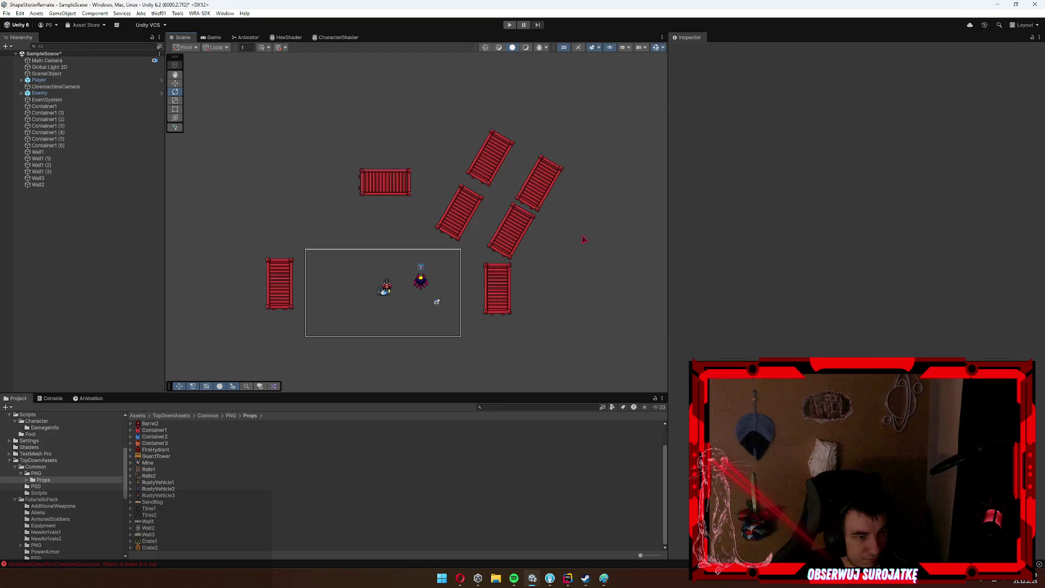
shift+click(512, 239)
shift+click(460, 215)
key(ctrl+d)
key(w)
drag(489, 224, 495, 387)
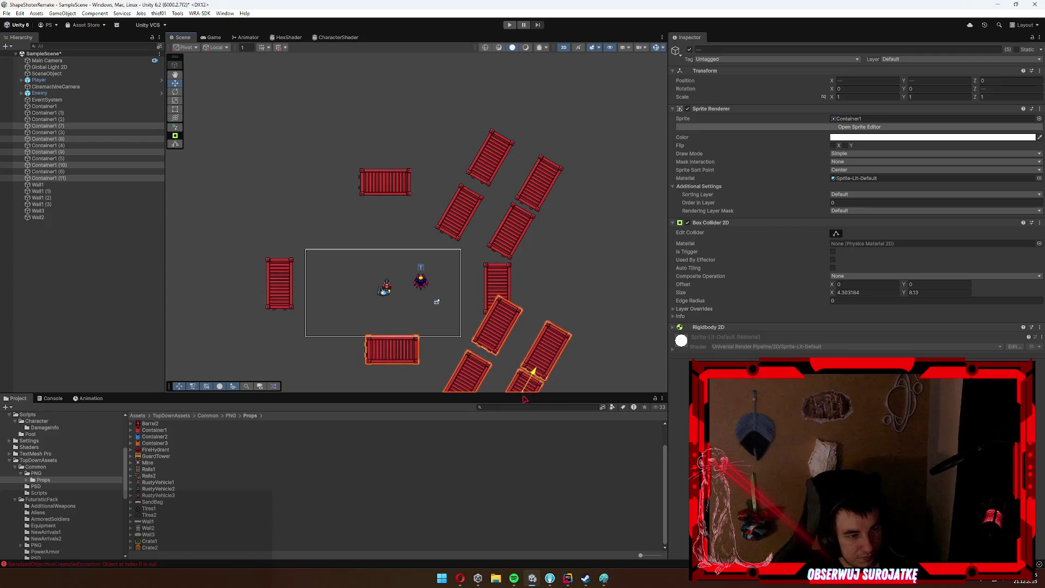
mouse_move(481, 223)
mouse_down()
mouse_move(398, 294)
mouse_move(445, 289)
mouse_move(463, 261)
mouse_move(468, 283)
mouse_move(439, 298)
mouse_up()
key(e)
Deselect the containers, save the scene, and select the Enemy.
click(553, 252)
key(ctrl+s)
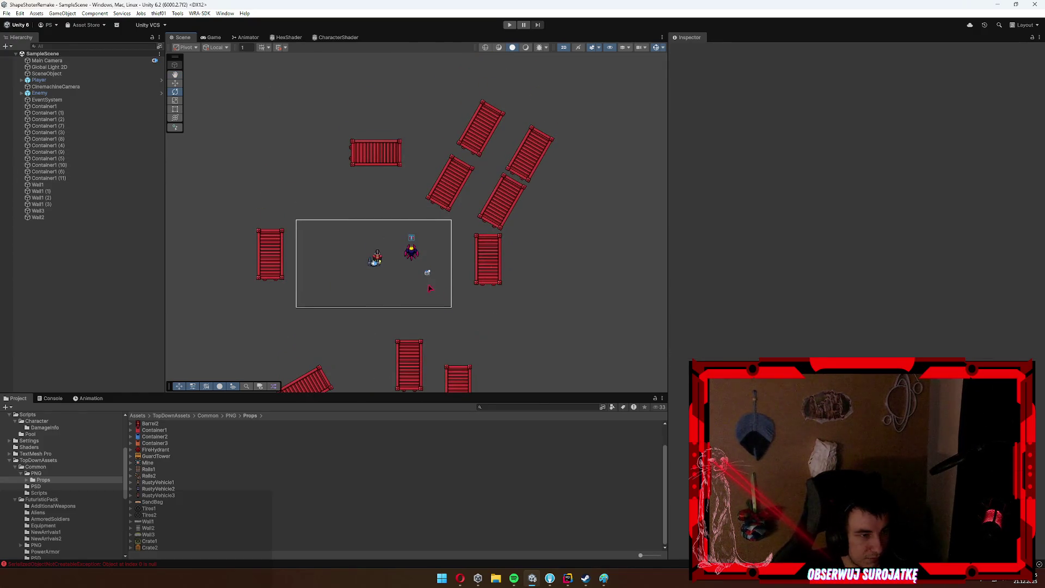
scroll(487, 227, up, 2)
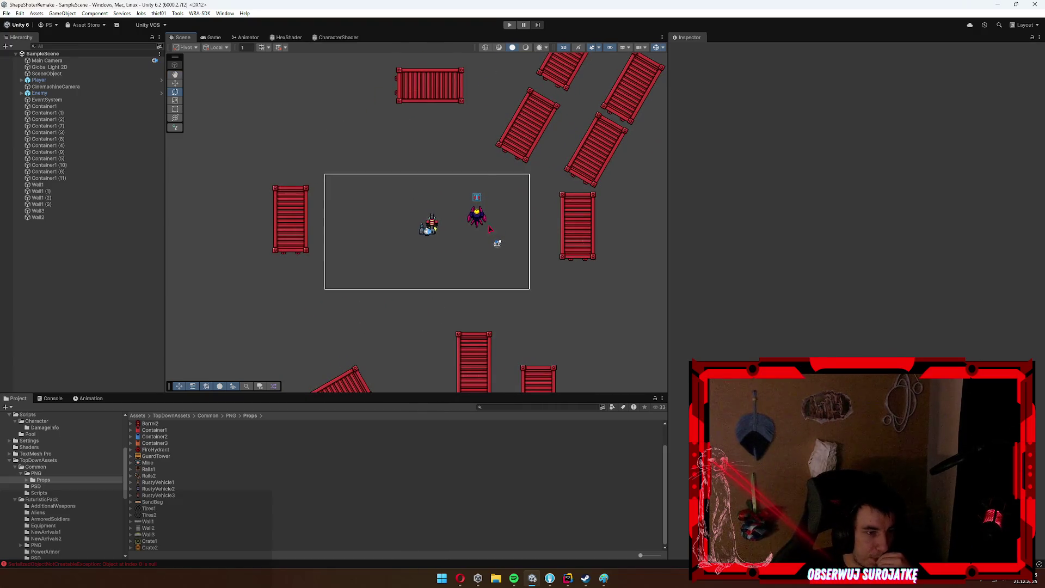
click(487, 225)
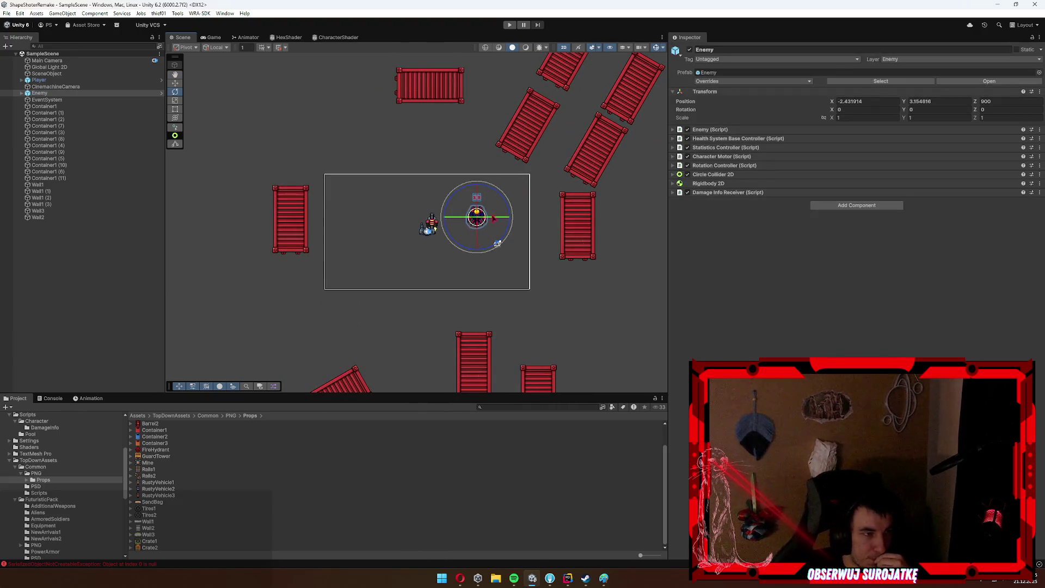
Create a new empty GameObject and move it to the arena's top-left corner.
scroll(493, 217, down, 10)
scroll(444, 255, down, 5)
click(490, 245)
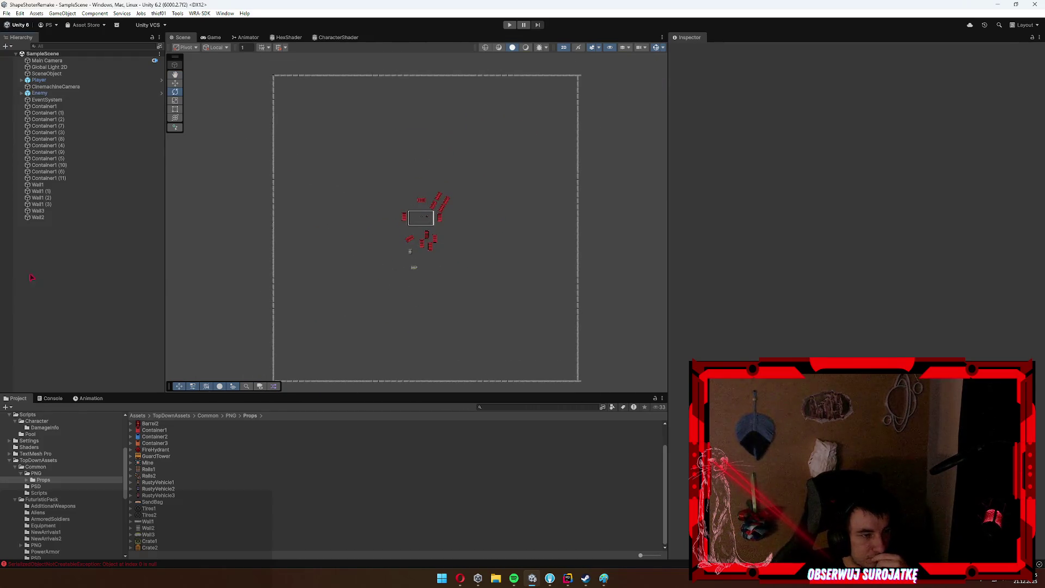
right_click(49, 273)
right_click(435, 253)
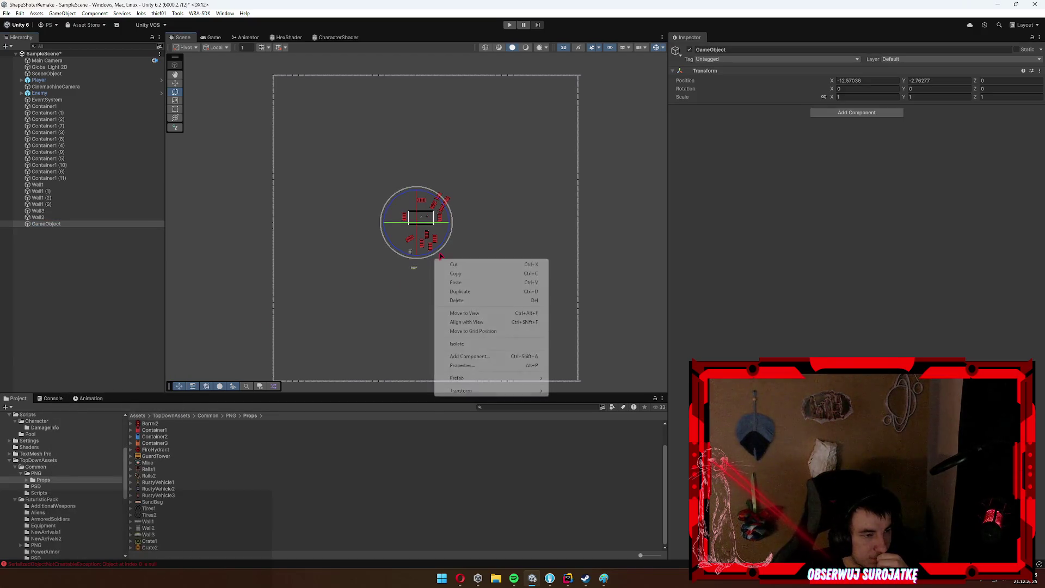
key(w)
mouse_move(401, 231)
mouse_down()
mouse_move(277, 97)
mouse_move(270, 102)
mouse_up()
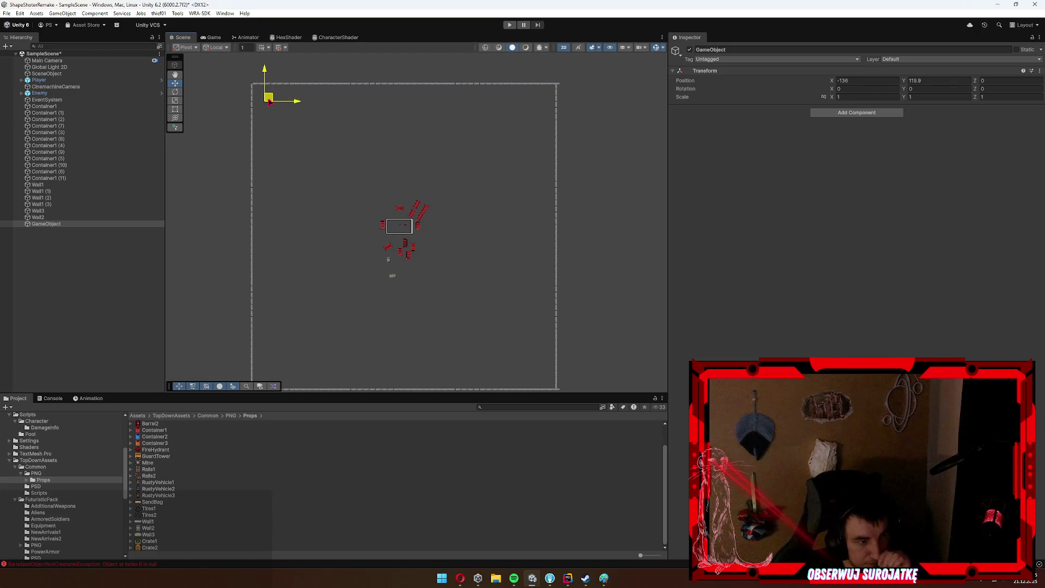
Preview the prop sprites: Tires, Crate2, Wall3, SandBag, RustyVehicles, Mine, GuardTower, Container2, FireHydrant.
click(156, 509)
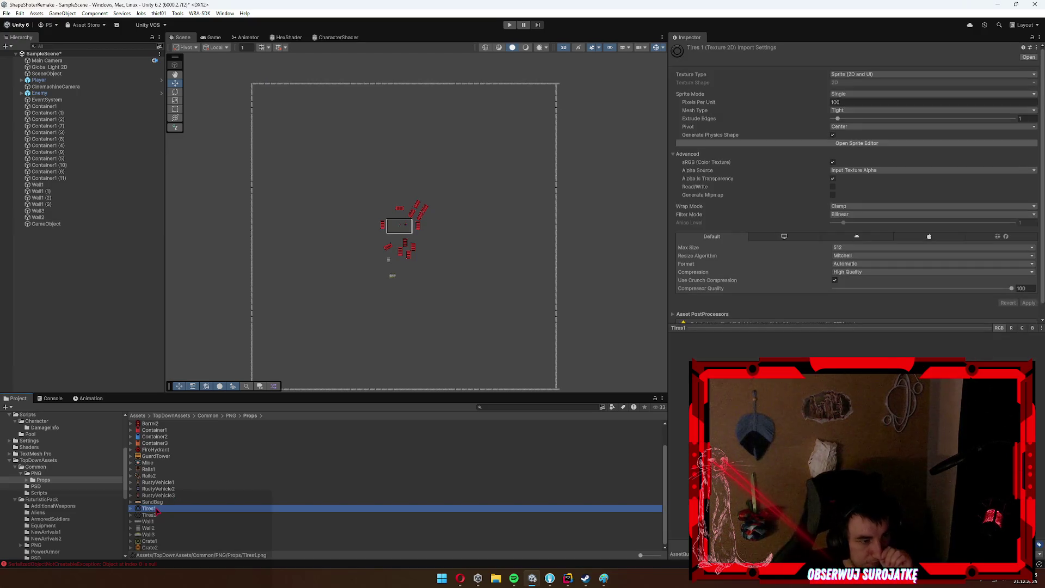
click(154, 516)
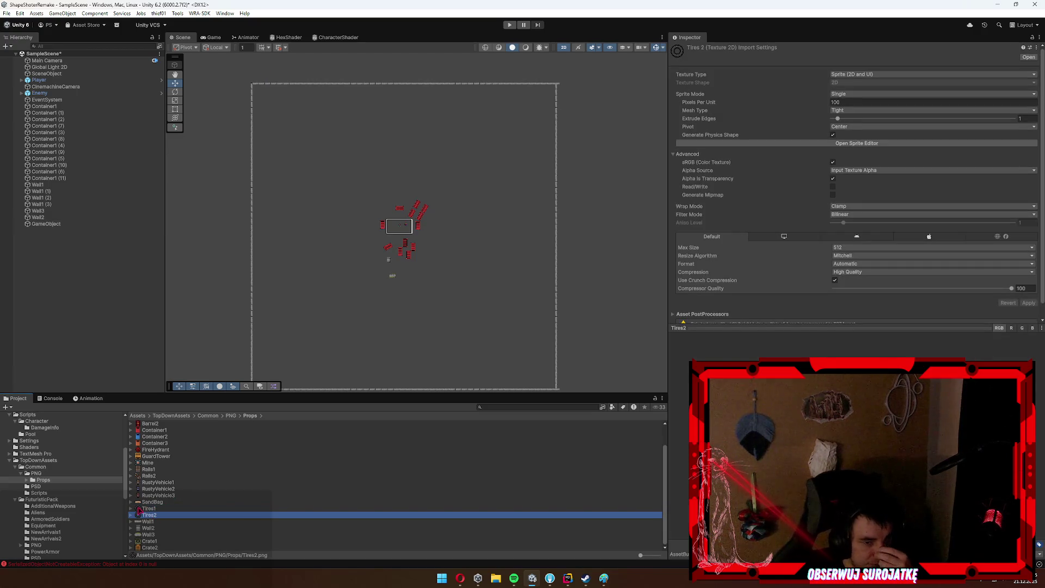
click(158, 548)
click(155, 535)
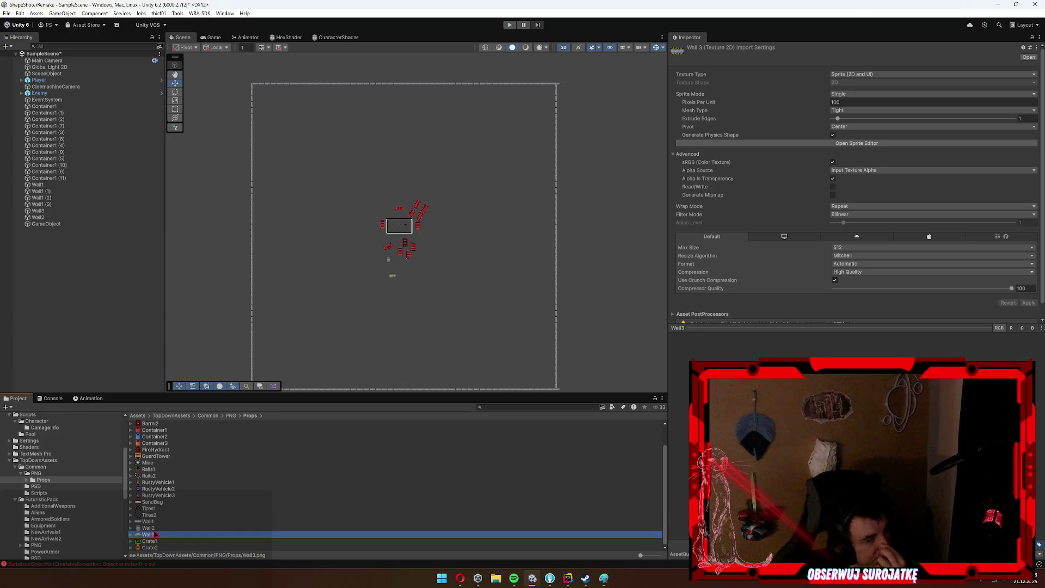
click(159, 516)
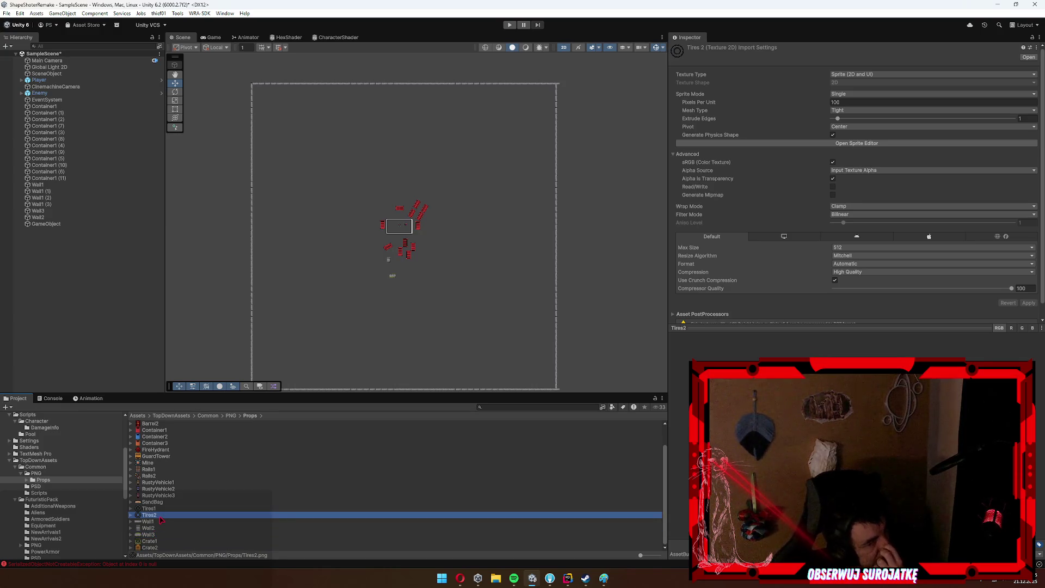
click(162, 503)
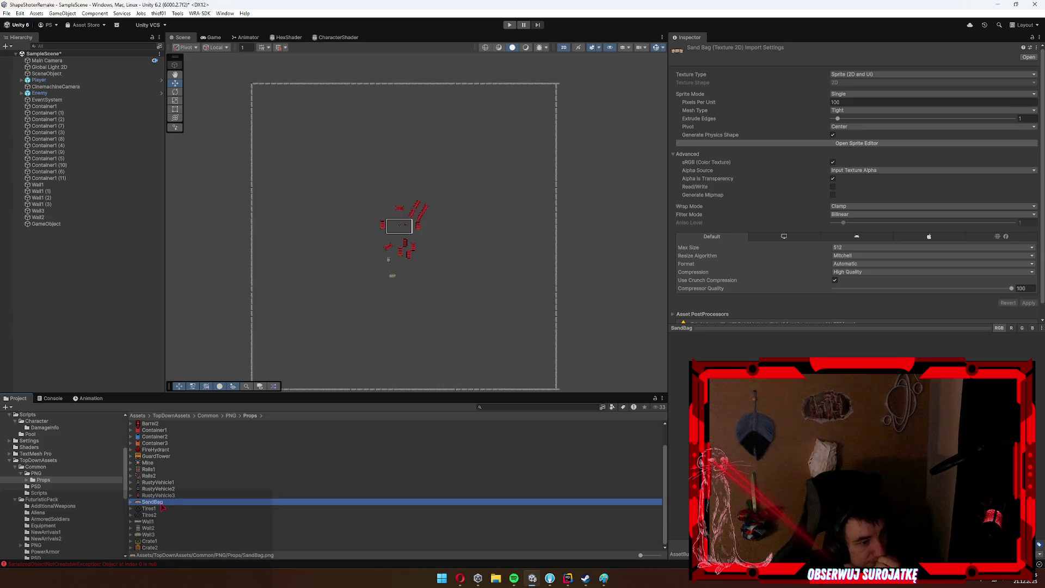
click(168, 495)
click(170, 489)
click(175, 483)
click(165, 464)
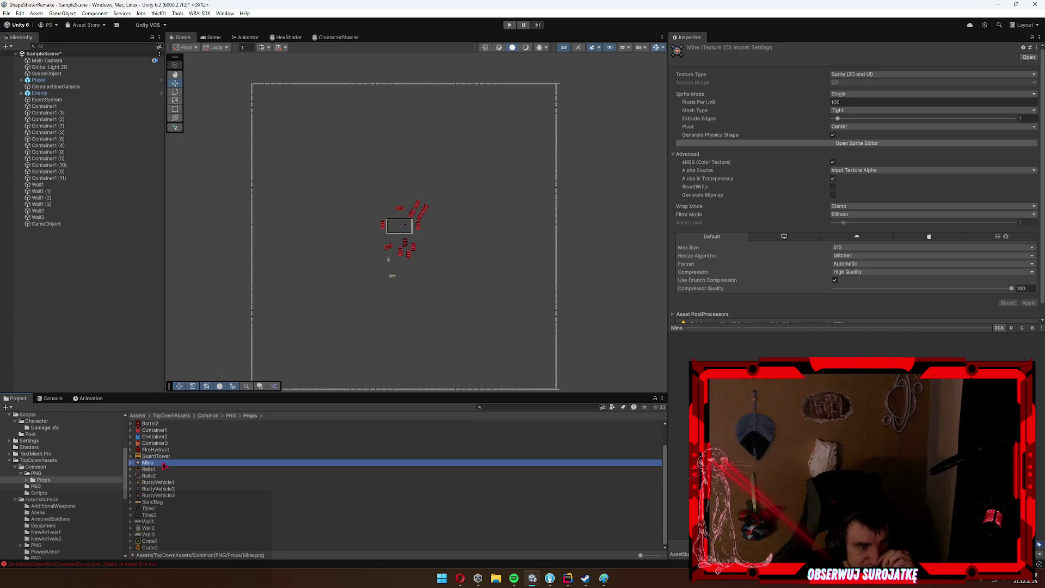
click(172, 457)
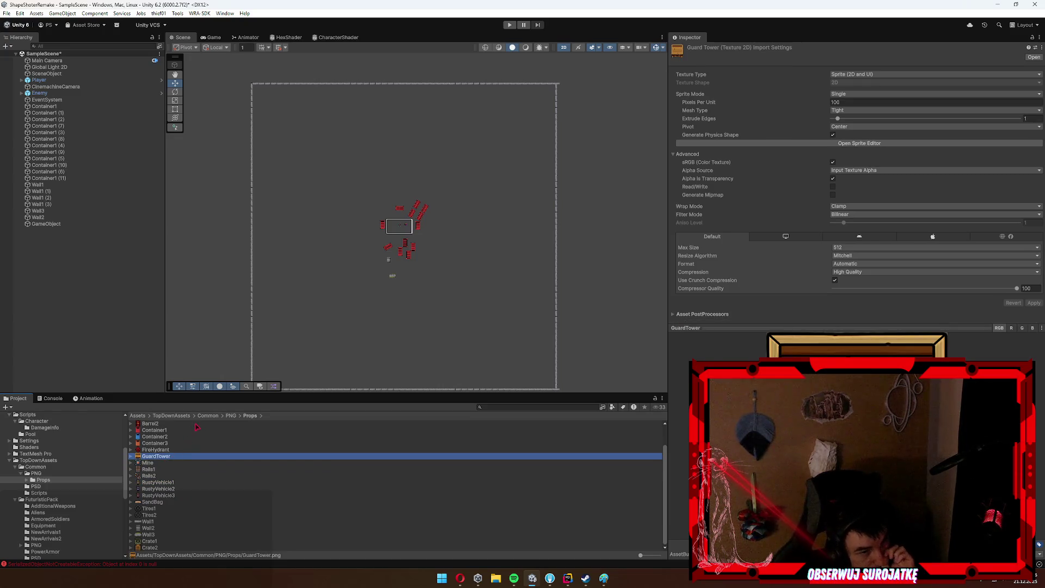
click(174, 438)
click(176, 450)
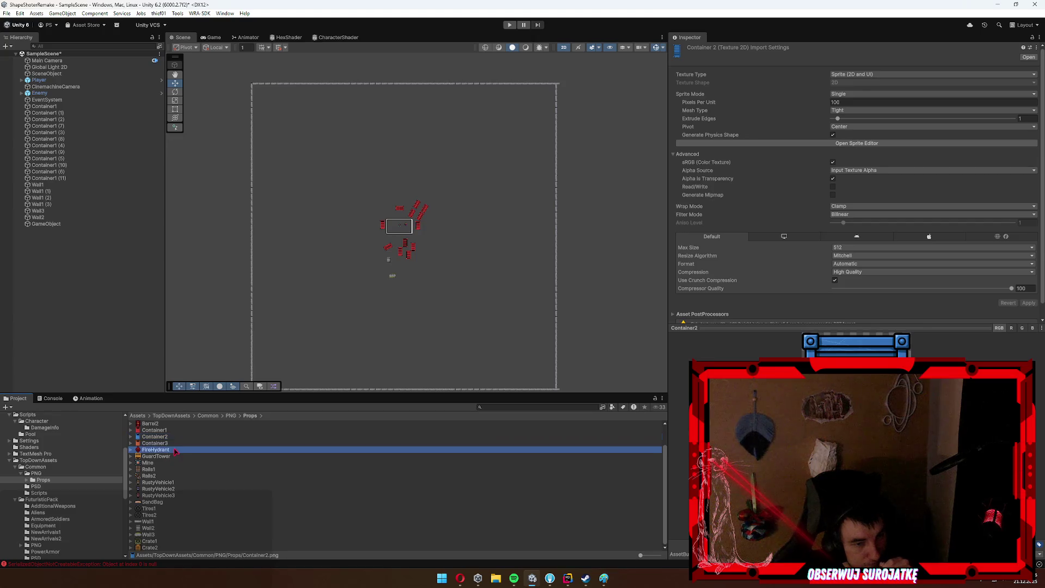
click(174, 457)
click(176, 483)
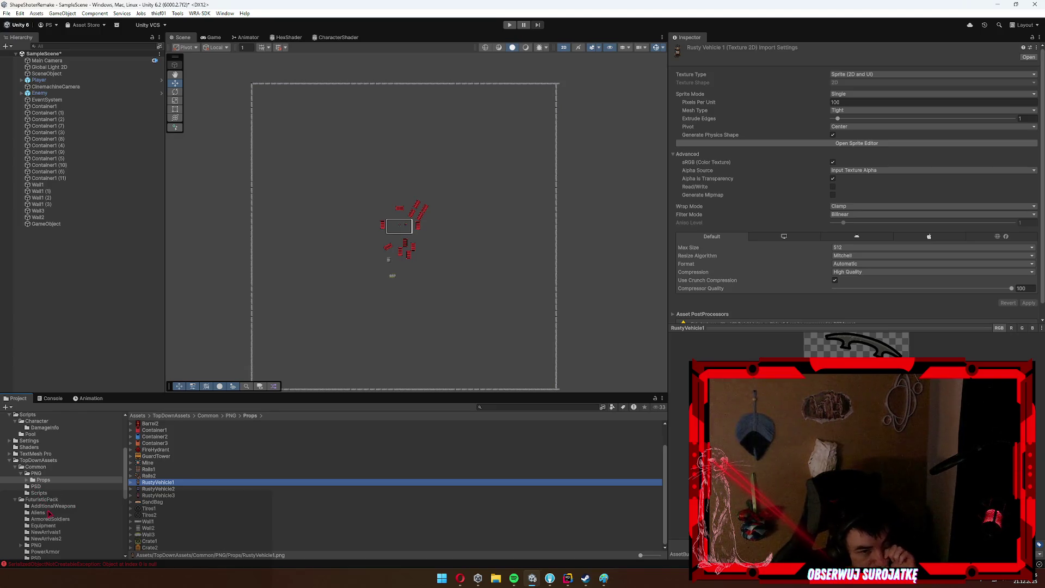
Browse the Soldier and Turret folders, then show Vehicles and open the Mech folder.
scroll(60, 509, down, 3)
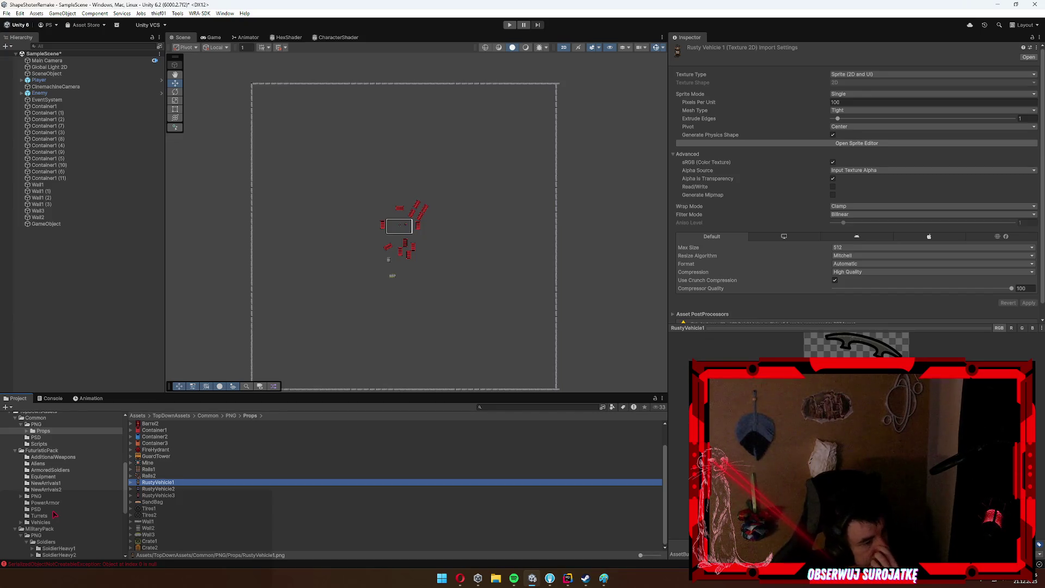
click(63, 549)
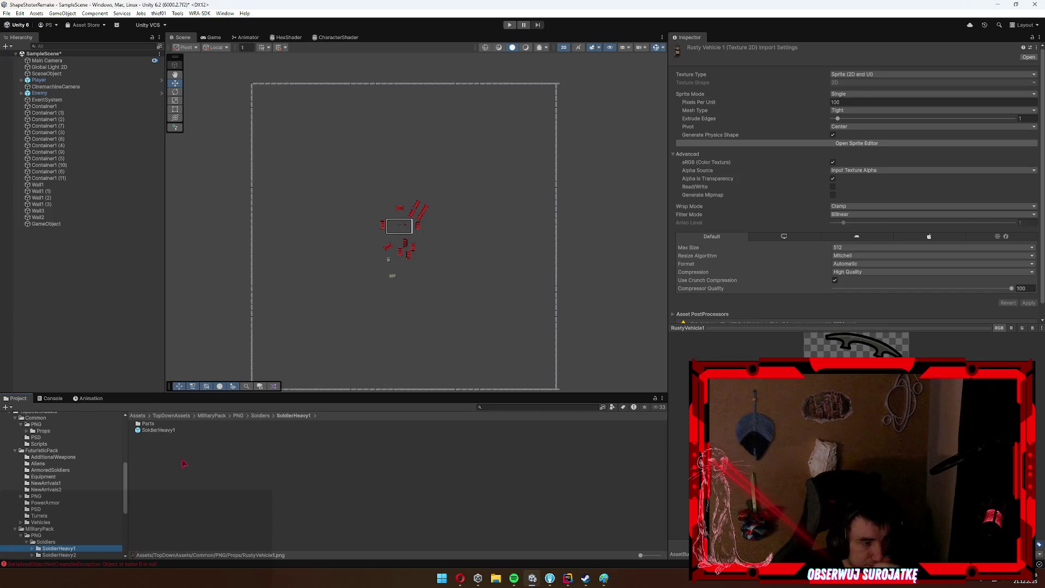
scroll(91, 471, down, 5)
click(71, 508)
click(70, 526)
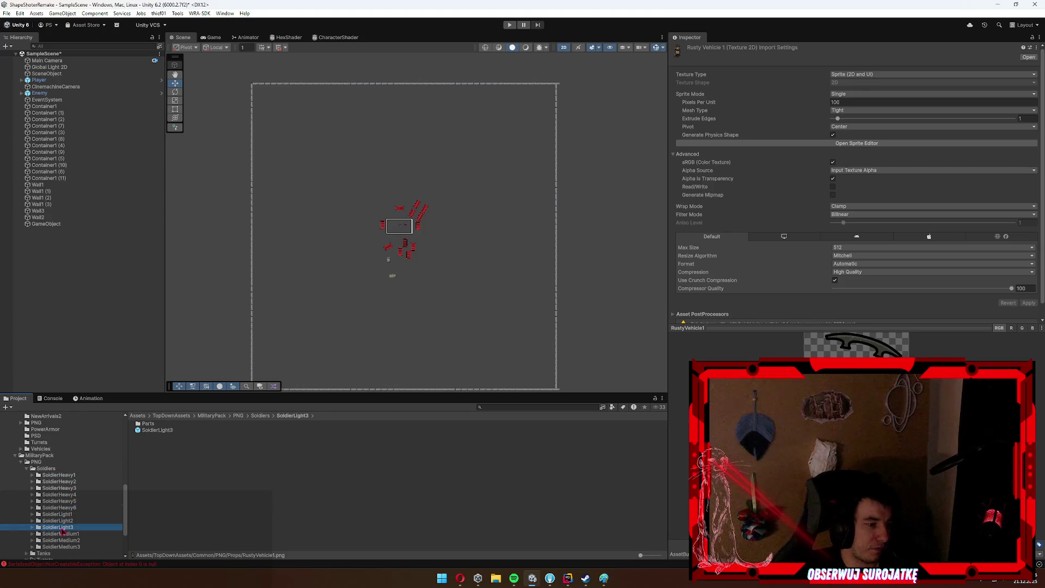
scroll(69, 526, down, 4)
click(68, 523)
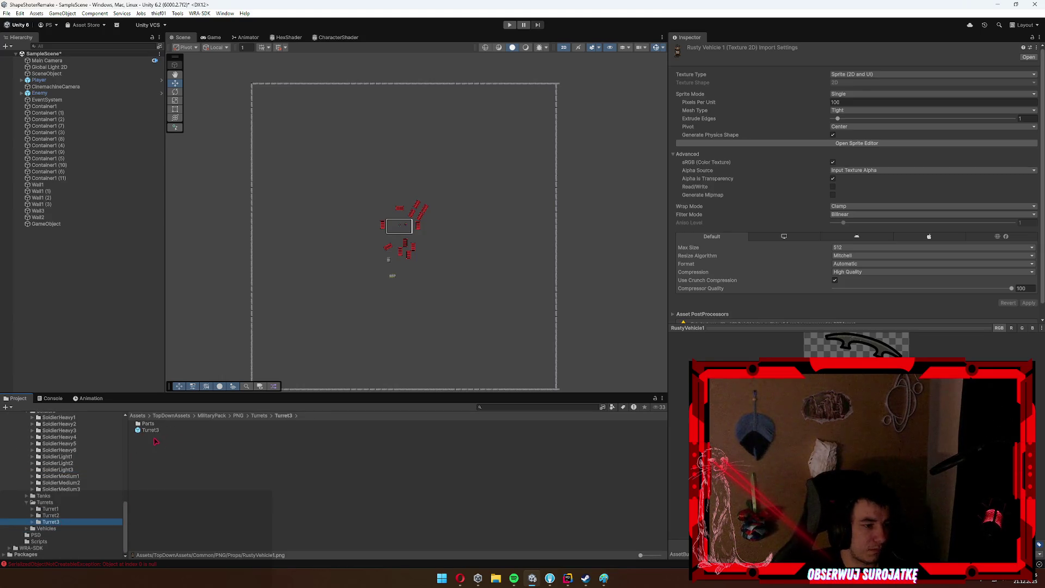
click(47, 528)
double_click(161, 425)
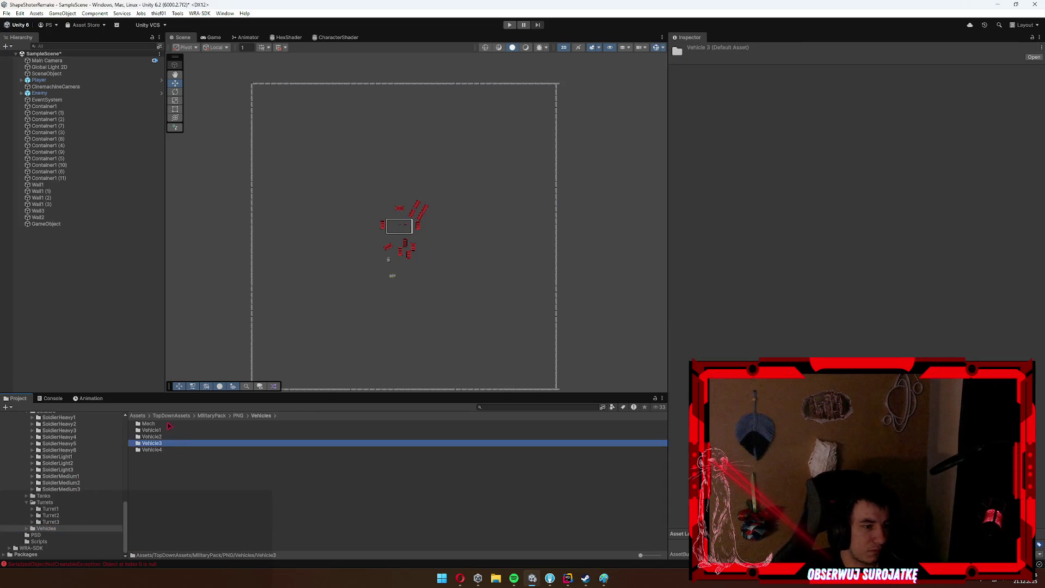
Drop the Mech prefab into the scene, frame it, then delete it.
drag(153, 434, 410, 117)
key(f)
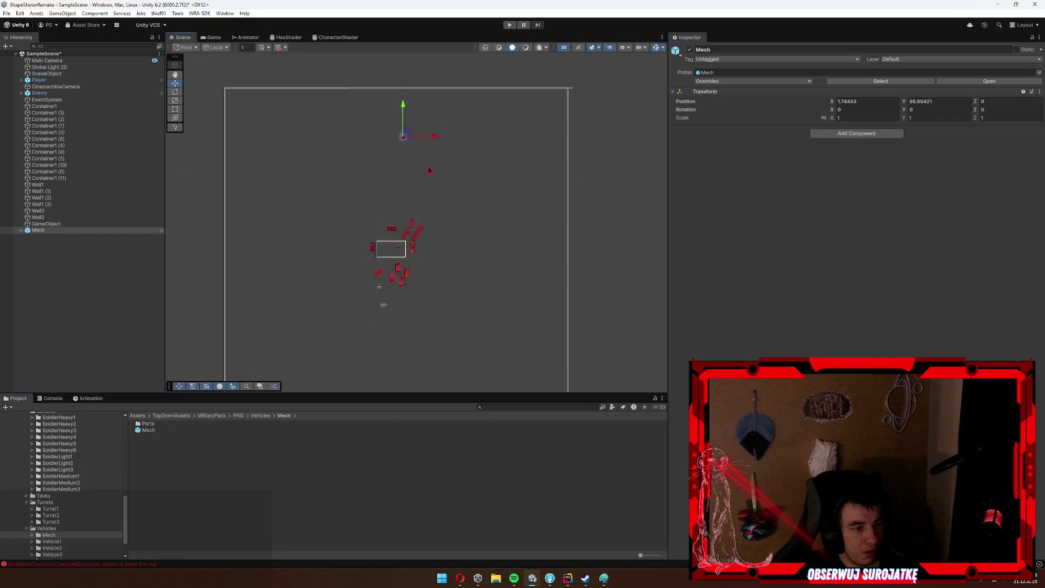
key(f)
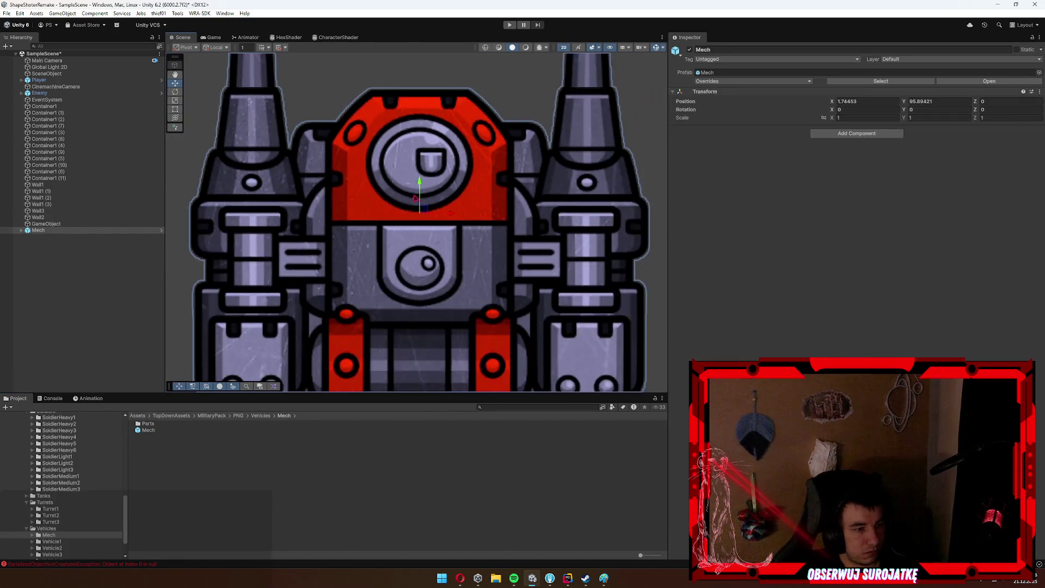
key(Delete)
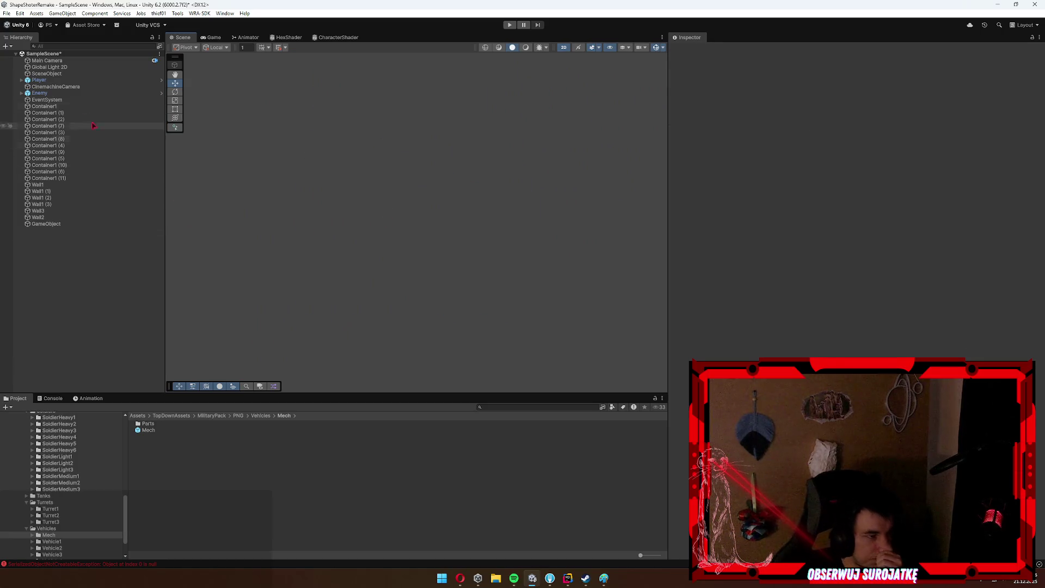
Select and frame the Player, then select the Enemy.
click(65, 80)
key(f)
scroll(381, 218, down, 5)
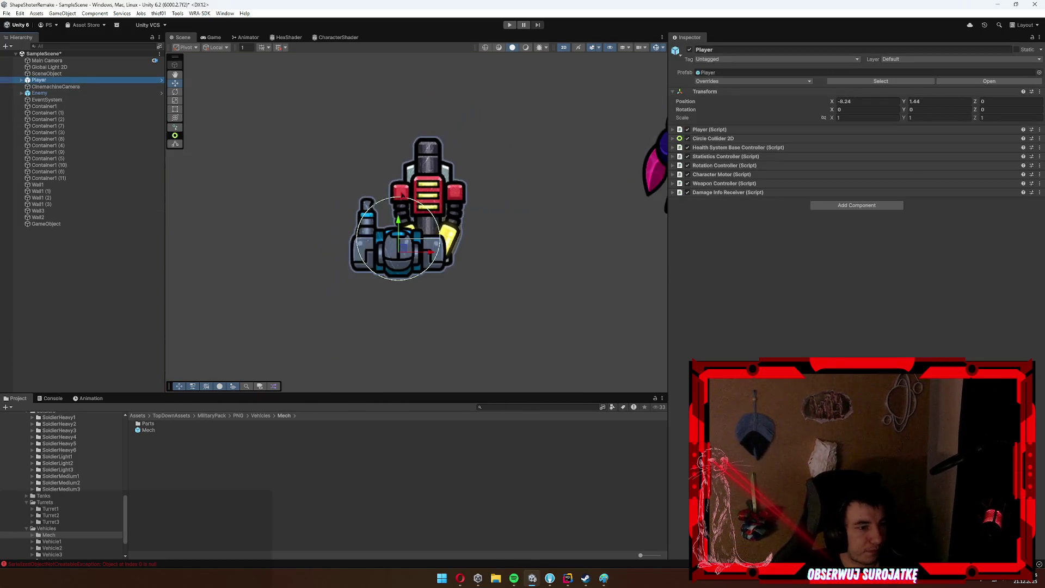
scroll(389, 232, down, 2)
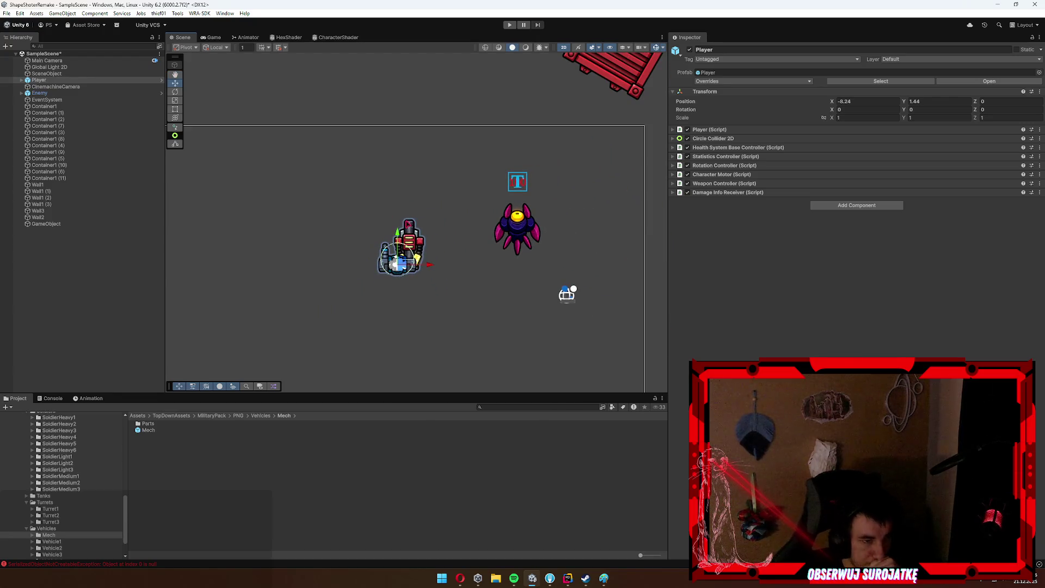
scroll(400, 332, down, 3)
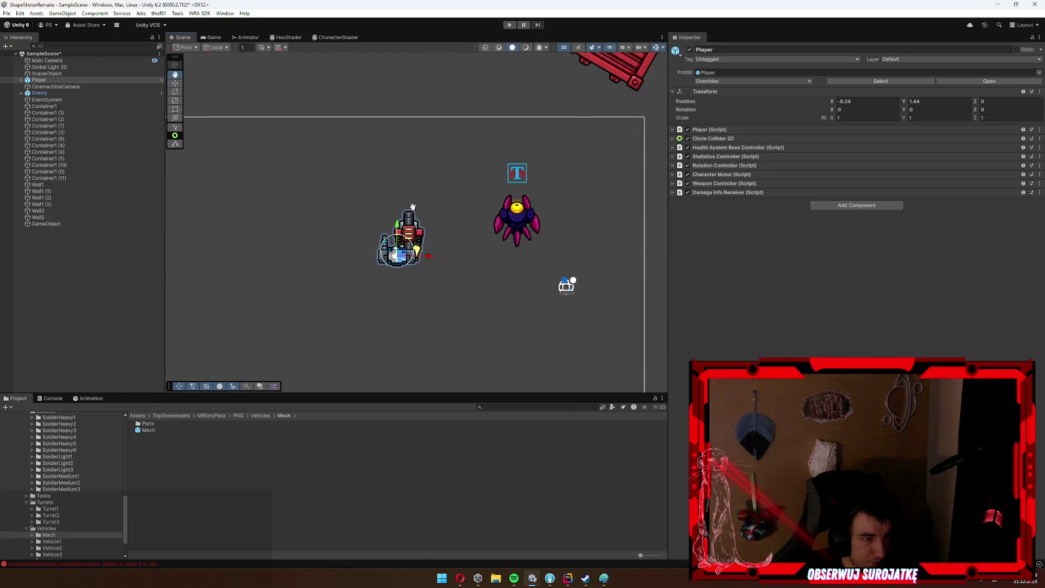
click(489, 256)
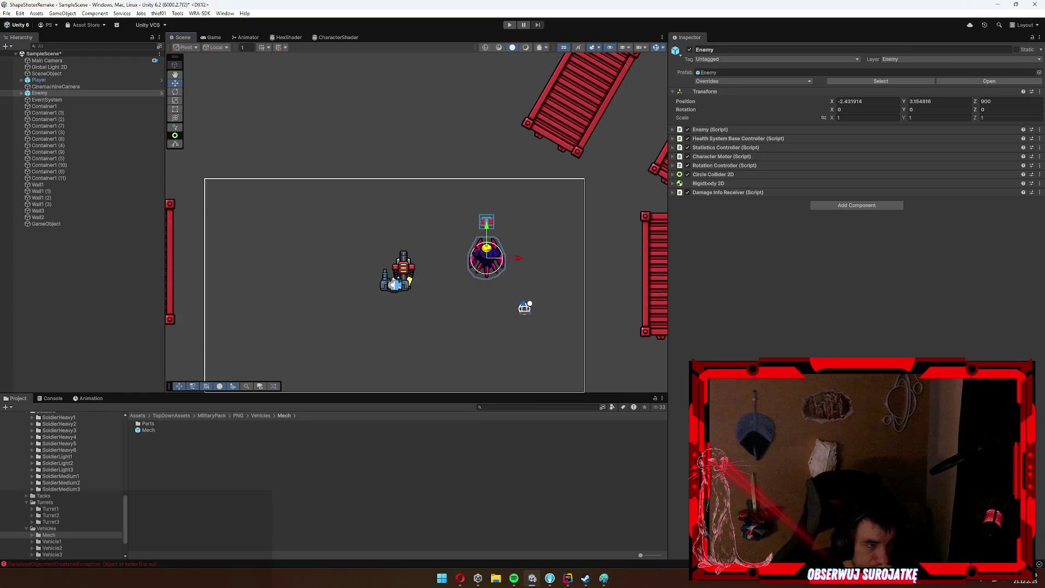
scroll(39, 522, up, 10)
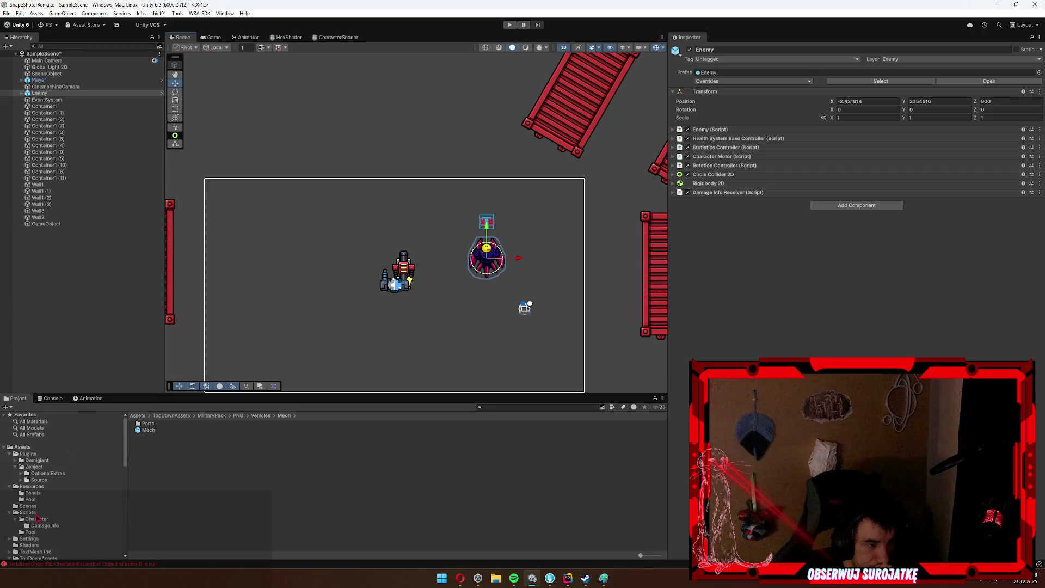
scroll(48, 509, up, 2)
Look through the Character and DamageInfo script folders, then return to the Scripts folder.
click(46, 504)
click(49, 510)
click(46, 503)
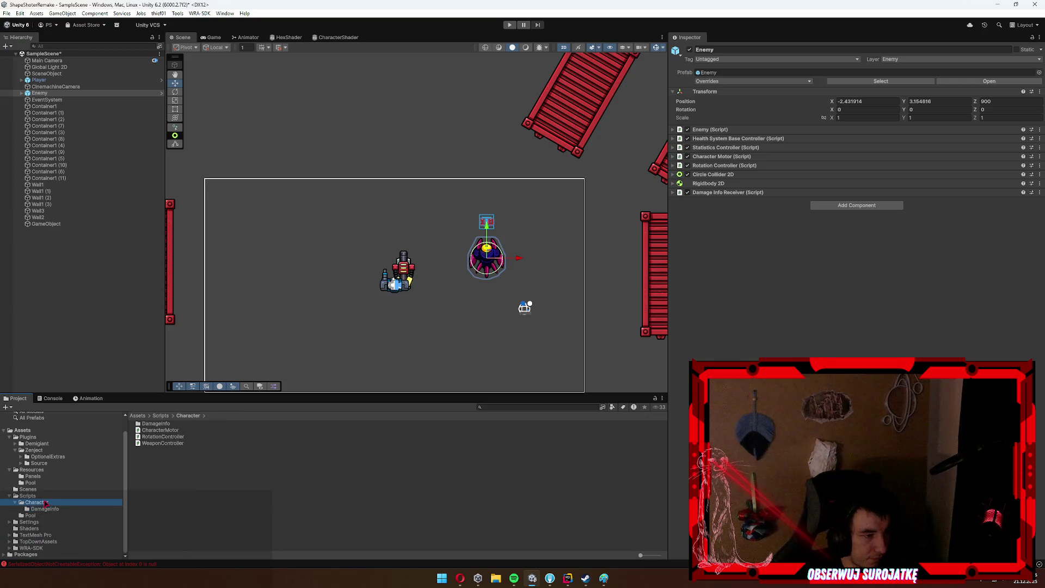
click(27, 496)
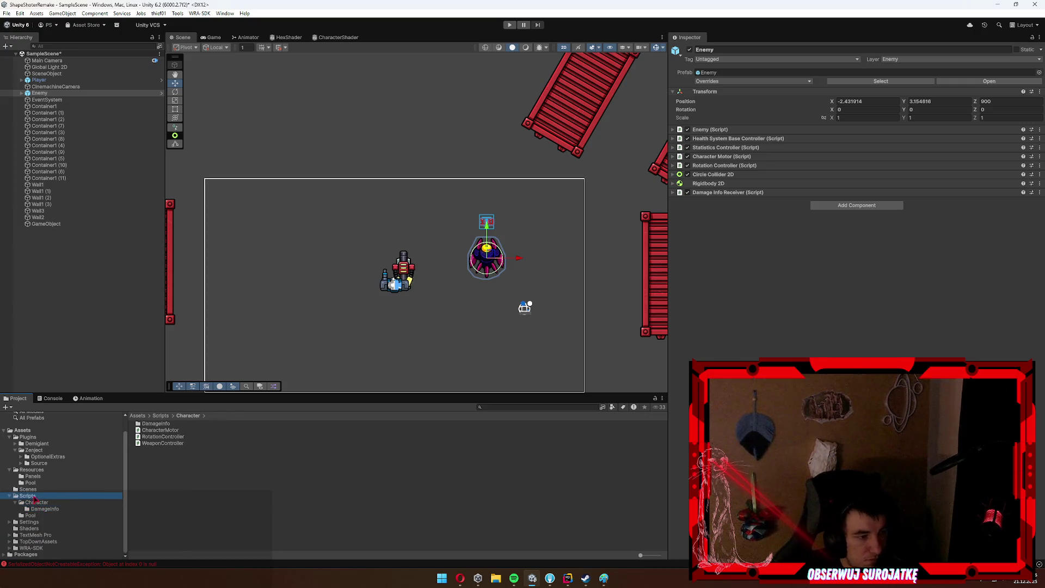
Create a folder named General in Scripts, next to Character, Pool and PlayerActions.
right_click(236, 492)
mouse_move(299, 282)
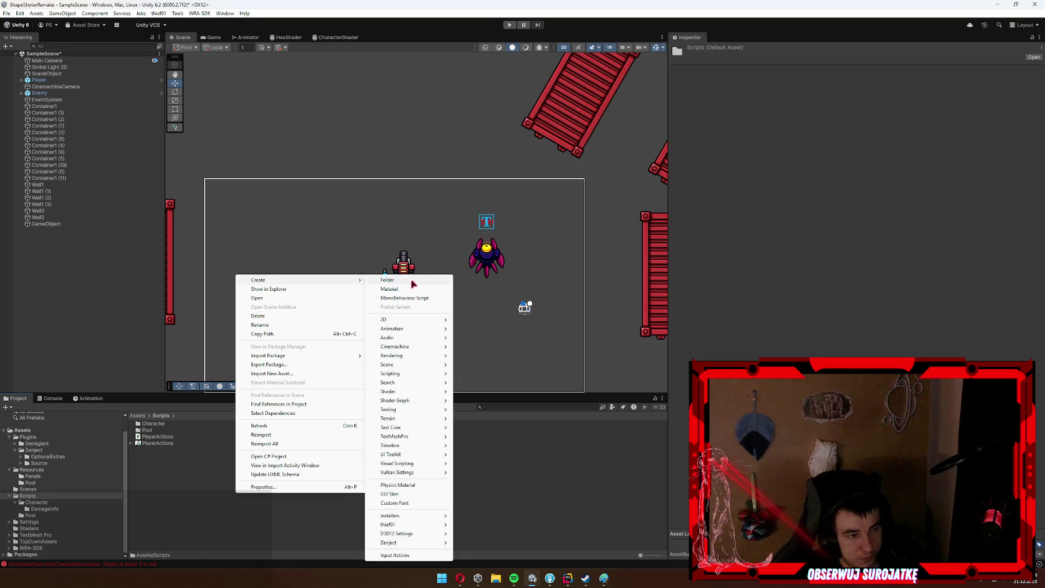
click(397, 281)
text(Genera)
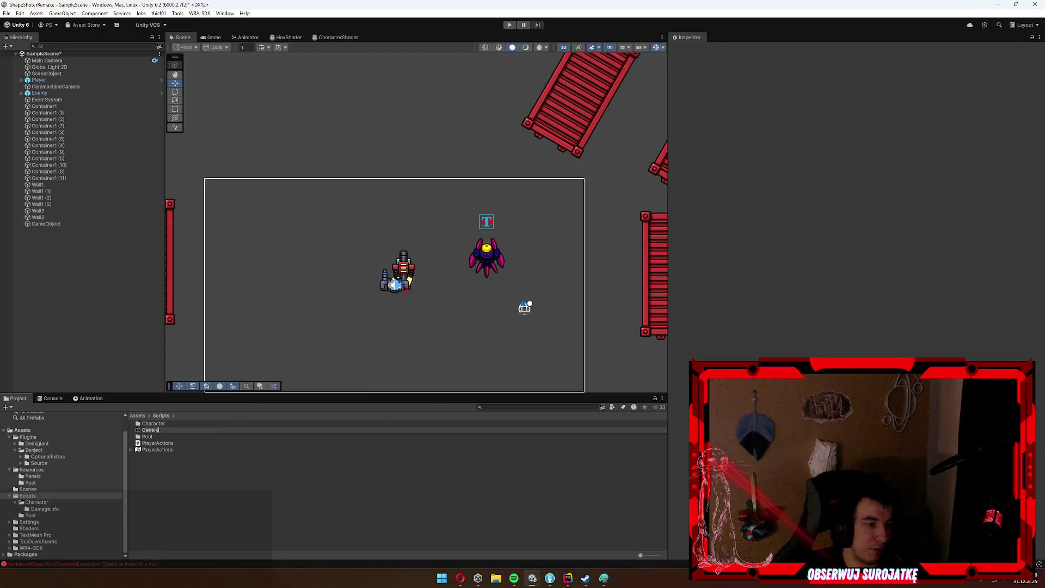
text(l)
key(Return)
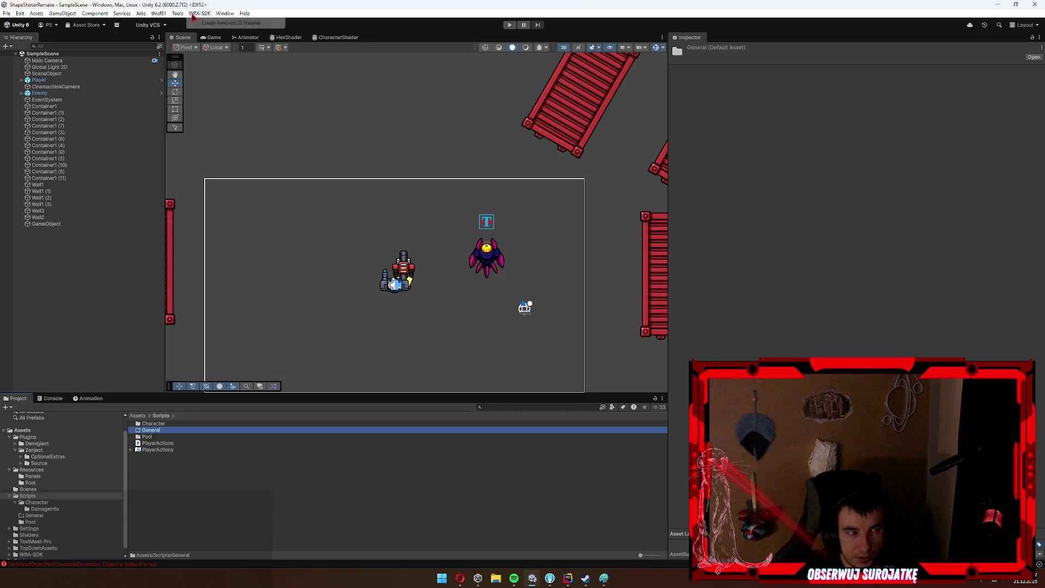
Open the Package Manager from the Window menu's Package Management submenu.
click(164, 14)
click(164, 15)
click(163, 16)
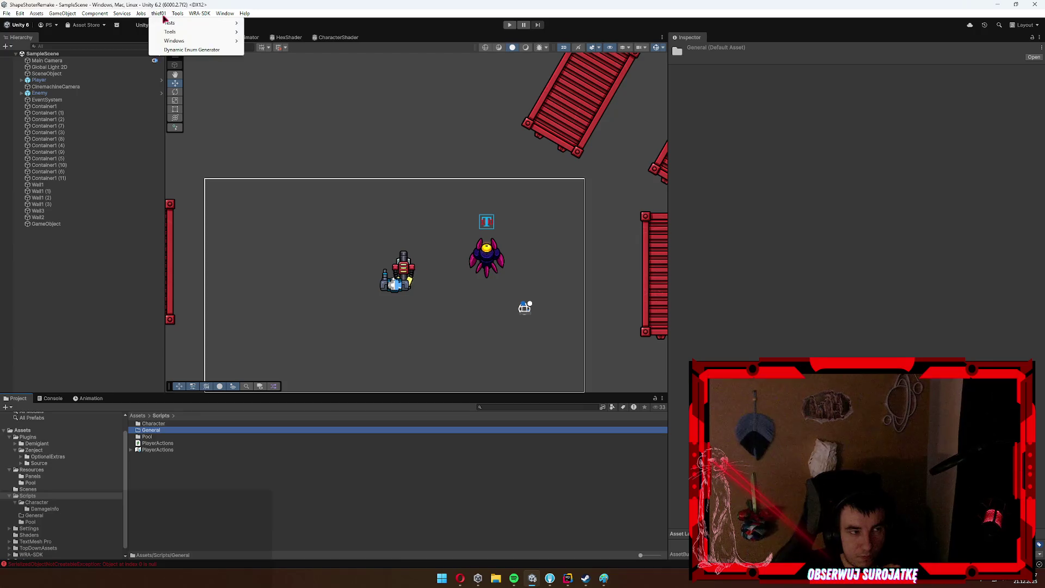
mouse_move(225, 15)
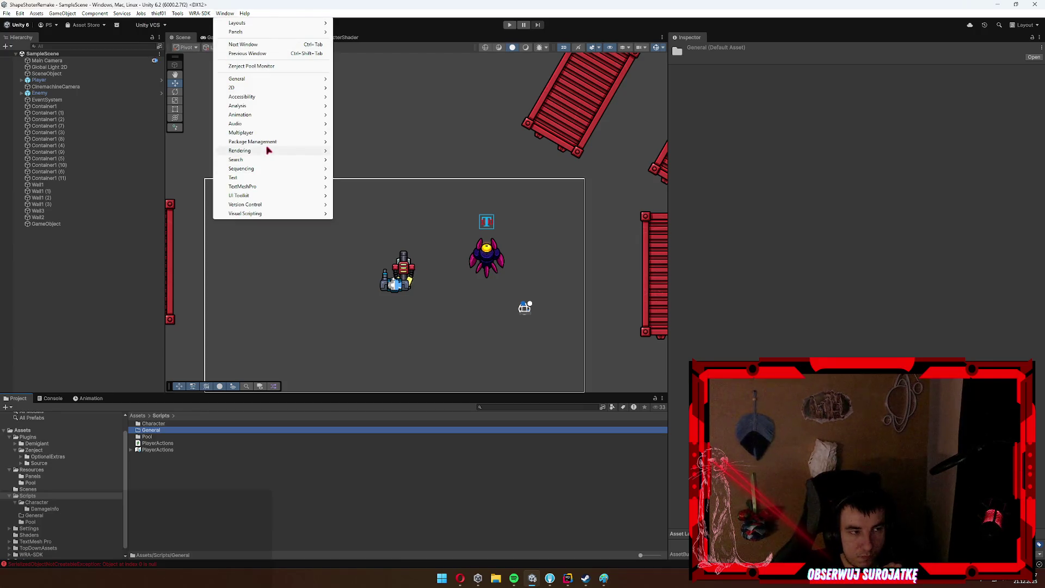
mouse_move(294, 141)
click(395, 142)
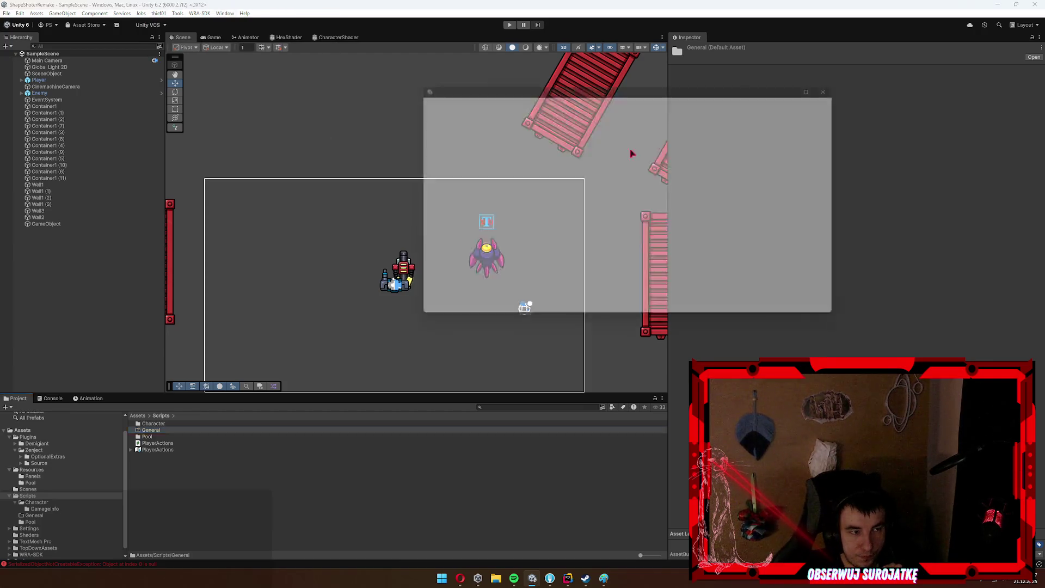
Clear the old search, switch to My Assets, and search for 'explosion'.
click(490, 121)
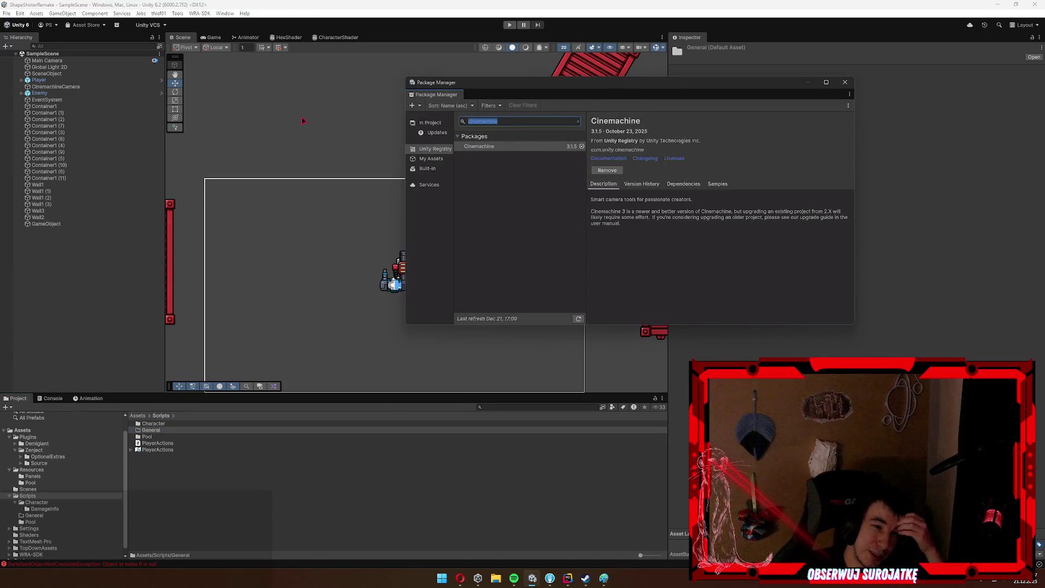
text(explosion)
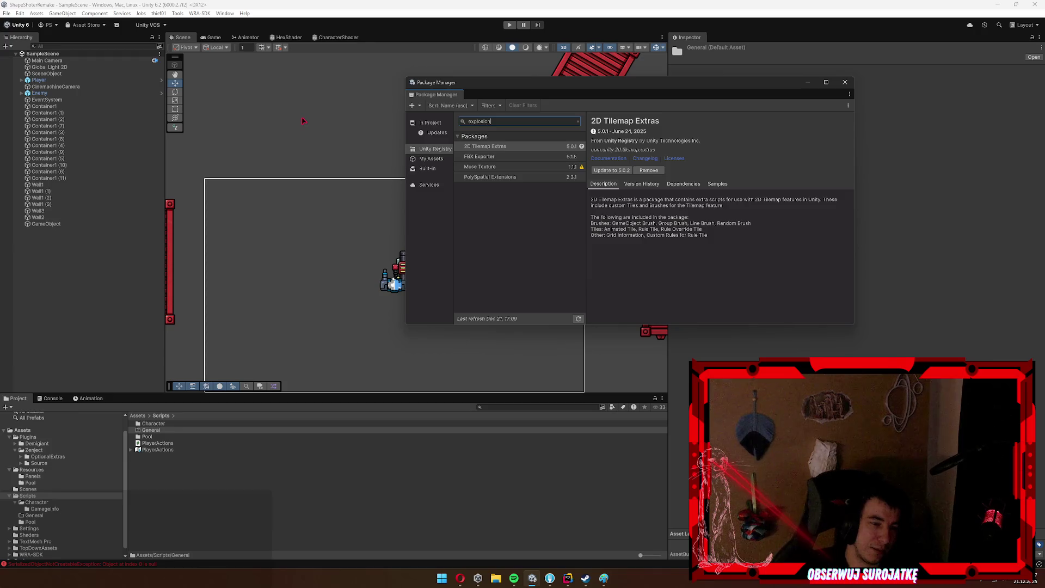
key(ctrl+a)
key(BackSpace)
click(437, 132)
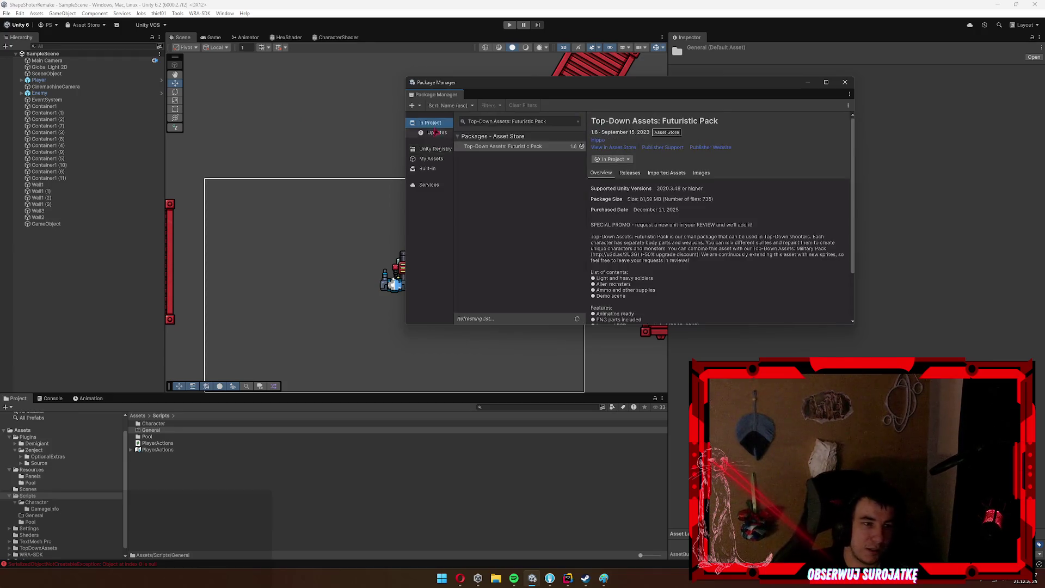
click(431, 158)
click(517, 121)
text(explosion)
Inspect the Polygonal Modern Weapons and Particle Pack details, following their publisher links.
key(alt+Tab)
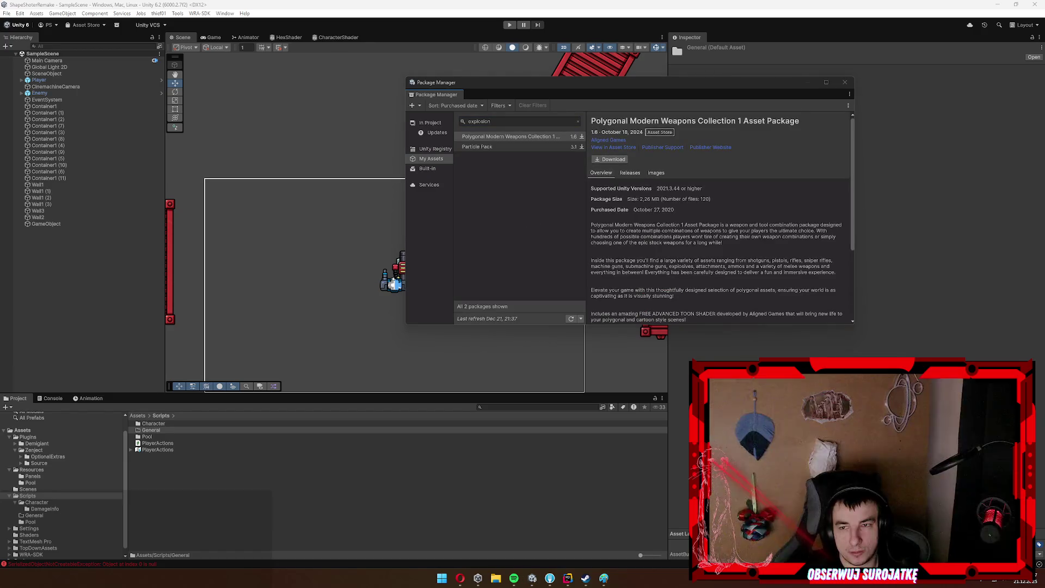
click(547, 158)
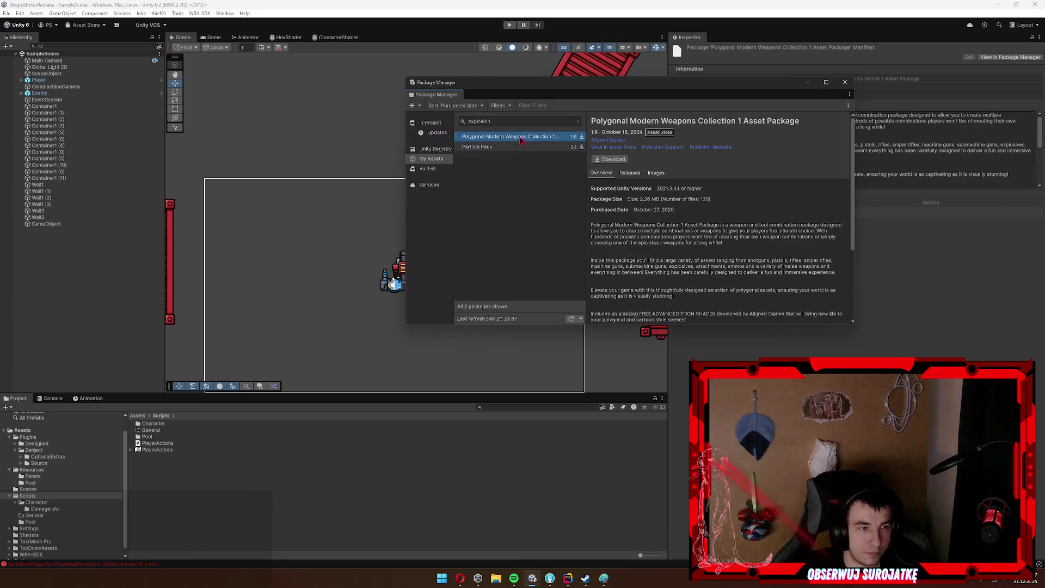
click(645, 147)
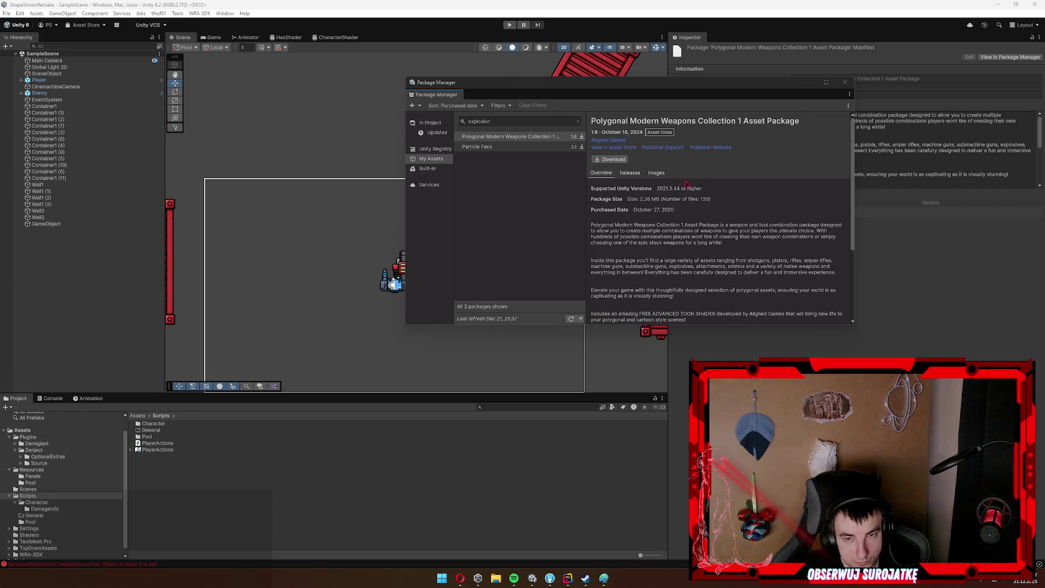
click(481, 148)
click(619, 148)
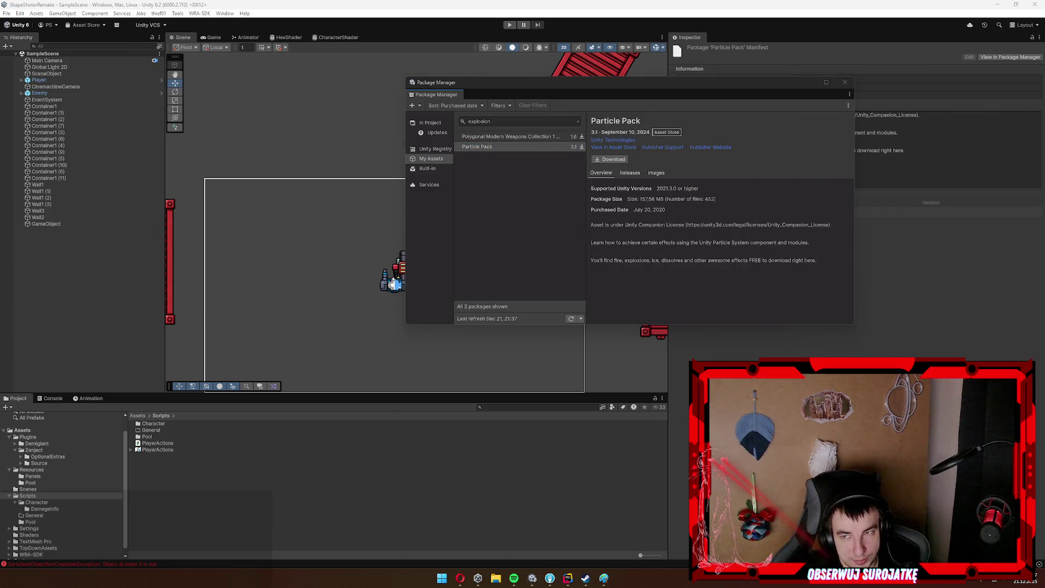
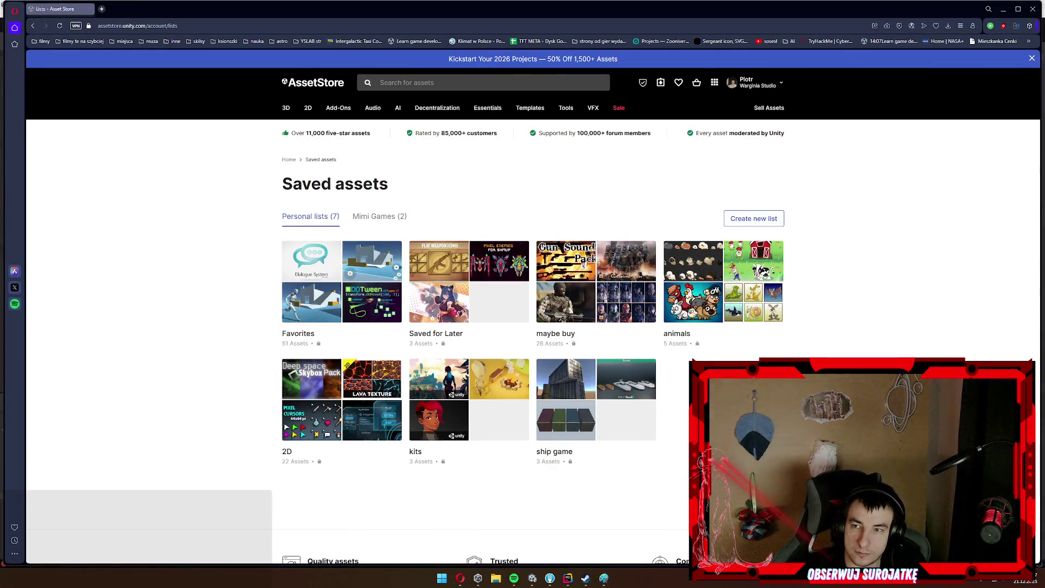
Search the Asset Store for 'explosion 2d' and scroll through the results.
click(513, 83)
text(explosion 2d)
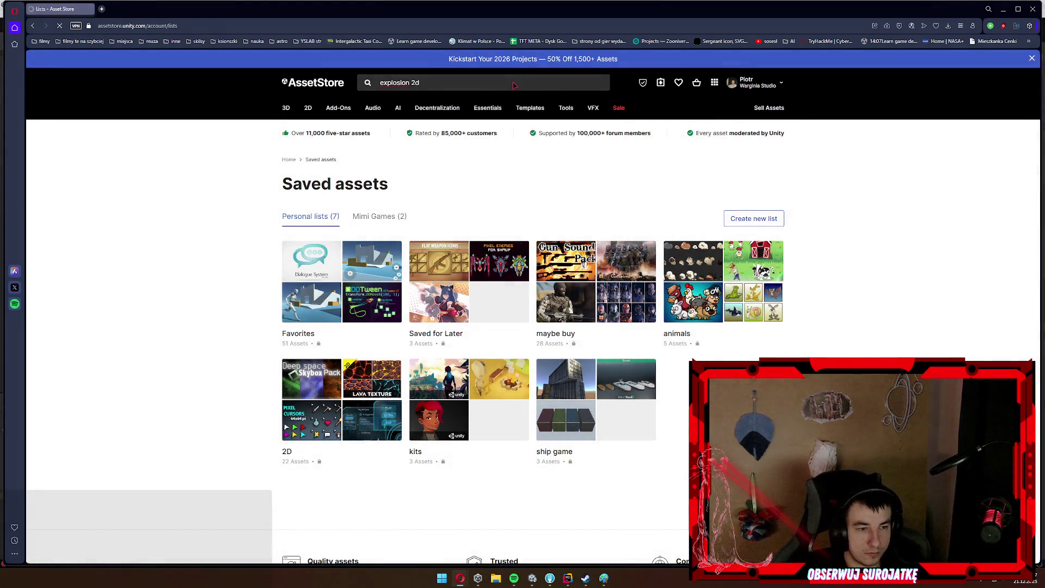
key(Return)
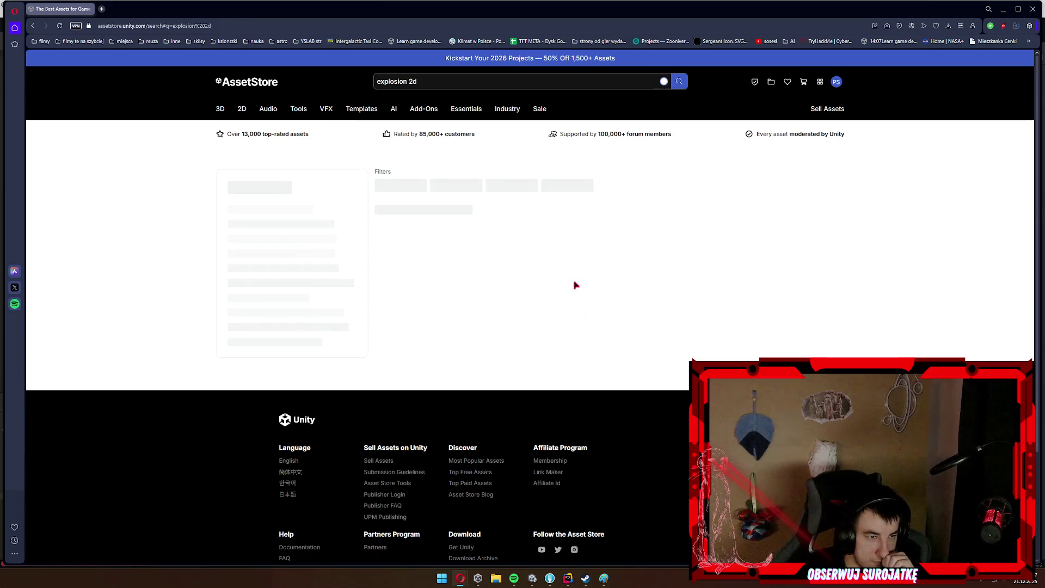
scroll(260, 238, down, 3)
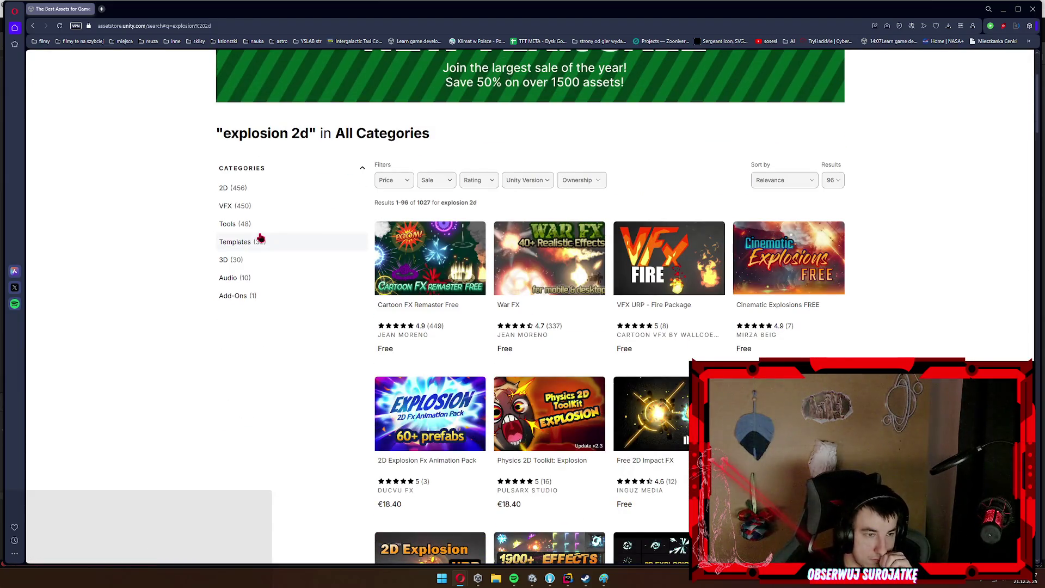
Open Cartoon FX Remaster Free in a new tab and view its preview images.
middle_click(444, 305)
click(135, 9)
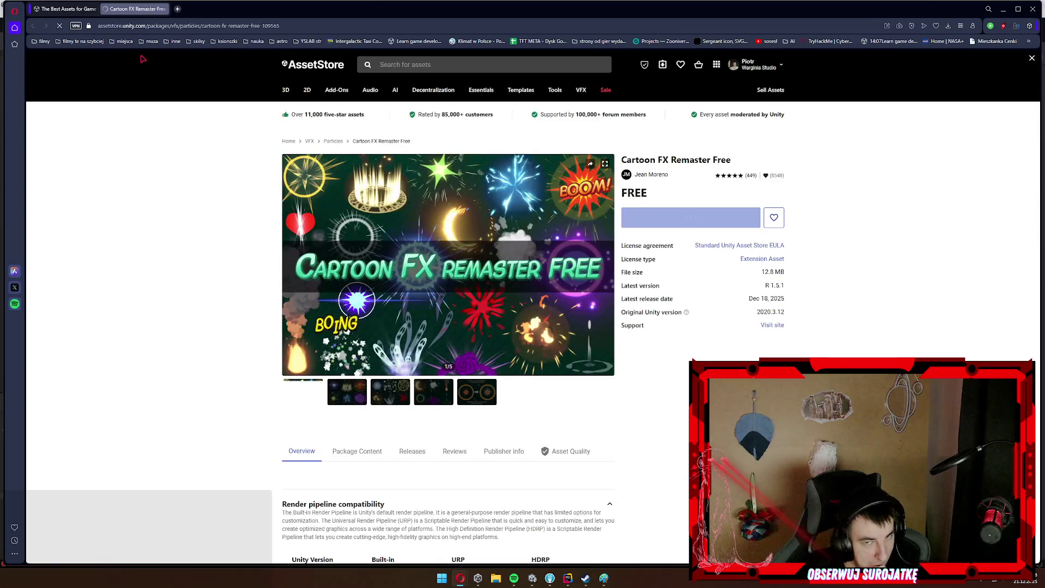
click(349, 415)
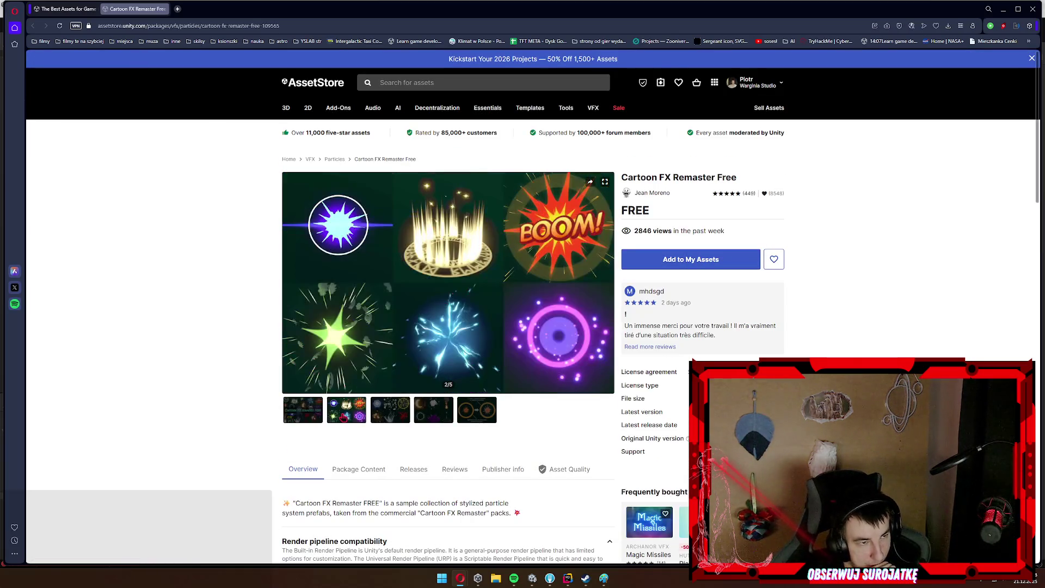
click(384, 414)
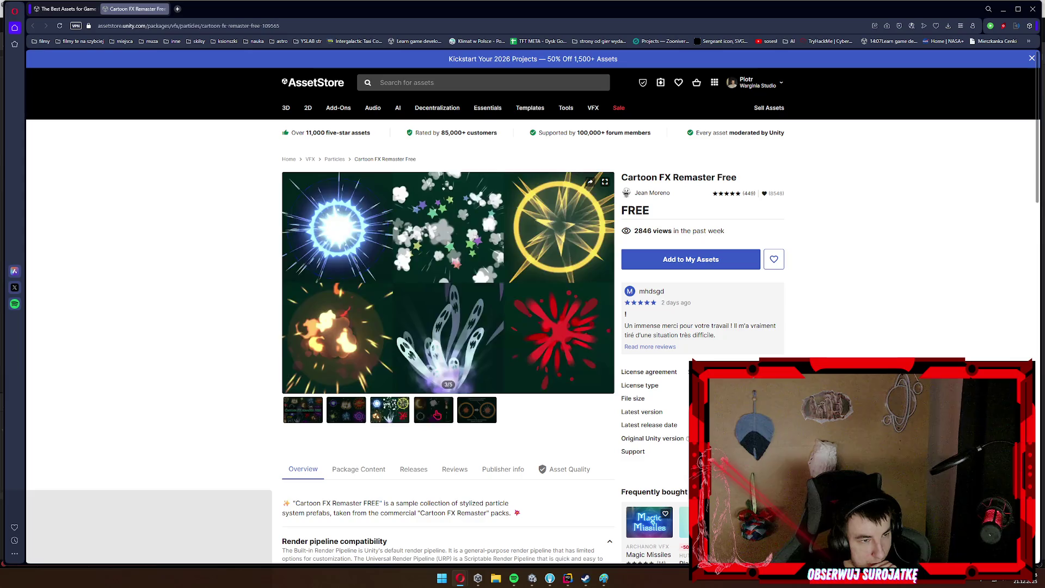
click(436, 415)
click(488, 417)
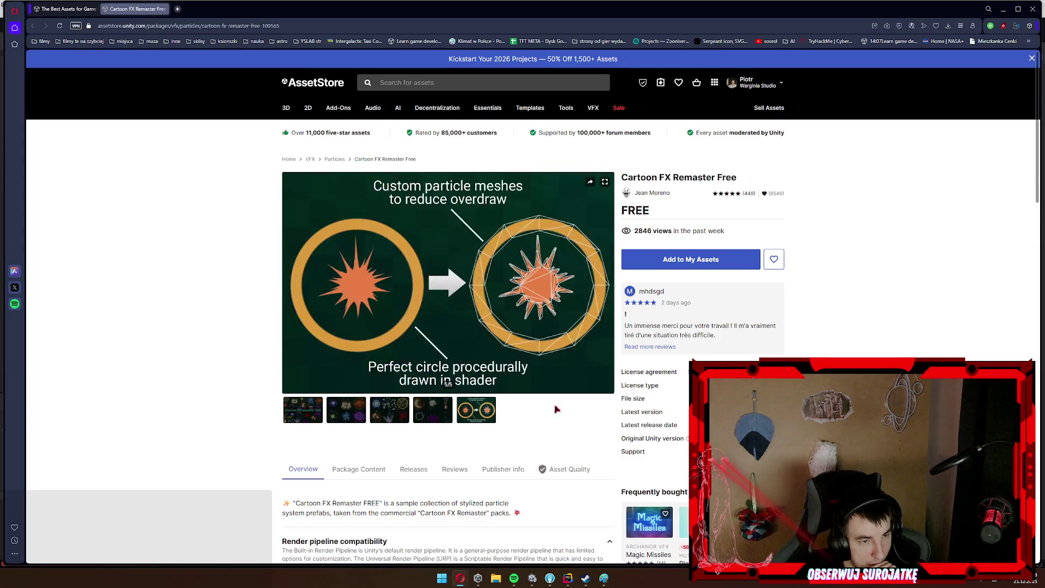
Scroll down the page and open a related Cartoon FX Remaster pack in another tab.
scroll(561, 403, down, 3)
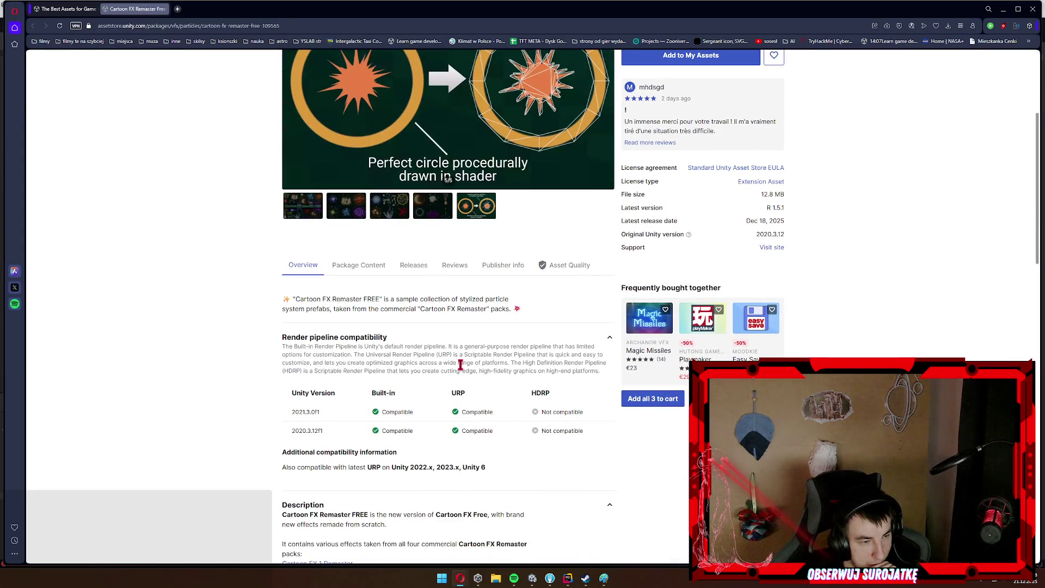
scroll(460, 368, down, 2)
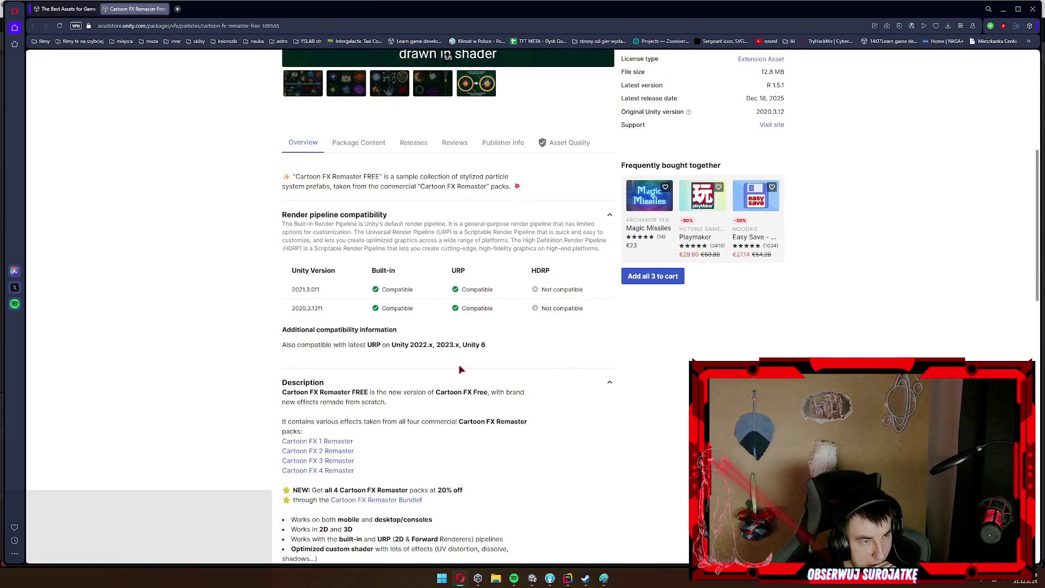
scroll(459, 370, down, 4)
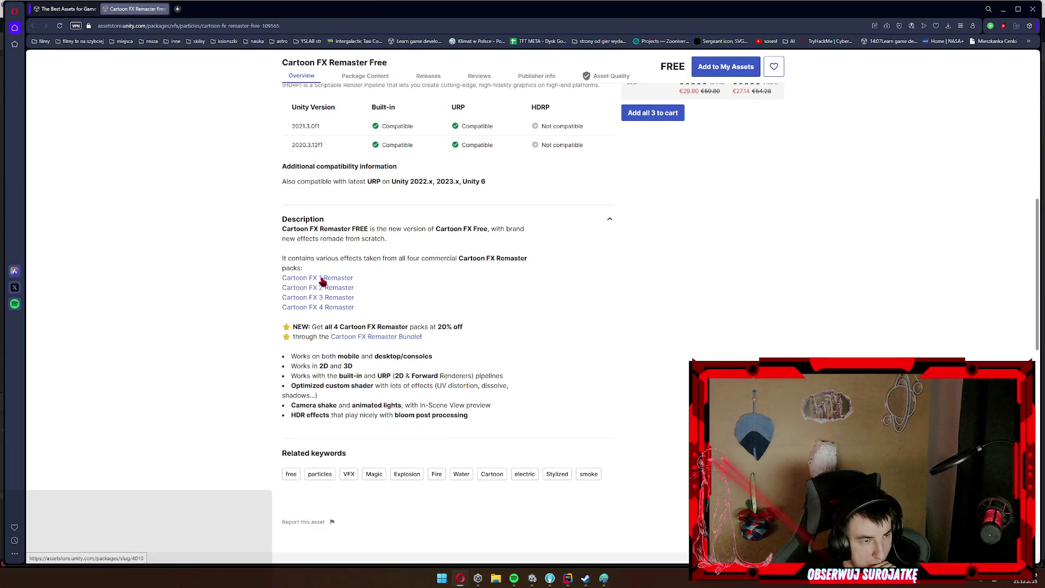
middle_click(321, 278)
scroll(700, 262, up, 10)
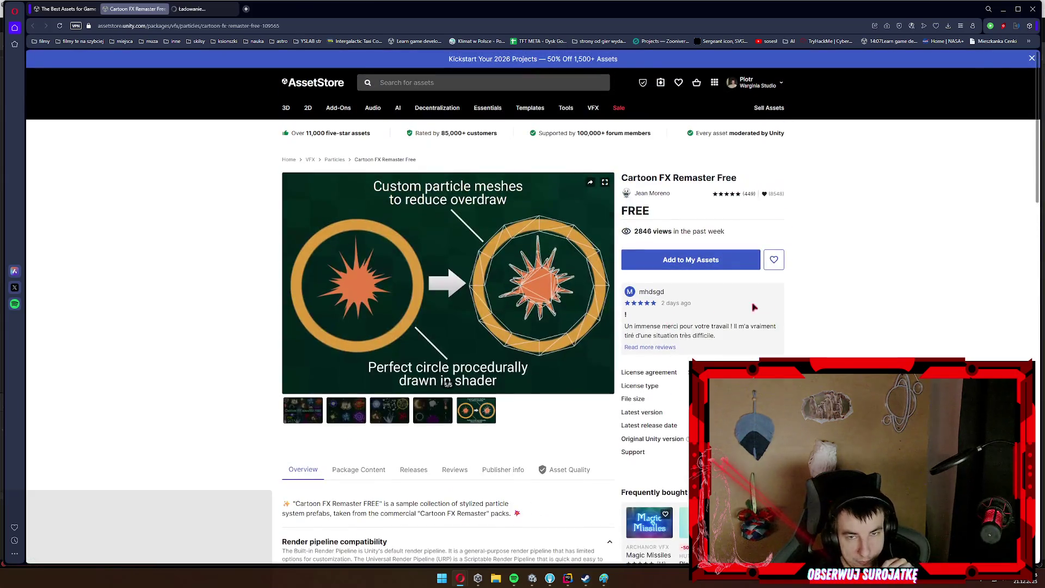
Add Cartoon FX Remaster Free to My Assets, accepting the Terms of Service.
click(700, 262)
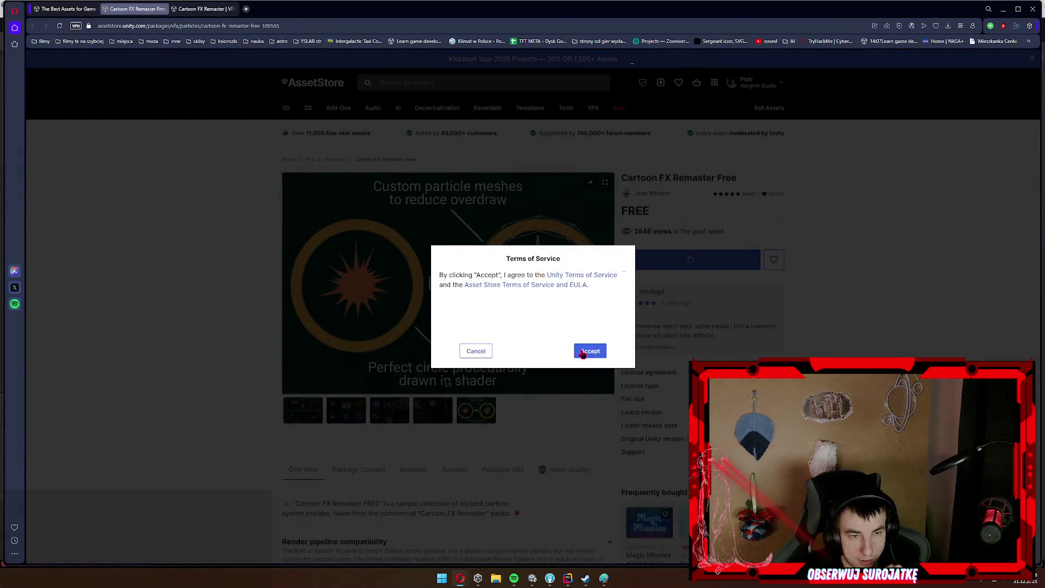
click(585, 348)
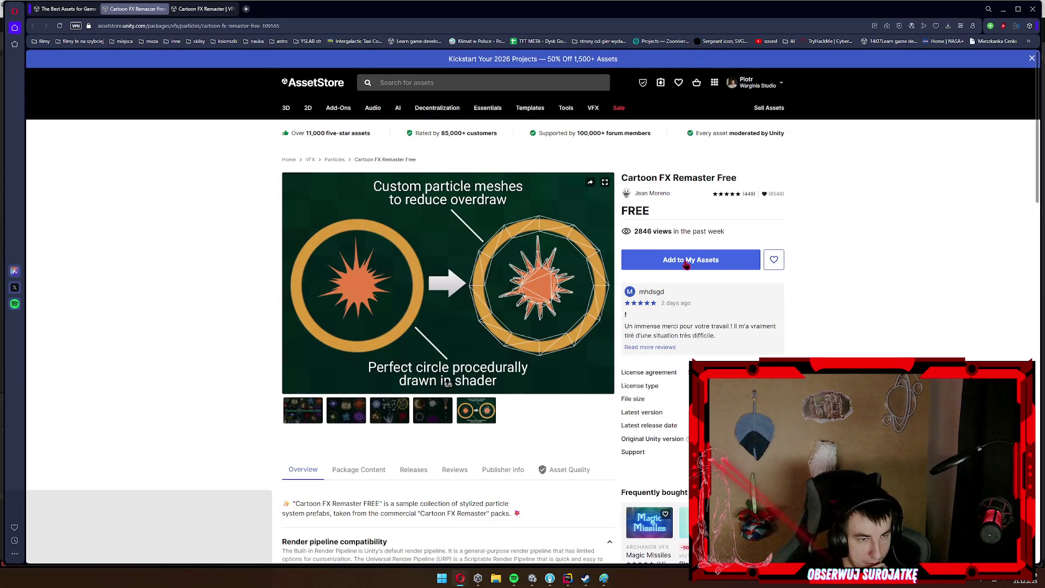
click(687, 265)
click(591, 353)
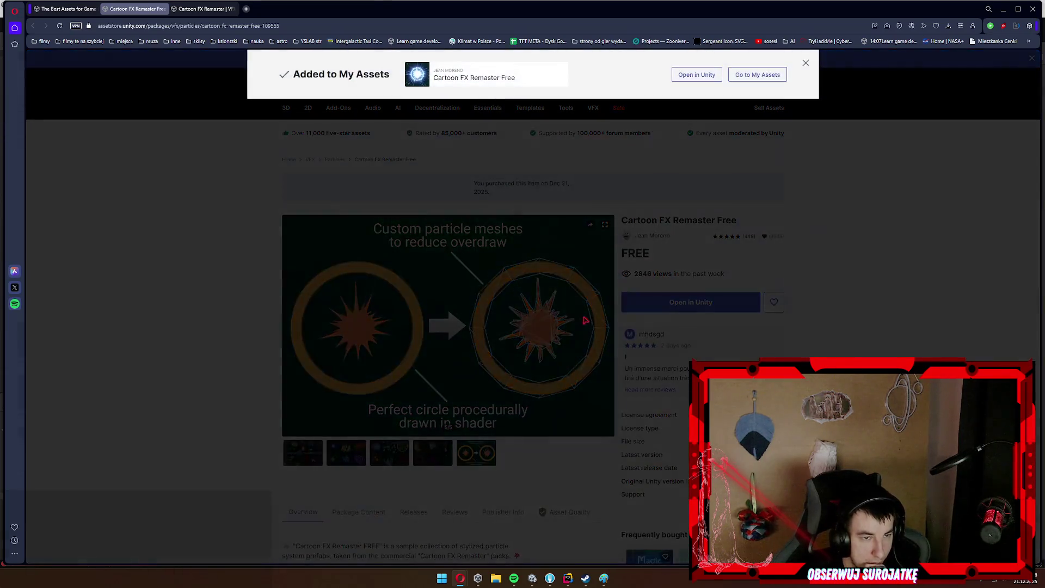
click(805, 64)
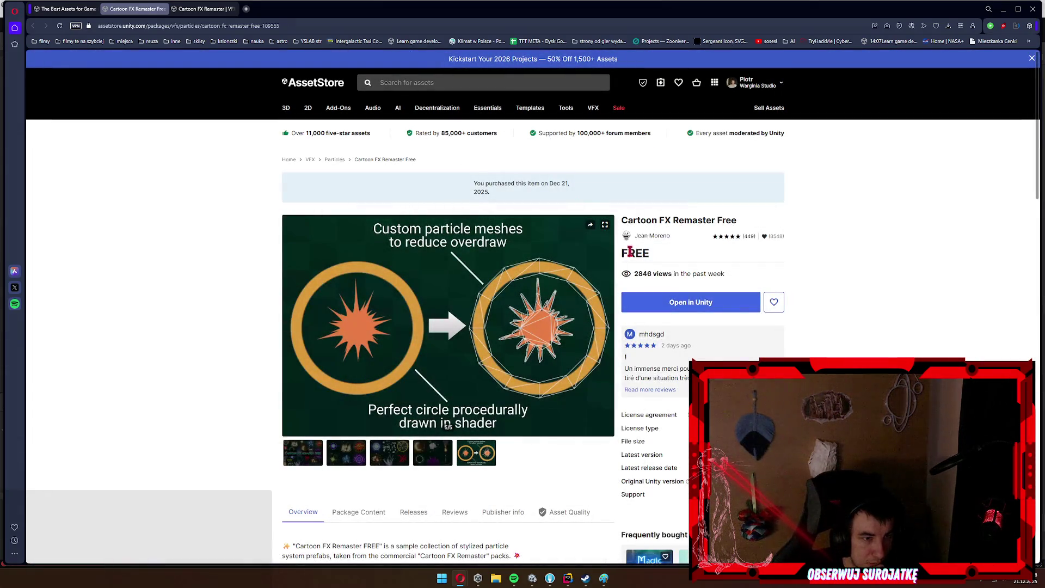
Check the package in Unity, review the preview images, then return to the explosion 2d results.
click(533, 578)
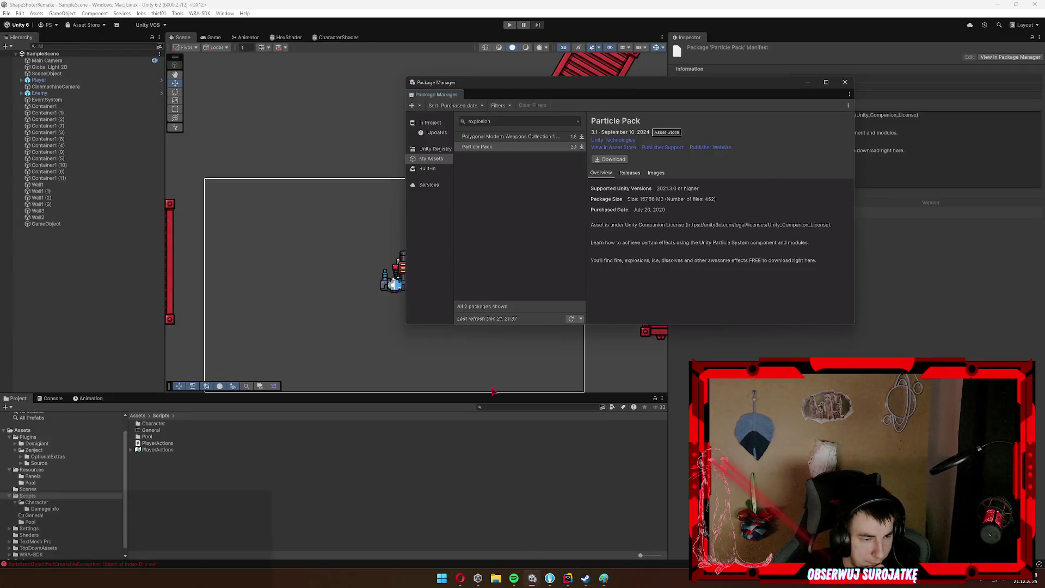
click(460, 578)
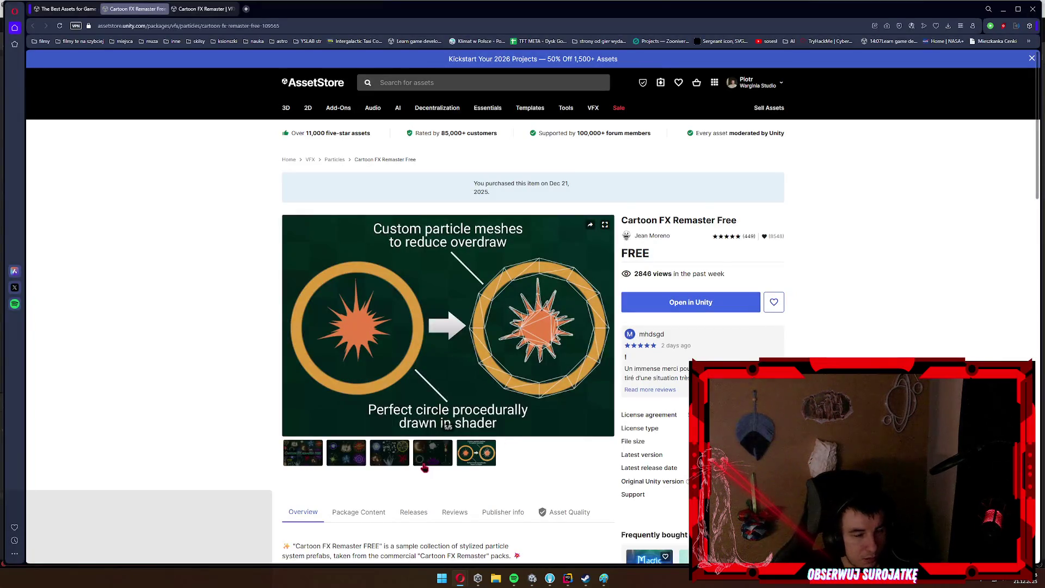
click(391, 460)
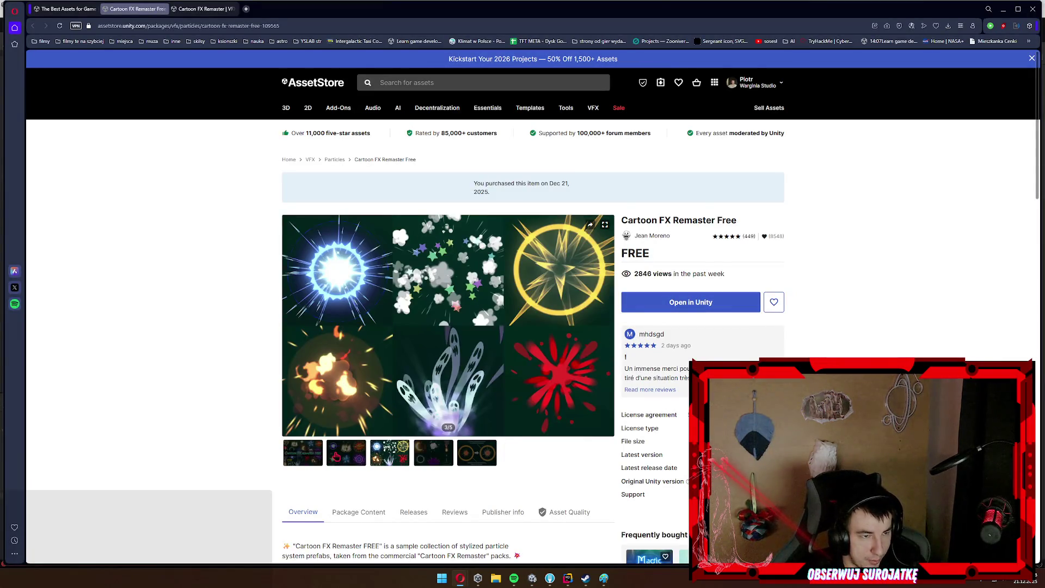
click(335, 457)
click(306, 452)
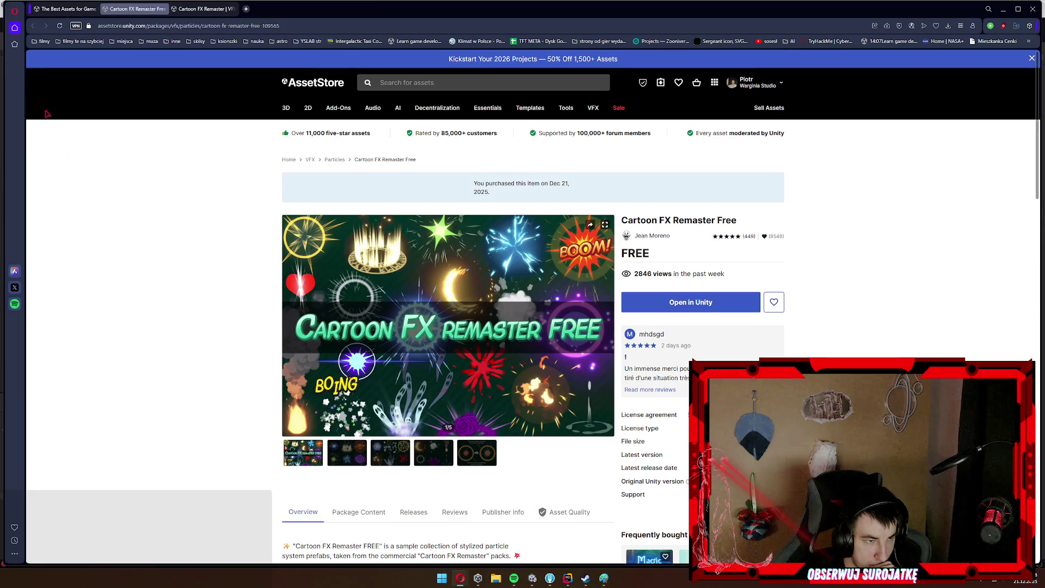
click(64, 8)
scroll(259, 361, down, 2)
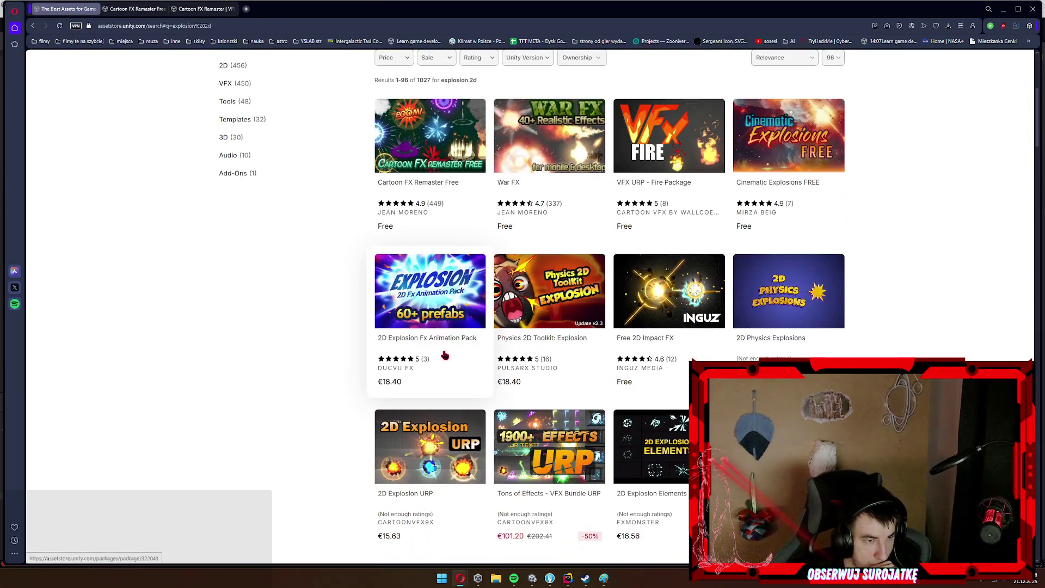
Open the 2D Explosion Fx Animation Pack in a new tab and flip through all its preview images.
middle_click(427, 338)
click(254, 11)
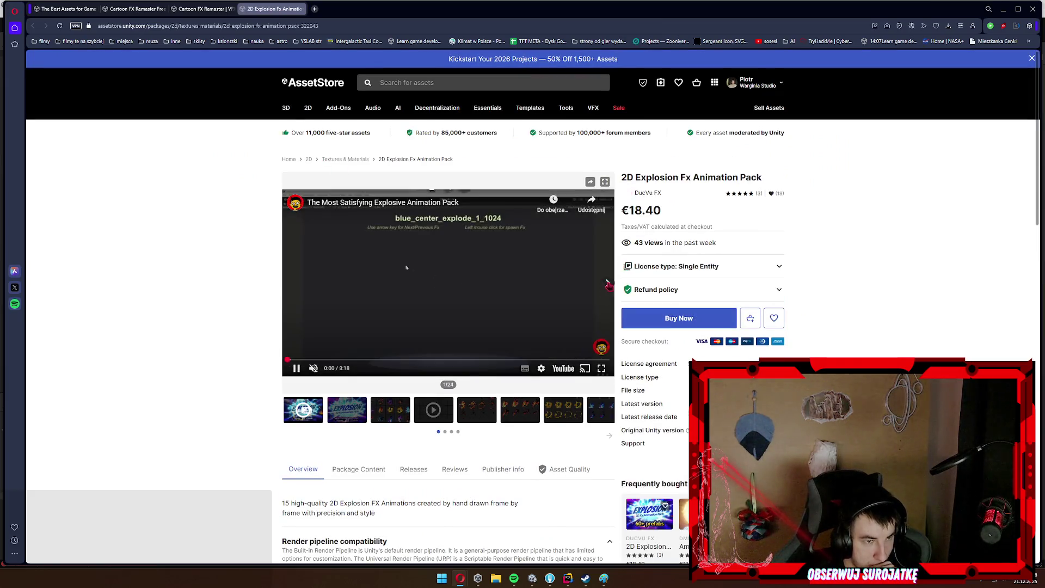
click(608, 283)
click(609, 284)
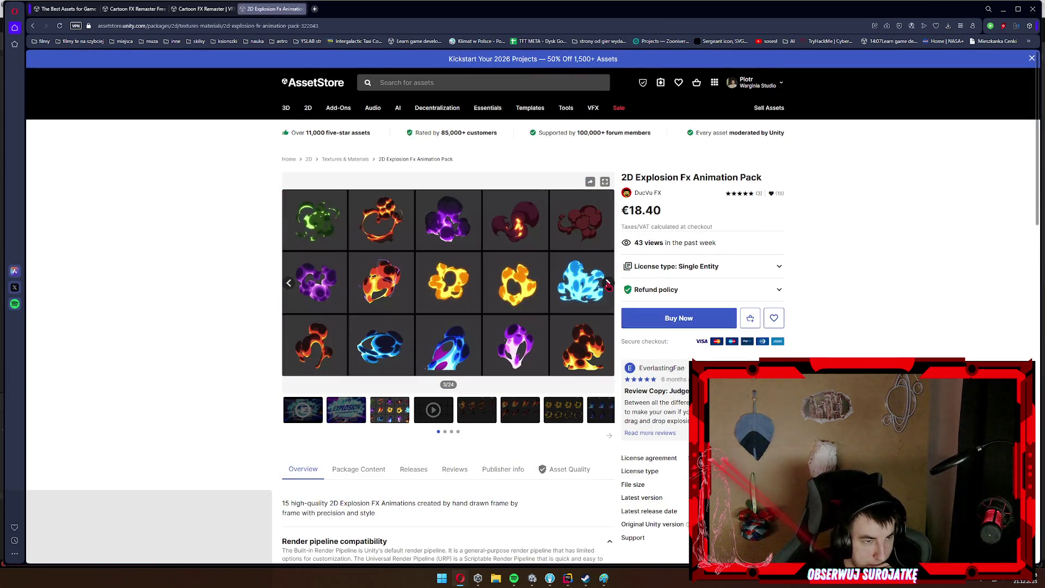
click(609, 284)
click(609, 284)
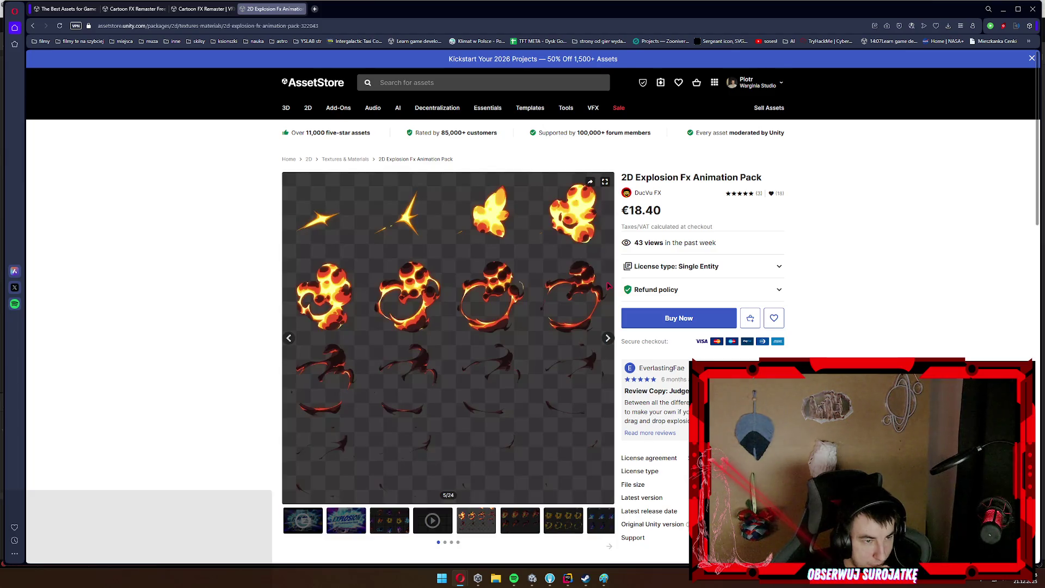
click(607, 338)
click(608, 338)
click(608, 338)
click(608, 338)
click(608, 338)
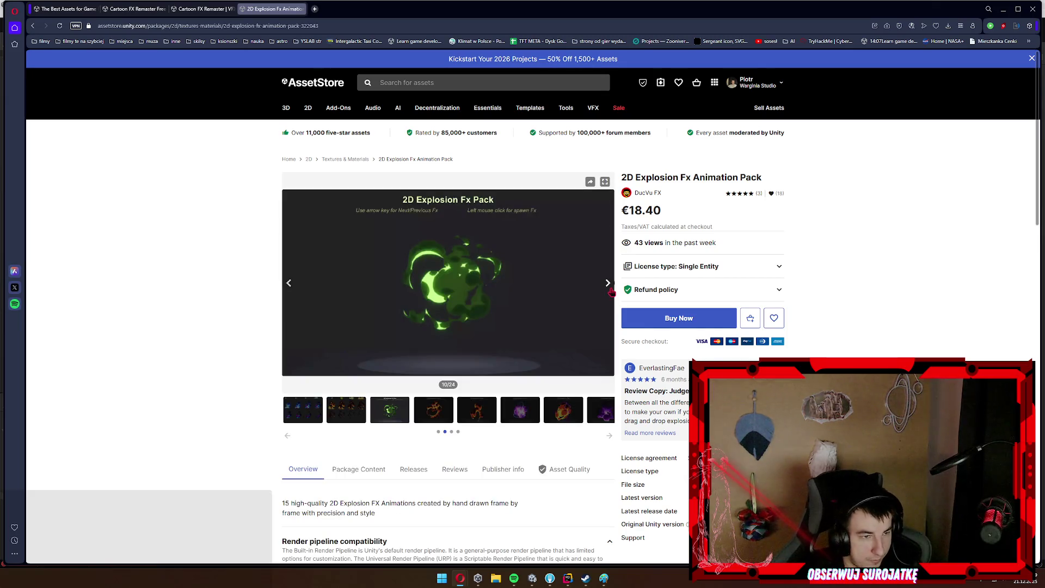
click(611, 291)
click(610, 291)
click(610, 288)
click(610, 288)
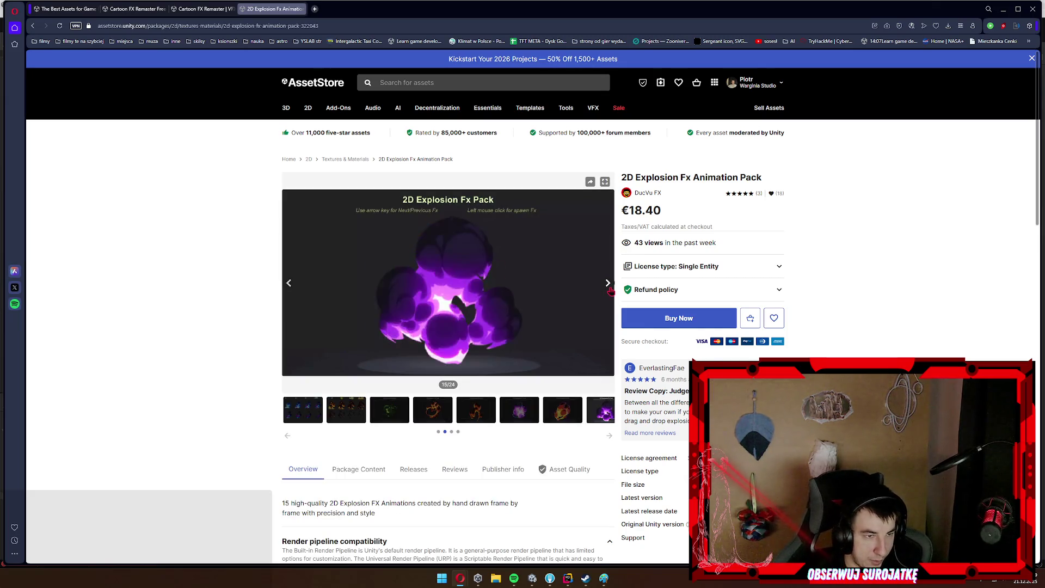
click(610, 289)
click(610, 288)
click(610, 288)
click(610, 288)
click(610, 288)
click(610, 289)
click(609, 289)
click(610, 288)
click(610, 288)
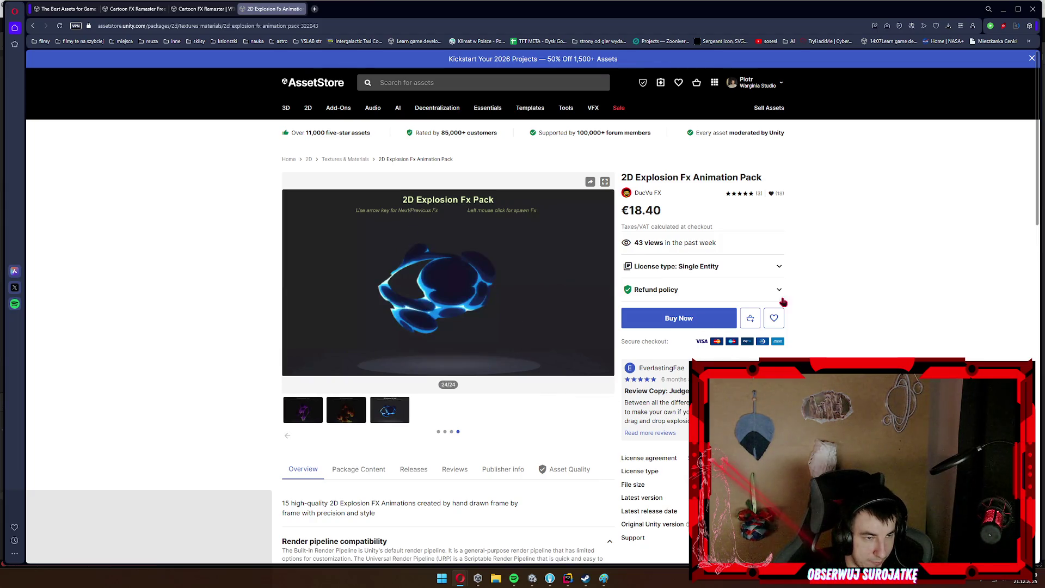
Save the pack to the Maybe Buy list and go back to the explosion 2d results.
click(773, 318)
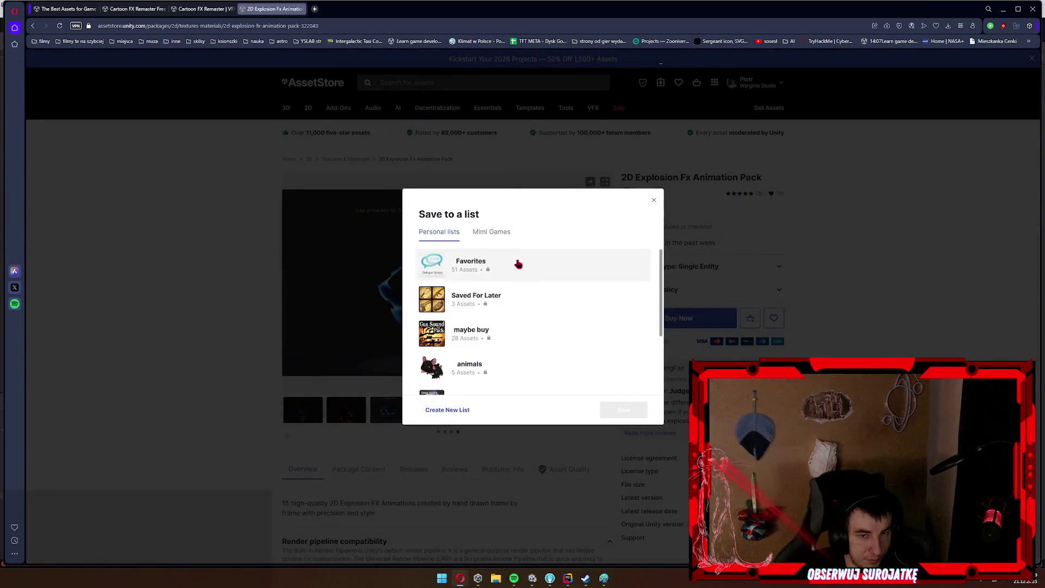
click(561, 335)
click(620, 409)
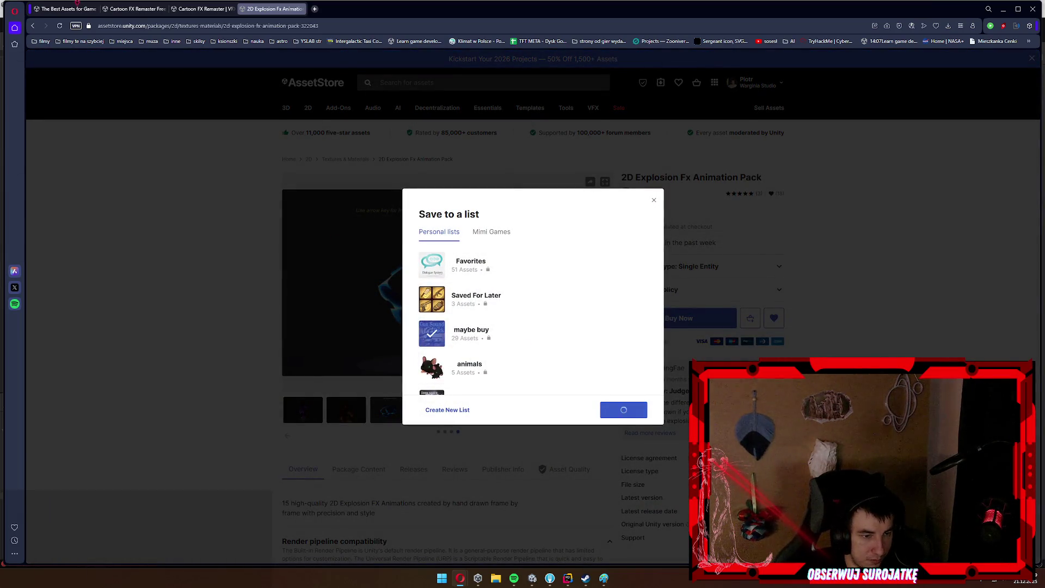
click(76, 9)
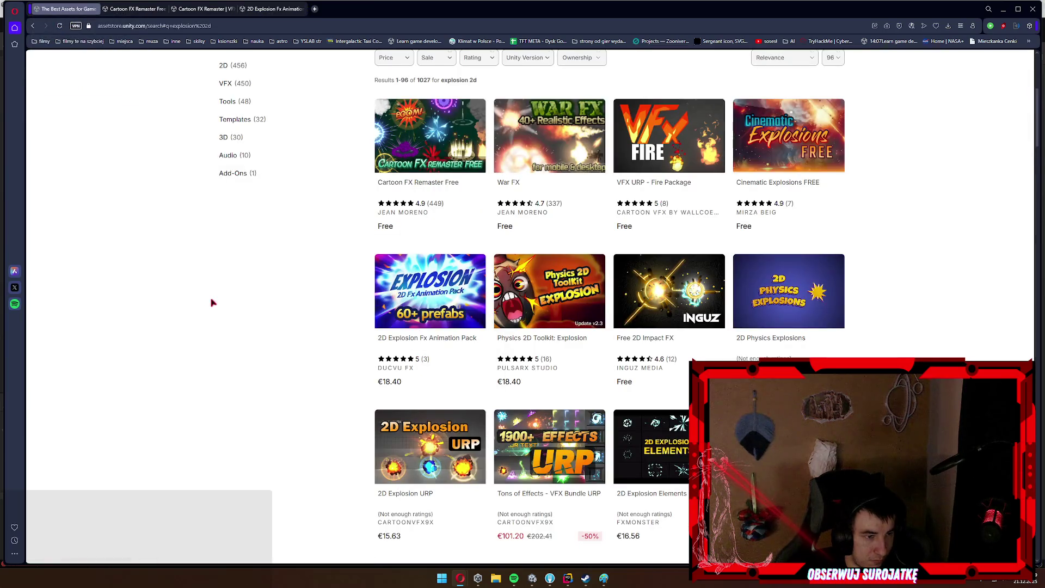
scroll(212, 302, down, 3)
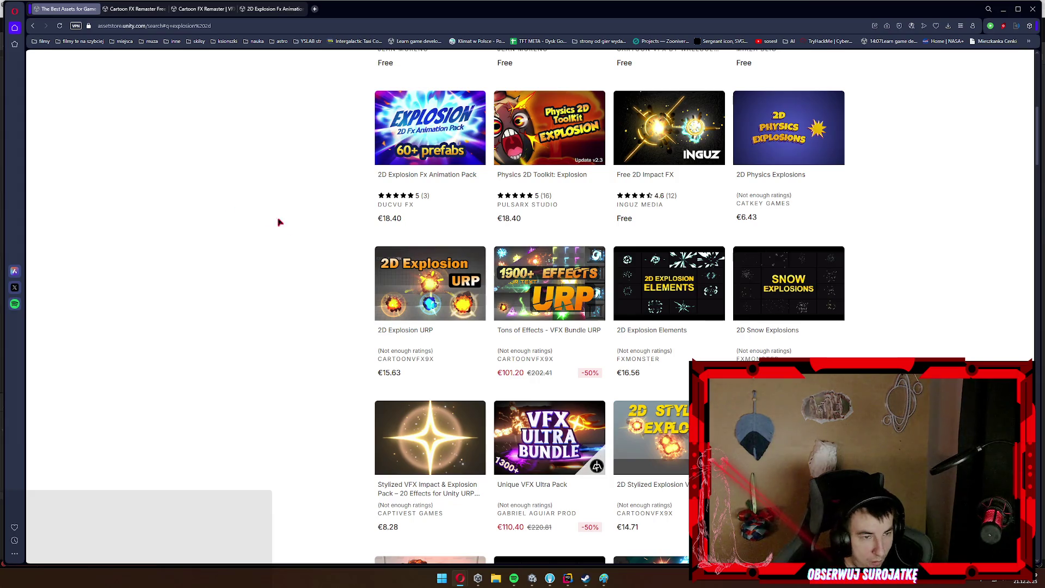
scroll(281, 264, up, 8)
Search for 'death 2d', scroll the results, and minimise the browser to return to Unity.
click(443, 82)
text(death 2d)
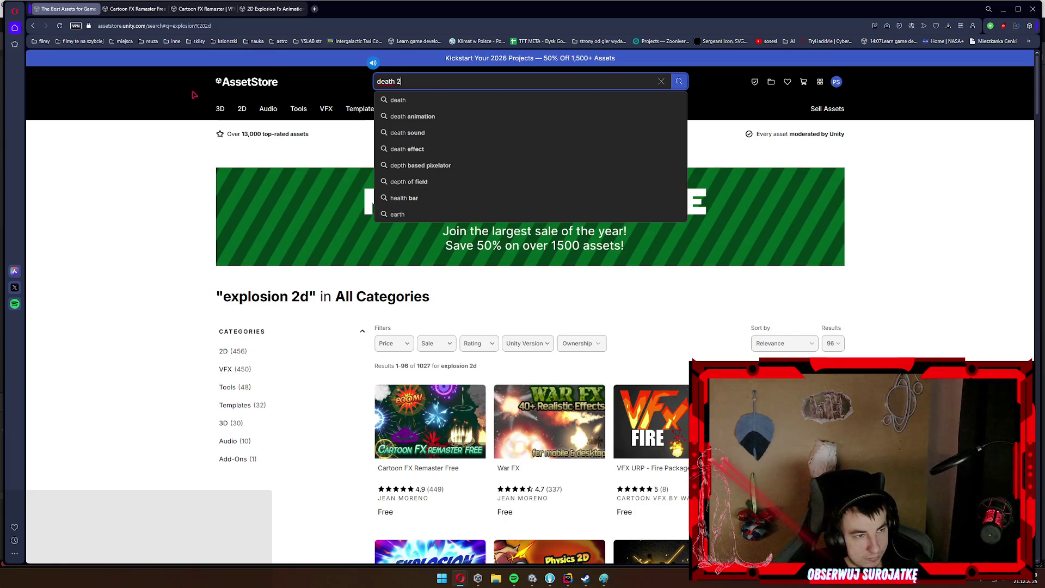
key(Return)
scroll(126, 305, down, 3)
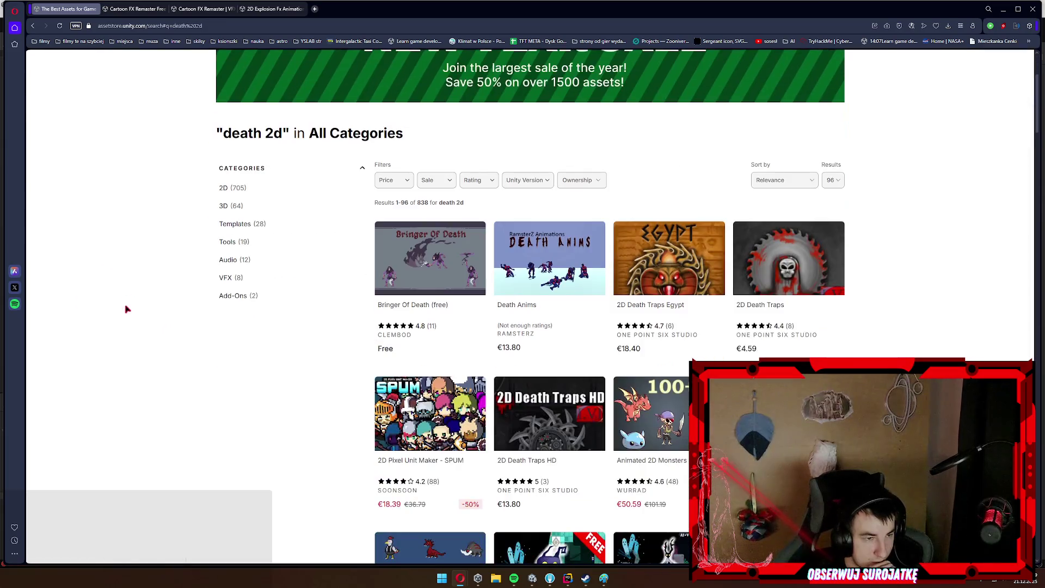
scroll(135, 322, down, 10)
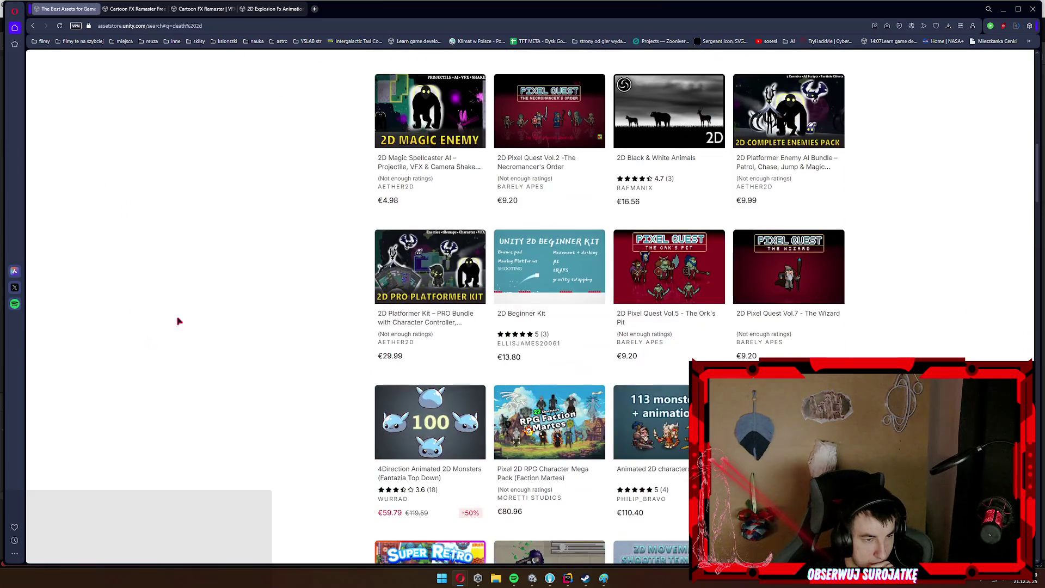
click(1005, 9)
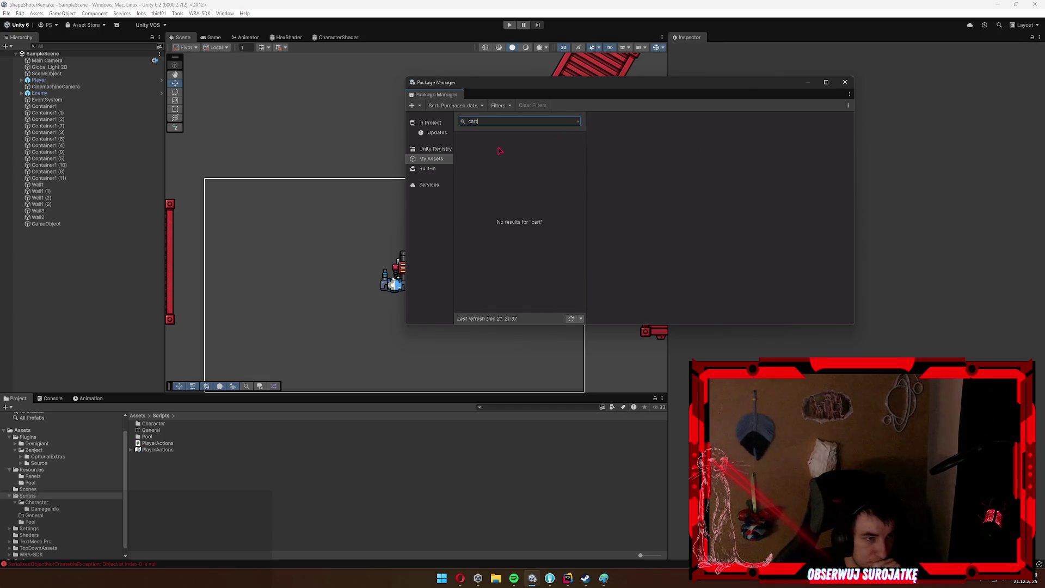
Clear the My Assets search, import Cartoon FX Remaster Free, and close Package Manager.
key(BackSpace)
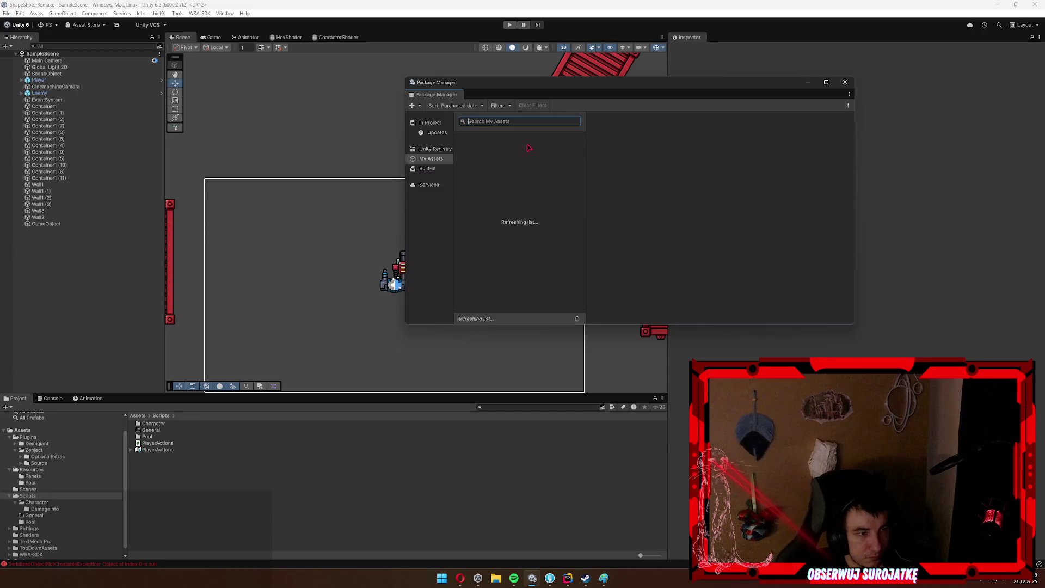
text(cart)
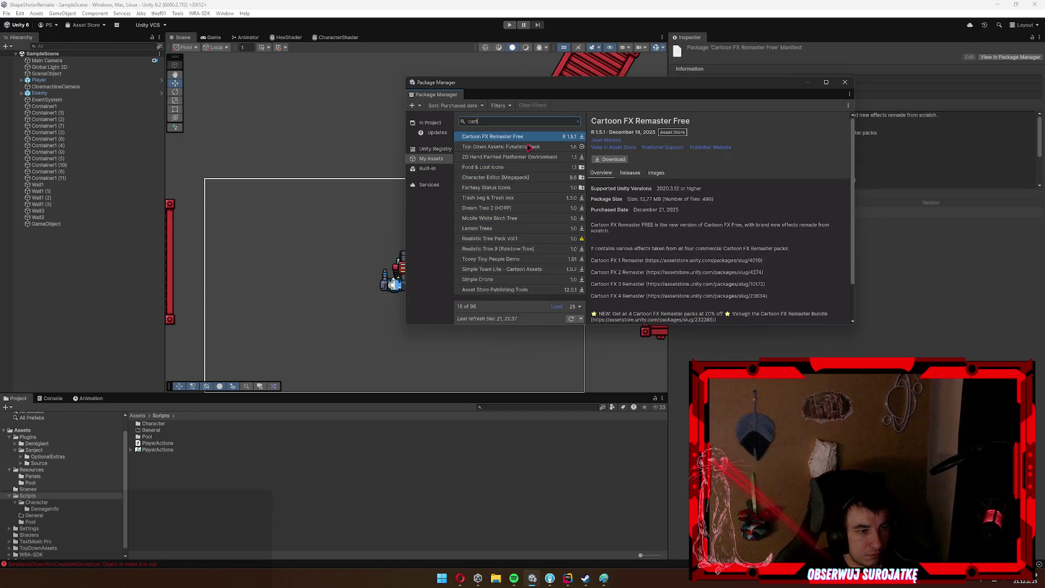
key(BackSpace)
key(BackSpace)
key(BackSpace)
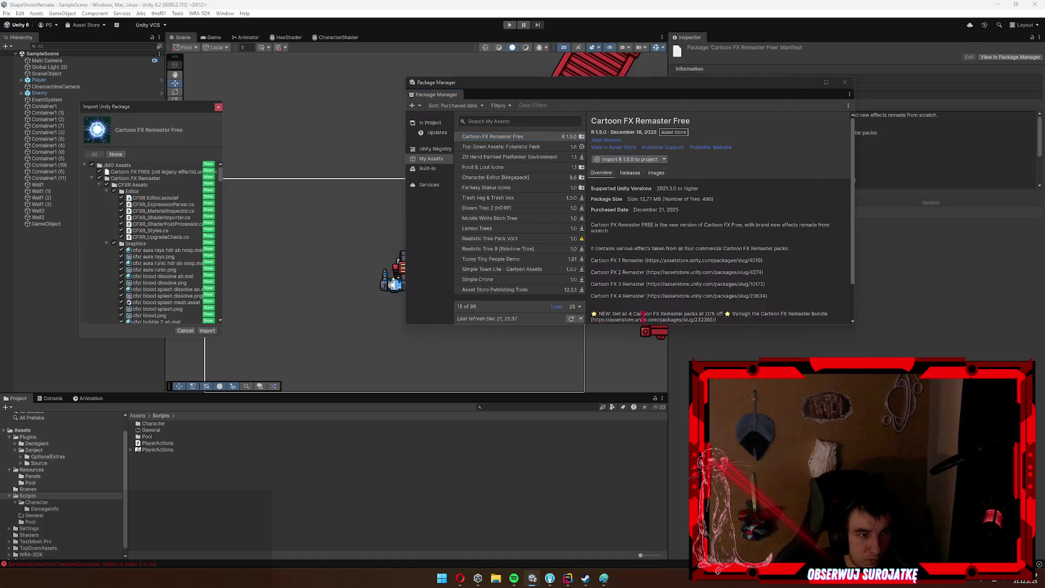
click(207, 331)
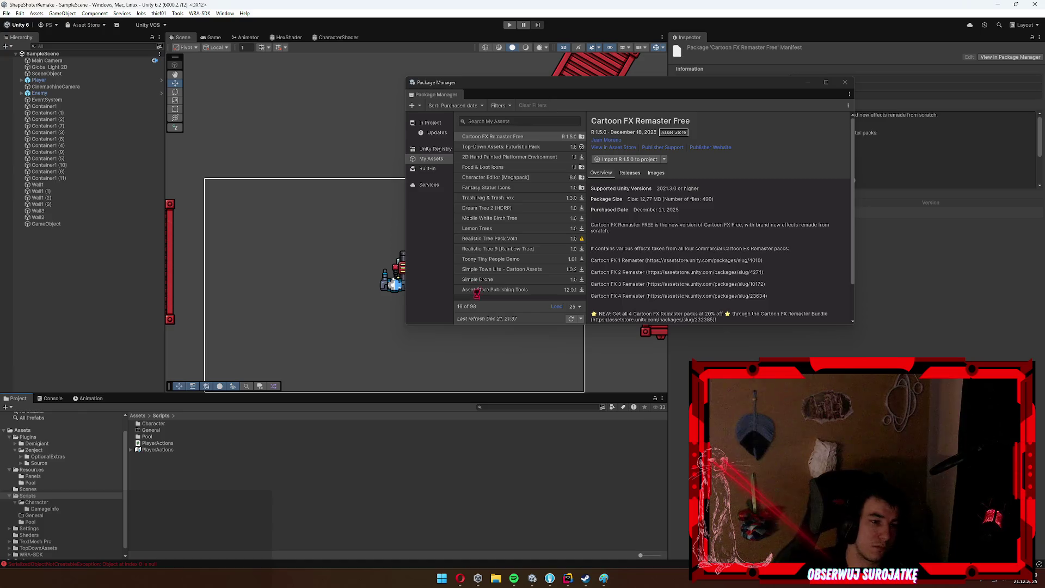
key(alt+F4)
Dismiss the welcome popup and open JMO Assets > Cartoon FX Remaster > CFXR Assets > Graphics.
click(48, 398)
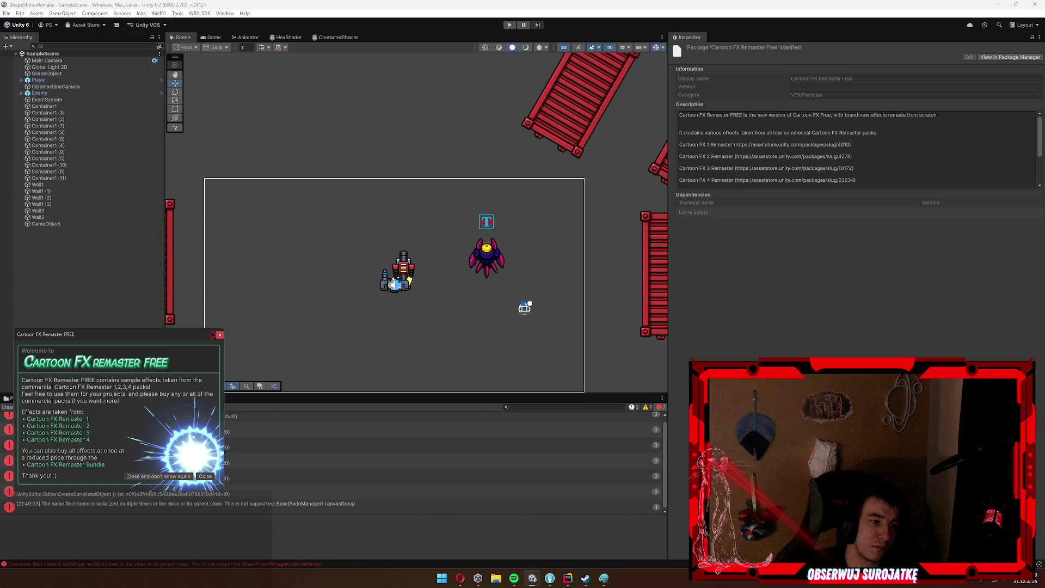
click(220, 334)
click(18, 399)
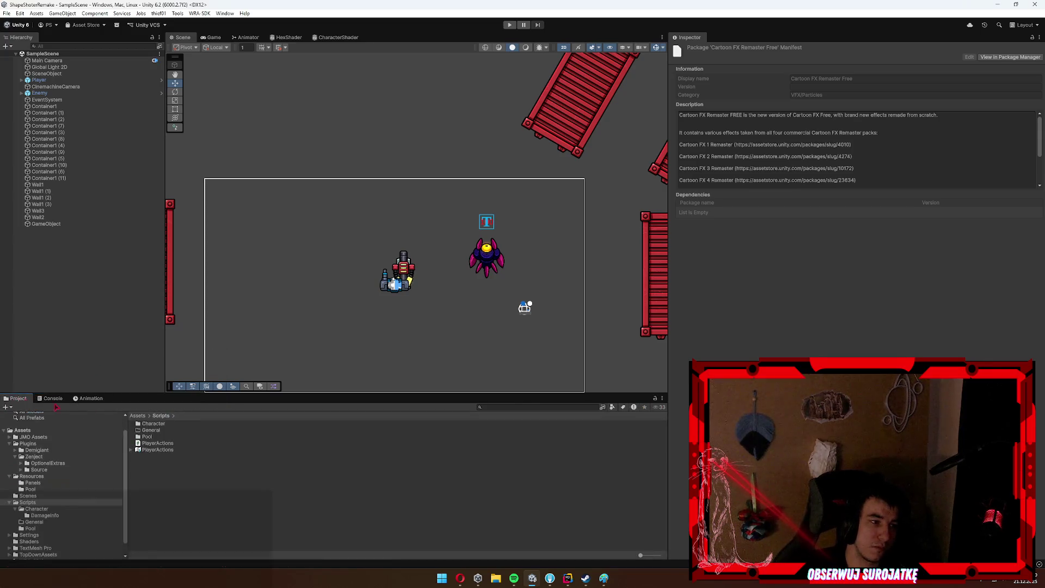
click(33, 437)
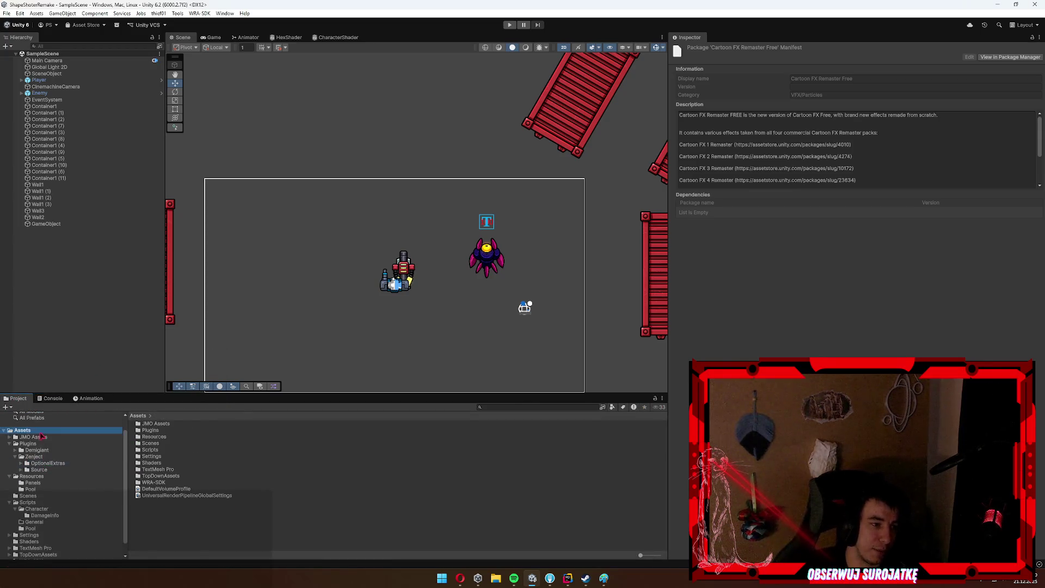
double_click(184, 425)
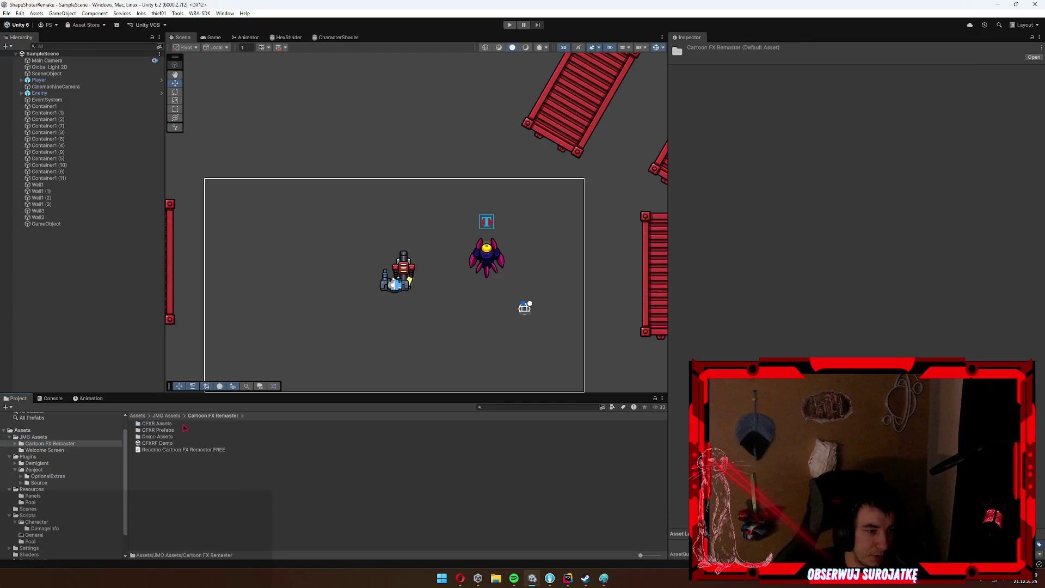
double_click(156, 425)
double_click(162, 430)
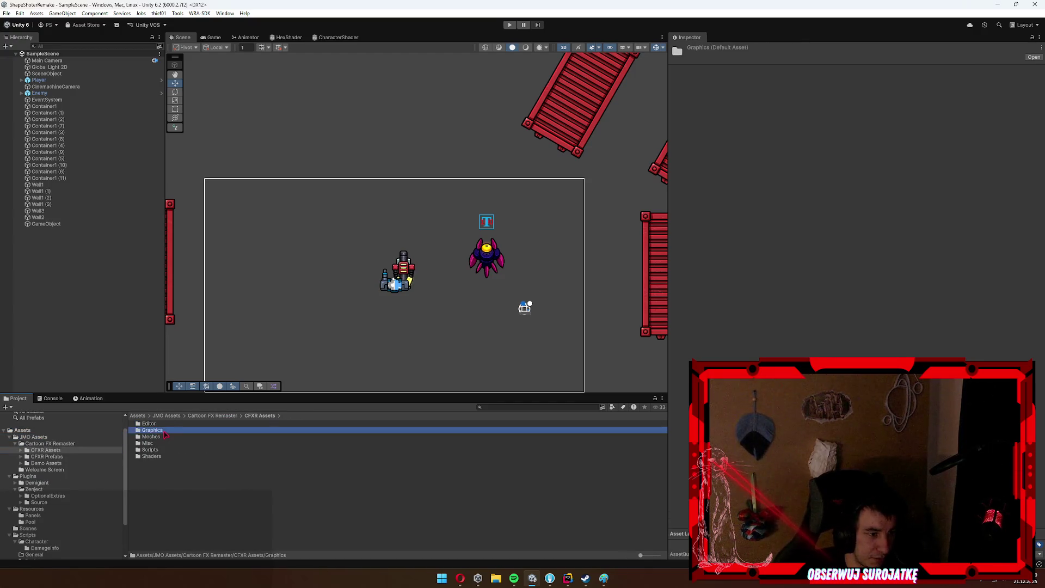
Inspect textures and meshes, then place CFXR3 Hit Electric C (Air) from CFXR Prefabs in the scene.
click(164, 437)
click(181, 451)
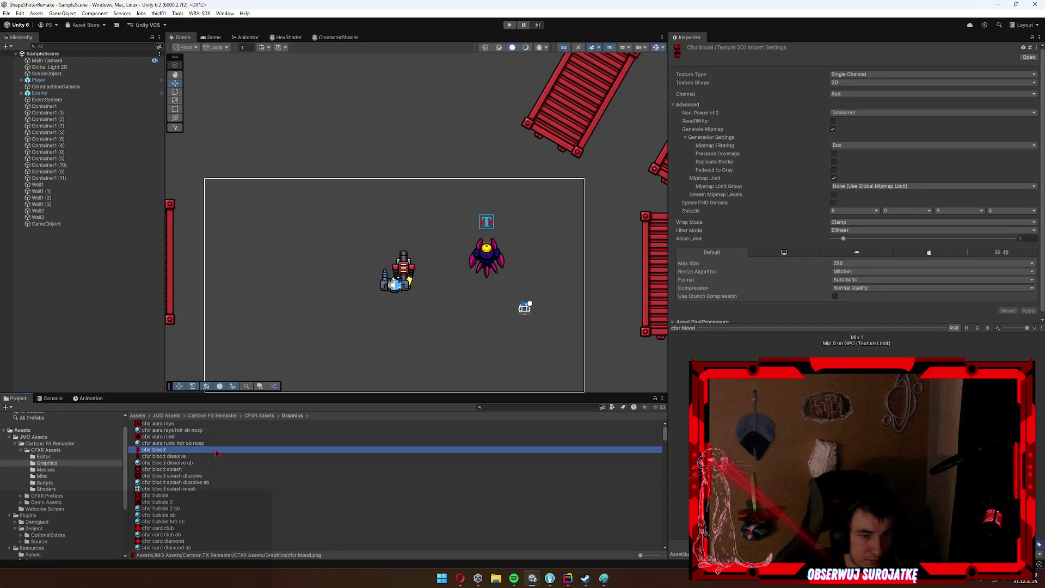
drag(163, 453, 350, 299)
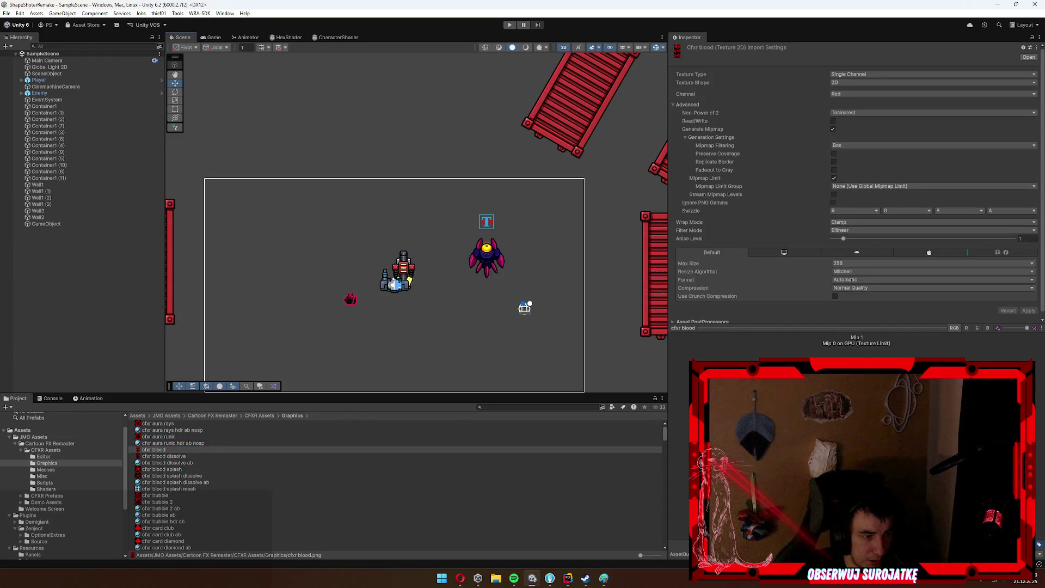
click(49, 469)
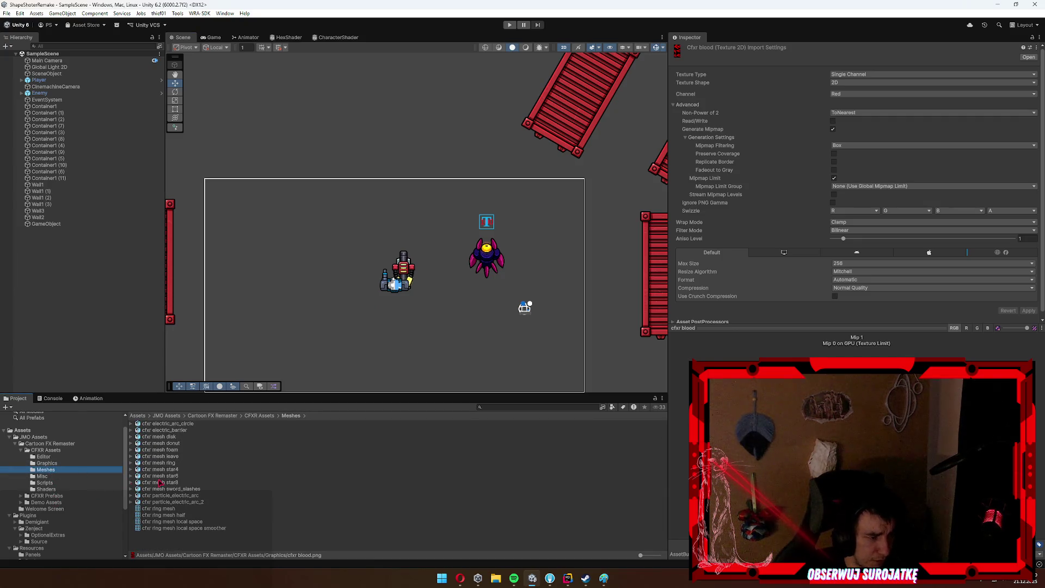
click(161, 482)
click(58, 496)
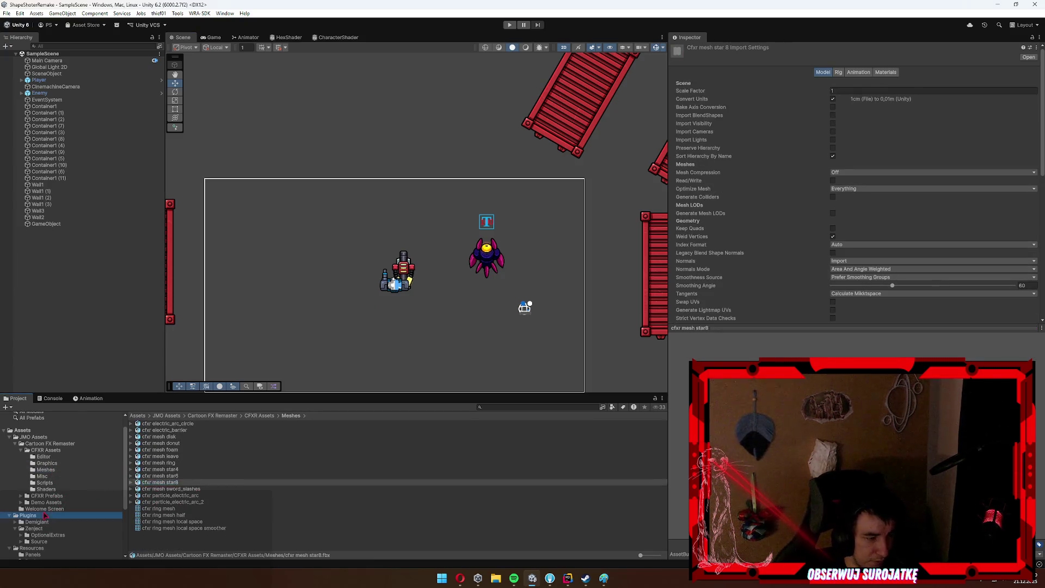
drag(171, 436, 346, 250)
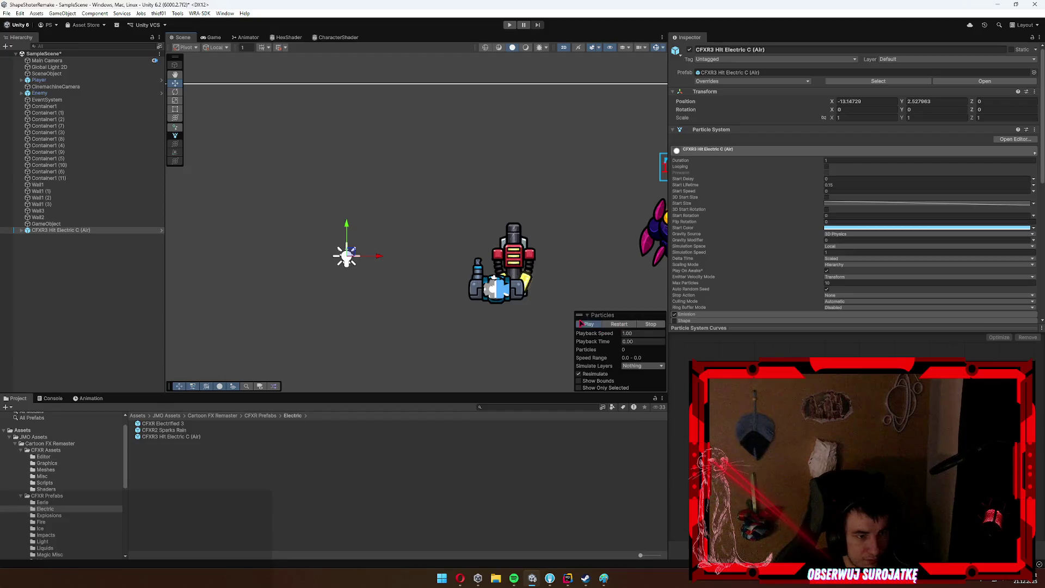
Preview Explosions prefabs in the scene, including CFXR2 WW Explosion and the Cyan-Purple firework.
drag(278, 325, 116, 501)
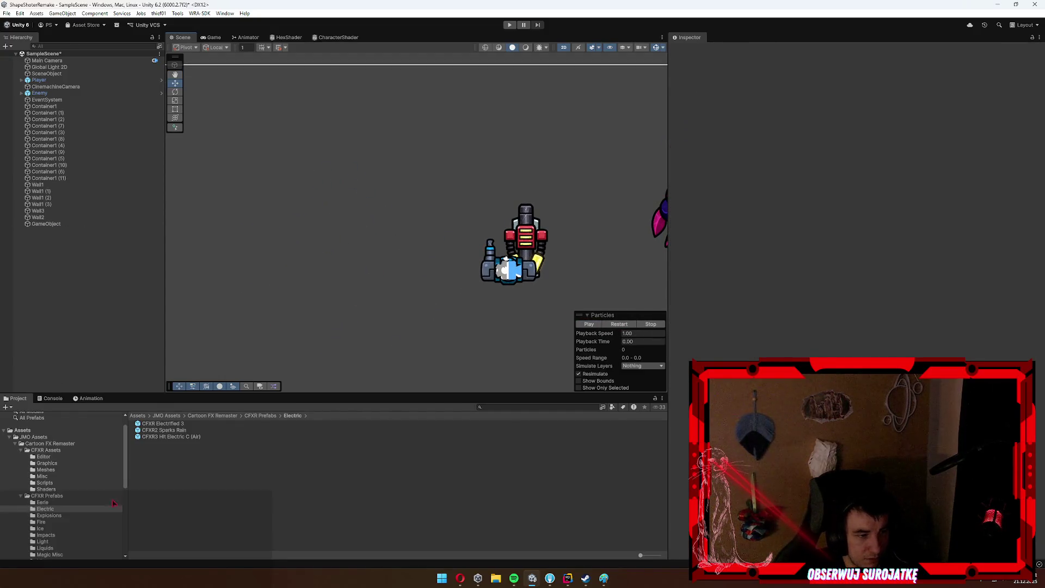
click(64, 517)
drag(226, 369, 283, 247)
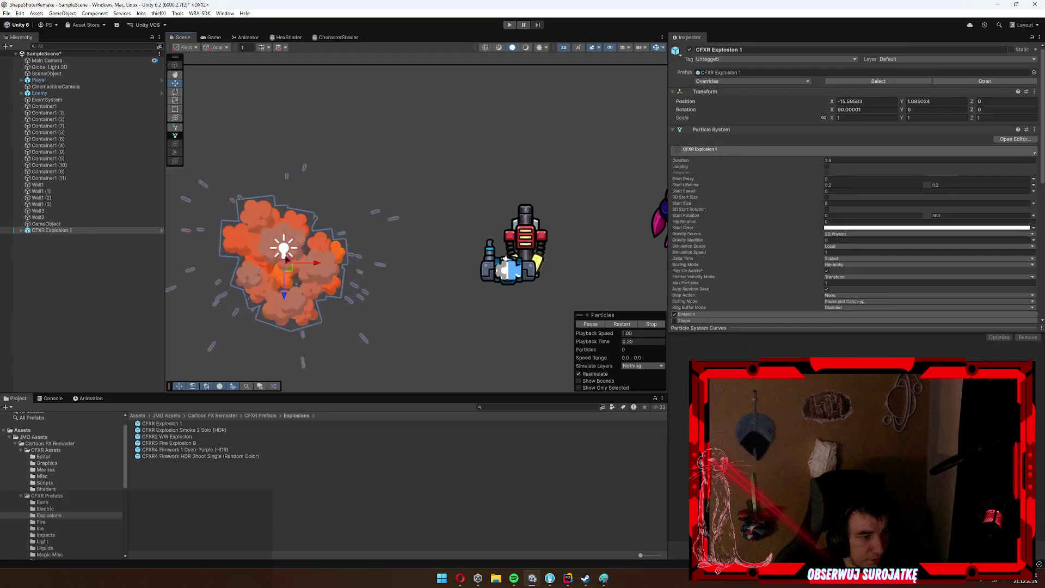
drag(147, 434, 493, 225)
drag(217, 450, 420, 248)
click(227, 450)
drag(226, 450, 356, 220)
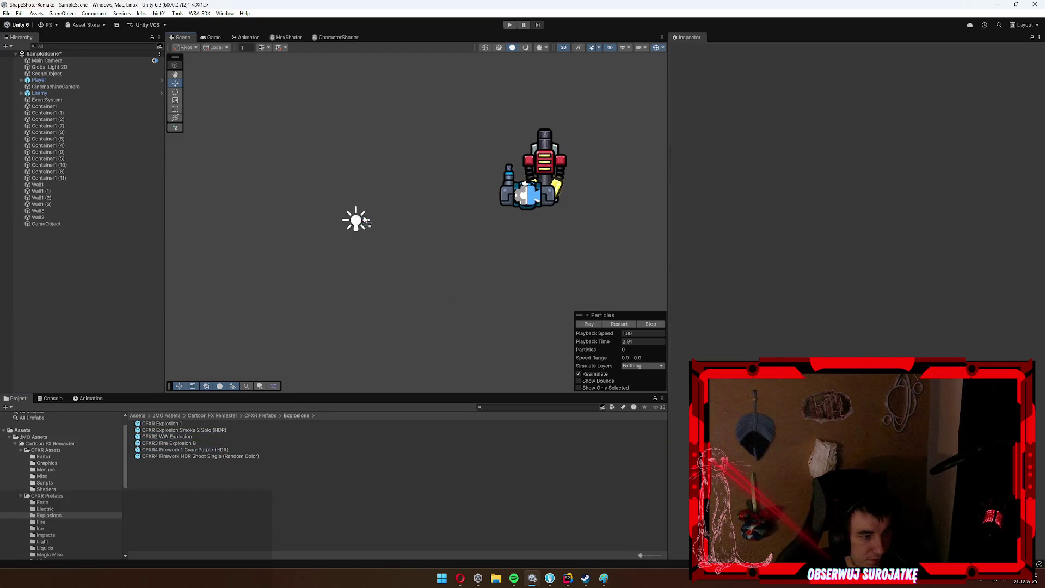
mouse_move(250, 458)
mouse_down()
mouse_move(328, 341)
mouse_move(353, 267)
mouse_up()
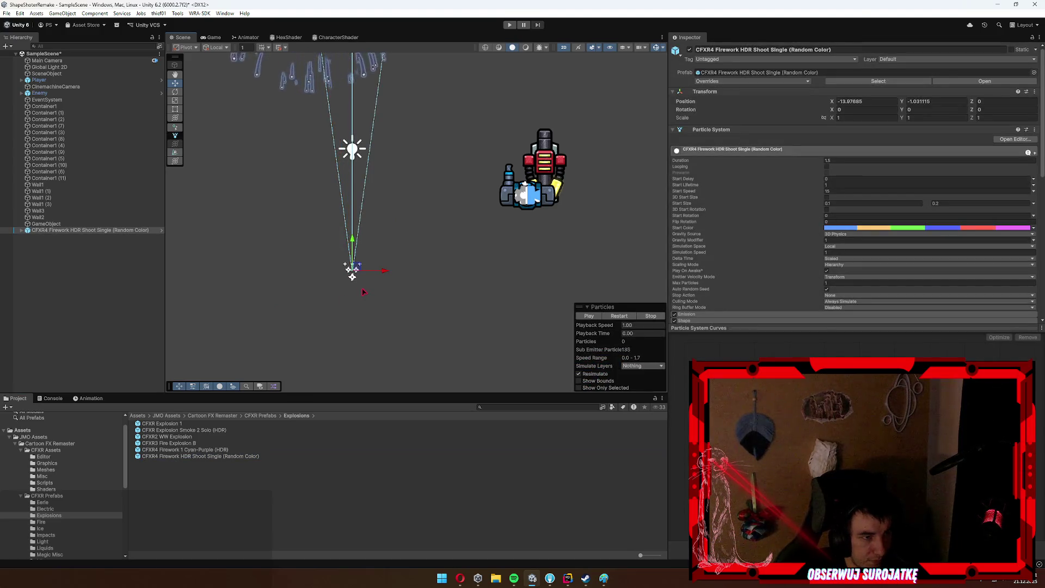
Preview Fire effects: CFXR Fire Breath, CFXR3 Hit Fire B (Air) and CFXR4 Sun.
click(53, 524)
drag(154, 424, 310, 259)
mouse_move(161, 431)
mouse_down()
mouse_move(260, 387)
mouse_move(399, 274)
mouse_up()
mouse_move(166, 443)
mouse_down()
mouse_move(432, 275)
mouse_move(437, 253)
mouse_up()
drag(155, 450, 406, 290)
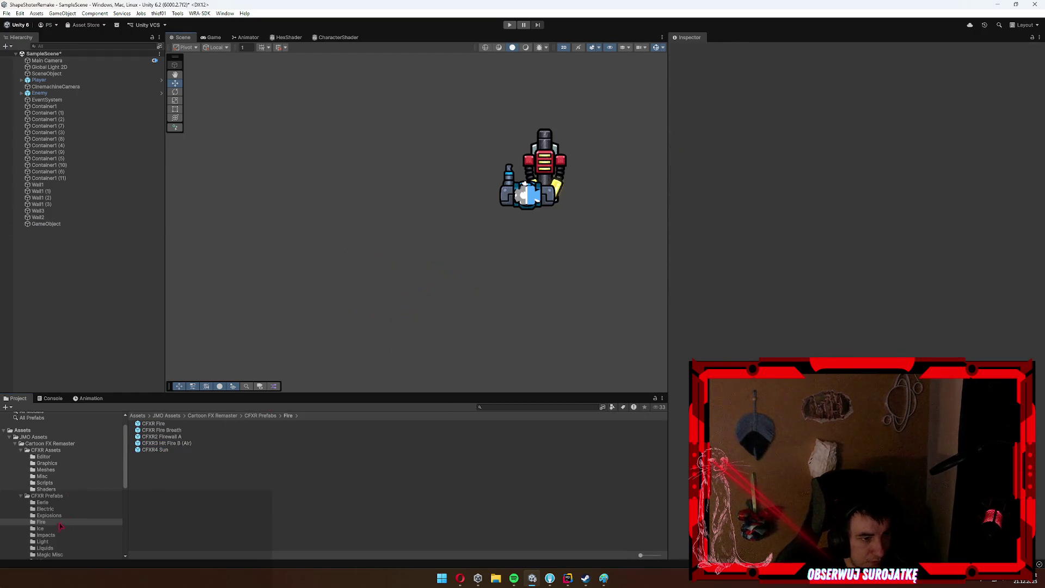
Preview CFXR3 Hit Ice B (Air) and Impacts effects like CFXR Hit A (Red) and CFXR2 Ground Hit.
click(59, 528)
drag(162, 427, 403, 253)
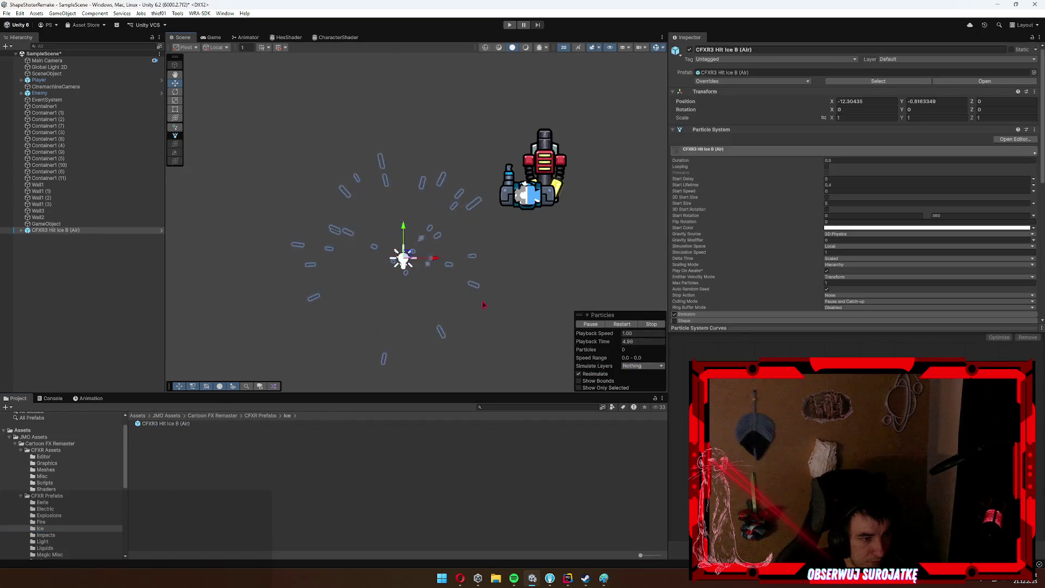
click(44, 535)
drag(161, 423, 386, 259)
drag(168, 430, 381, 264)
drag(202, 442, 382, 267)
drag(323, 319, 378, 272)
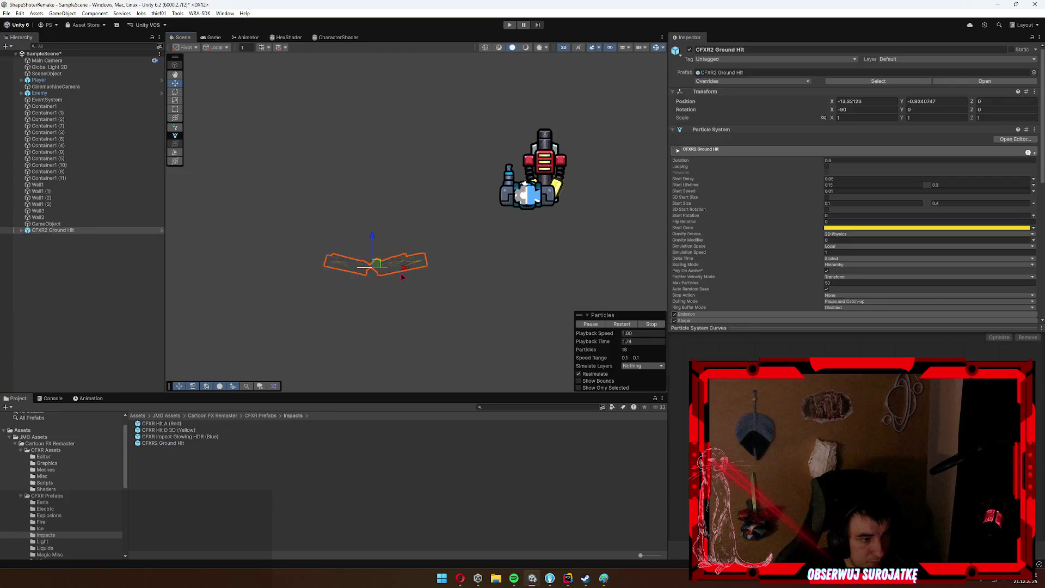
Preview Light effects, deleting the CFXR3 LightGlow A (Loop) effect afterwards.
click(43, 542)
drag(166, 424, 330, 250)
mouse_move(169, 430)
mouse_down()
mouse_move(287, 357)
mouse_move(385, 250)
mouse_up()
key(Delete)
scroll(60, 490, down, 3)
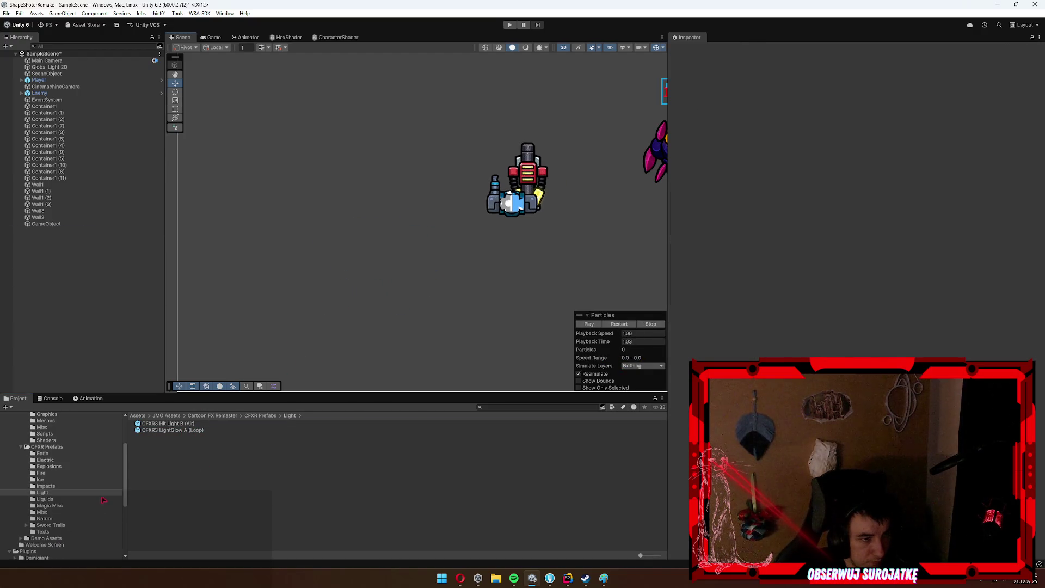
Try a Liquids effect and drop the CFXR4 Bouncing Glows Bubble (Blue Purple) into the scene.
click(50, 505)
click(48, 499)
mouse_move(175, 431)
mouse_down()
mouse_move(381, 256)
mouse_move(168, 430)
mouse_move(408, 210)
mouse_move(178, 445)
mouse_up()
mouse_move(332, 303)
mouse_down()
mouse_move(335, 265)
mouse_move(180, 438)
mouse_move(386, 238)
mouse_move(180, 435)
mouse_move(354, 243)
mouse_move(273, 389)
mouse_move(375, 290)
mouse_move(253, 444)
mouse_move(343, 278)
mouse_up()
click(49, 505)
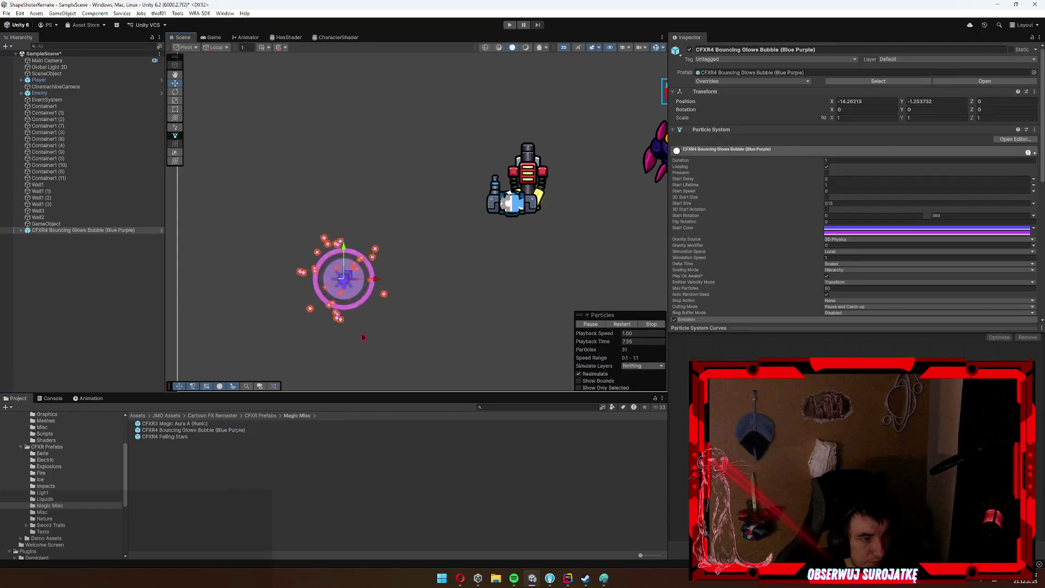
Move the bubble effect up and left above the arena to X -18.97, Y 11.
mouse_move(378, 297)
mouse_down()
mouse_move(372, 262)
mouse_move(479, 344)
mouse_move(444, 82)
mouse_up()
drag(414, 192, 441, 330)
drag(474, 218, 343, 117)
click(451, 220)
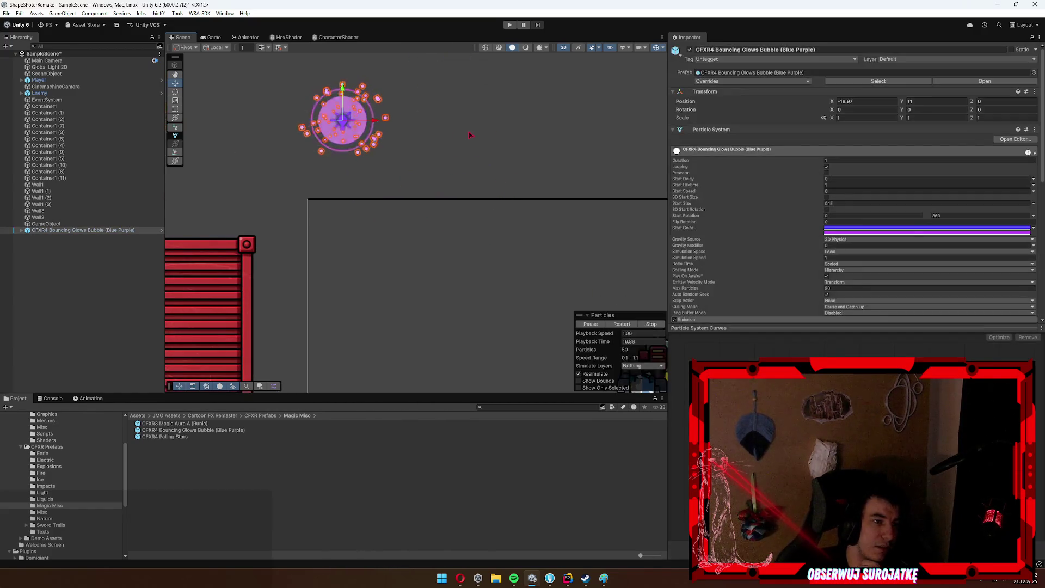
Preview Misc effects (CFXR Flash, Magic Poof, Broken Heart), deleting each, and Smoke Source 3D.
click(42, 512)
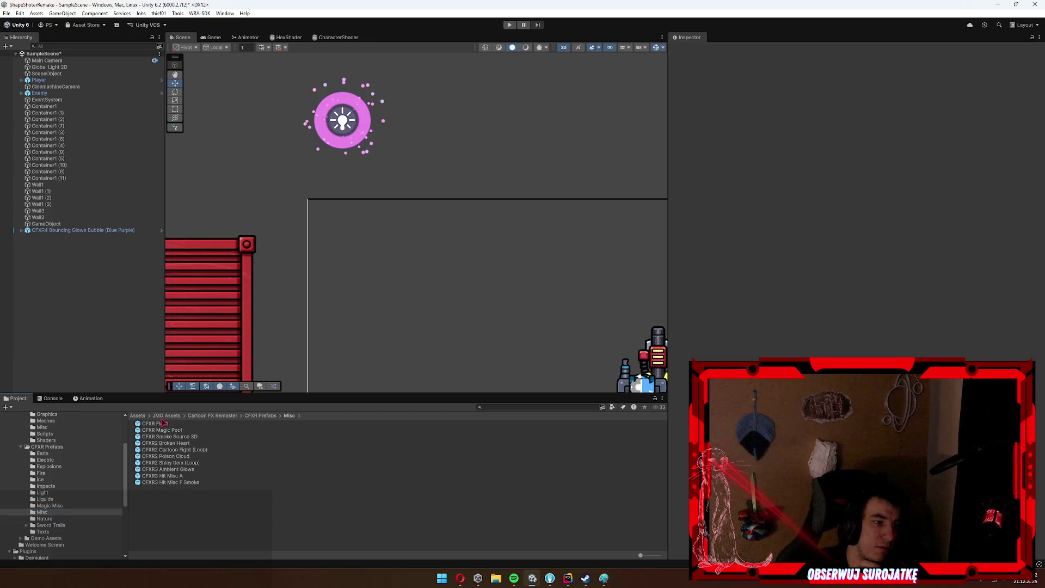
mouse_move(158, 424)
mouse_down()
mouse_move(221, 416)
mouse_move(406, 280)
mouse_up()
key(Delete)
mouse_move(163, 430)
mouse_down()
mouse_move(602, 343)
mouse_move(437, 278)
mouse_up()
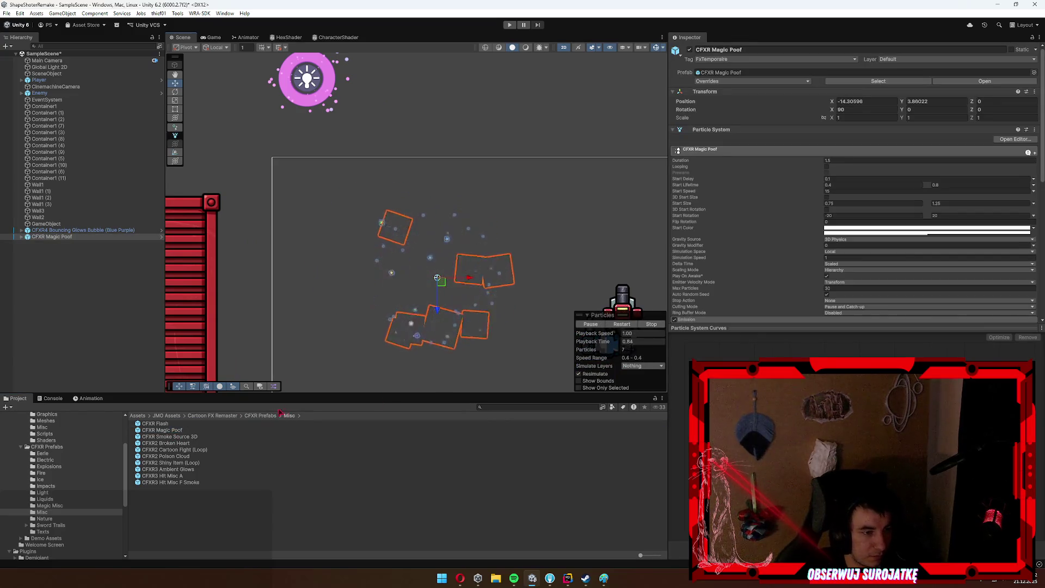
key(Delete)
drag(166, 444, 404, 285)
key(Delete)
mouse_move(163, 437)
mouse_down()
mouse_move(466, 294)
mouse_move(194, 464)
mouse_move(416, 292)
mouse_move(214, 455)
mouse_up()
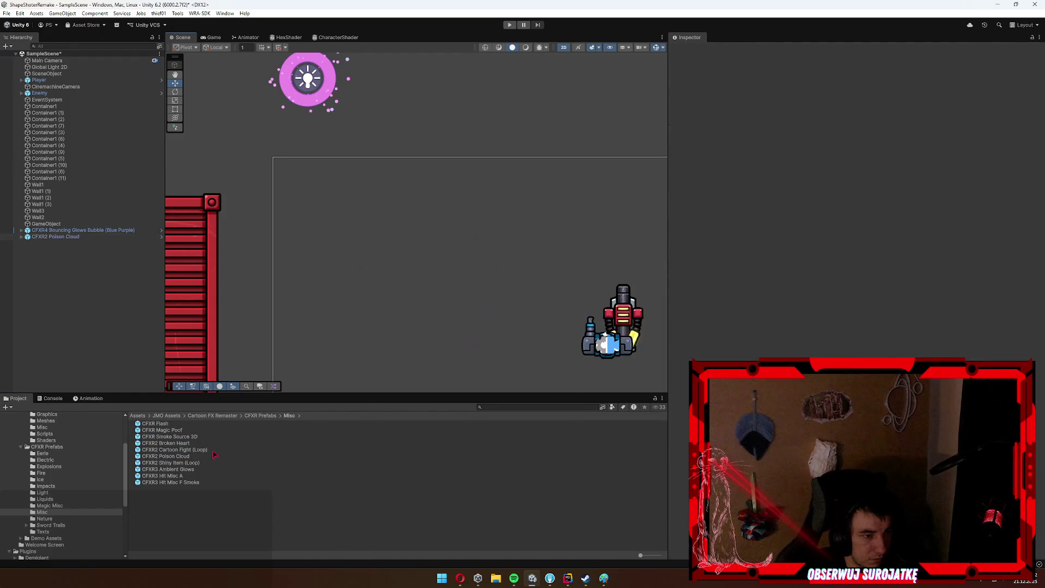
mouse_move(322, 367)
mouse_down()
mouse_move(380, 310)
mouse_move(154, 477)
mouse_move(401, 292)
mouse_move(188, 490)
mouse_up()
Place CFXR3 Hit Misc F Smoke over the enemy and play its preview.
drag(351, 294, 362, 272)
mouse_move(195, 482)
mouse_down()
mouse_move(354, 252)
mouse_move(350, 268)
mouse_up()
mouse_move(244, 217)
mouse_down()
mouse_move(644, 159)
mouse_move(582, 207)
mouse_up()
click(589, 324)
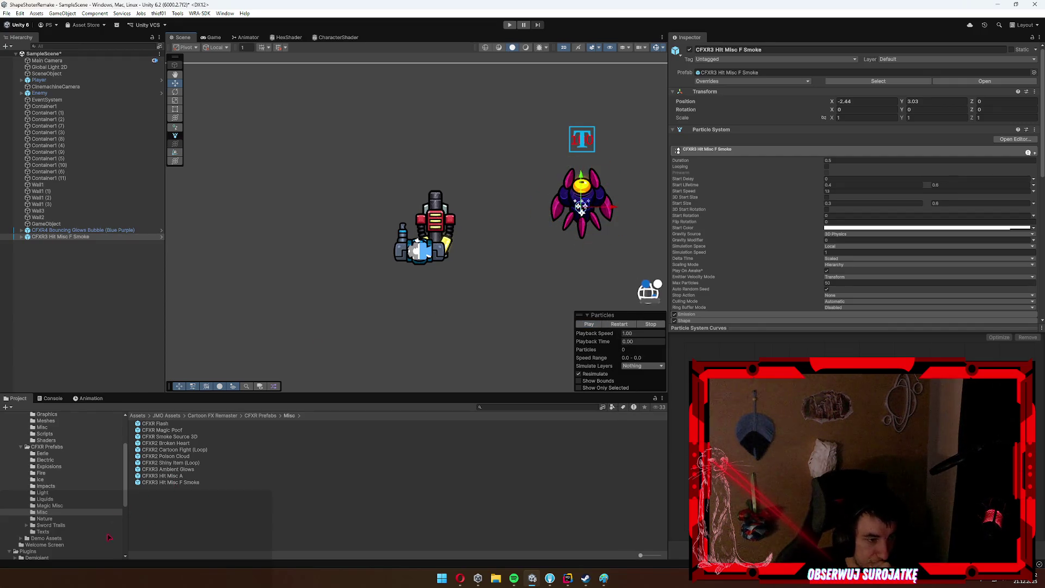
Try and undo Nature effects Shield Leaves, Rain Splashes and Wind Trails, then open Sword Trails.
click(60, 519)
mouse_move(184, 424)
mouse_down()
mouse_move(280, 262)
mouse_move(186, 442)
mouse_up()
drag(227, 341, 263, 270)
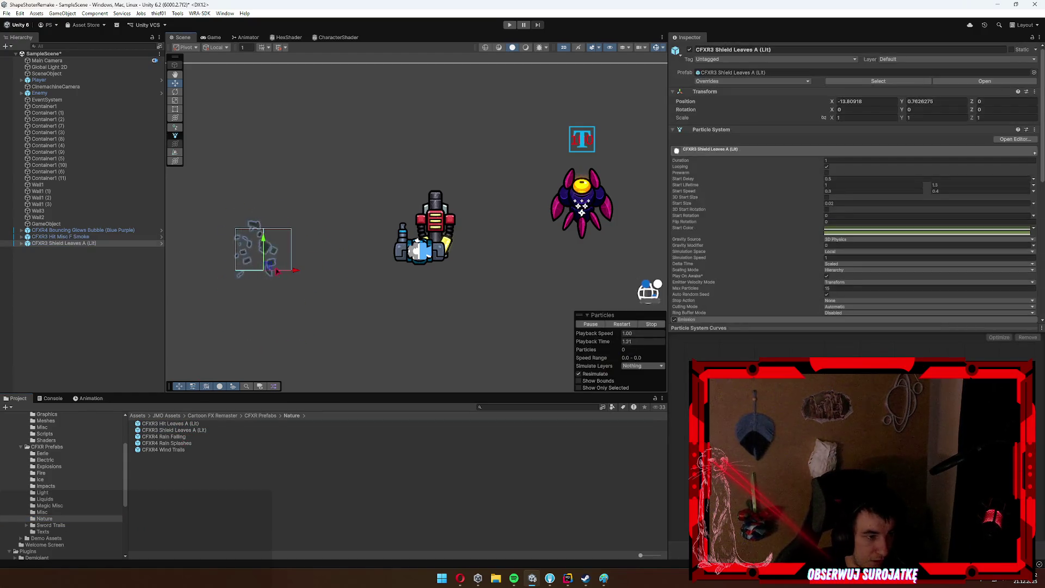
key(ctrl+z)
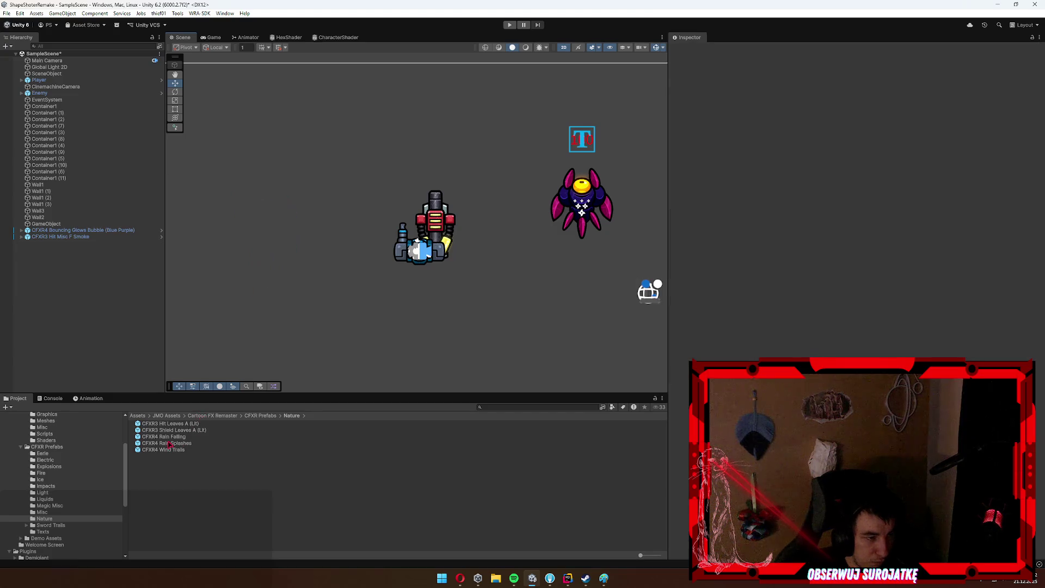
key(ctrl+y)
key(ctrl+z)
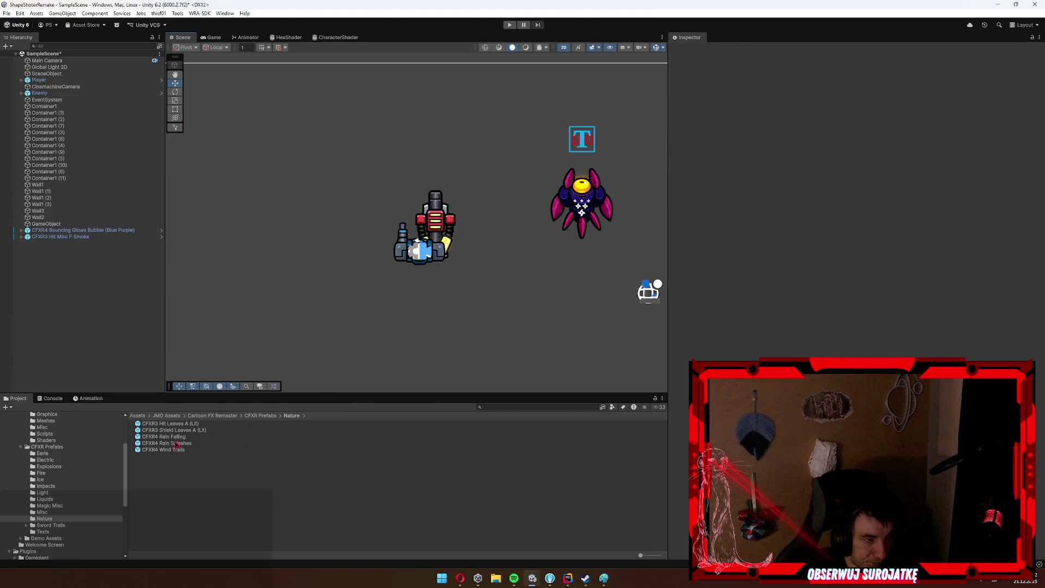
drag(236, 334, 256, 292)
key(f)
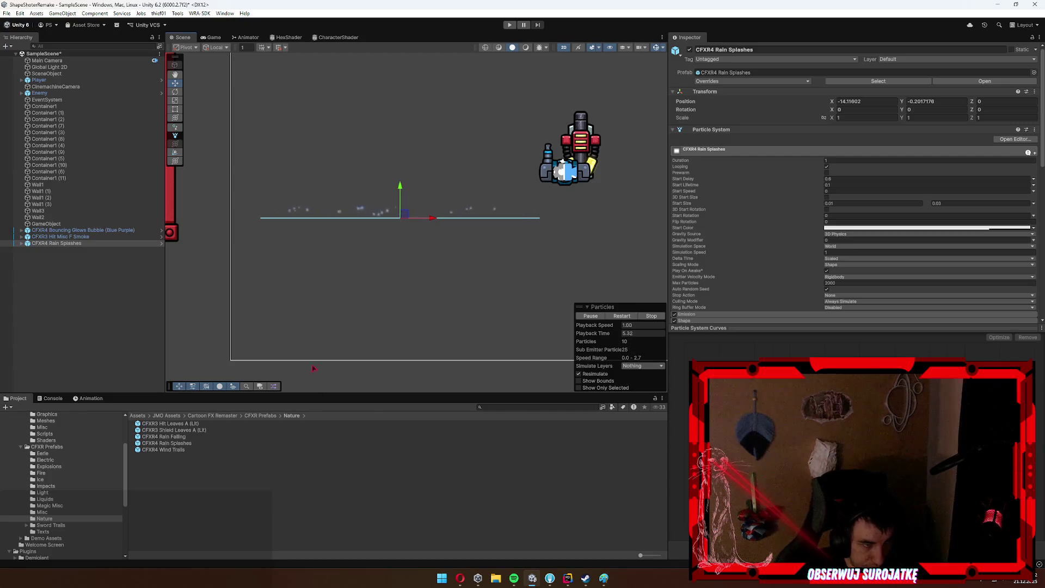
key(ctrl+z)
drag(378, 282, 388, 263)
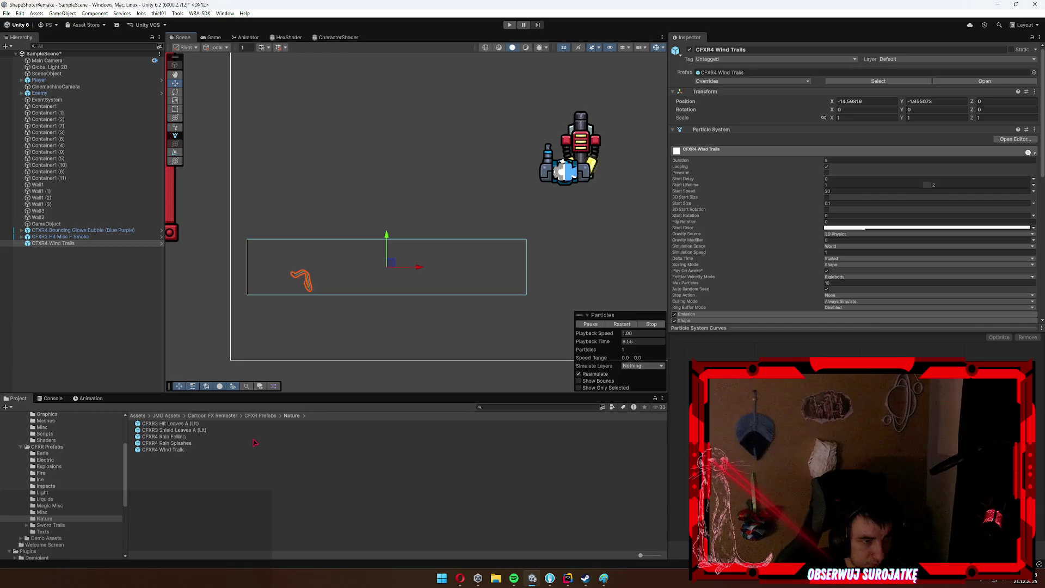
key(ctrl+z)
click(61, 526)
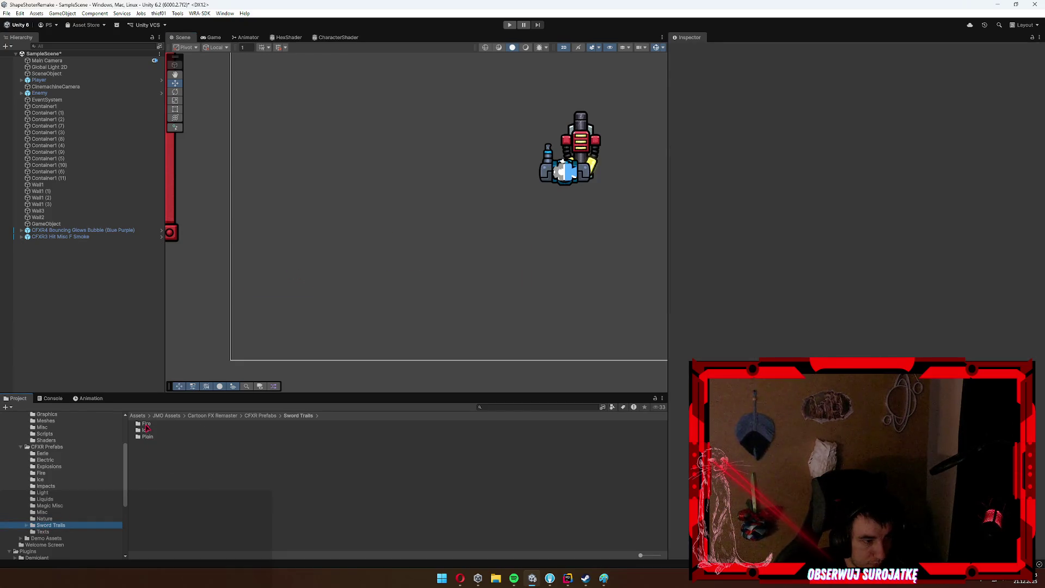
Try several Fire sword effects in the scene, keeping only Sword Trail FIRE (360 Thin Spiral).
click(72, 532)
mouse_move(363, 294)
mouse_down()
mouse_move(397, 245)
mouse_move(161, 448)
mouse_move(392, 259)
mouse_move(196, 445)
mouse_up()
mouse_move(370, 311)
mouse_down()
mouse_move(373, 292)
mouse_move(128, 508)
mouse_up()
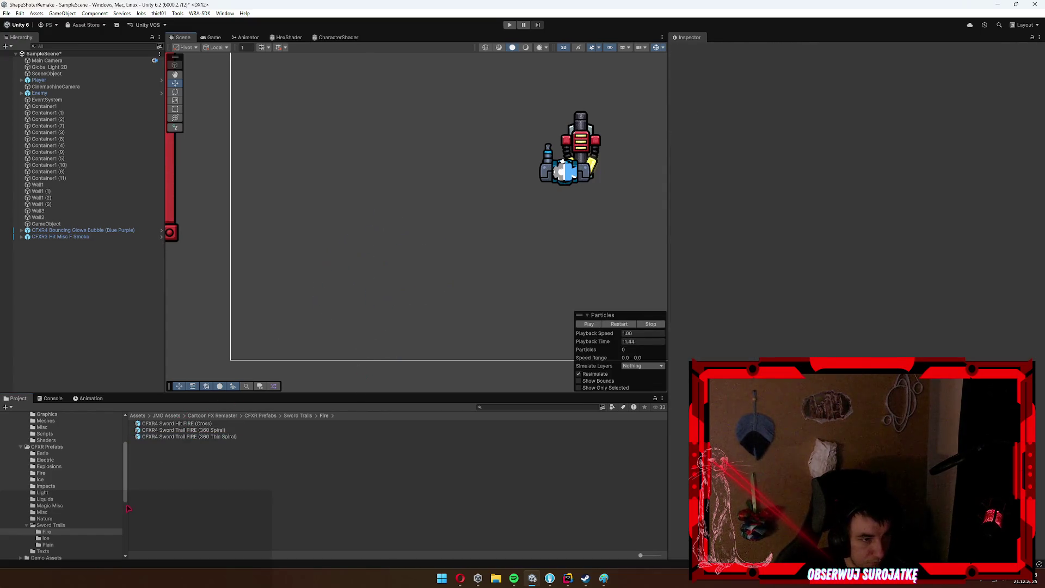
mouse_move(207, 428)
mouse_down()
mouse_move(452, 218)
mouse_move(459, 229)
mouse_up()
key(f)
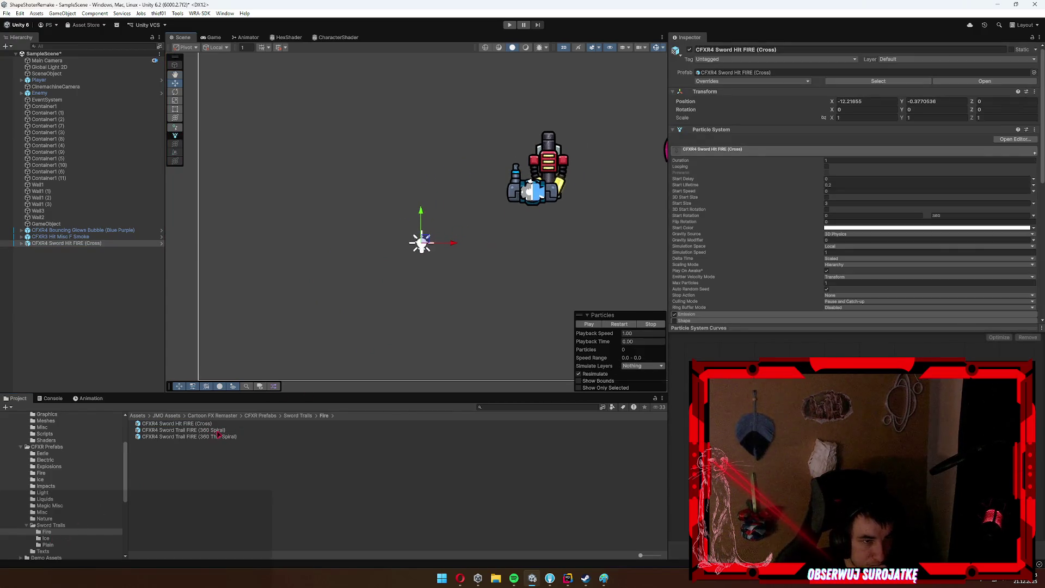
drag(207, 430, 349, 264)
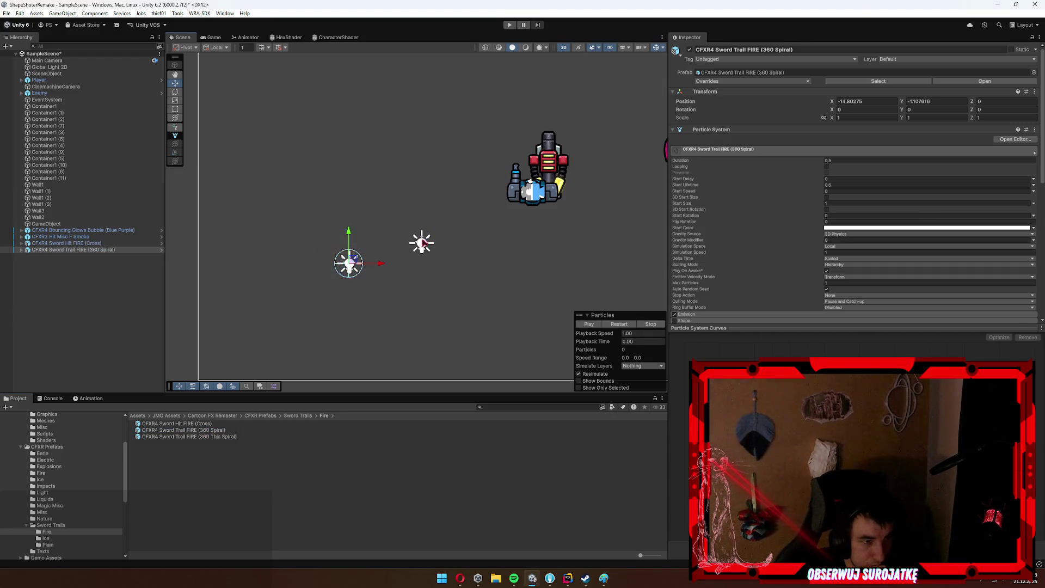
key(Delete)
click(353, 267)
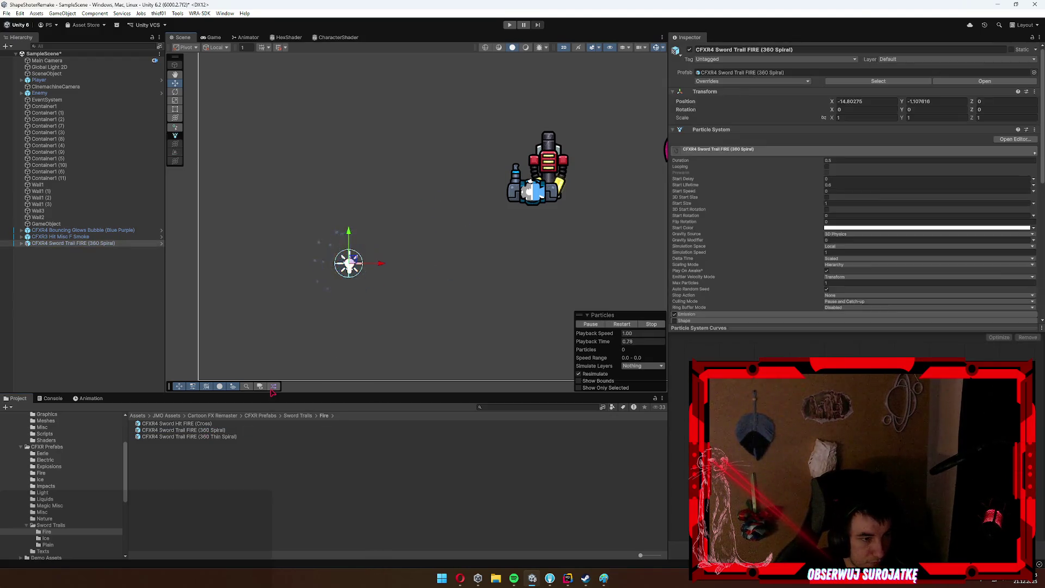
key(Delete)
drag(189, 436, 325, 300)
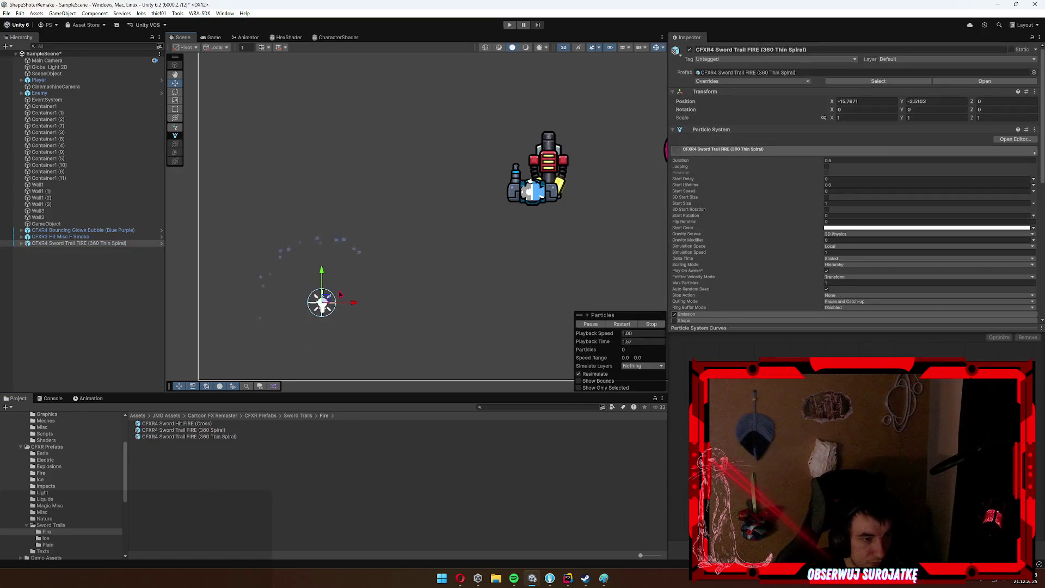
click(140, 465)
Preview and remove Sword Hit ICE, then add Sword Hit PLAIN (Cross) and play its preview.
click(53, 539)
mouse_move(167, 423)
mouse_down()
mouse_move(180, 424)
mouse_move(362, 272)
mouse_up()
key(Delete)
click(55, 545)
mouse_move(195, 424)
mouse_down()
mouse_move(411, 236)
mouse_move(413, 245)
mouse_up()
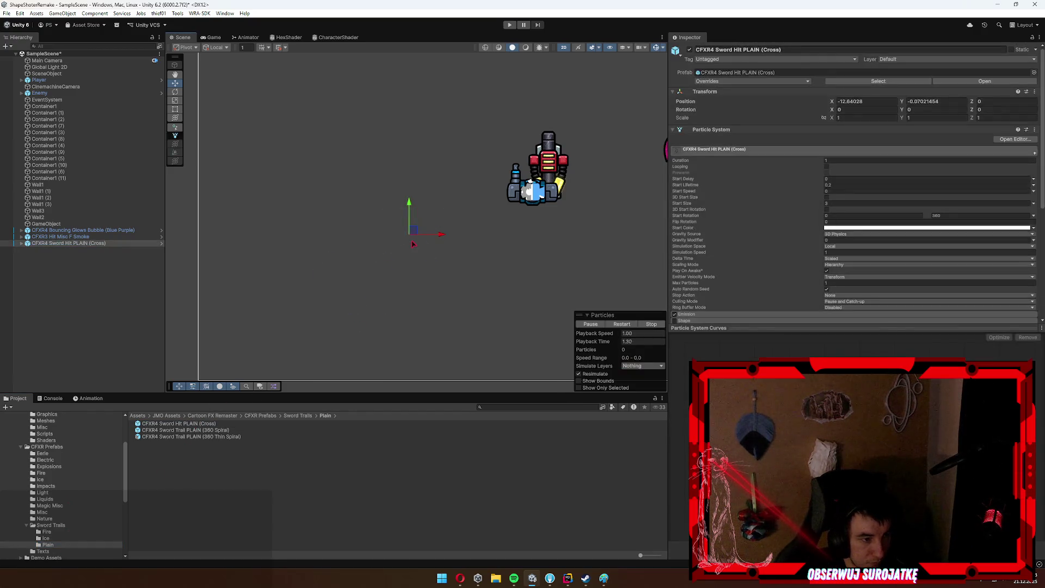
click(598, 325)
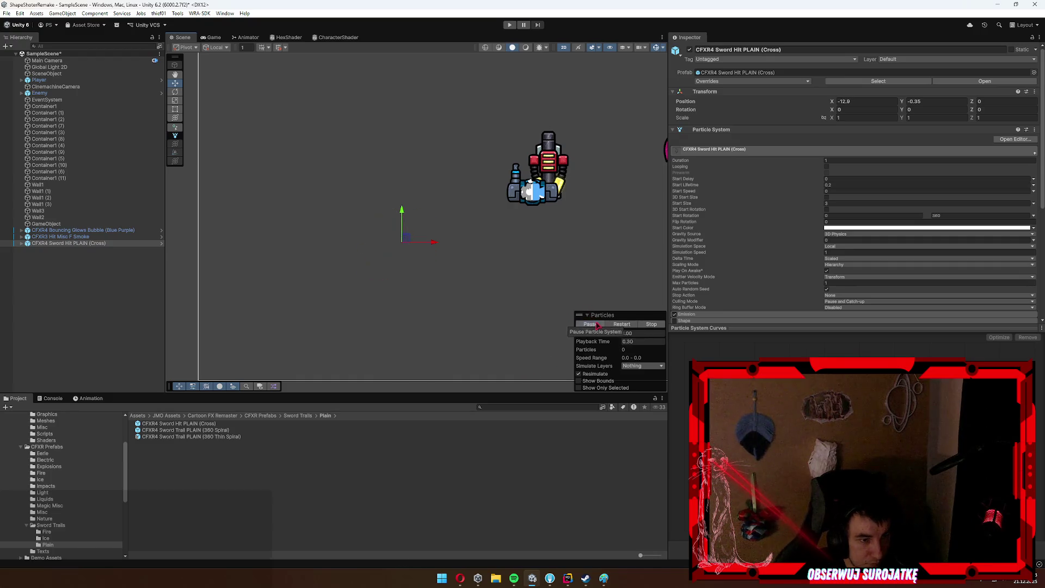
click(590, 325)
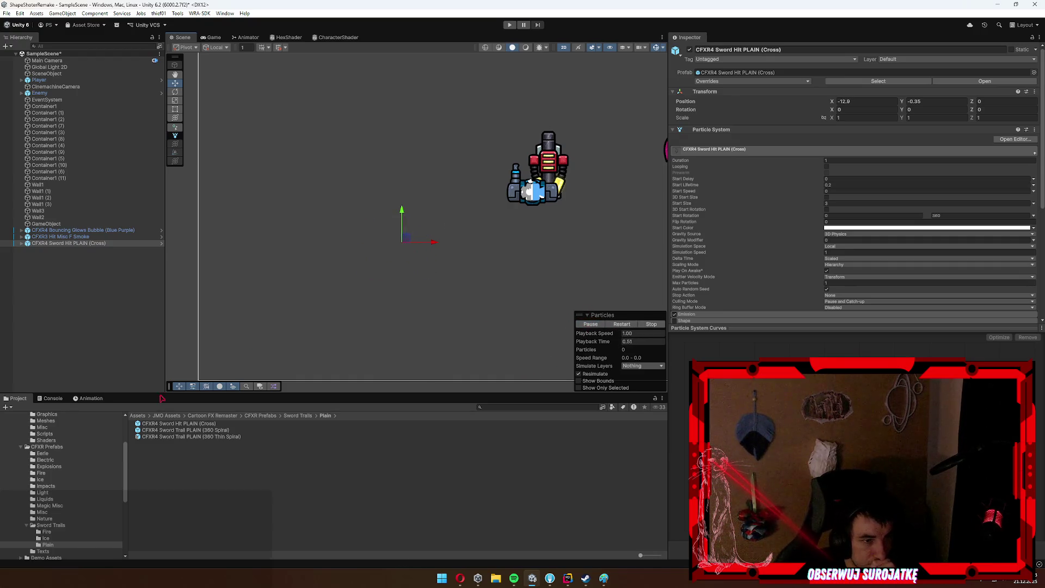
Glance at the Texts and Demo Assets folders, then place Sword Trail FIRE (360 Thin Spiral) again and frame it.
scroll(48, 517, down, 3)
click(43, 503)
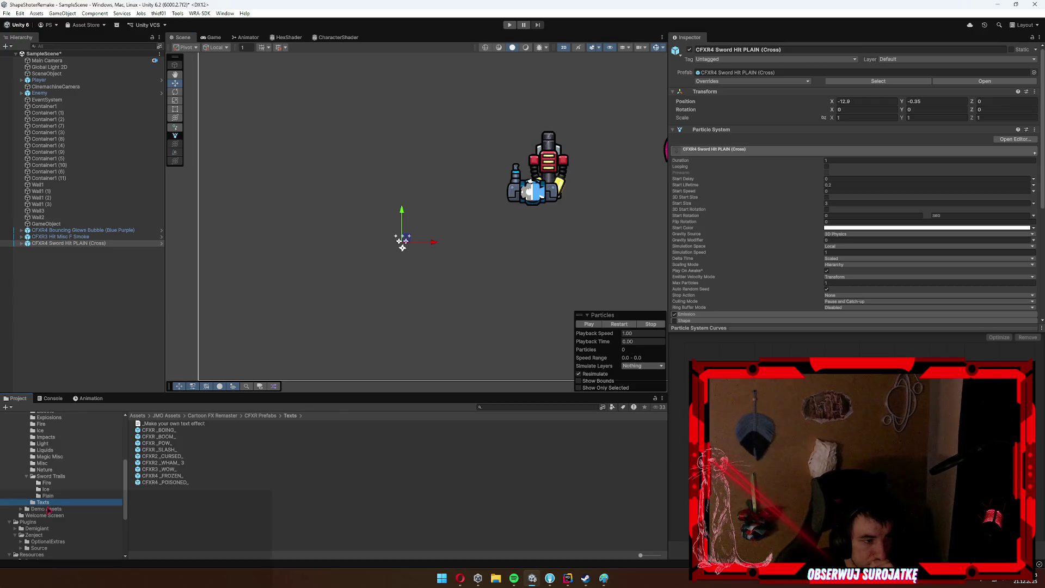
click(48, 510)
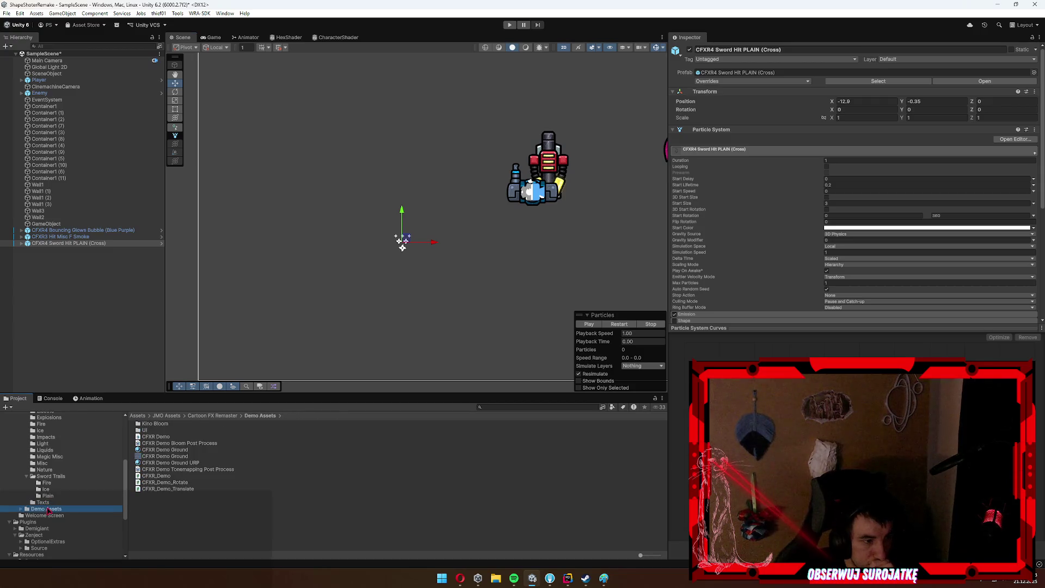
click(44, 477)
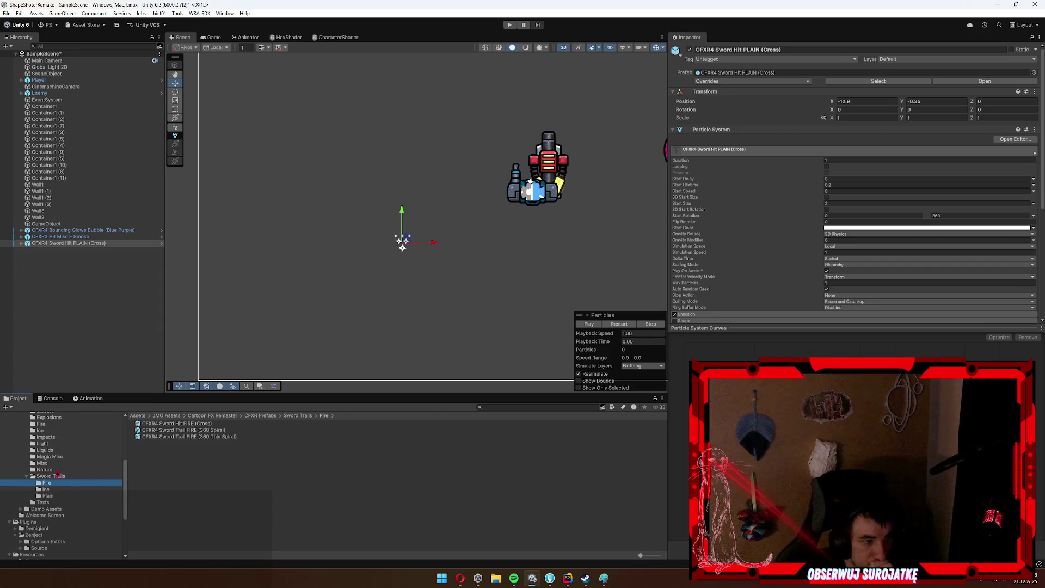
click(47, 483)
drag(285, 296, 339, 187)
key(f)
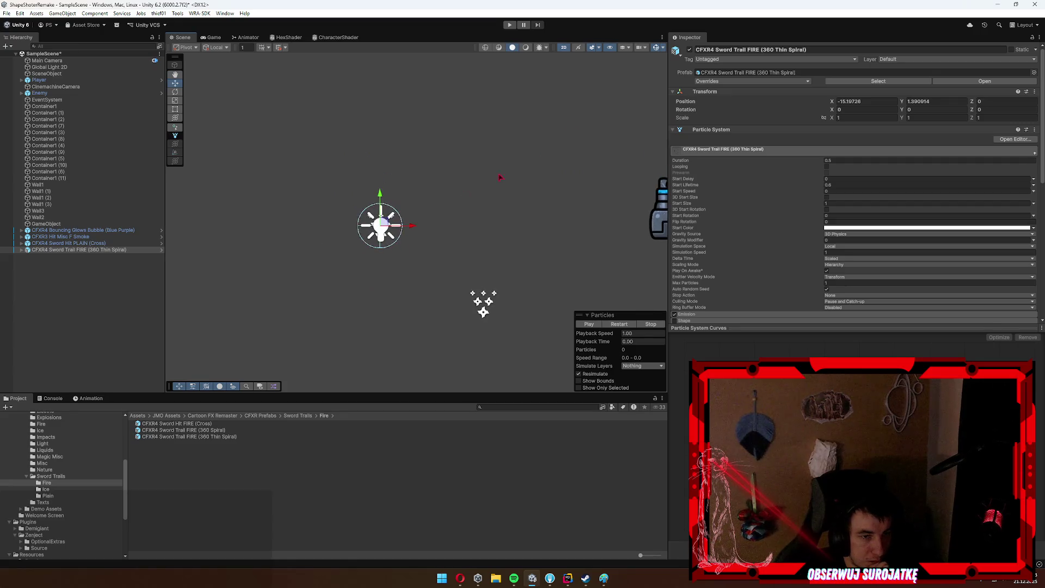
scroll(748, 211, down, 3)
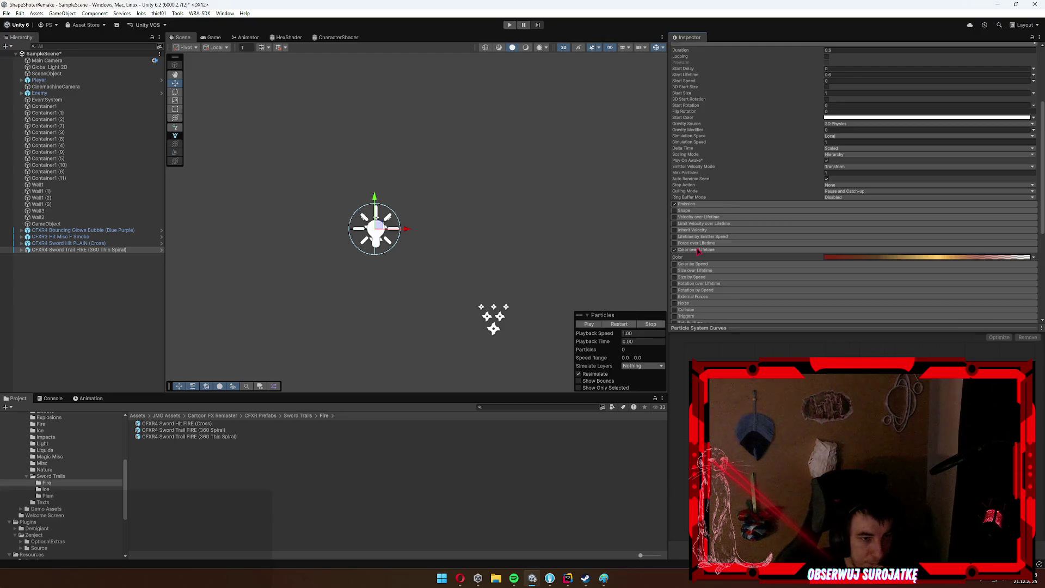
Inspect the spiral effect's Custom Data and renderer settings and locate its sword_trail 360 thin mesh.
scroll(703, 245, down, 3)
click(695, 253)
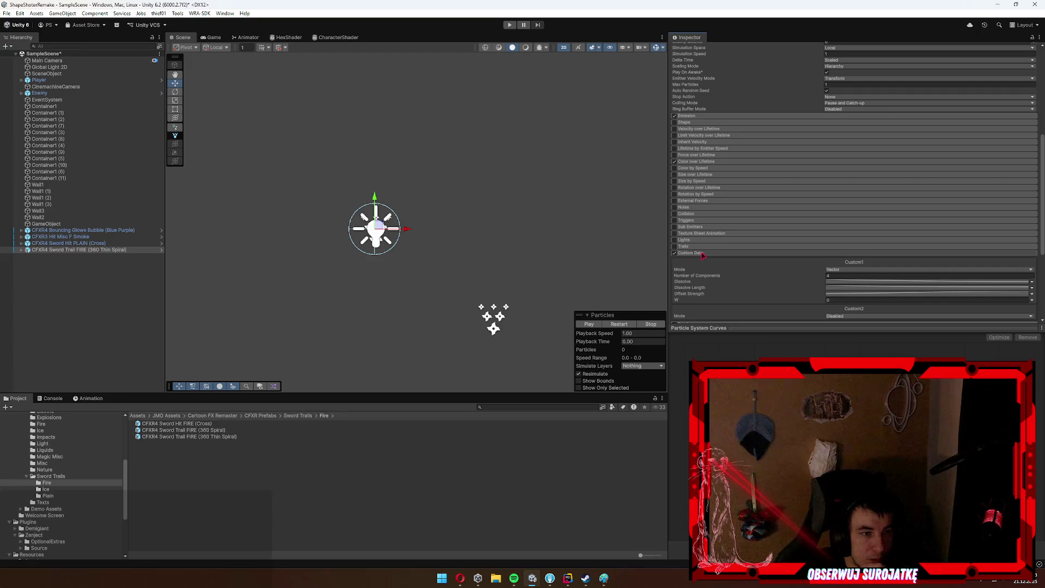
click(694, 253)
scroll(708, 252, down, 3)
click(694, 182)
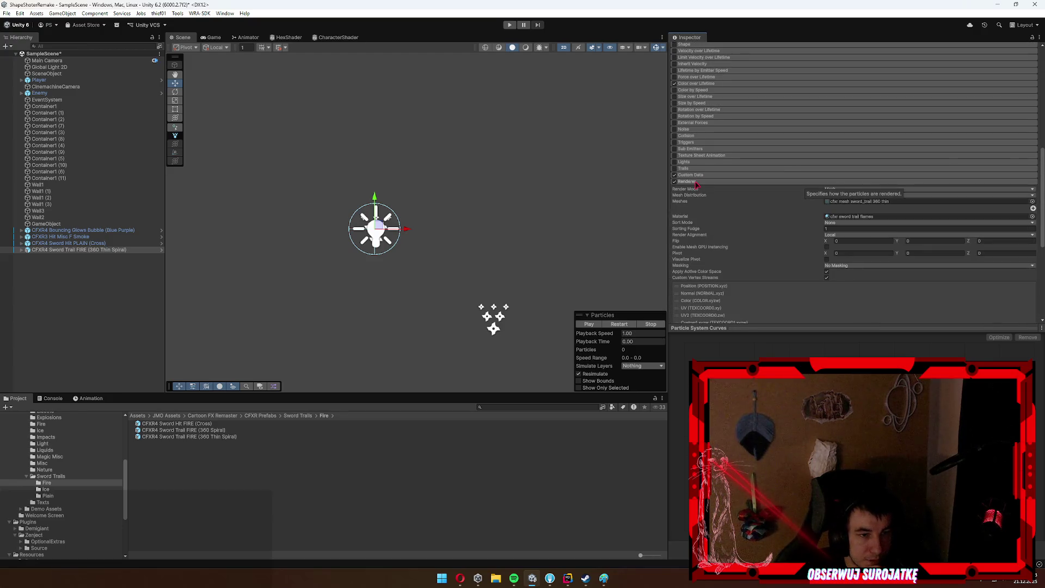
click(876, 201)
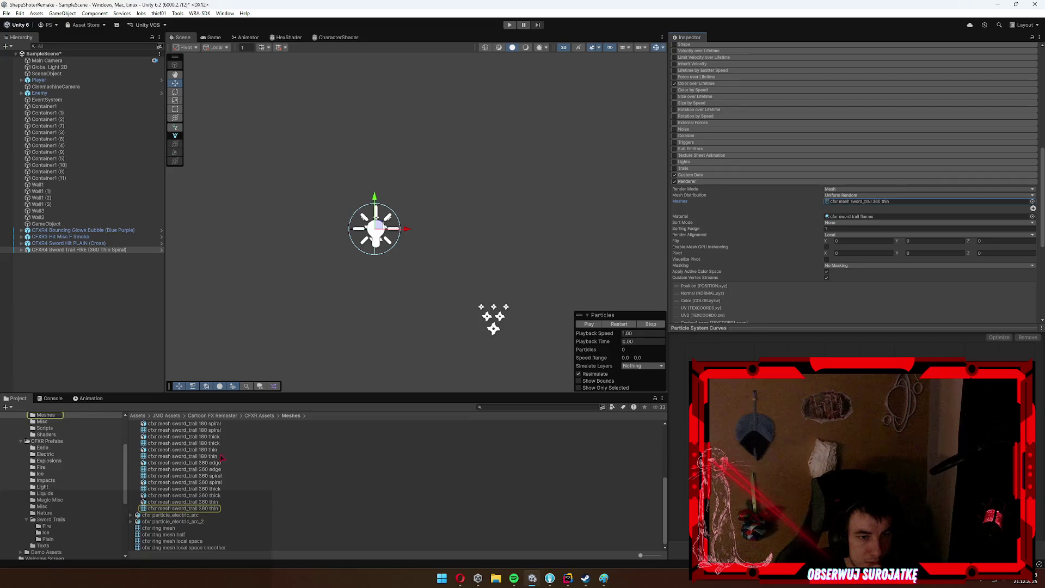
click(194, 509)
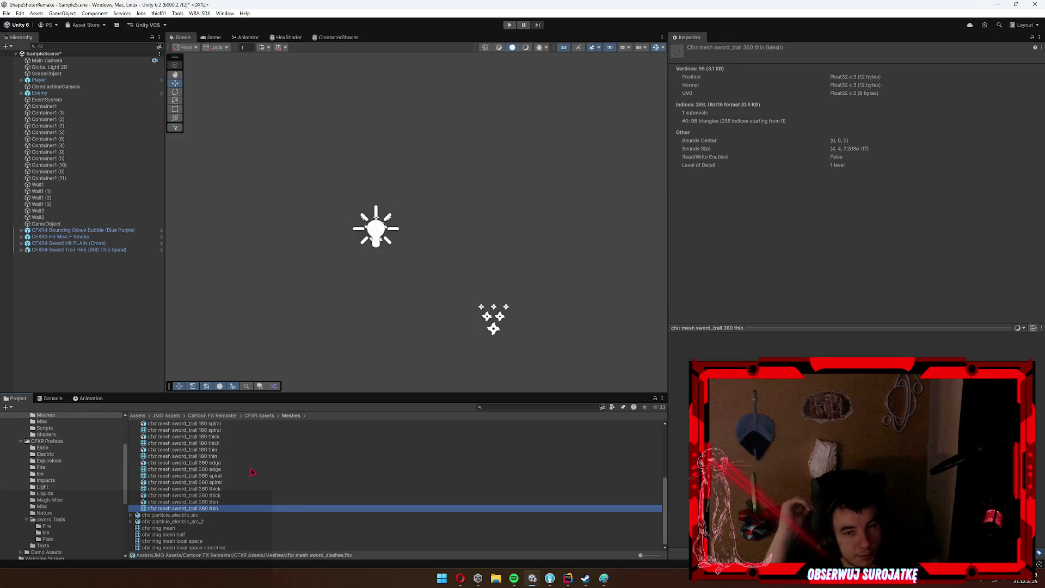
Compare sword trail meshes and set the spiral effect's renderer mesh to sword_trail 180 thin.
scroll(277, 463, up, 5)
scroll(262, 457, down, 4)
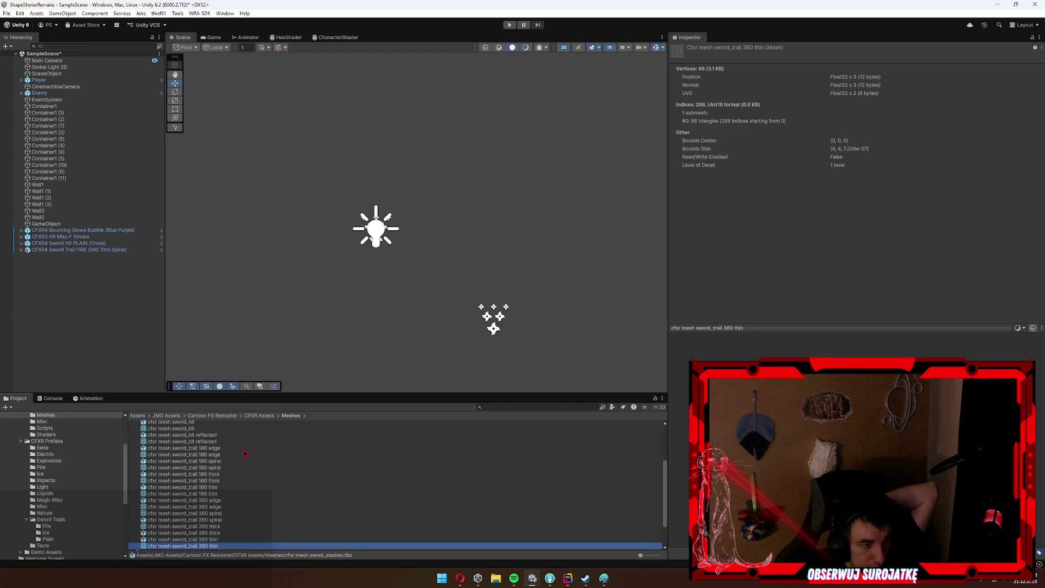
click(228, 454)
click(391, 244)
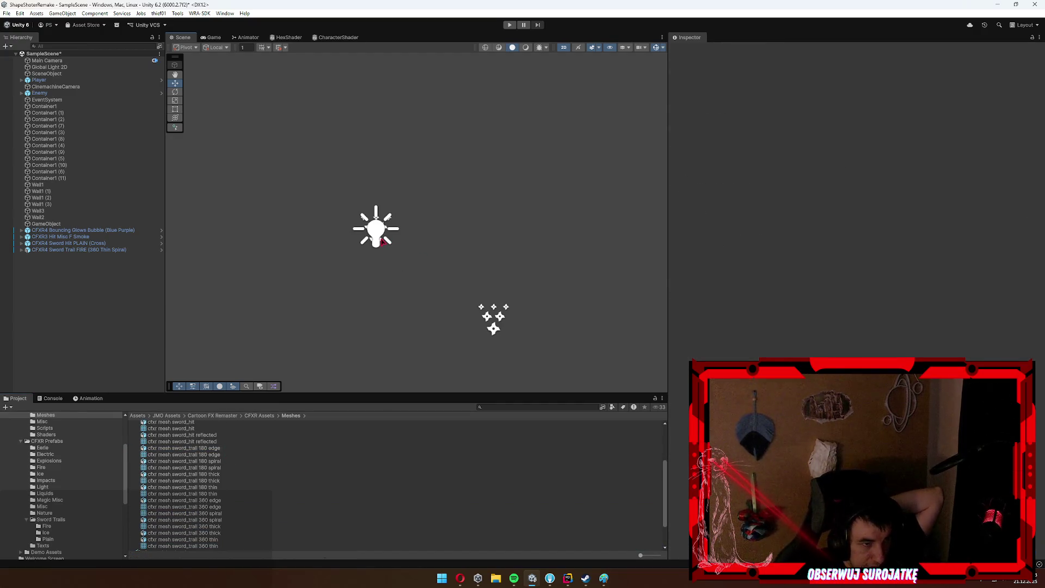
click(383, 241)
scroll(793, 296, down, 10)
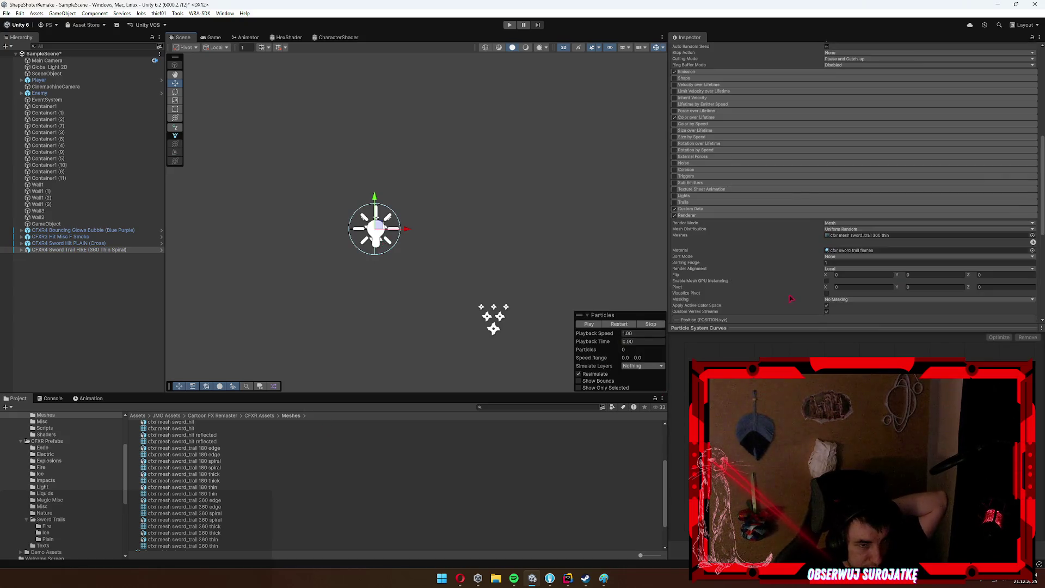
click(860, 80)
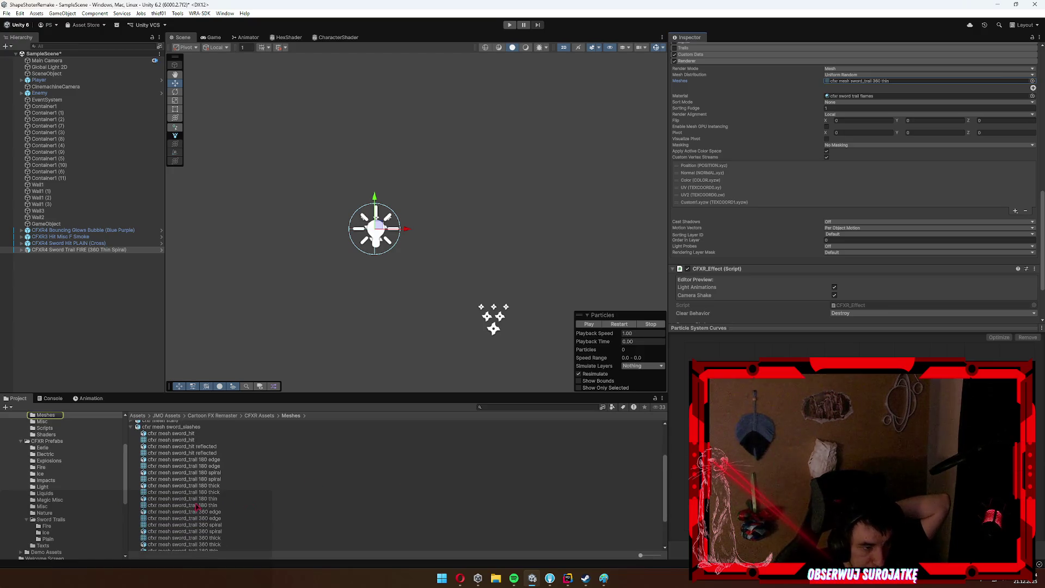
scroll(838, 196, down, 2)
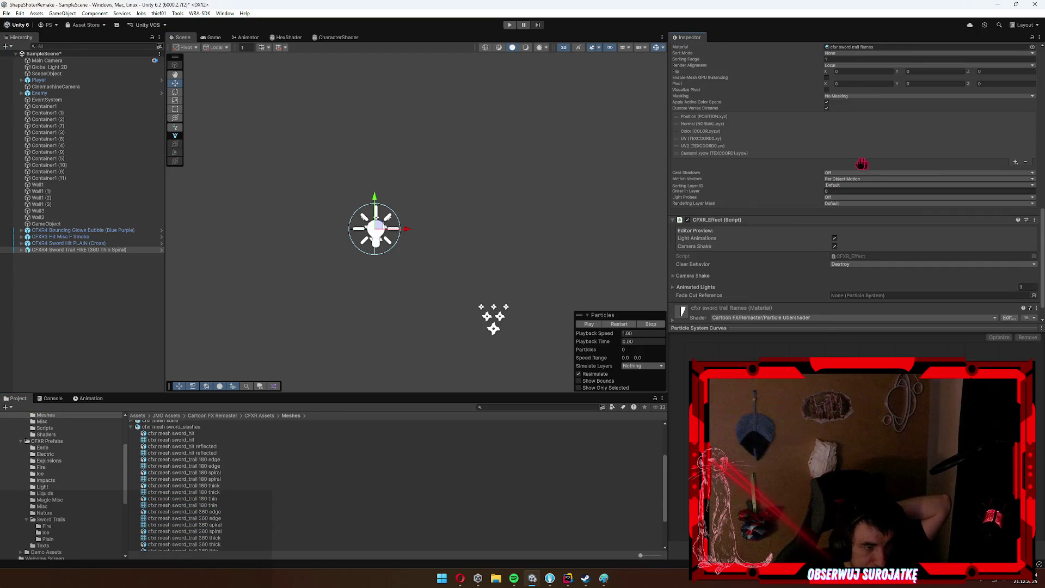
scroll(868, 305, down, 2)
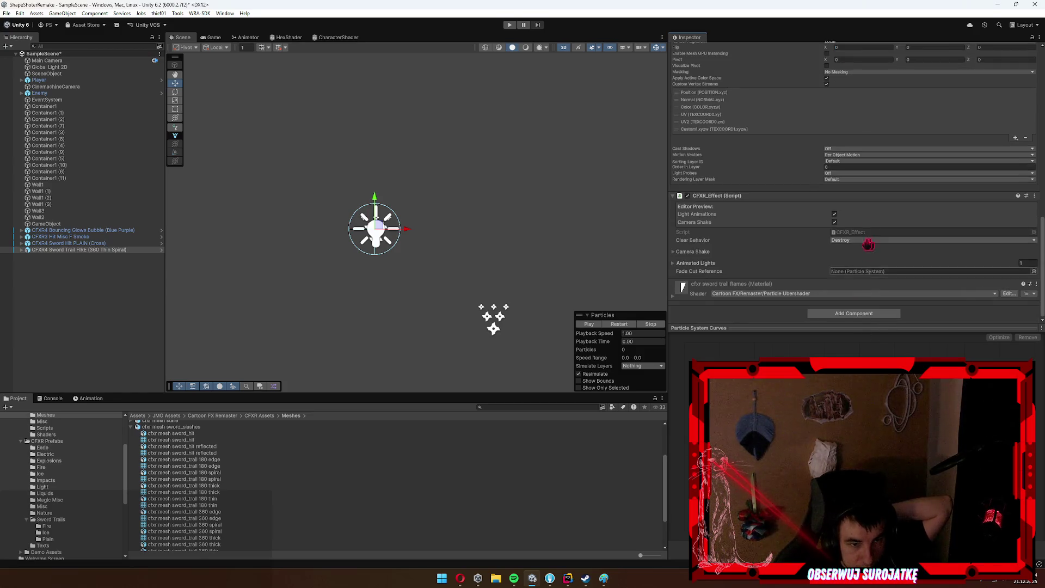
mouse_move(855, 57)
mouse_down()
mouse_move(849, 37)
mouse_move(855, 110)
mouse_move(866, 108)
mouse_up()
Replay the Sword Trail FIRE (360 Thin Spiral) preview six times, then scroll to the CFXR_Effect component.
click(589, 325)
click(589, 325)
click(590, 325)
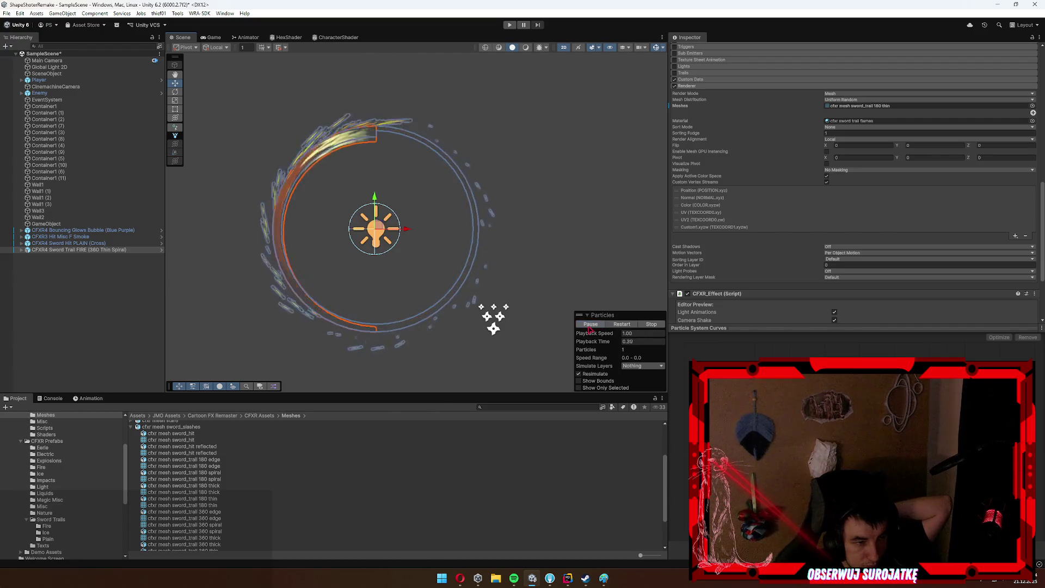
click(589, 325)
click(589, 325)
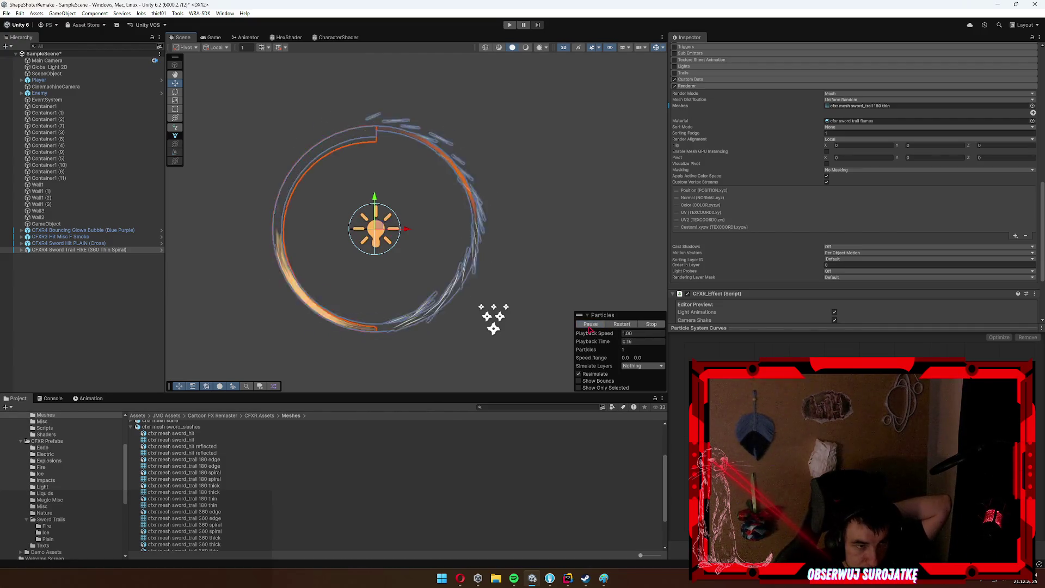
click(590, 325)
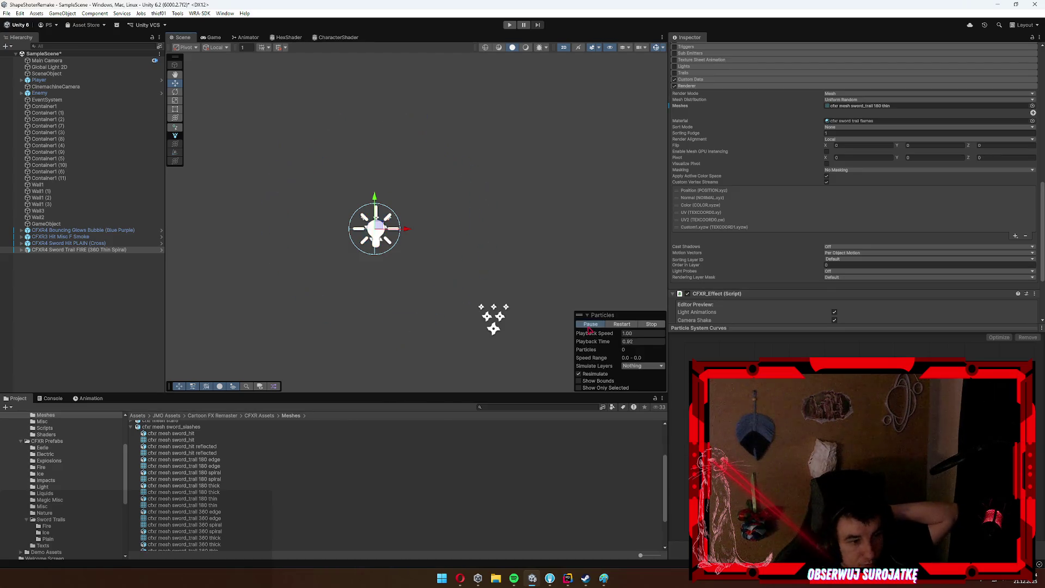
scroll(772, 264, up, 5)
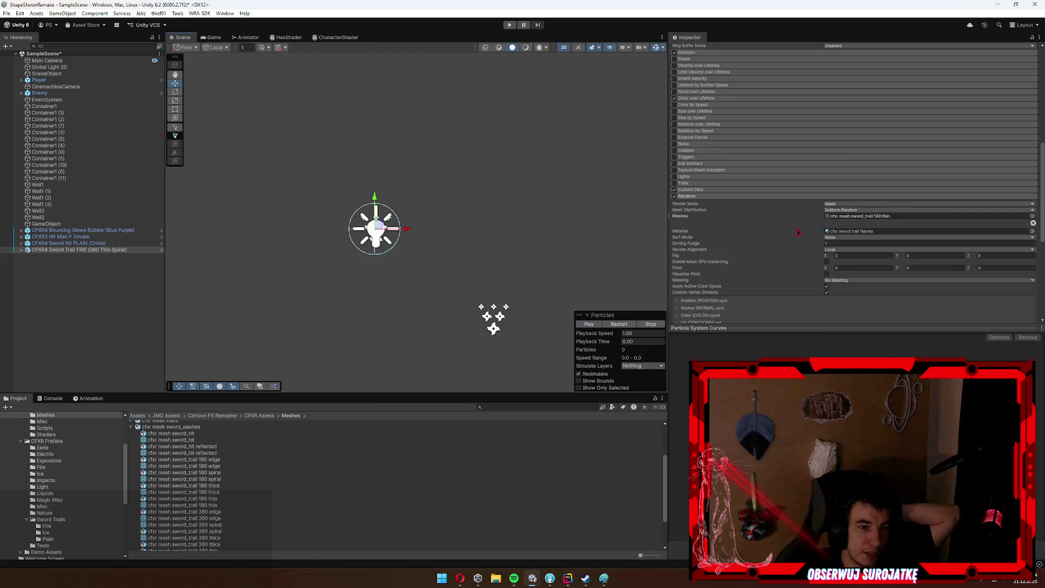
scroll(767, 227, up, 2)
scroll(728, 162, up, 10)
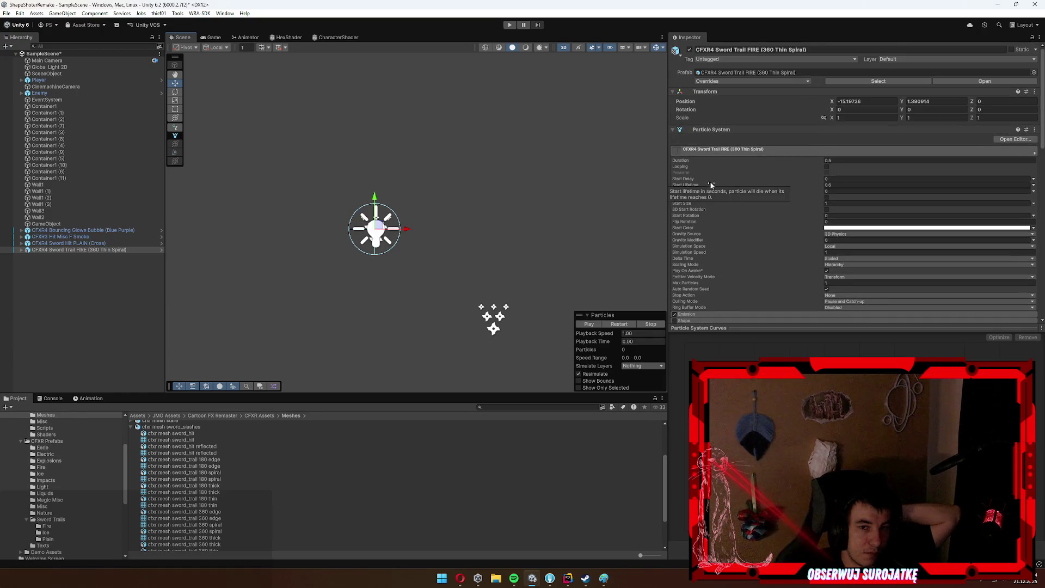
scroll(756, 224, down, 10)
scroll(756, 223, down, 6)
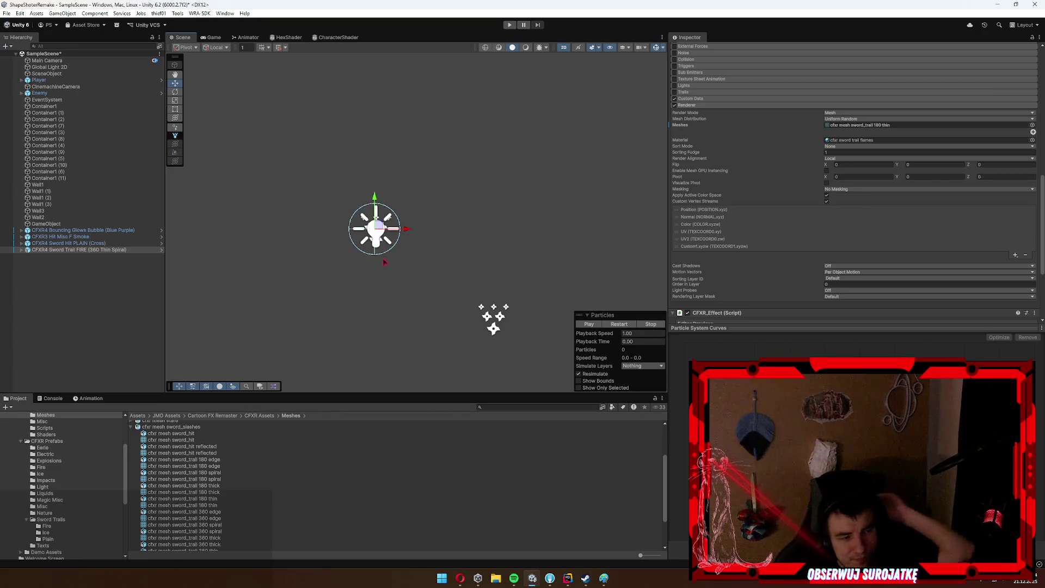
scroll(862, 225, down, 5)
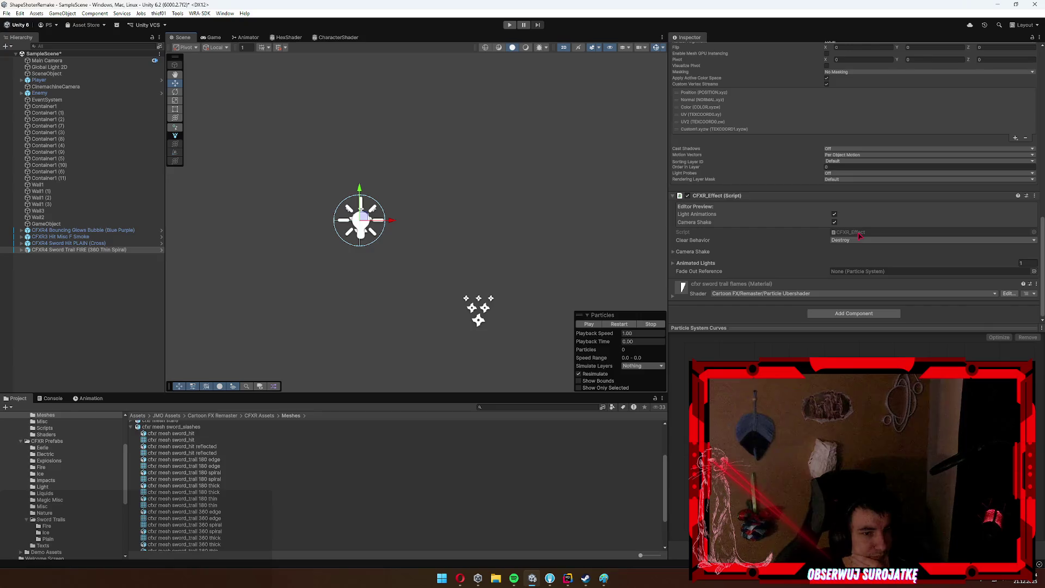
Open CFXR_Effect.cs in Rider, scroll through its code, return to the top, and minimise Rider.
double_click(860, 235)
scroll(577, 283, down, 15)
scroll(572, 286, down, 3)
scroll(580, 279, down, 18)
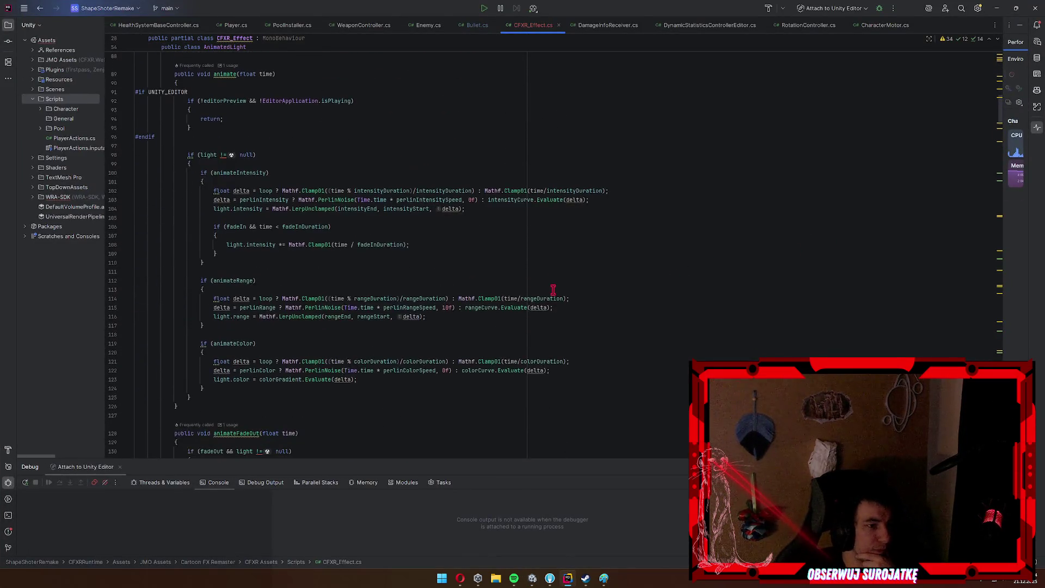
mouse_move(996, 110)
mouse_down()
mouse_move(980, 245)
mouse_move(986, 354)
mouse_up()
scroll(545, 251, down, 17)
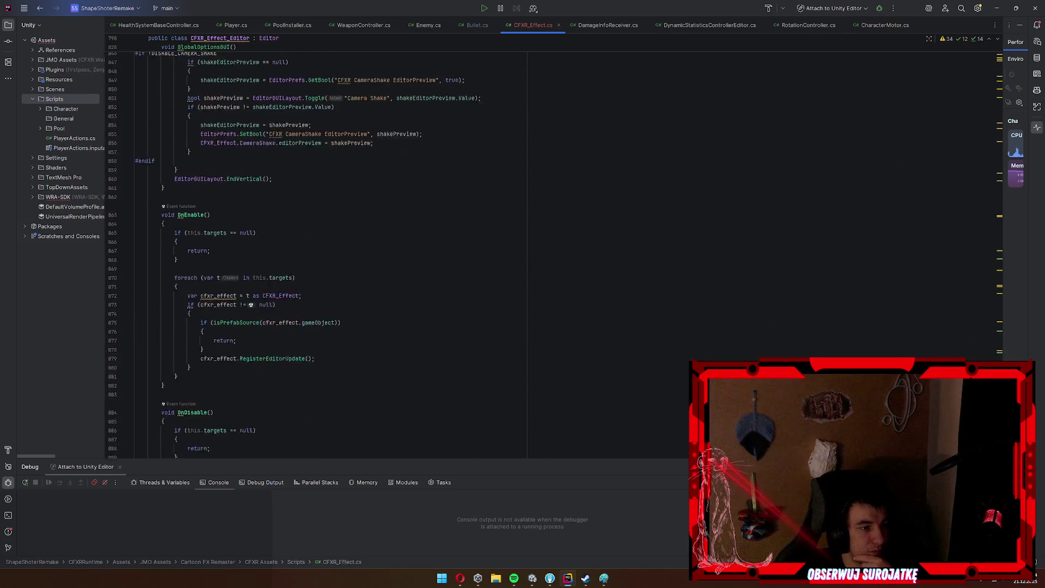
key(ctrl+Home)
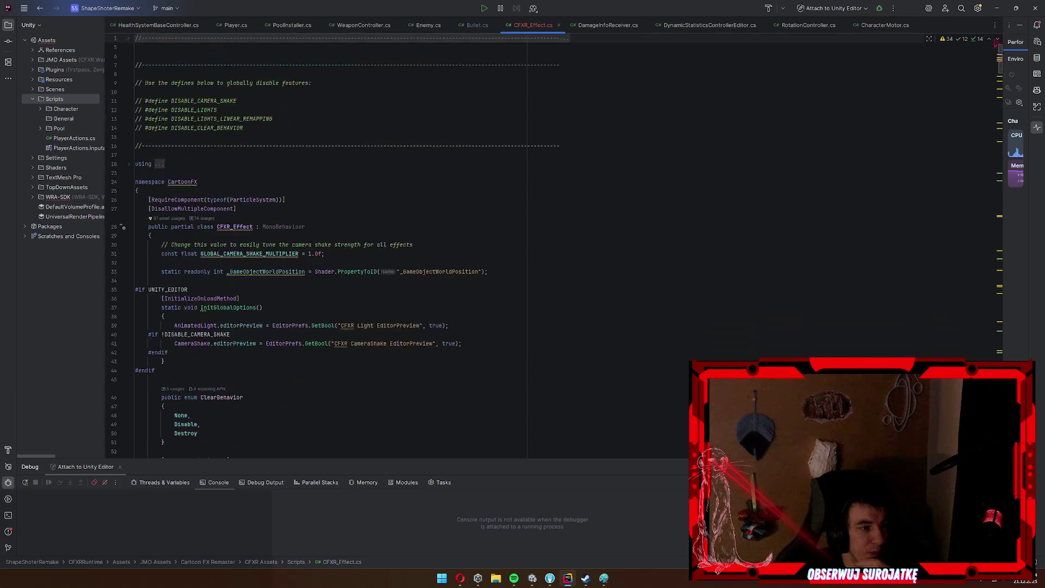
click(1001, 8)
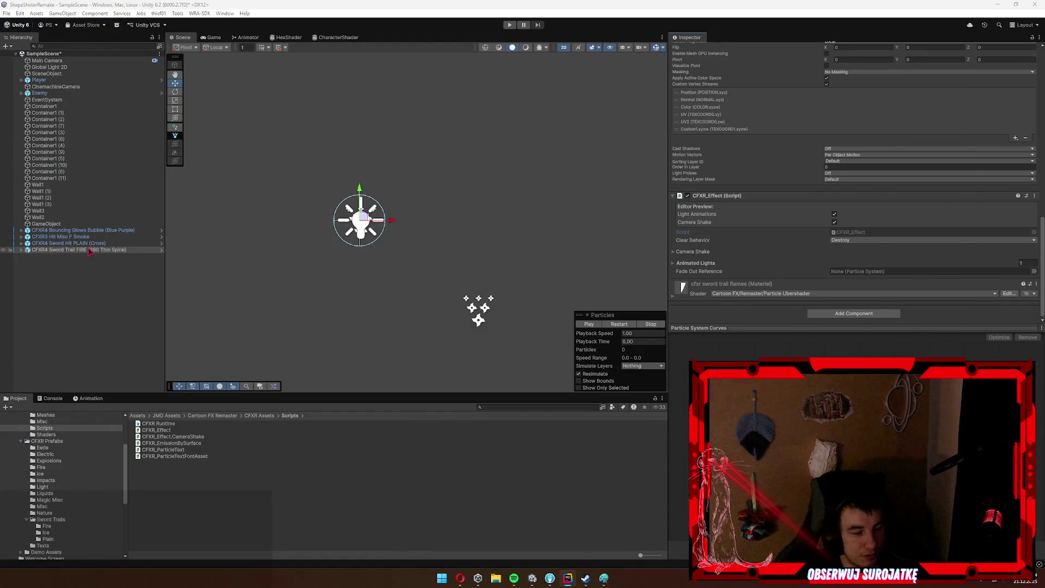
Delete the sword trail effect, then preview CFXR2 Skull Head Alt and add CFXR3 Hit Electric C (Air).
key(Delete)
click(63, 449)
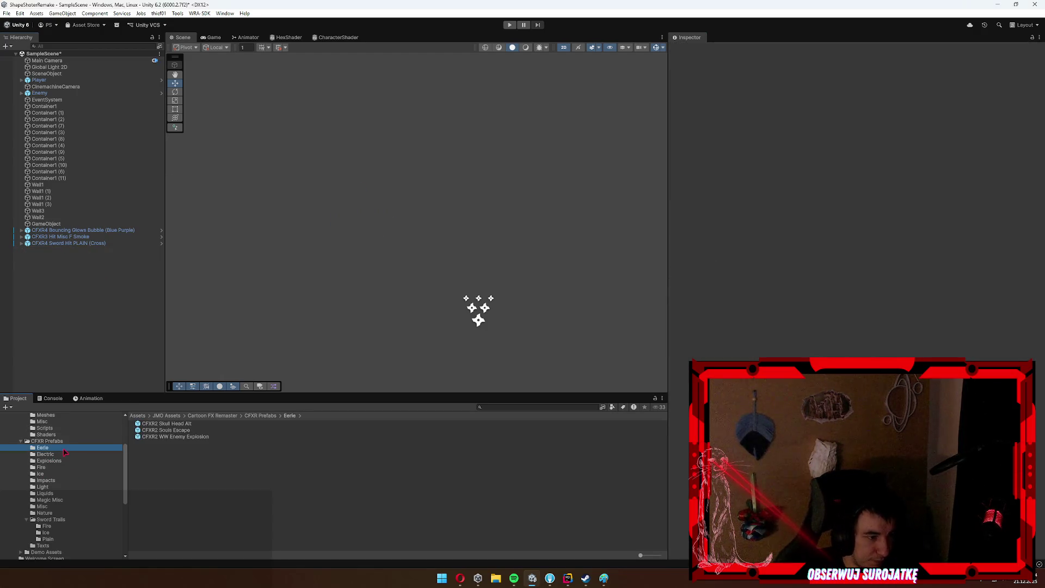
mouse_move(164, 424)
mouse_down()
mouse_move(388, 281)
mouse_move(234, 428)
mouse_move(362, 288)
mouse_move(235, 420)
mouse_move(201, 434)
mouse_move(350, 256)
mouse_move(319, 373)
mouse_move(95, 489)
mouse_up()
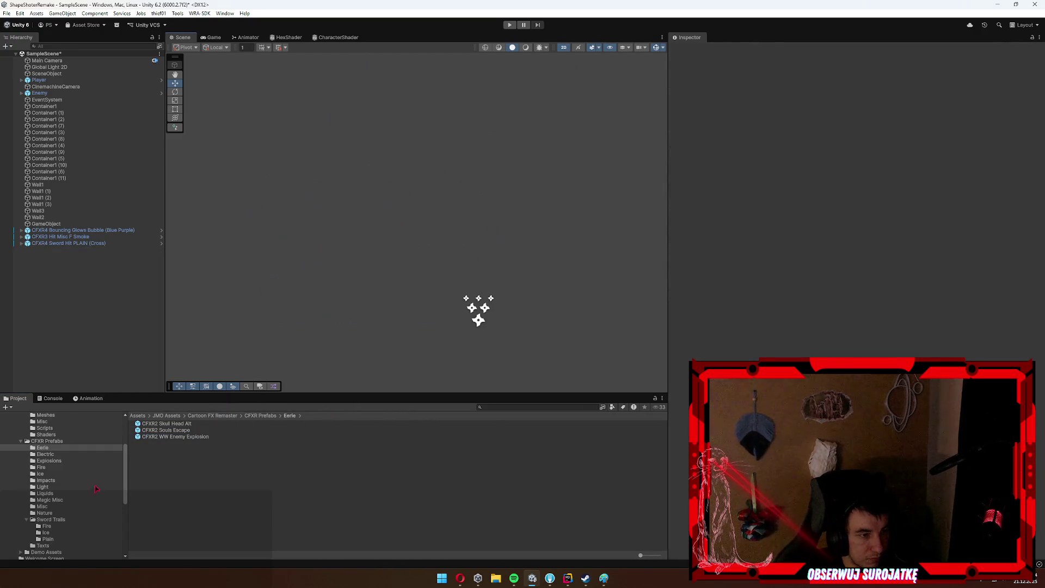
click(46, 454)
mouse_move(164, 424)
mouse_down()
mouse_move(269, 355)
mouse_move(192, 423)
mouse_up()
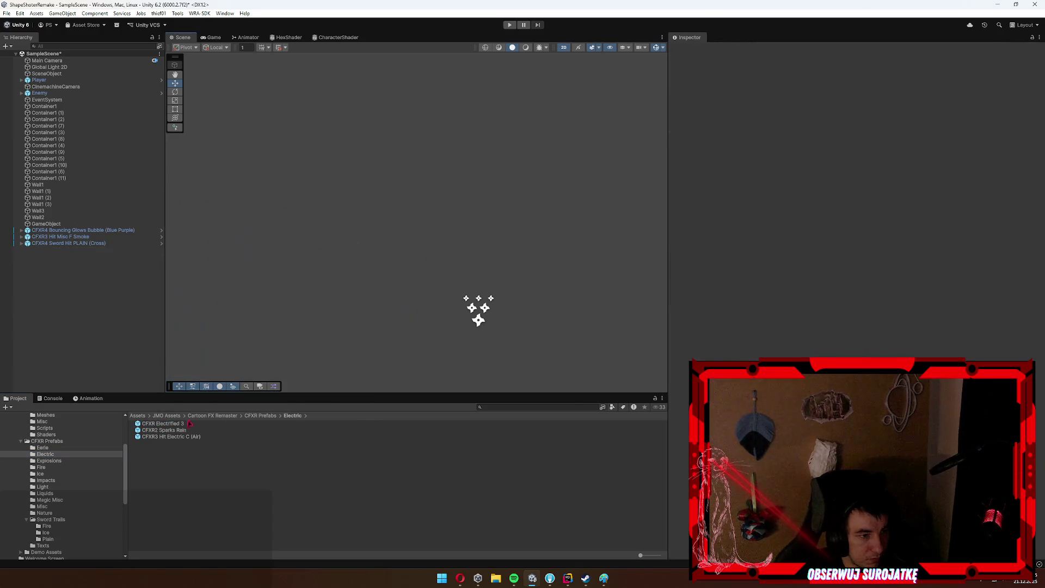
mouse_move(360, 316)
mouse_down()
mouse_move(363, 338)
mouse_move(218, 430)
mouse_move(163, 435)
mouse_move(410, 290)
mouse_up()
click(218, 457)
Preview two explosion effects and the firewall effect from the Explosions and Fire folders.
click(48, 460)
drag(160, 424, 316, 315)
scroll(328, 317, down, 5)
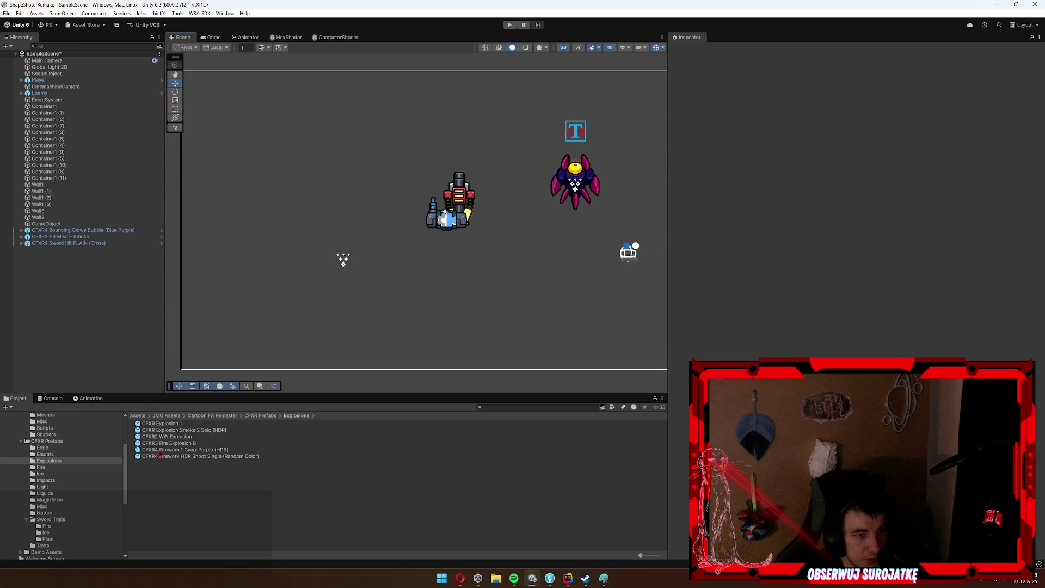
mouse_move(226, 319)
mouse_down()
mouse_move(234, 281)
mouse_move(87, 469)
mouse_up()
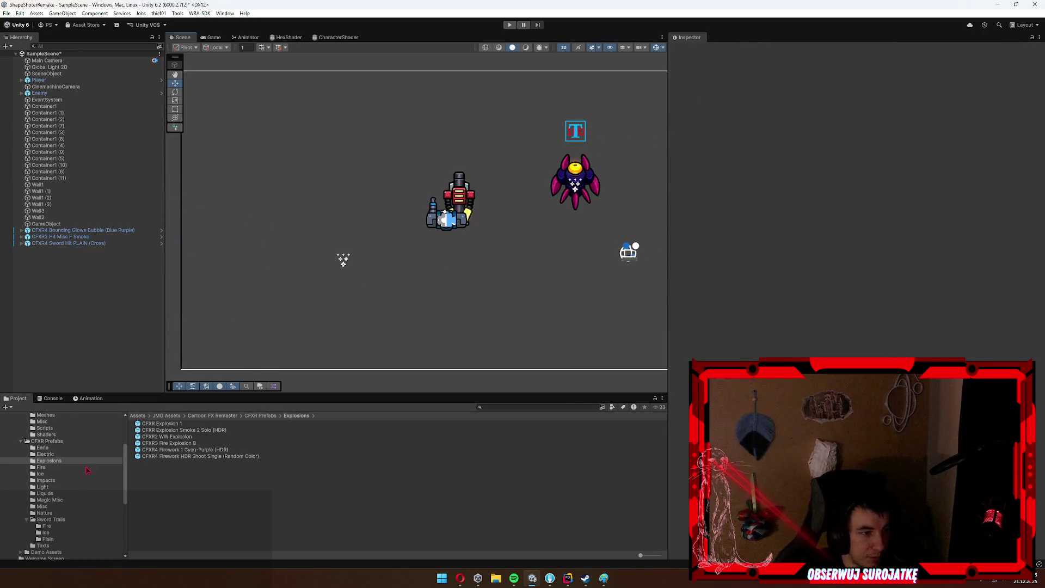
click(46, 468)
mouse_move(179, 436)
mouse_down()
mouse_move(256, 310)
mouse_move(240, 289)
mouse_move(87, 432)
mouse_up()
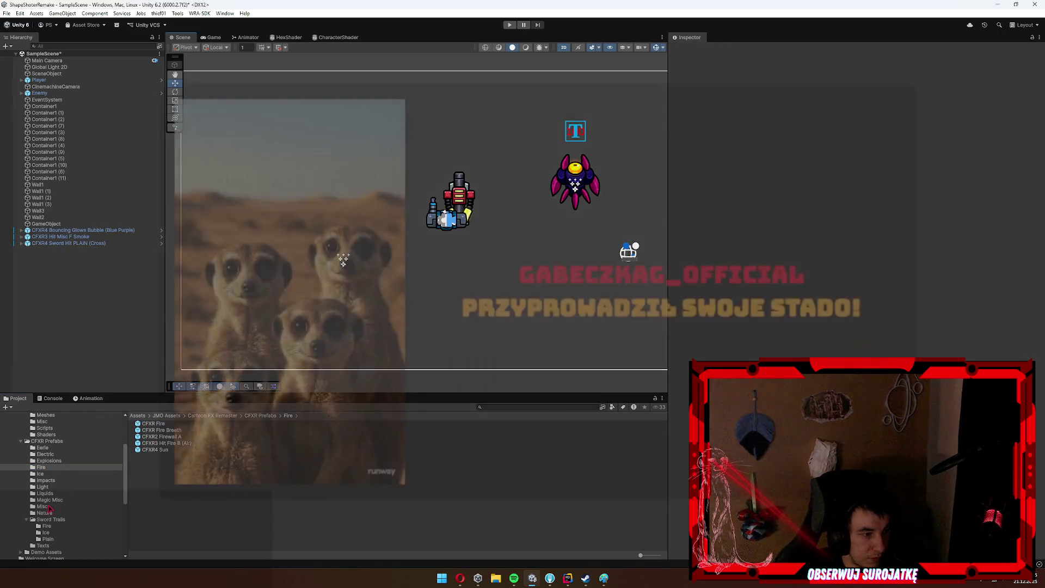
Browse Misc, Nature (CFXR3 Hit Leaves A (Lit)) and Fire sword trails, ending in Demo Assets > Kino Bloom.
click(42, 506)
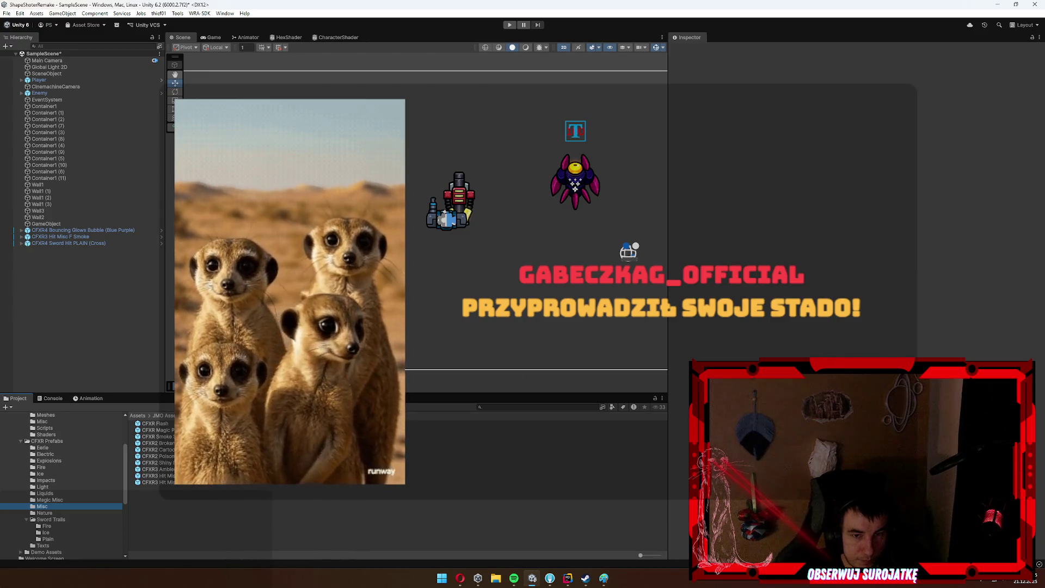
click(44, 513)
click(166, 423)
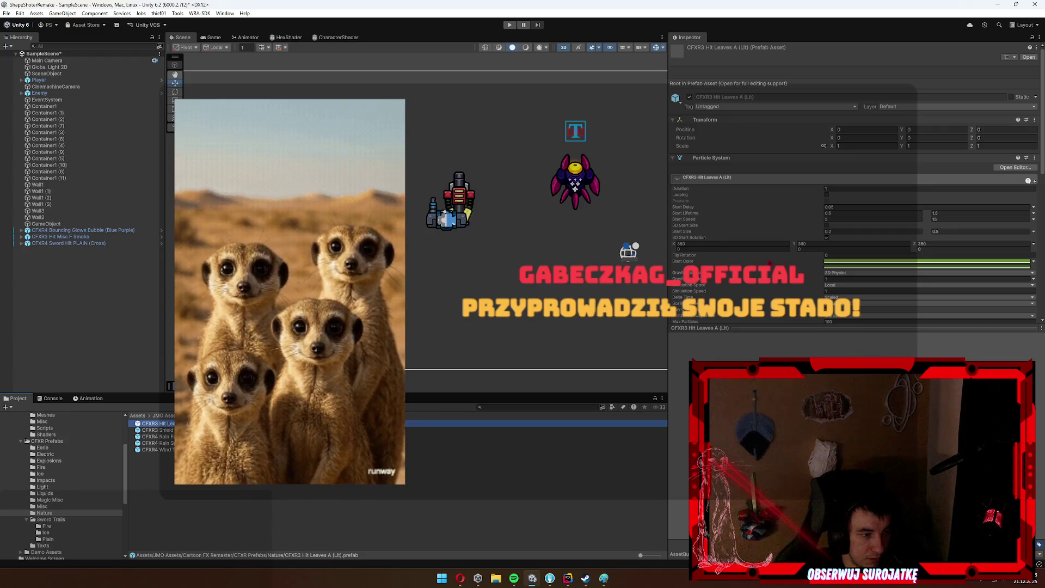
scroll(854, 180, down, 10)
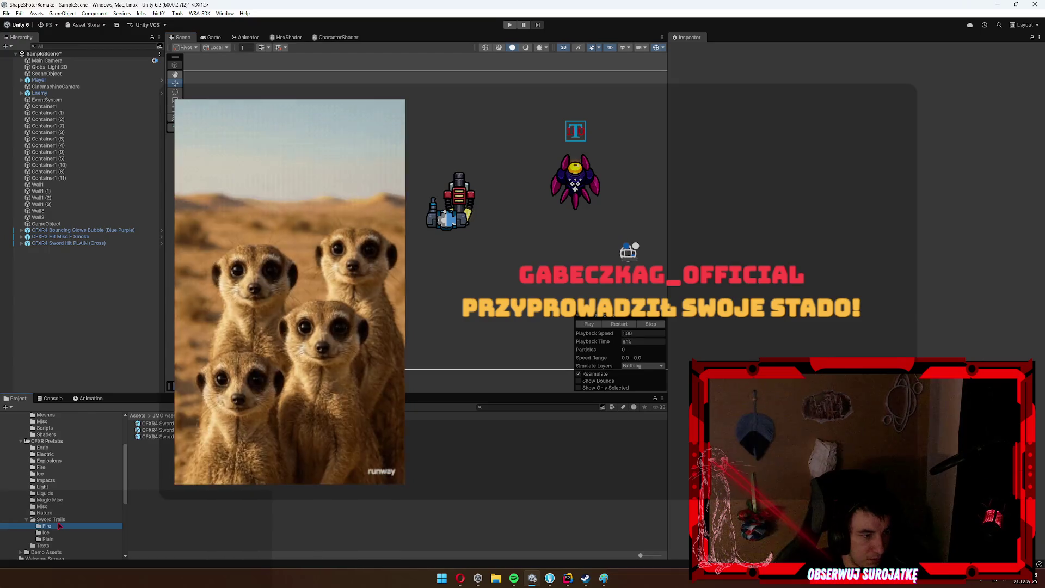
click(76, 525)
scroll(63, 477, down, 3)
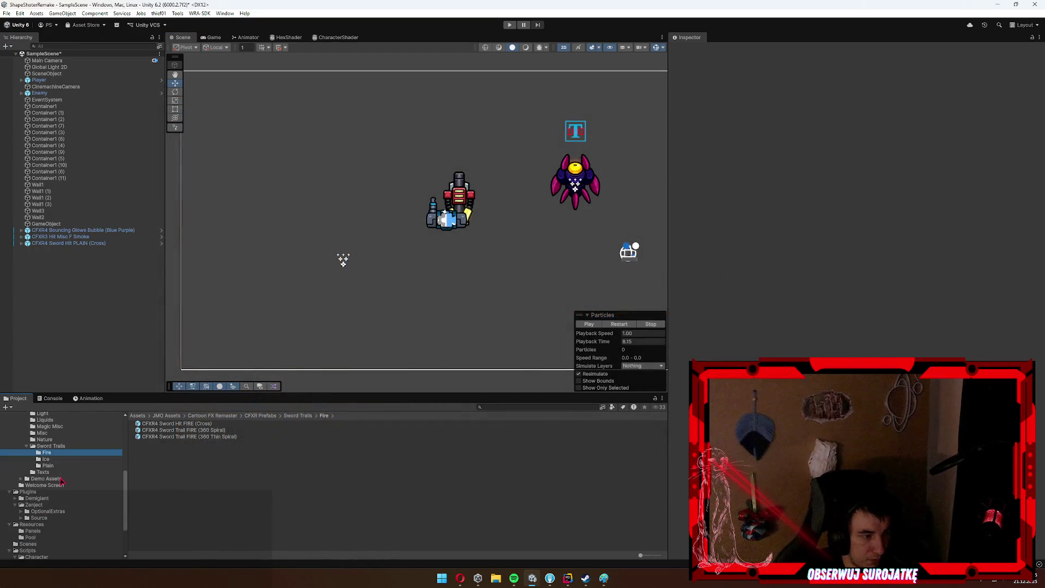
click(60, 479)
key(Right)
key(Right)
key(Right)
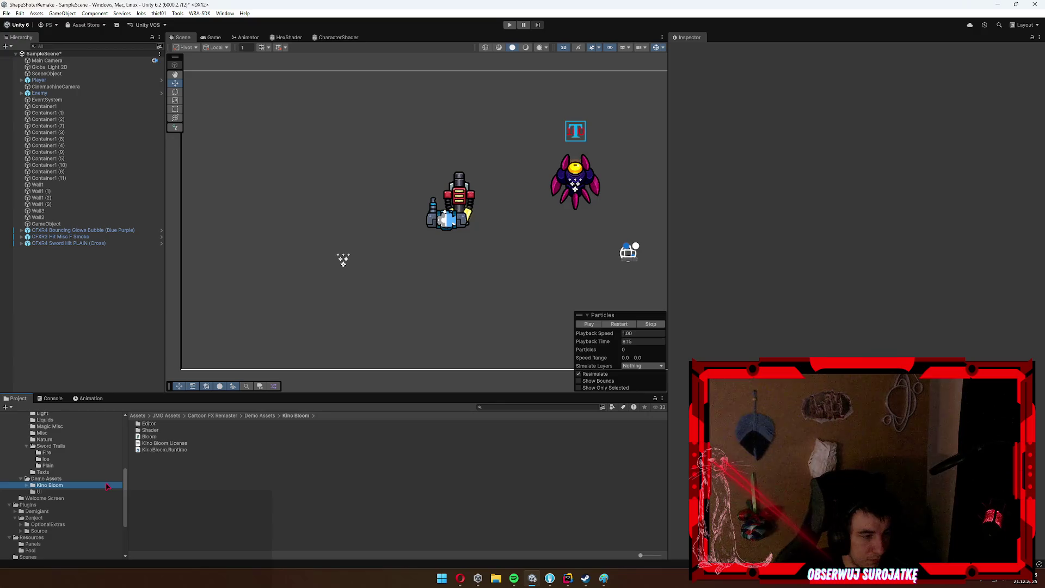
key(Down)
key(Left)
key(Left)
key(Left)
scroll(75, 483, up, 3)
Place and delete the POW, POISONED, FROZEN, a purple text, and WHAM text effects one by one.
click(43, 521)
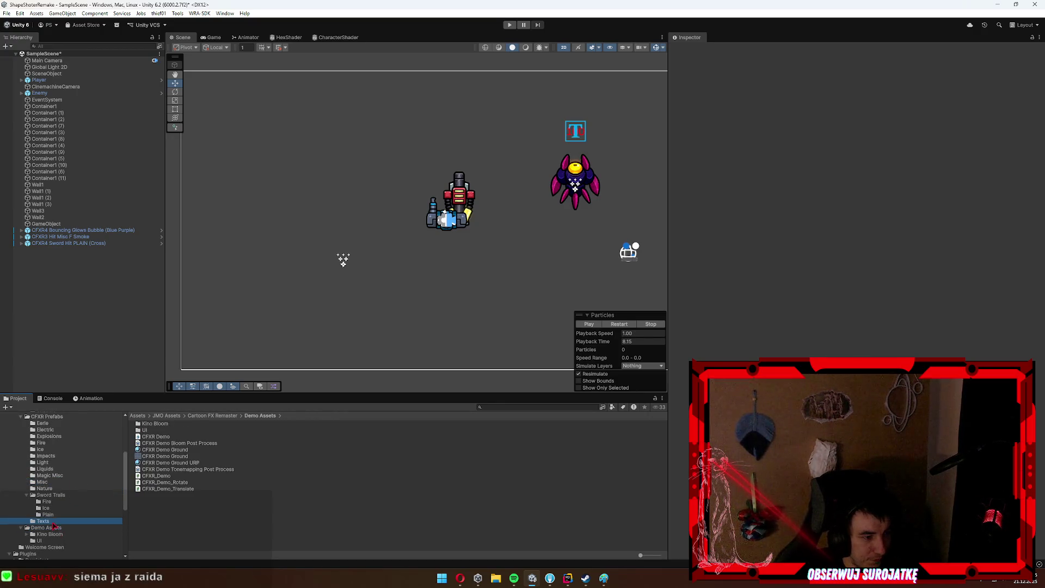
mouse_move(157, 443)
mouse_down()
mouse_move(268, 352)
mouse_move(315, 264)
mouse_up()
key(Delete)
drag(163, 482, 280, 216)
key(Delete)
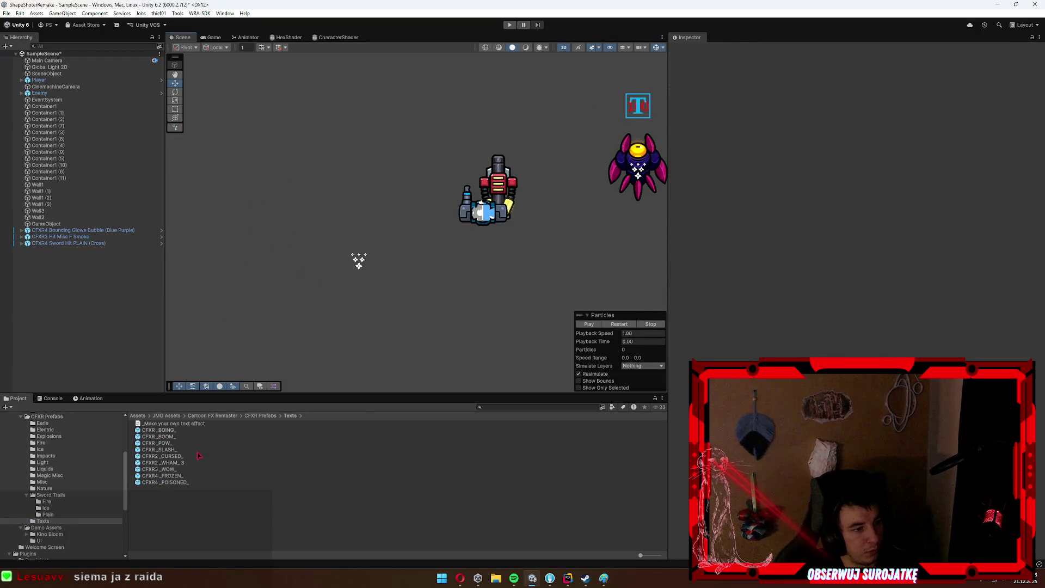
drag(175, 475, 280, 214)
key(Delete)
drag(162, 457, 275, 239)
key(Delete)
mouse_move(163, 463)
mouse_down()
mouse_move(217, 404)
mouse_move(292, 246)
mouse_up()
key(Delete)
Place and delete the CURSED, SLASH, BOOM, another text, and BOING effects one by one.
drag(164, 456, 289, 250)
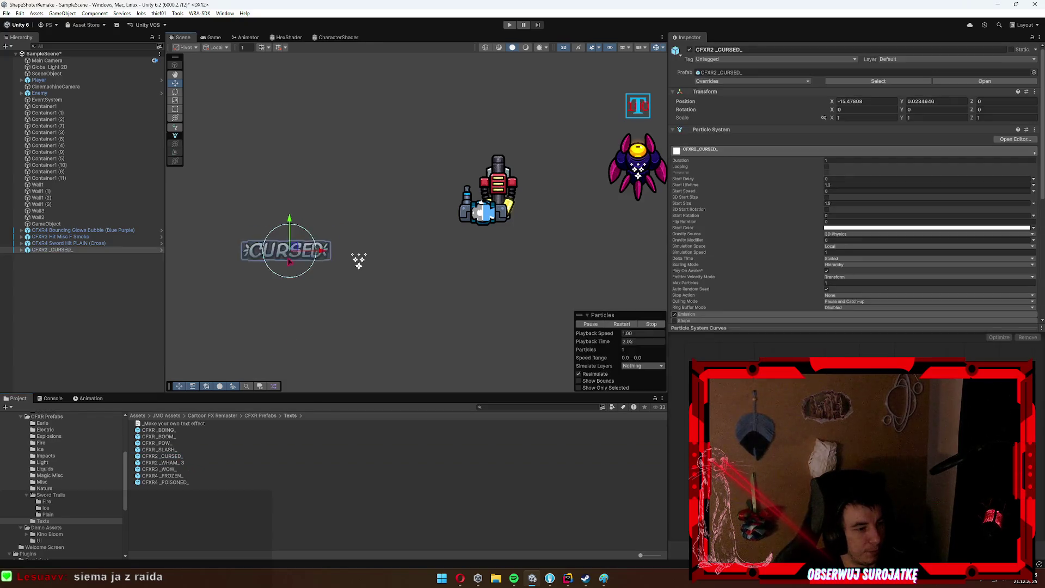
key(Delete)
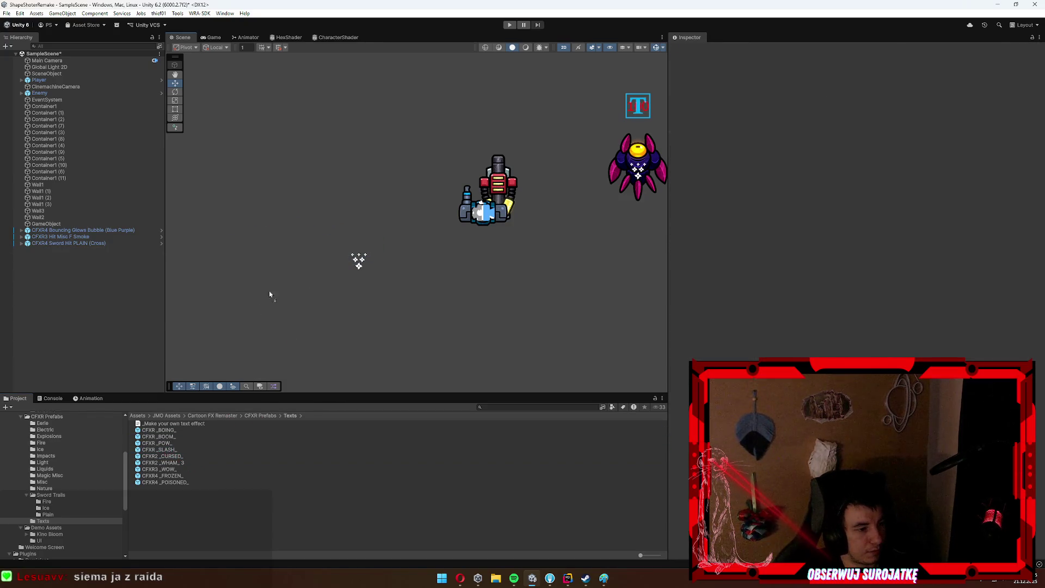
drag(159, 450, 298, 210)
key(Delete)
mouse_move(163, 437)
mouse_down()
mouse_move(214, 373)
mouse_move(274, 234)
mouse_up()
key(Delete)
mouse_move(183, 439)
mouse_down()
mouse_move(173, 418)
mouse_move(315, 216)
mouse_up()
key(Delete)
click(167, 430)
drag(167, 431, 362, 185)
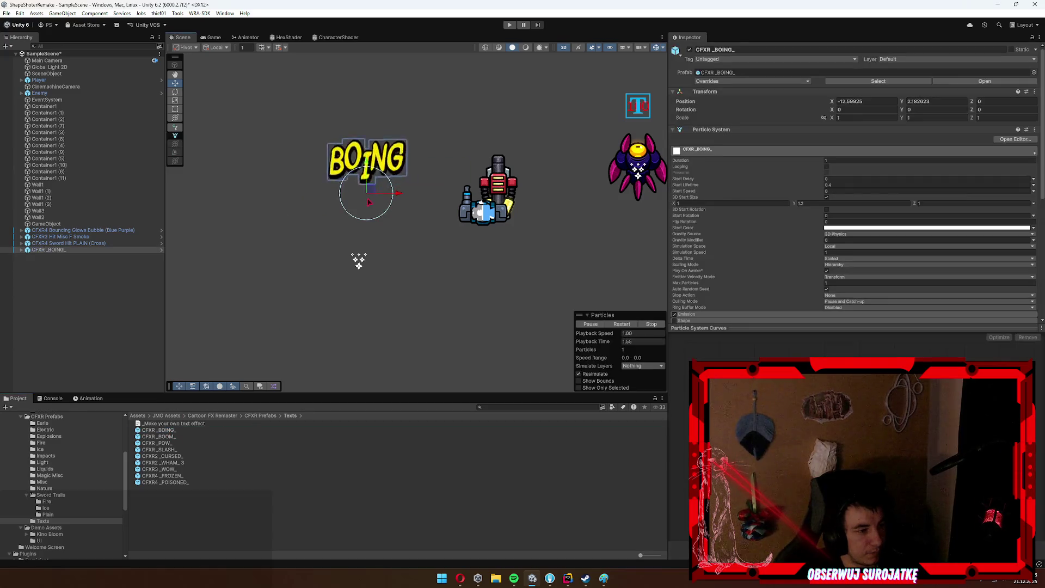
key(Delete)
Place the CFXR4 Sword Hit FIRE (Cross) effect, remove it, and collapse Sword Trails.
click(45, 508)
key(Left)
key(Left)
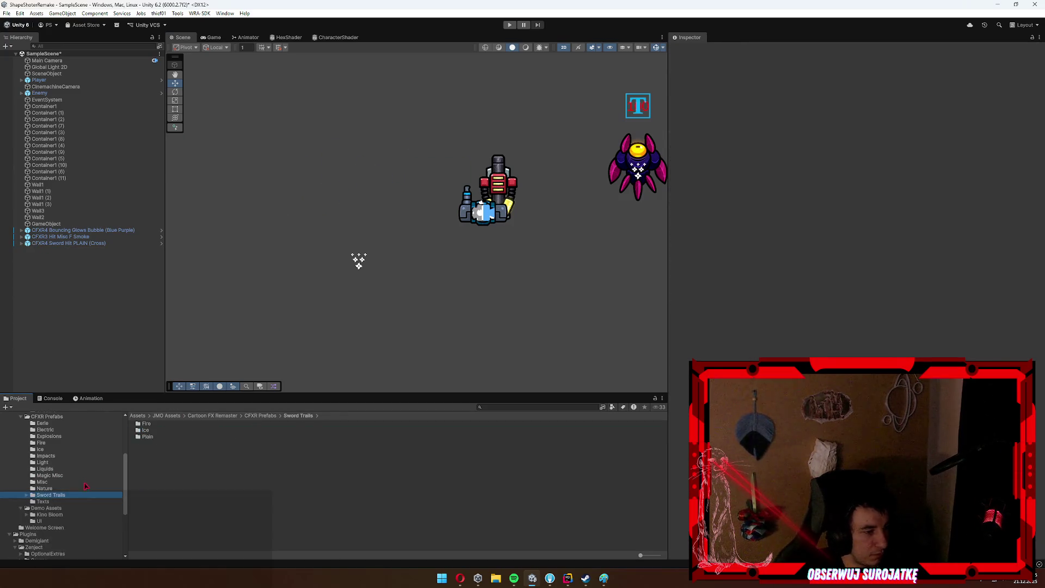
key(Right)
key(Right)
drag(183, 424, 268, 275)
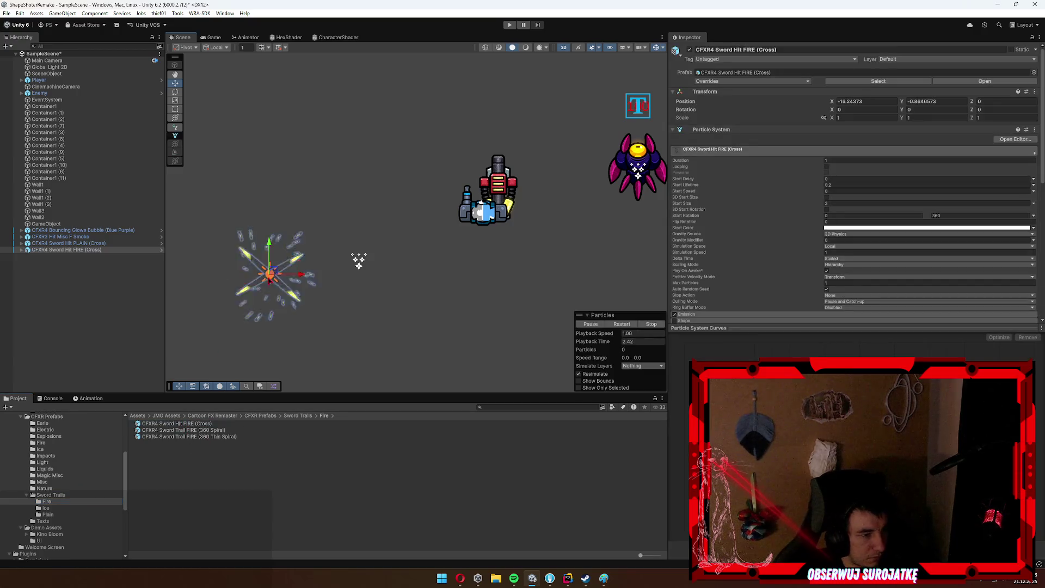
key(Left)
key(Left)
key(Left)
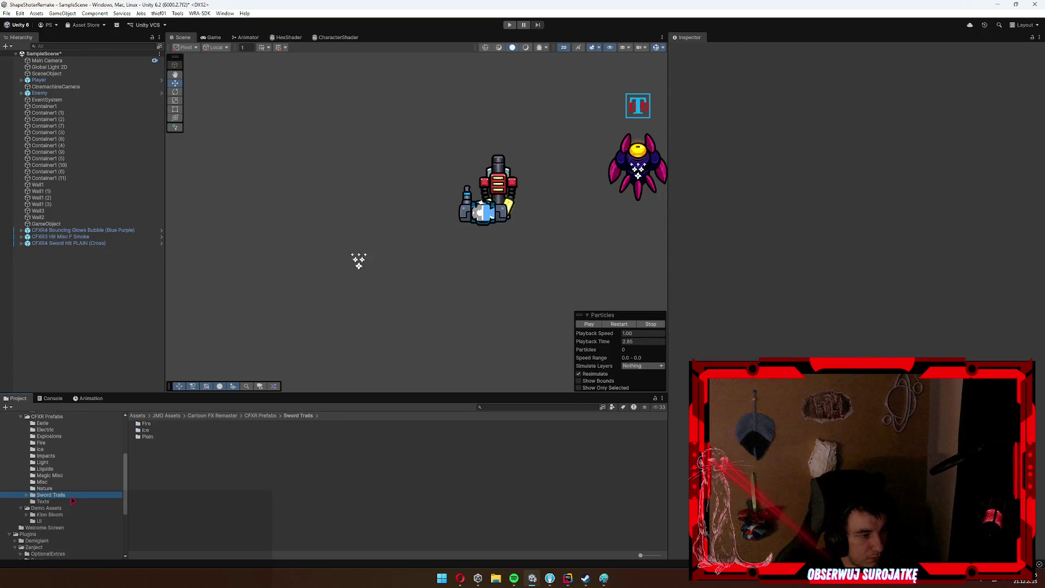
drag(658, 217, 541, 231)
scroll(542, 231, down, 1)
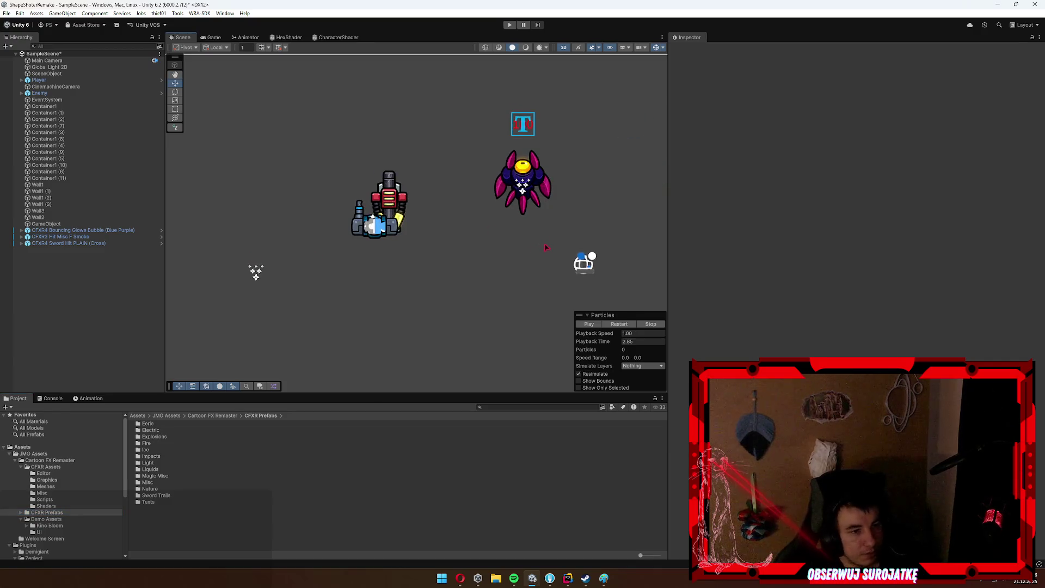
Check the Enemy object's components, then browse Kino Bloom, Welcome Screen and CFXR Prefabs folders.
click(544, 172)
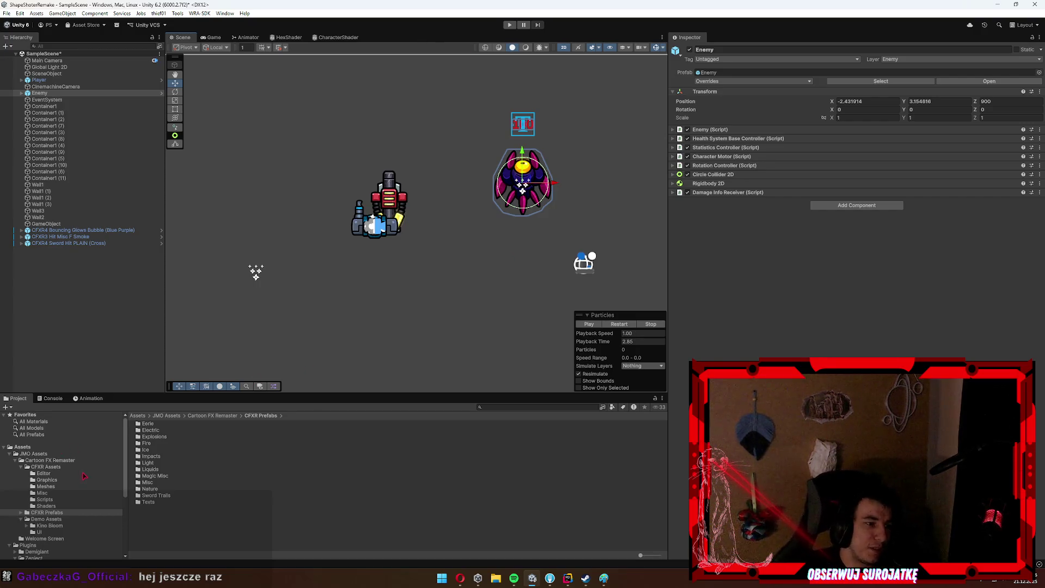
scroll(83, 477, down, 3)
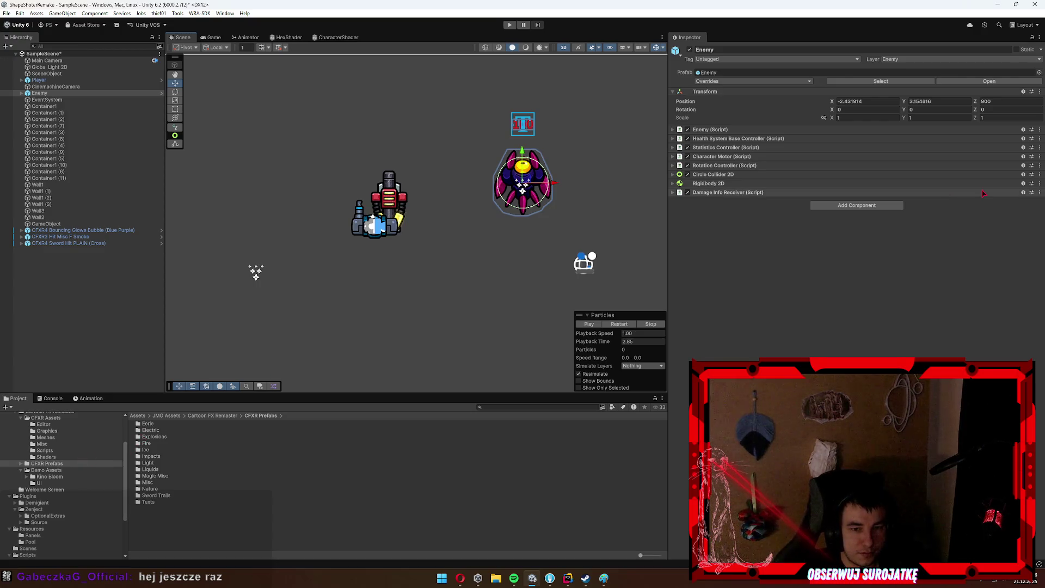
click(46, 476)
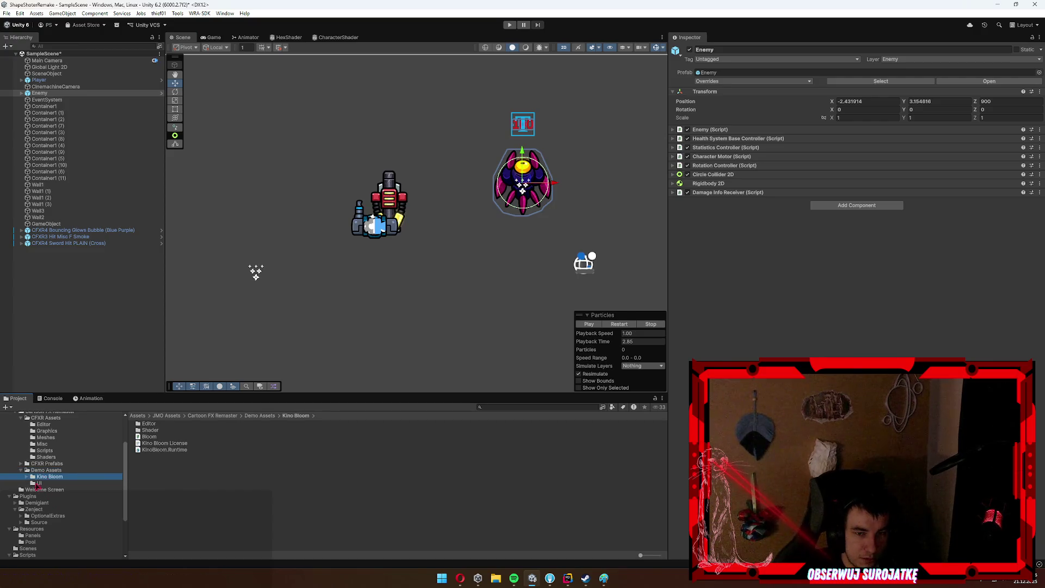
click(38, 483)
click(52, 490)
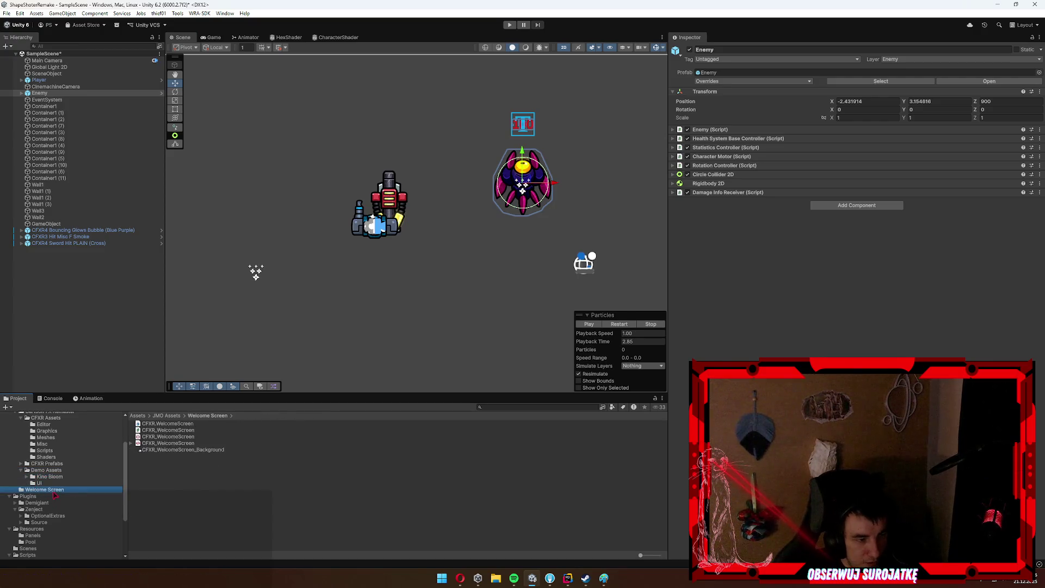
click(76, 463)
scroll(74, 466, up, 3)
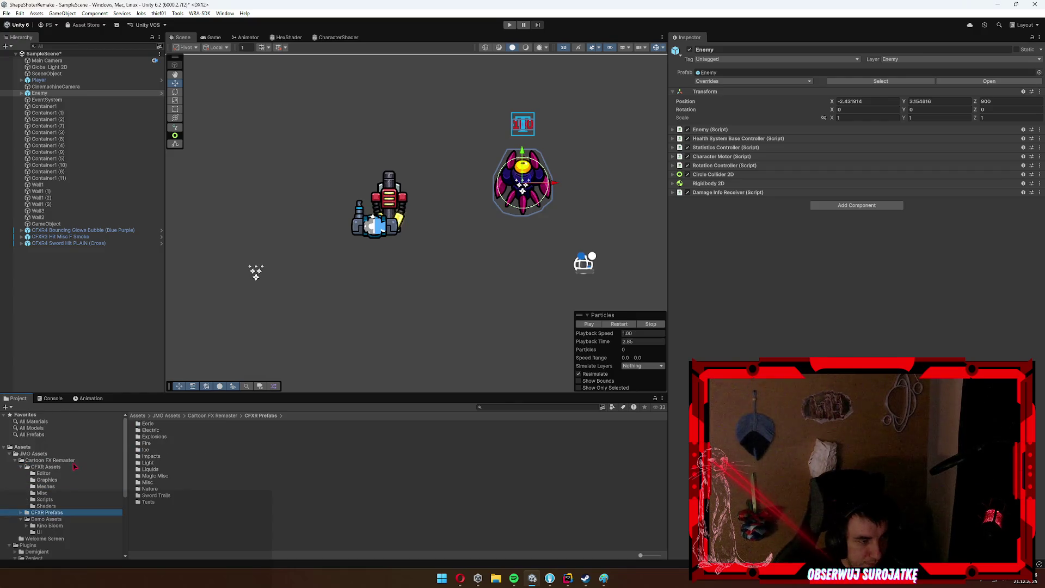
Collapse the Project tree up to JMO Assets after viewing Demo Assets, then switch to the web browser.
click(46, 485)
click(47, 480)
click(103, 460)
key(Left)
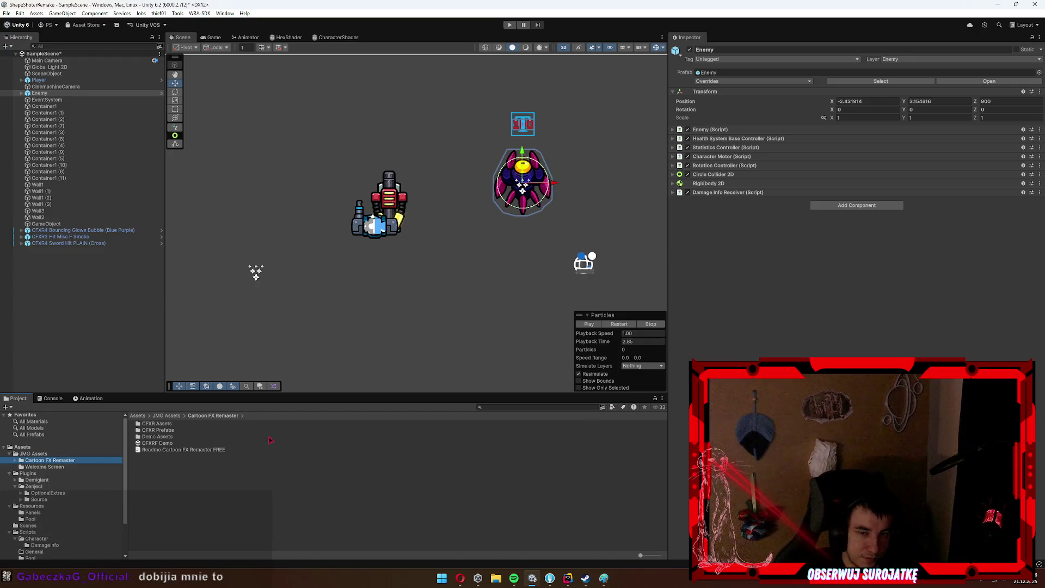
click(266, 437)
click(40, 461)
key(Left)
key(Left)
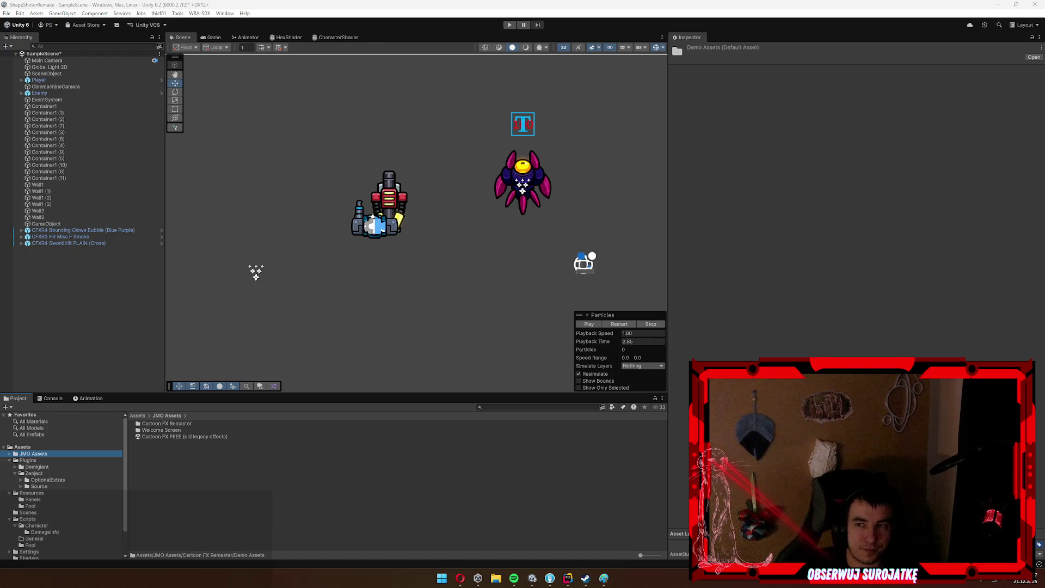
key(alt+Tab)
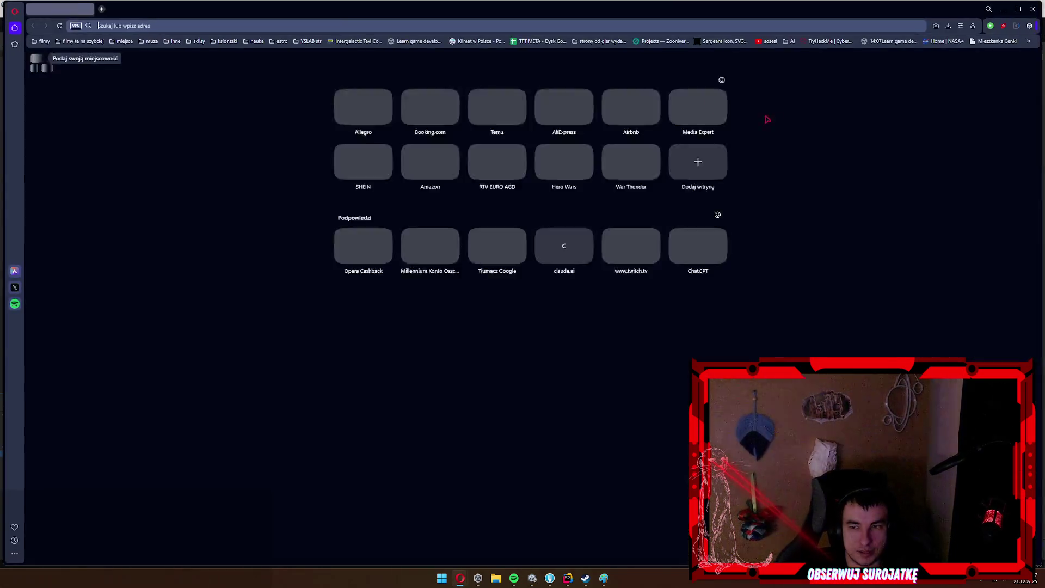
Search Google for 'strongholdzie' and open the Fandom Twierdza article, passing the adult prompt.
click(537, 88)
text(strongholdzie)
key(Return)
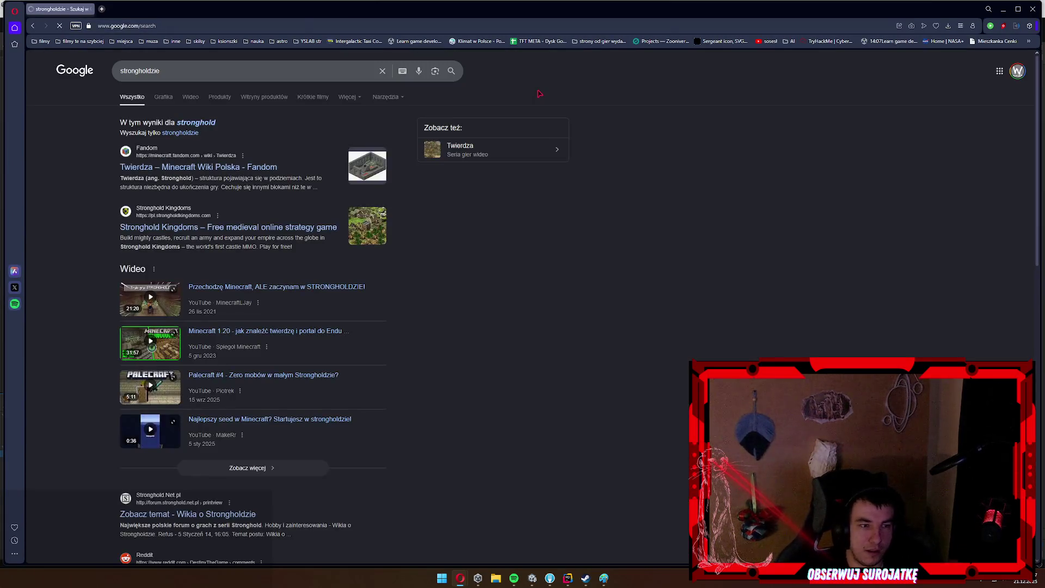
click(196, 166)
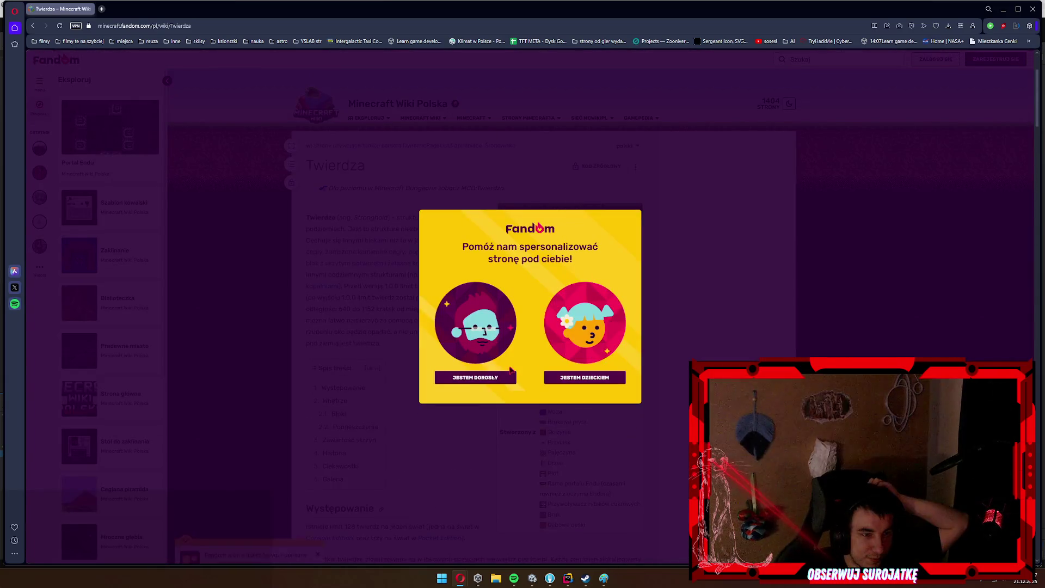
click(490, 377)
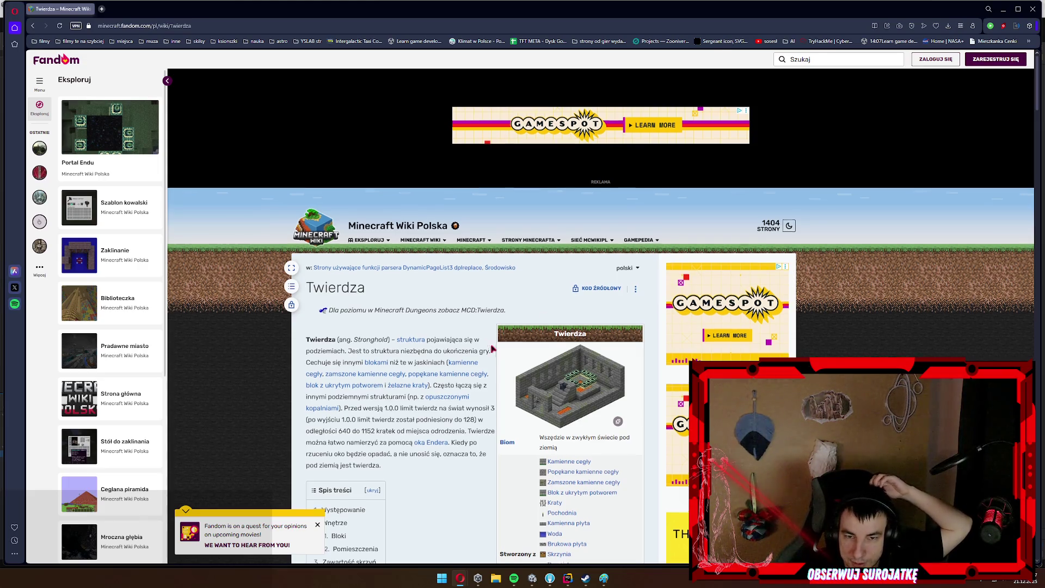
Scroll through the Twierdza article's Występowanie and Wnętrze sections, then close the browser.
scroll(493, 354, down, 10)
scroll(497, 367, down, 15)
scroll(501, 405, up, 7)
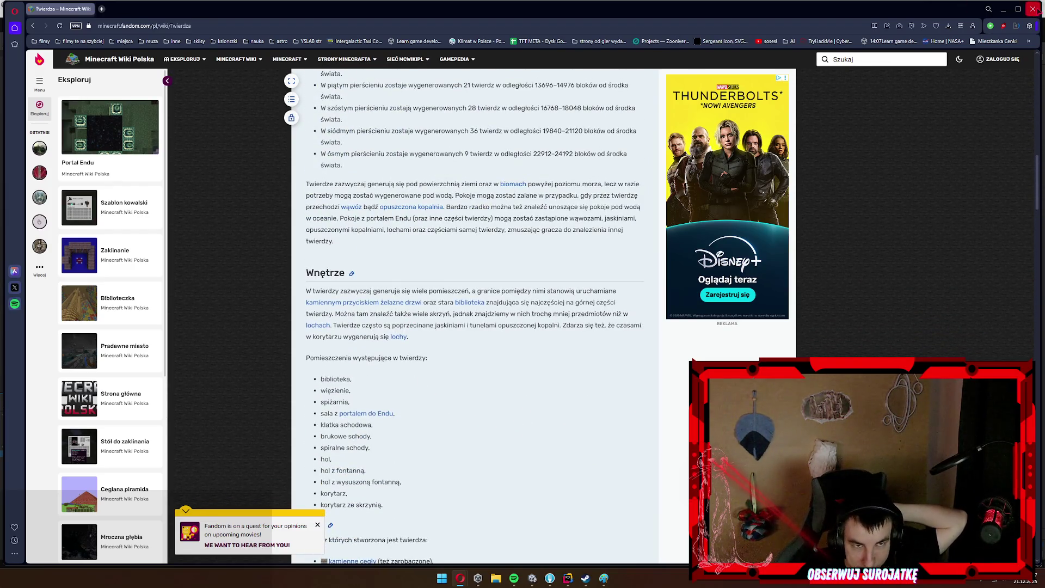
click(1033, 8)
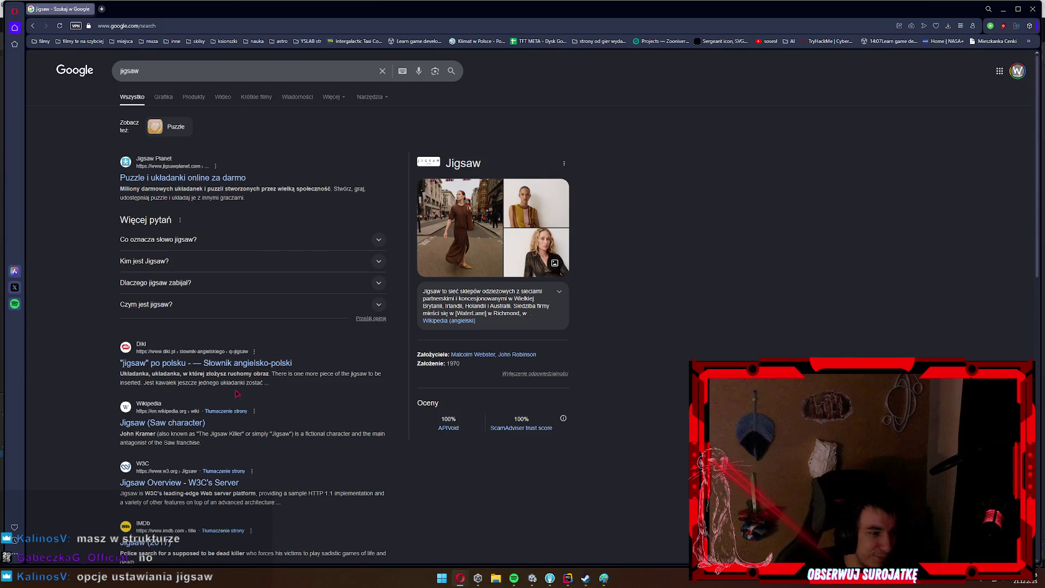
Append 'mc' to the jigsaw search query, then close the browser to return to Unity.
scroll(285, 369, down, 3)
scroll(291, 387, up, 3)
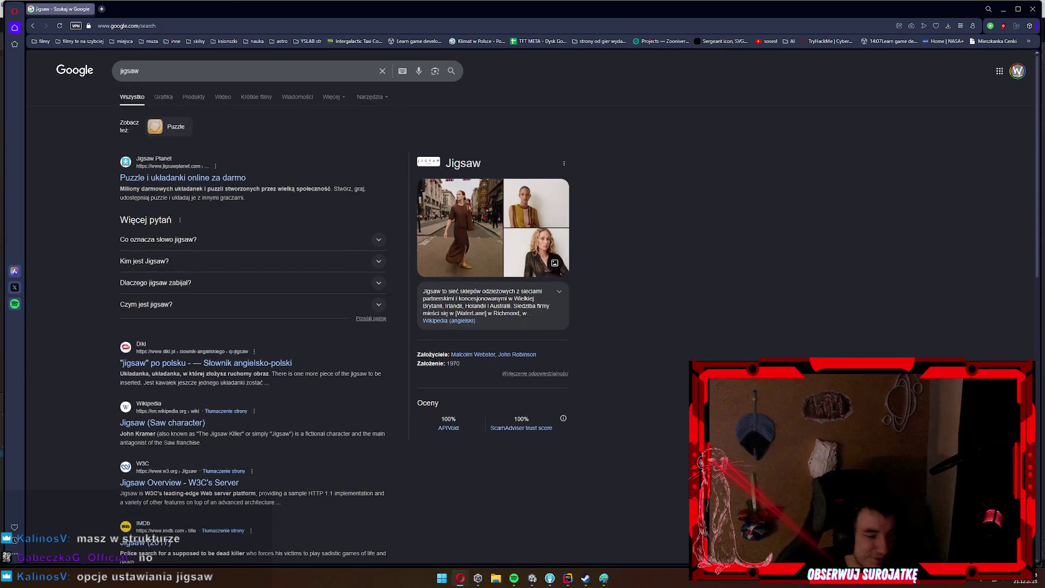
click(234, 66)
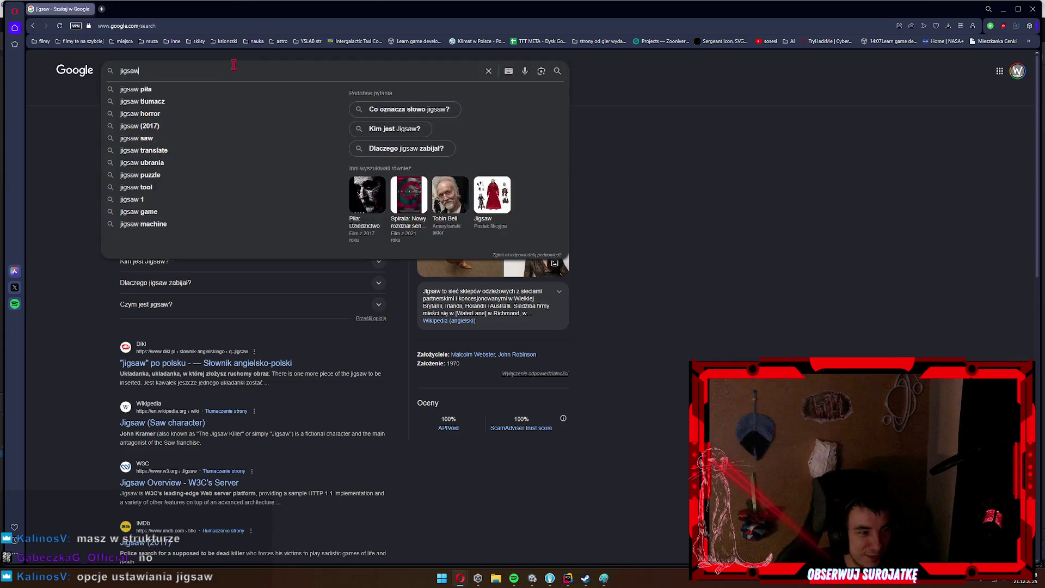
text( mc)
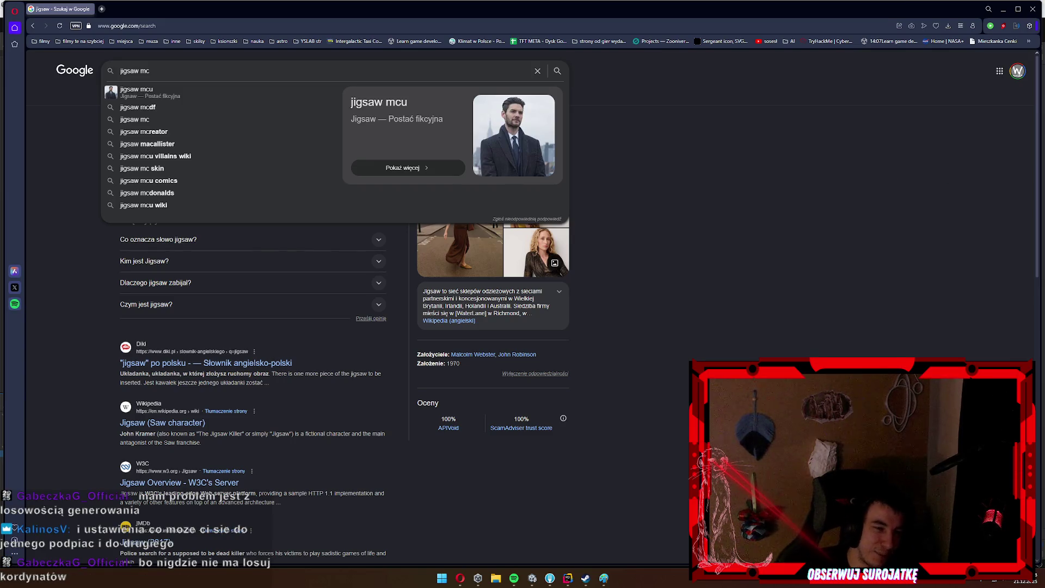
key(Escape)
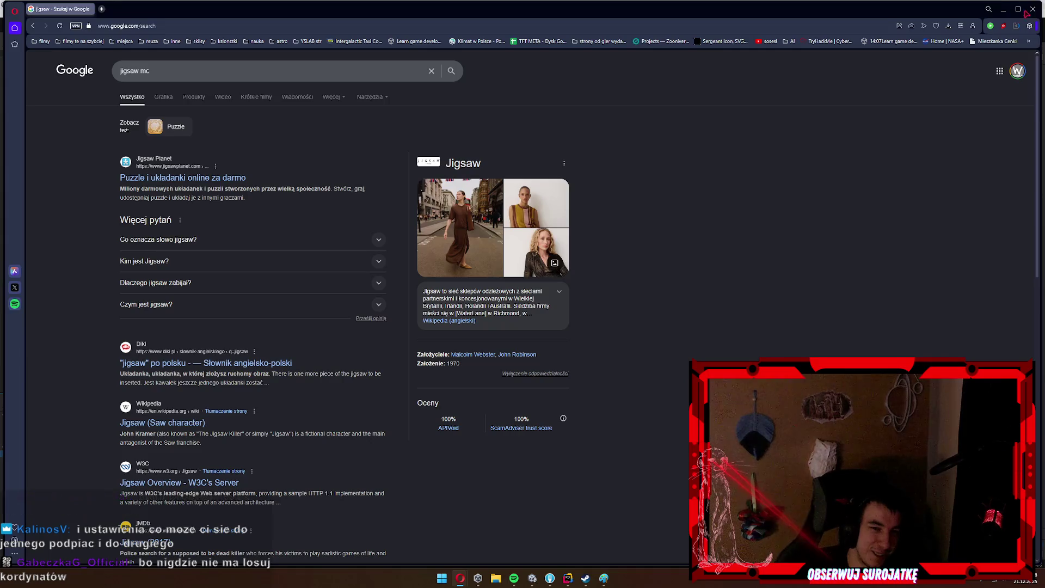
click(1032, 8)
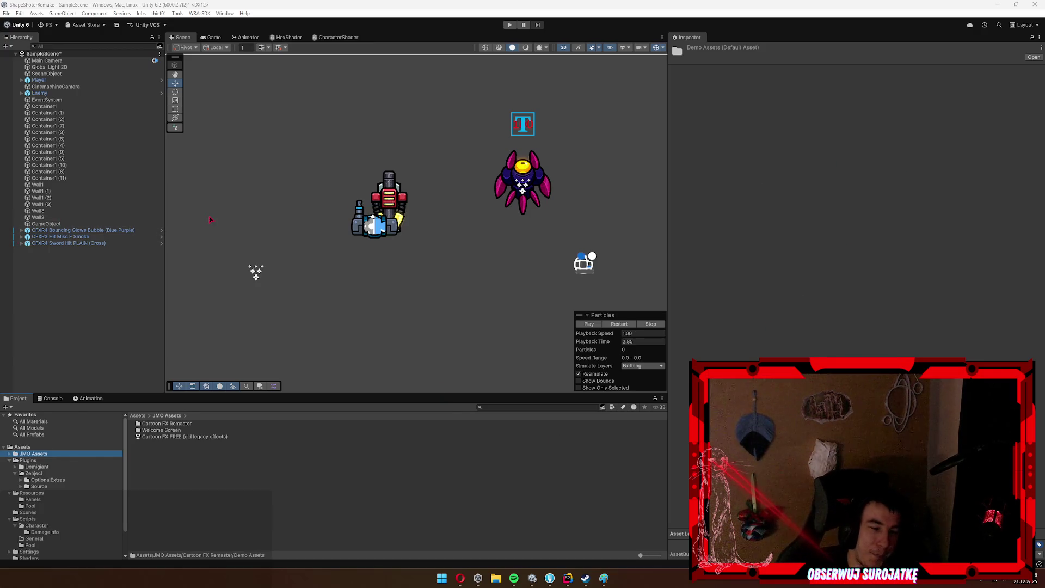
Compare the Player's and Enemy's components in the Inspector, finishing with the Enemy selected.
click(402, 200)
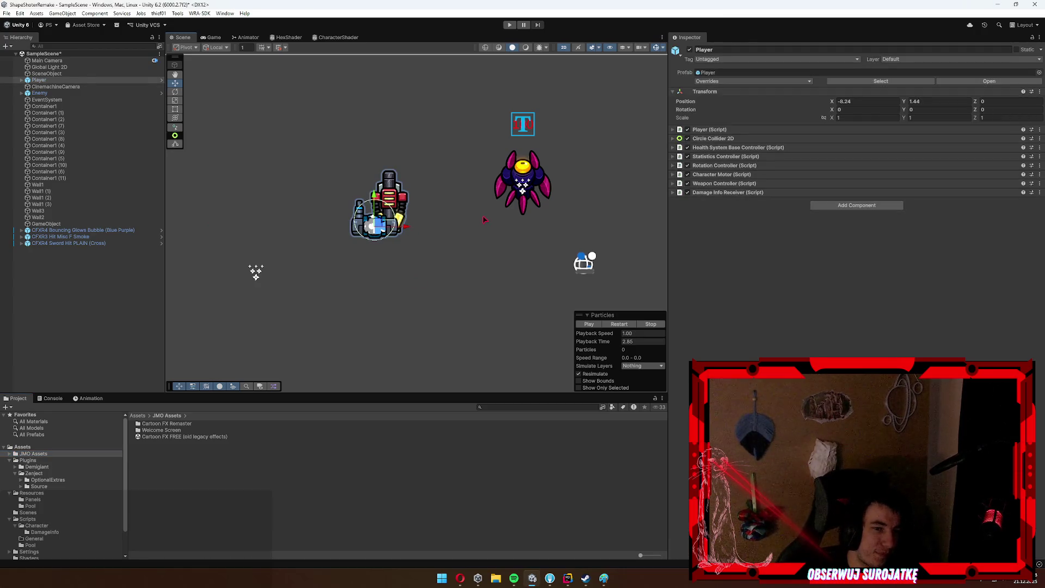
click(520, 171)
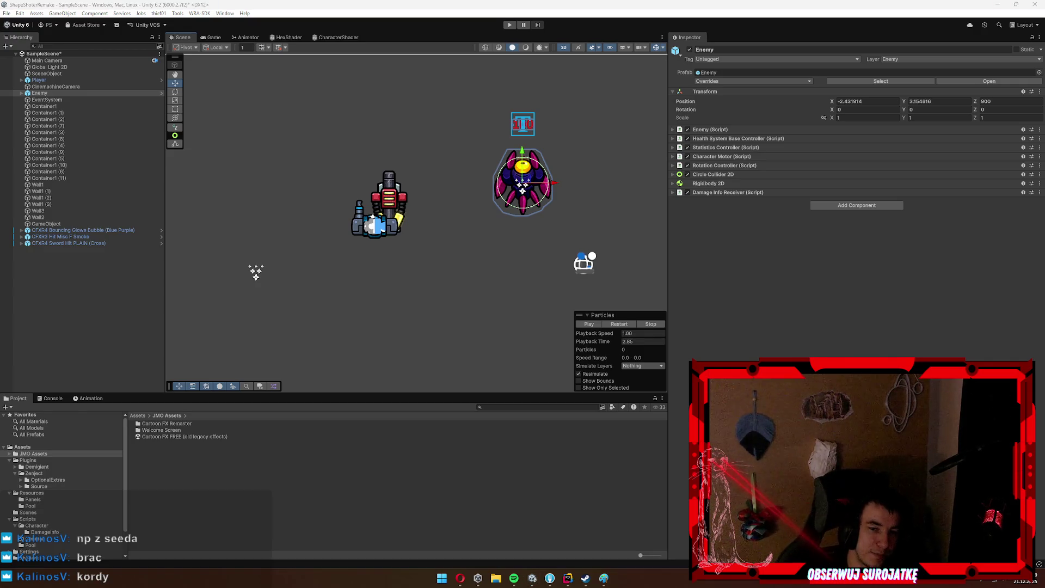
click(416, 268)
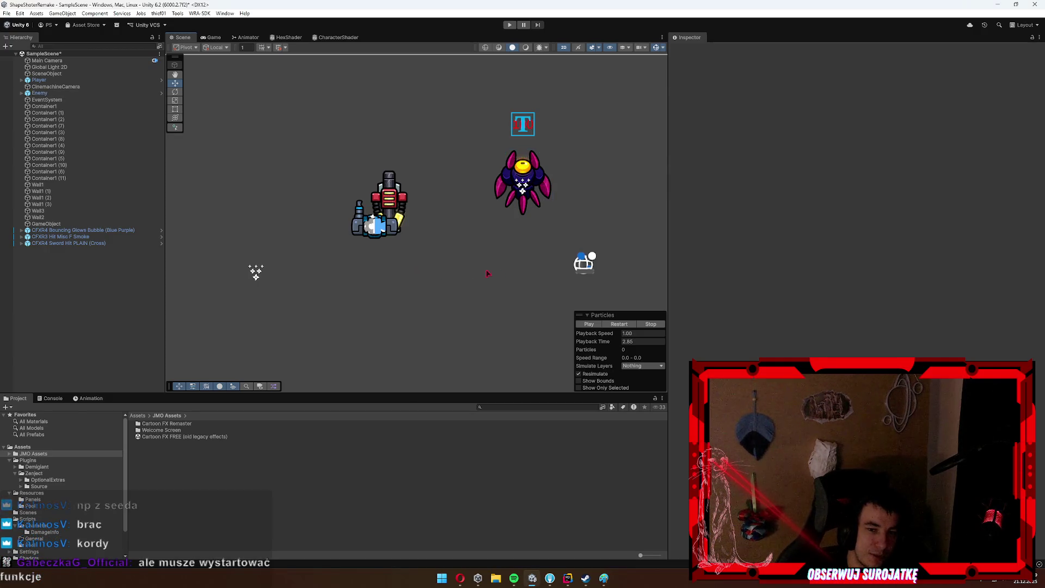
click(547, 200)
click(537, 234)
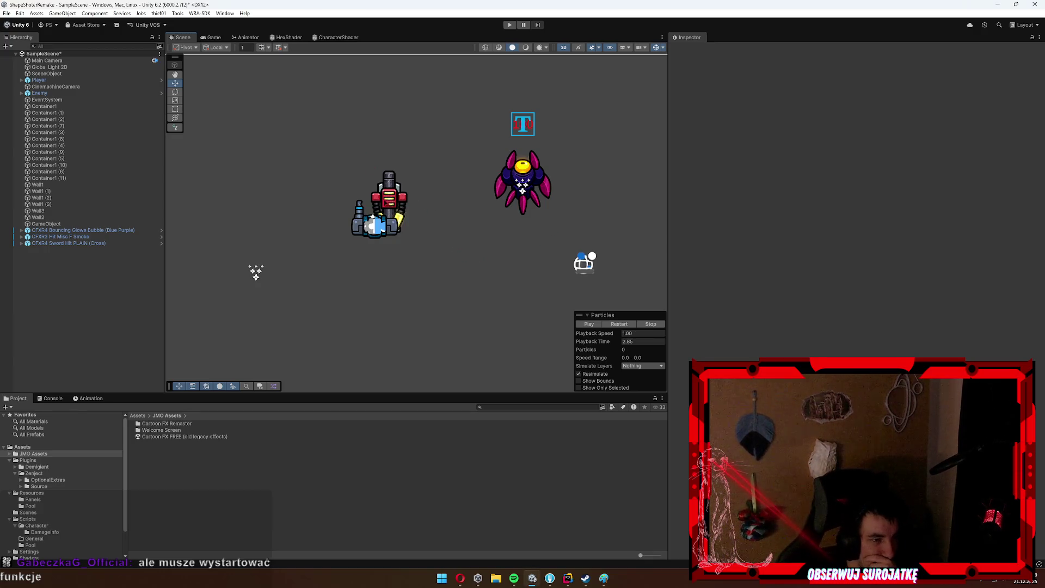
click(381, 212)
click(532, 185)
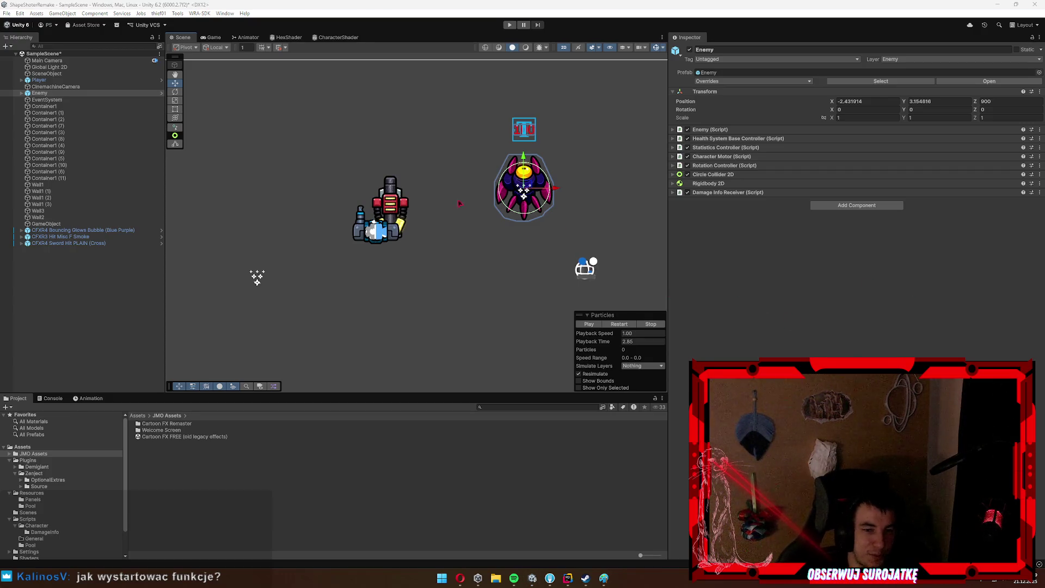
drag(468, 204, 484, 235)
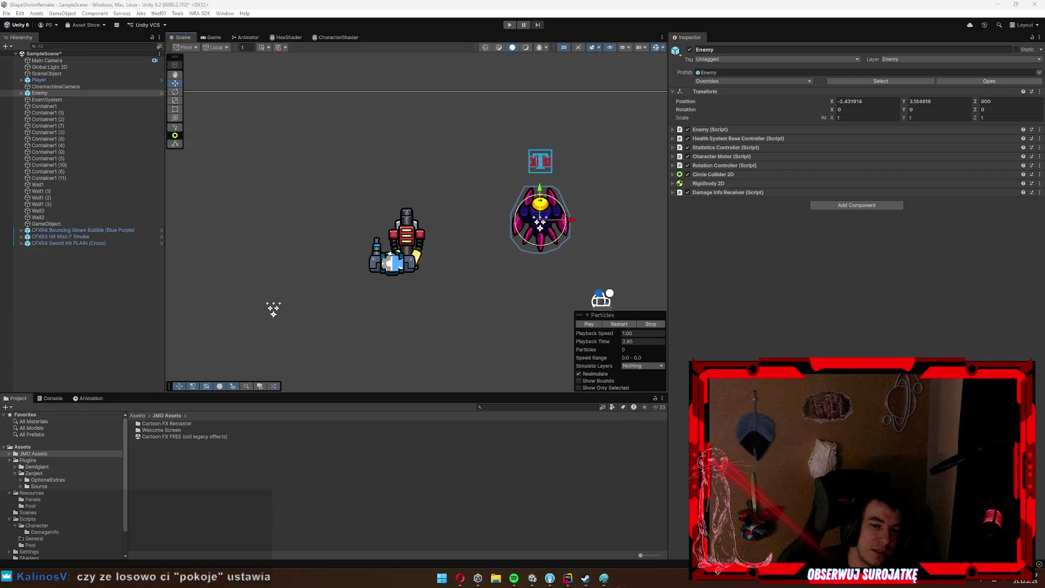
click(604, 578)
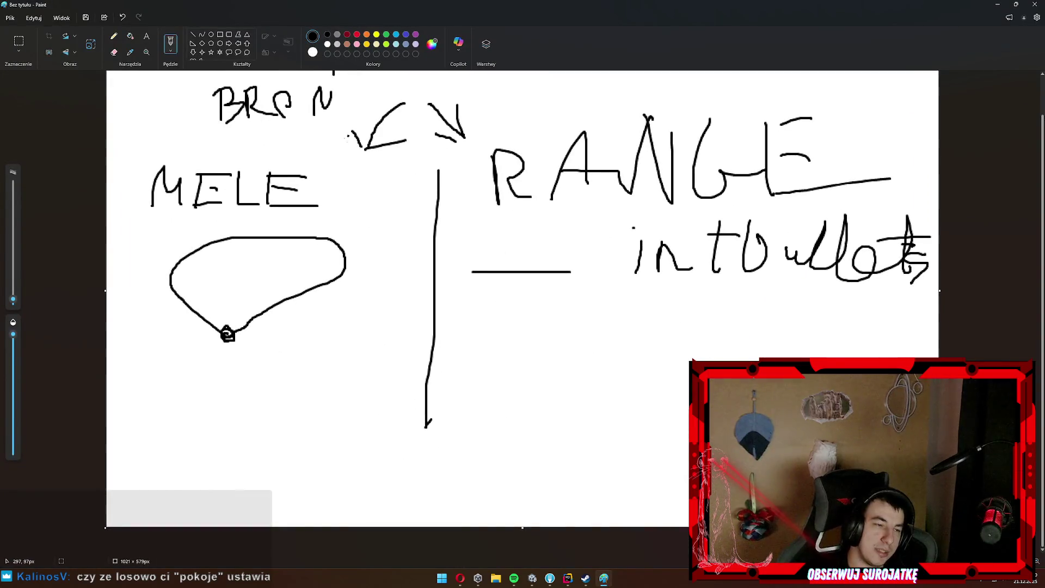
Handwrite 'Random' below the line, then undo the scribbled digits written after it.
mouse_move(520, 324)
mouse_down()
mouse_move(512, 381)
mouse_move(581, 362)
mouse_move(584, 382)
mouse_move(603, 389)
mouse_up()
click(601, 388)
mouse_move(627, 338)
mouse_down()
mouse_move(615, 392)
mouse_move(678, 370)
mouse_move(688, 389)
mouse_up()
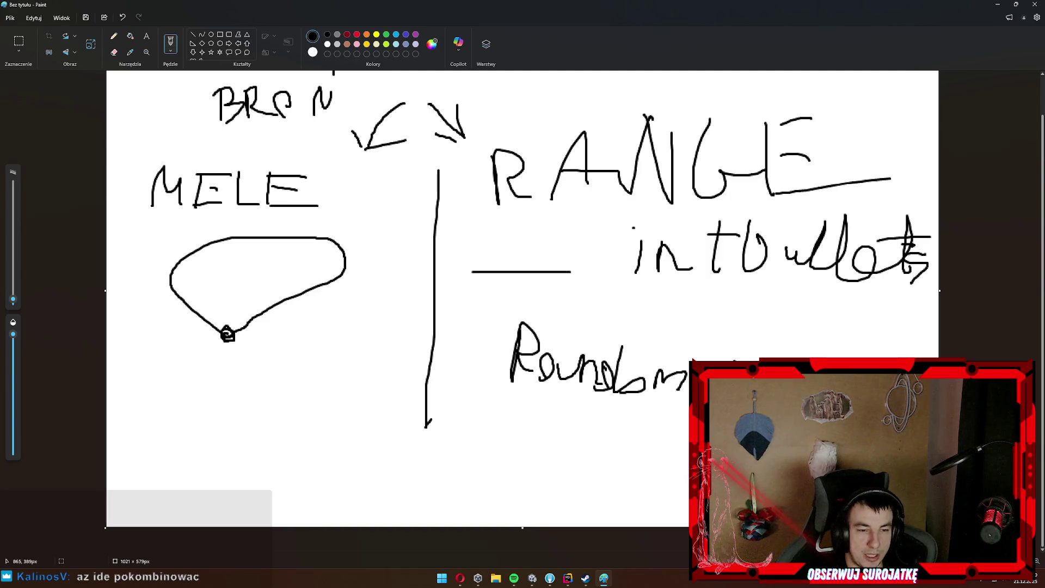
drag(783, 357, 810, 358)
mouse_move(861, 331)
mouse_down()
mouse_move(824, 334)
mouse_move(851, 362)
mouse_move(917, 355)
mouse_up()
click(904, 349)
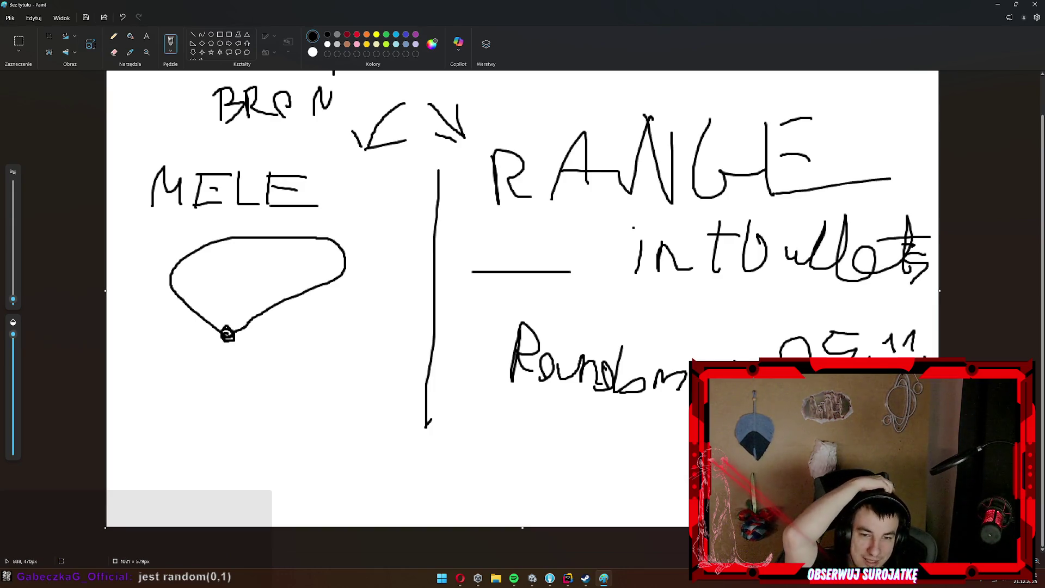
key(ctrl+z)
key(ctrl+z)
key(ctrl+z)
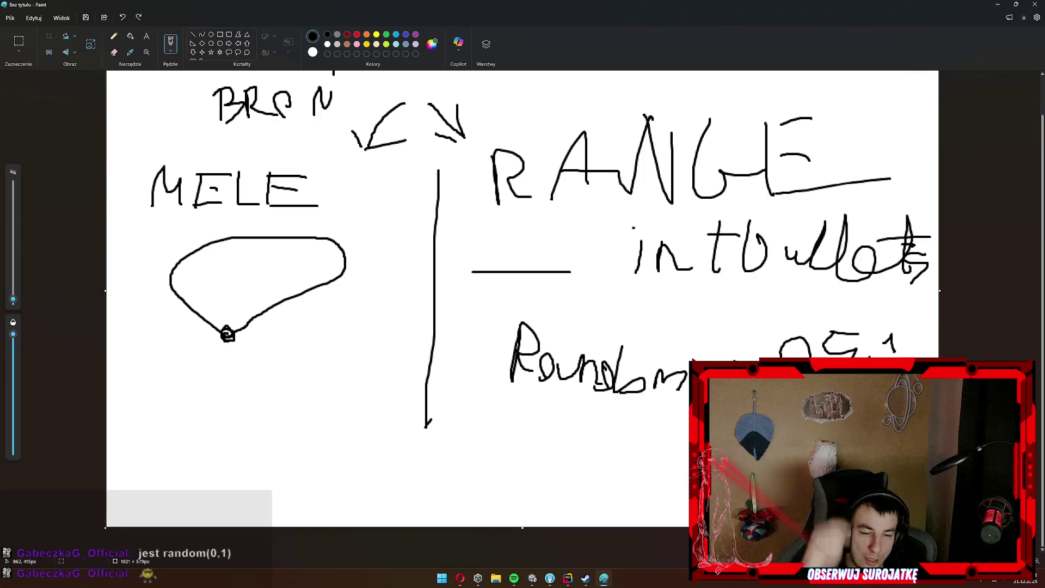
key(ctrl+z)
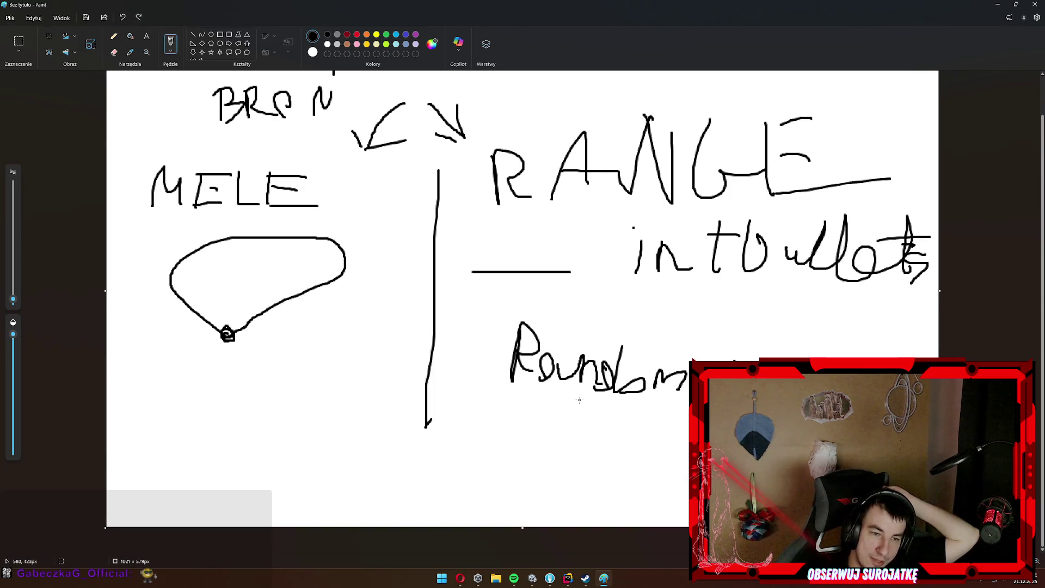
Write '0, 1, 2' under Random and switch the pencil colour to red.
mouse_move(479, 432)
mouse_down()
mouse_move(532, 434)
mouse_move(472, 479)
mouse_up()
mouse_move(544, 433)
mouse_down()
mouse_move(558, 475)
mouse_move(663, 500)
mouse_up()
click(678, 493)
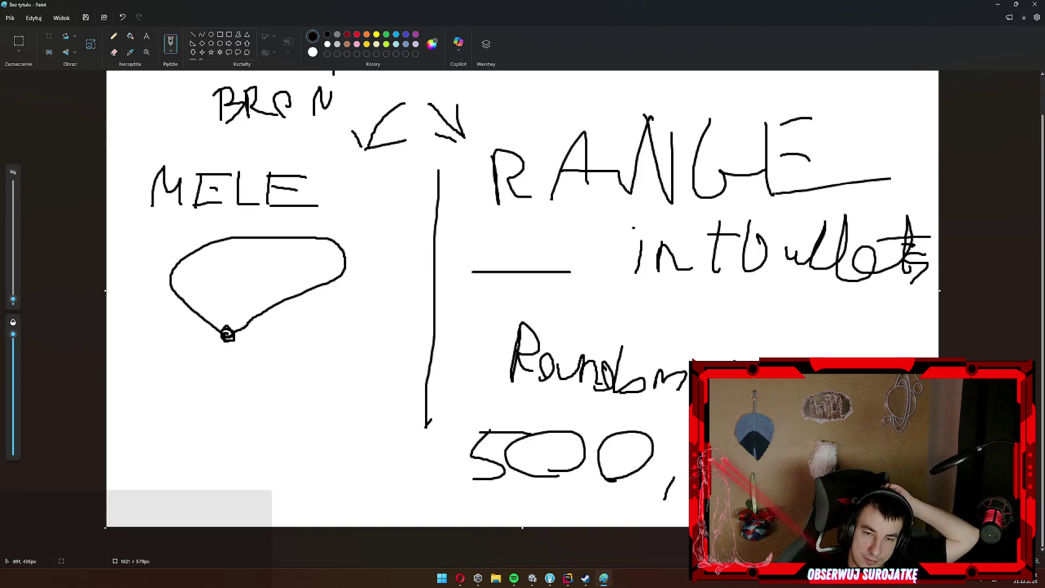
key(ctrl+z)
key(ctrl+z)
key(ctrl+z)
key(ctrl+z)
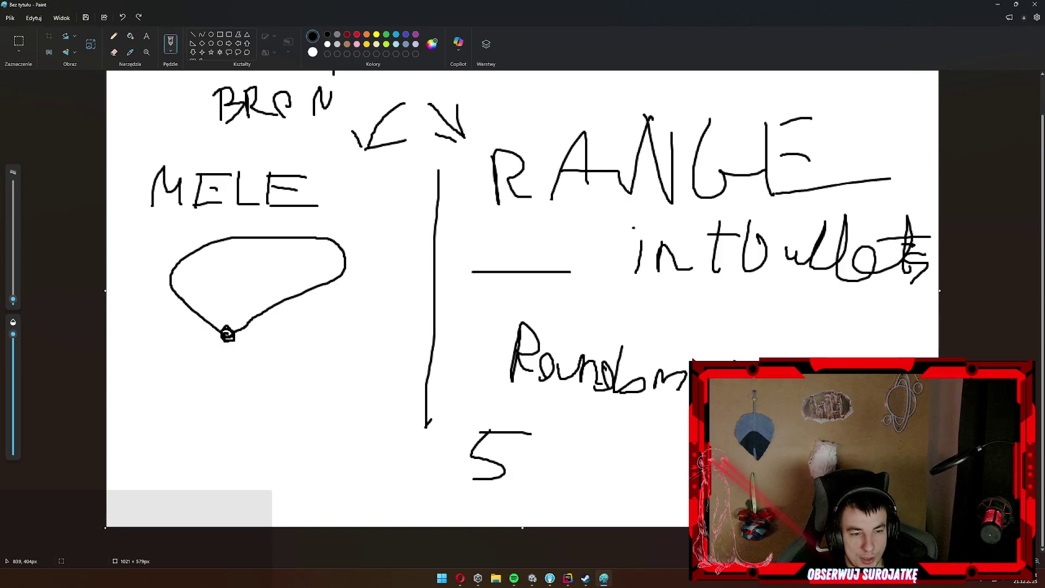
mouse_move(520, 450)
mouse_down()
mouse_move(509, 419)
mouse_move(538, 455)
mouse_move(572, 437)
mouse_up()
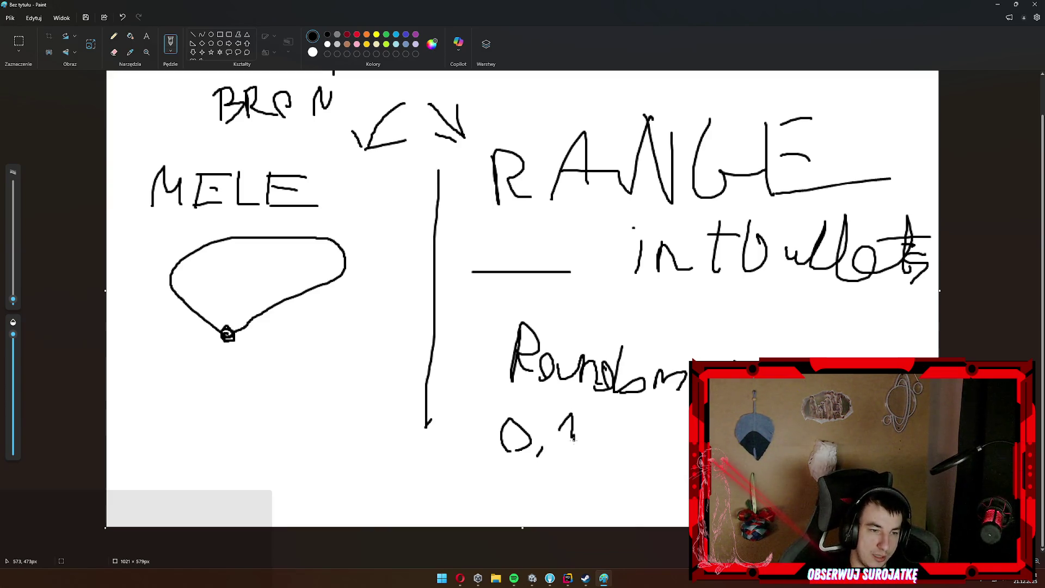
drag(572, 439, 573, 444)
key(ctrl+z)
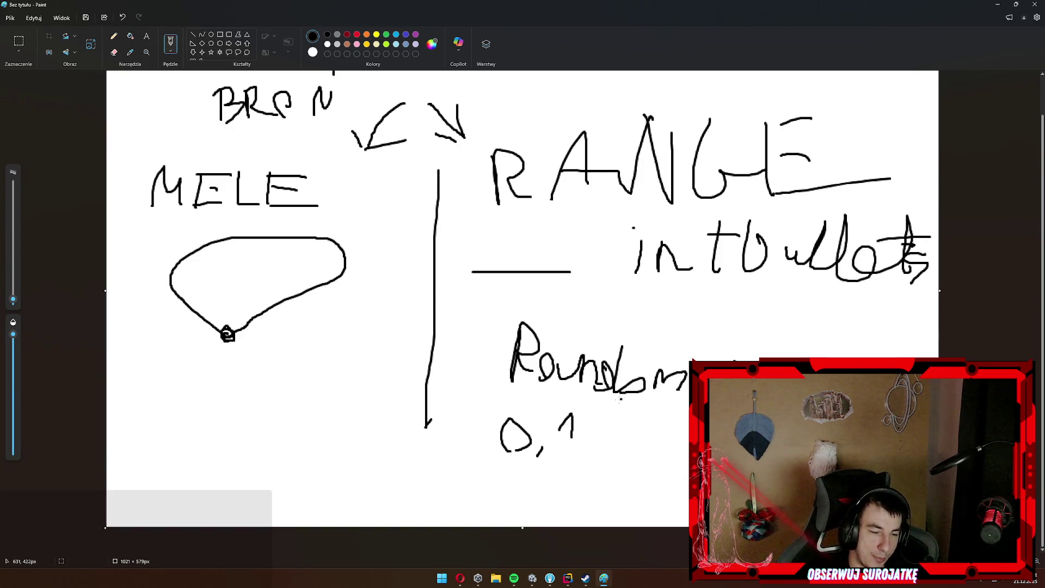
drag(612, 434, 602, 465)
mouse_move(641, 441)
mouse_down()
mouse_move(656, 430)
mouse_move(648, 457)
mouse_up()
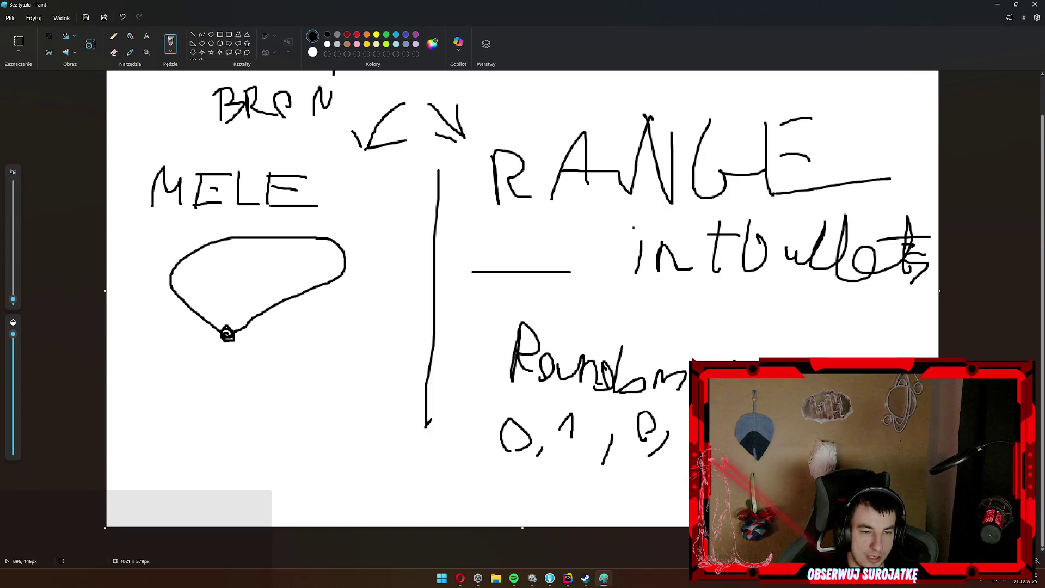
click(357, 35)
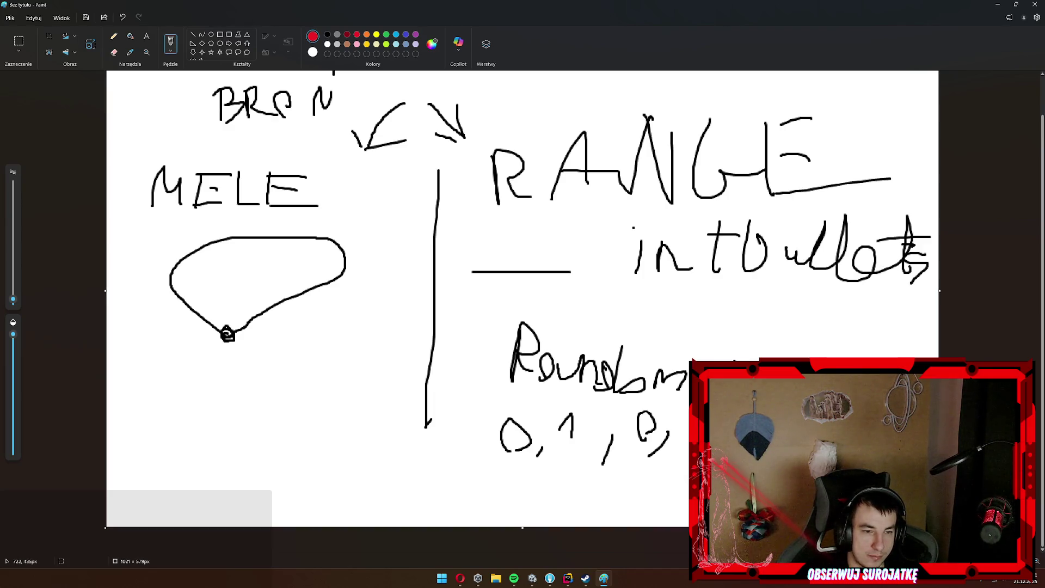
Bracket the 0, 1 group and the last number in red, undoing the stray arrow and underline.
mouse_move(656, 398)
mouse_down()
mouse_move(634, 460)
mouse_move(666, 456)
mouse_up()
mouse_move(580, 397)
mouse_down()
mouse_move(607, 404)
mouse_move(562, 462)
mouse_up()
mouse_move(509, 403)
mouse_down()
mouse_move(487, 408)
mouse_move(539, 470)
mouse_up()
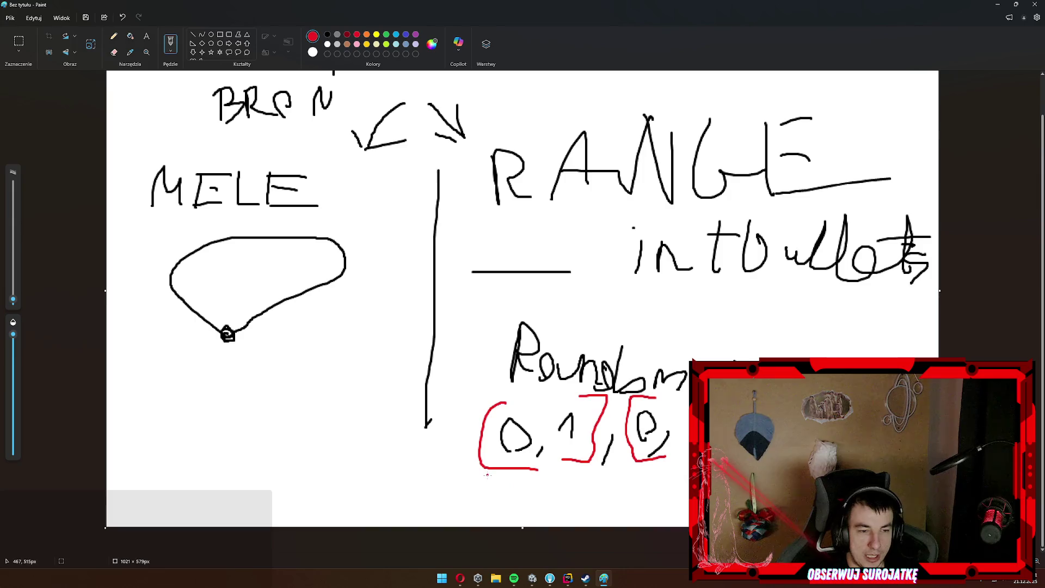
drag(456, 463, 329, 489)
drag(456, 466, 424, 461)
mouse_move(765, 290)
mouse_down()
mouse_move(739, 301)
mouse_move(745, 331)
mouse_move(711, 331)
mouse_move(713, 344)
mouse_move(792, 350)
mouse_up()
key(ctrl+z)
key(ctrl+z)
key(ctrl+z)
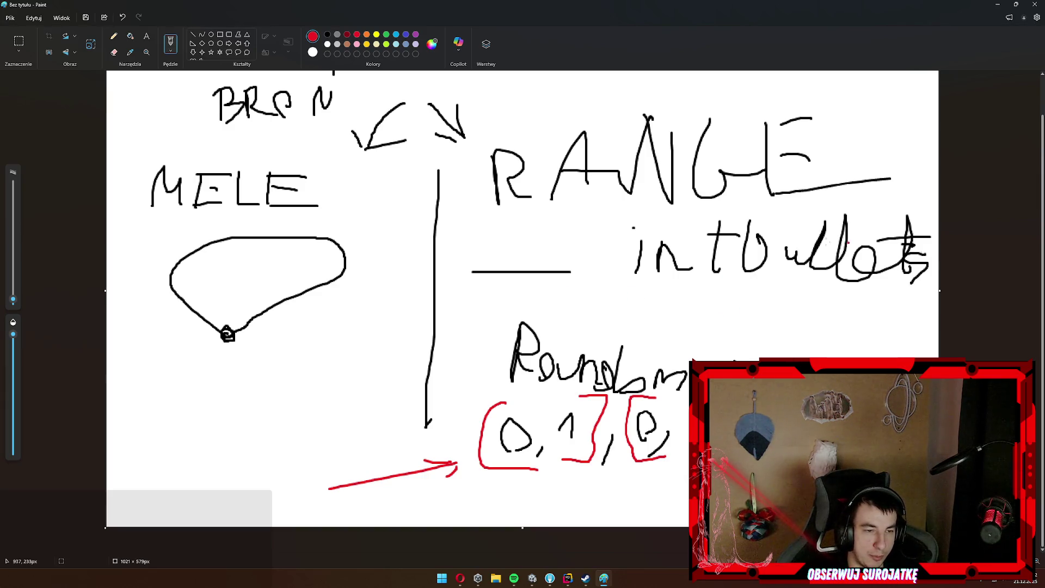
drag(548, 303, 695, 285)
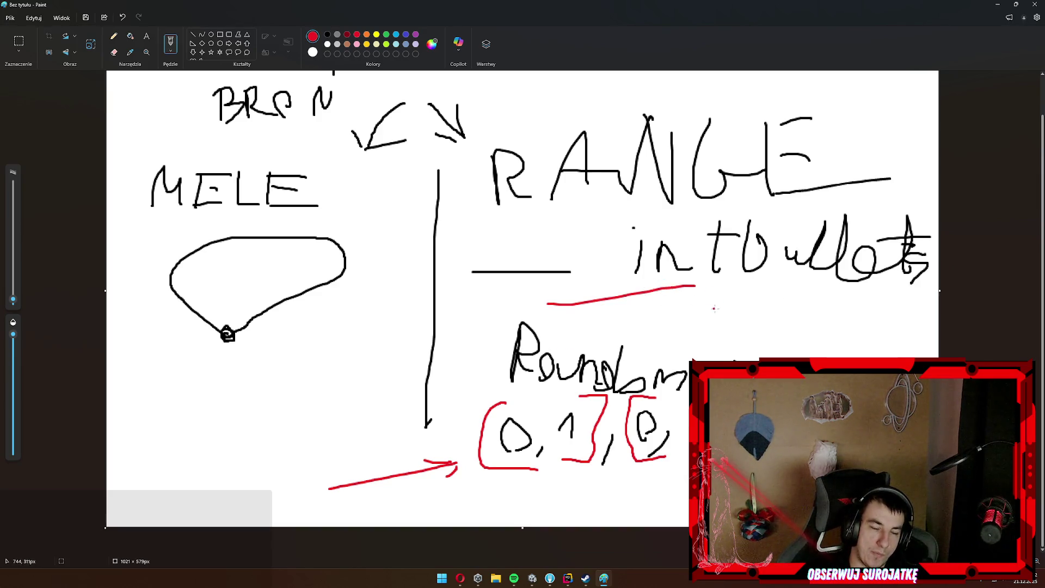
key(ctrl+z)
key(ctrl+z)
key(ctrl+z)
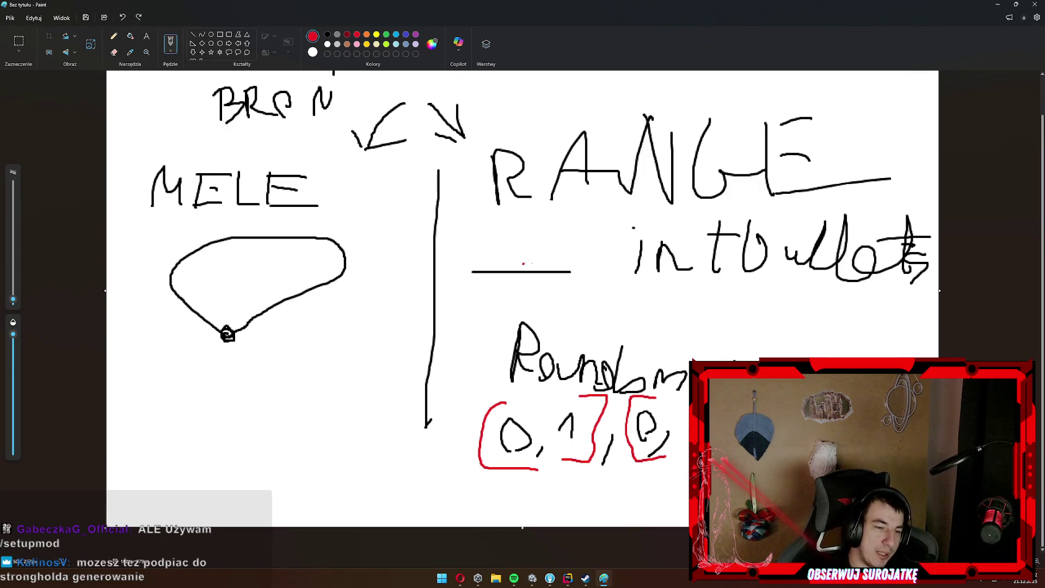
click(998, 5)
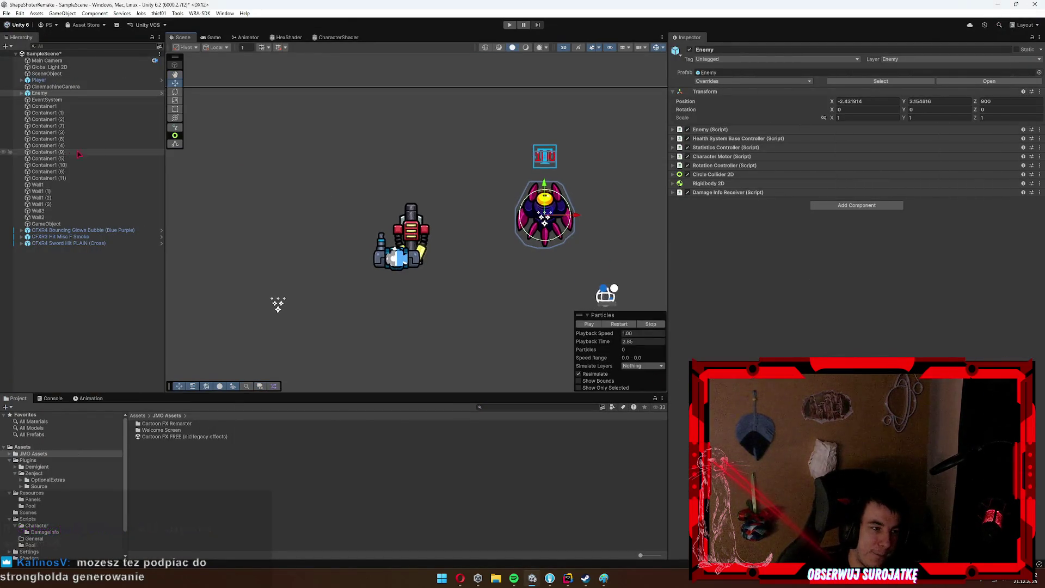
Expand and collapse the Enemy's Damage Info Receiver and Damage Info Parts settings.
click(751, 194)
click(746, 195)
click(742, 194)
click(742, 195)
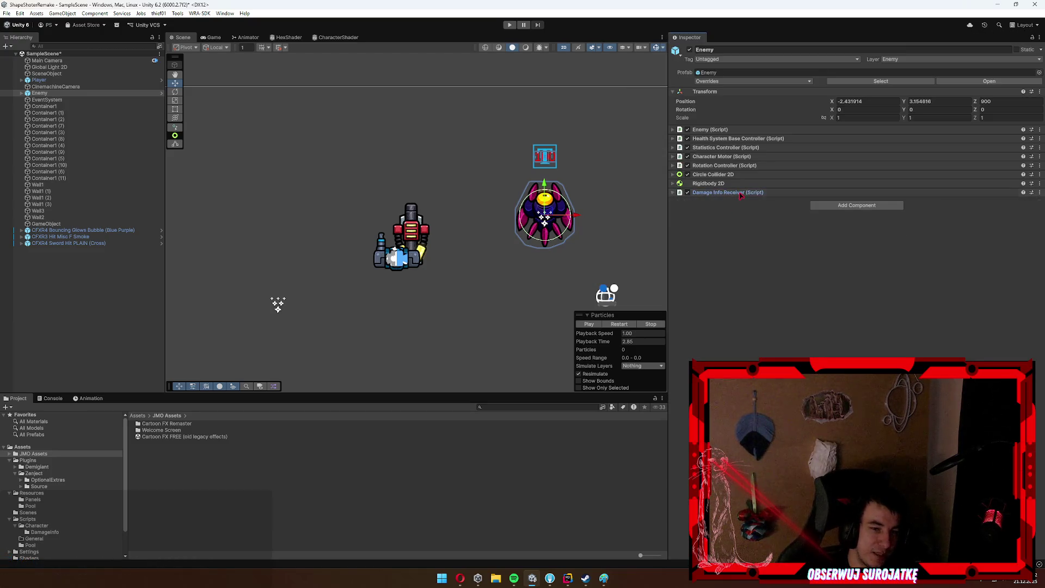
click(719, 193)
click(721, 219)
click(720, 219)
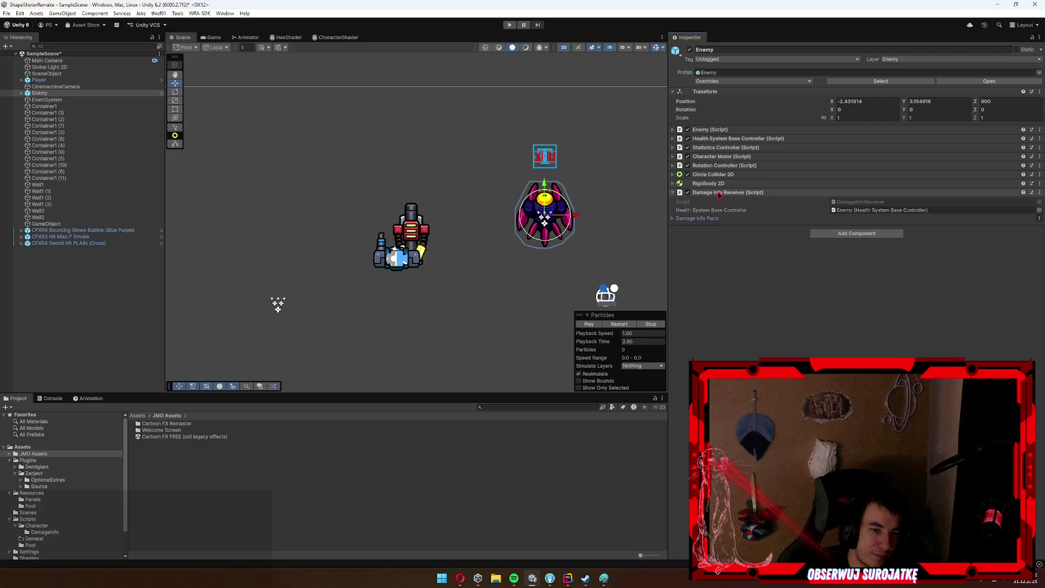
click(733, 193)
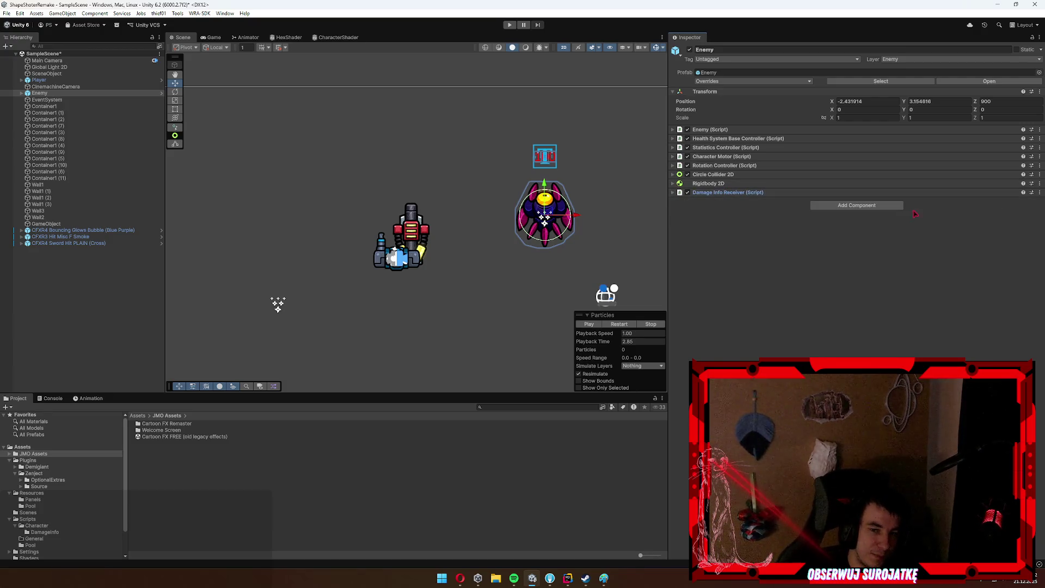
click(605, 578)
click(606, 578)
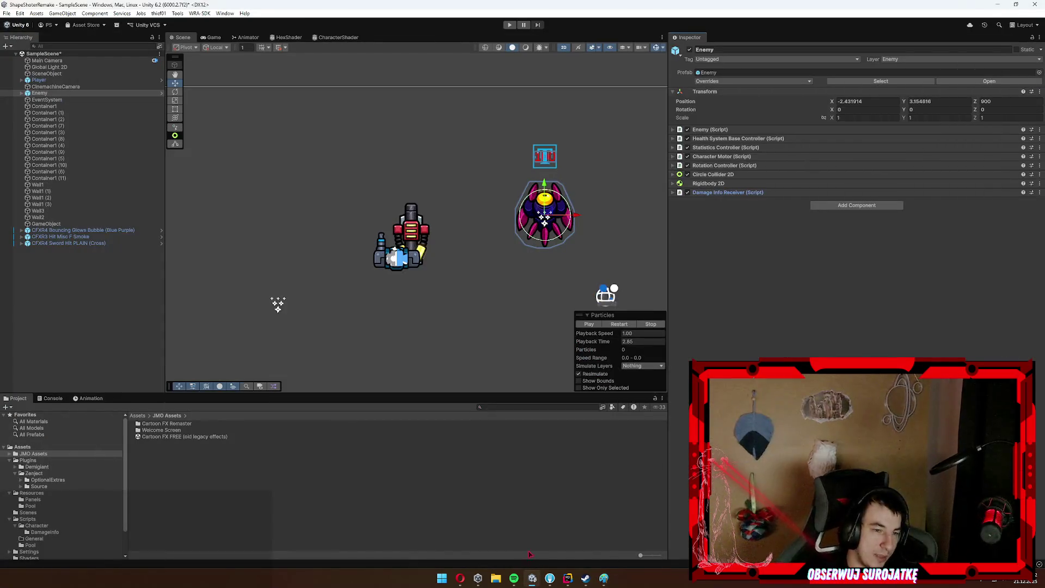
Move the CFXR3 Hit Misc F Smoke effect below the enemy and preview its smoke burst.
click(60, 179)
click(64, 186)
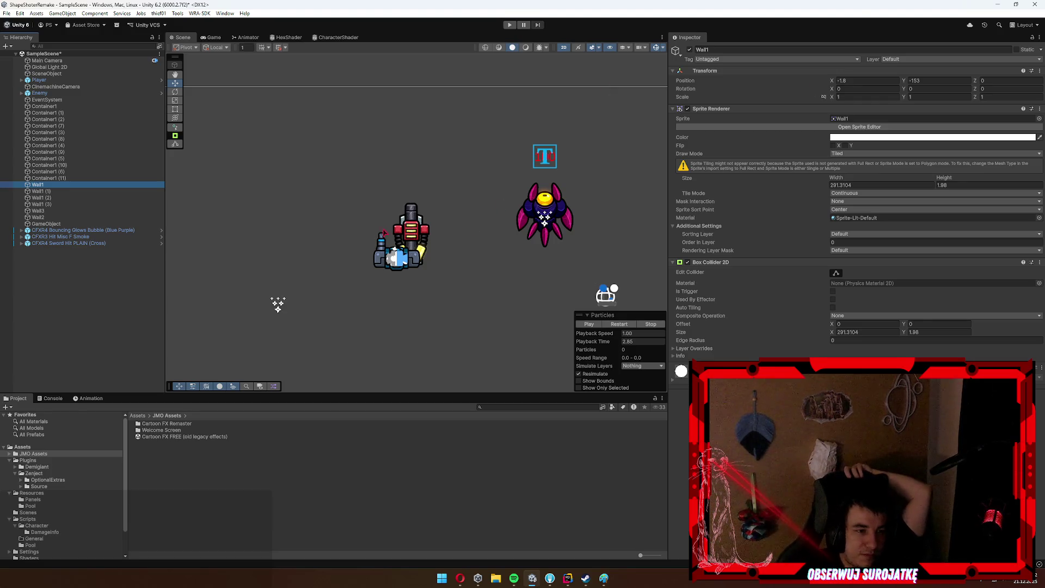
click(402, 236)
click(544, 219)
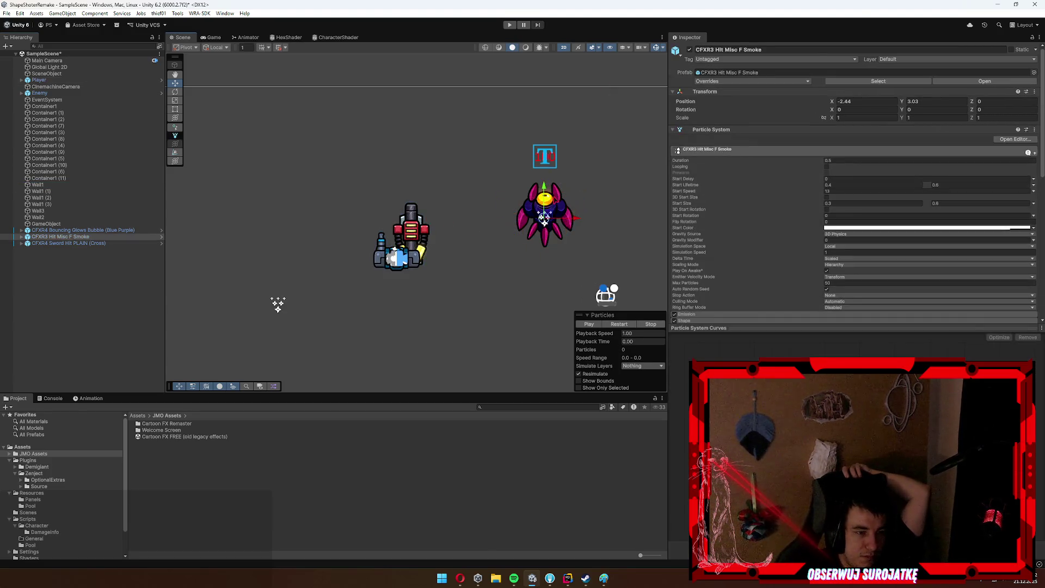
mouse_move(581, 200)
mouse_down()
mouse_move(523, 199)
mouse_move(447, 306)
mouse_up()
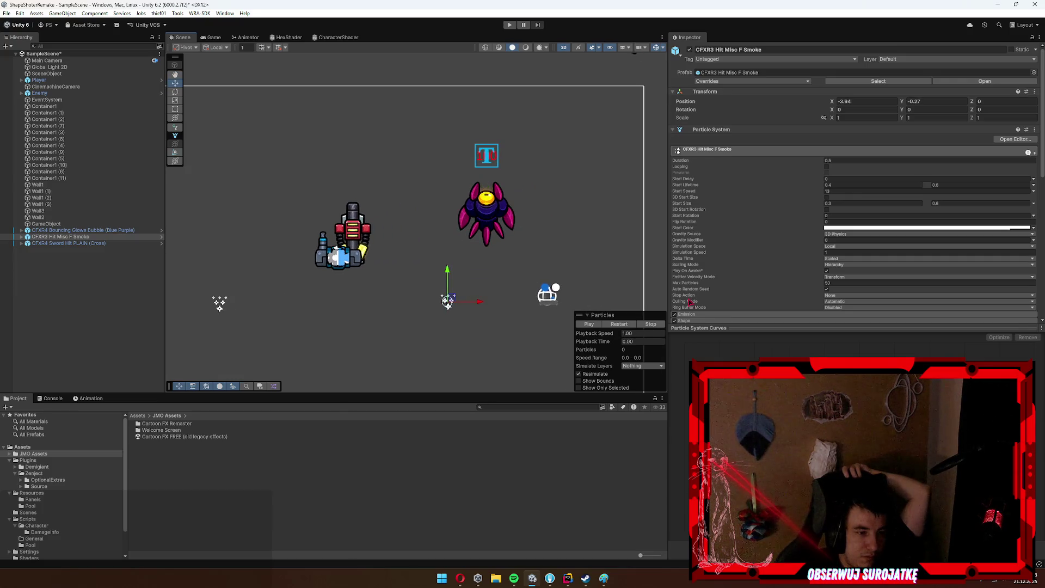
click(620, 325)
click(620, 325)
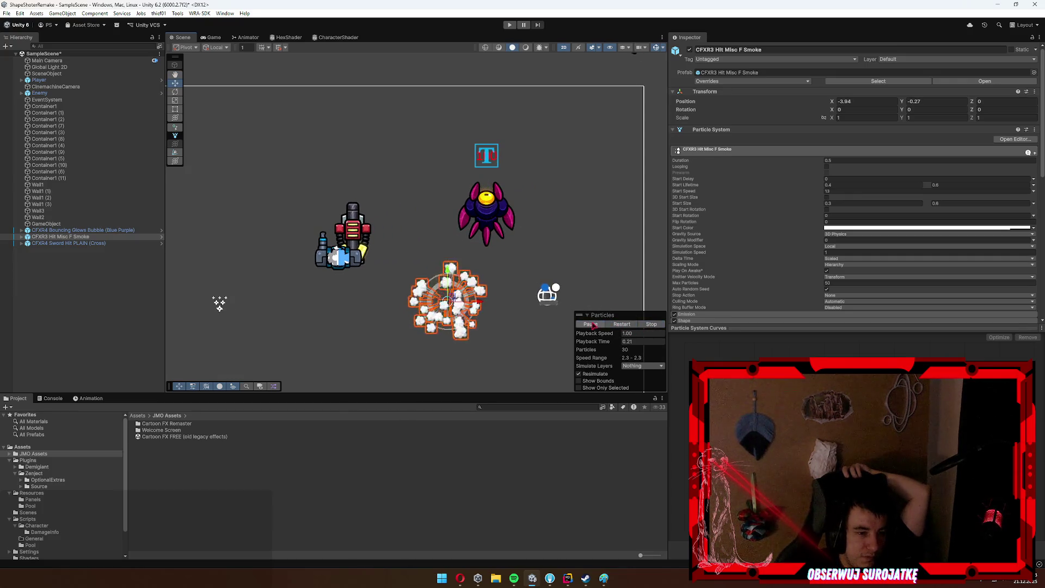
click(620, 325)
click(625, 325)
click(626, 325)
click(627, 325)
Pan the scene around the enemy and smoke effect, ending with the Player selected.
click(486, 213)
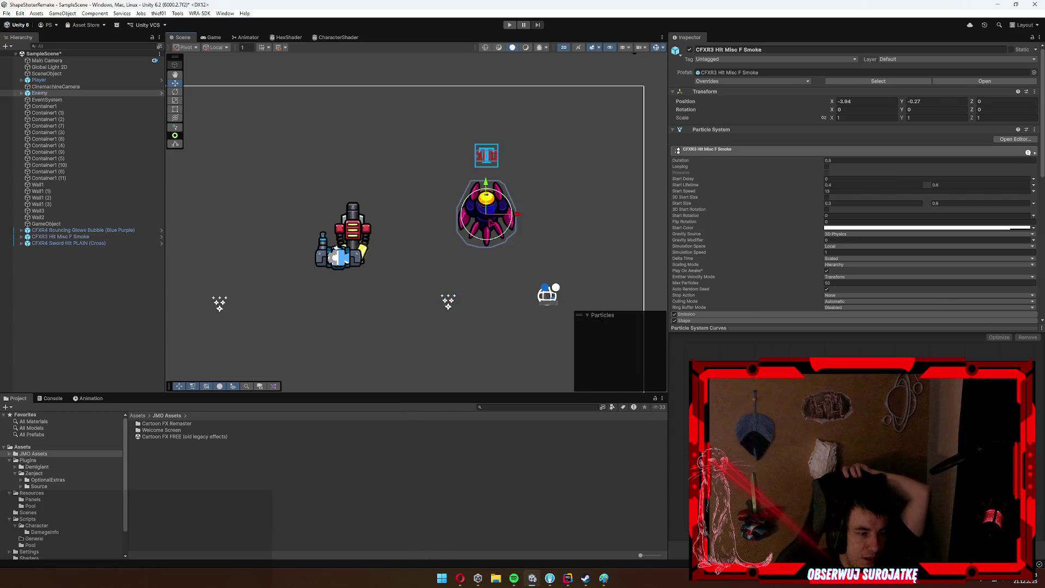
drag(528, 292, 517, 247)
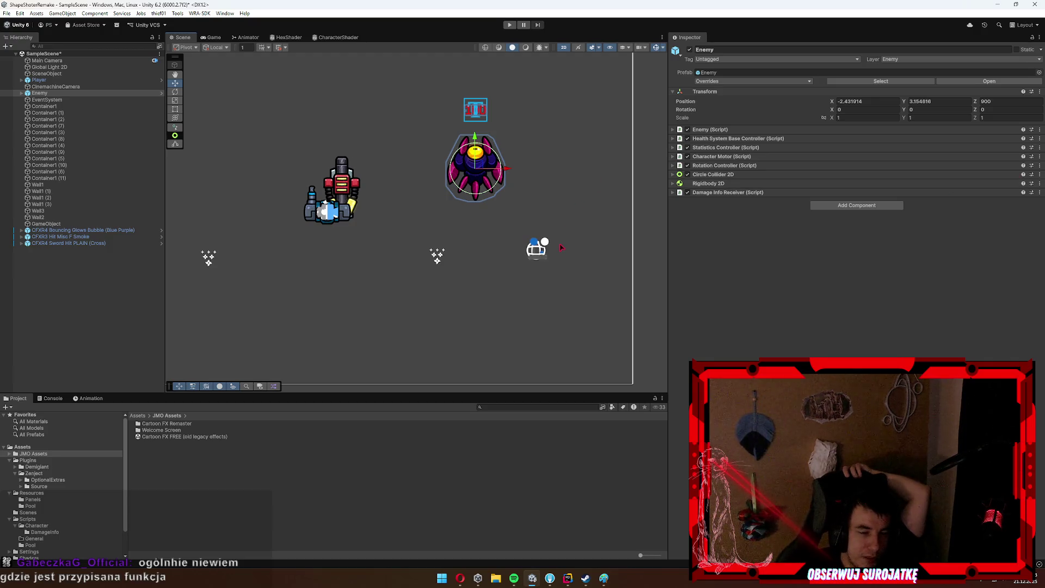
click(436, 255)
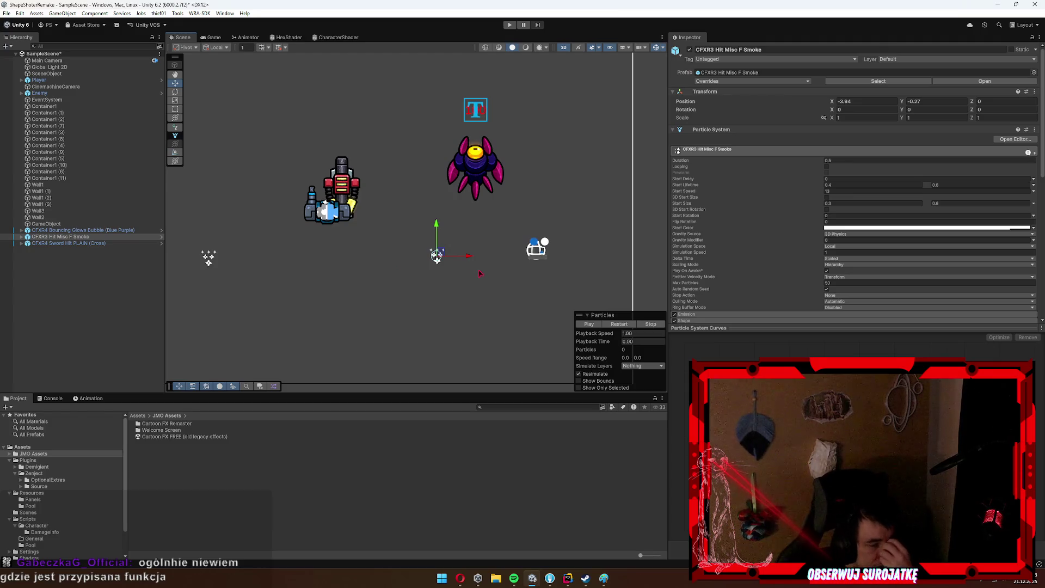
drag(320, 299, 357, 293)
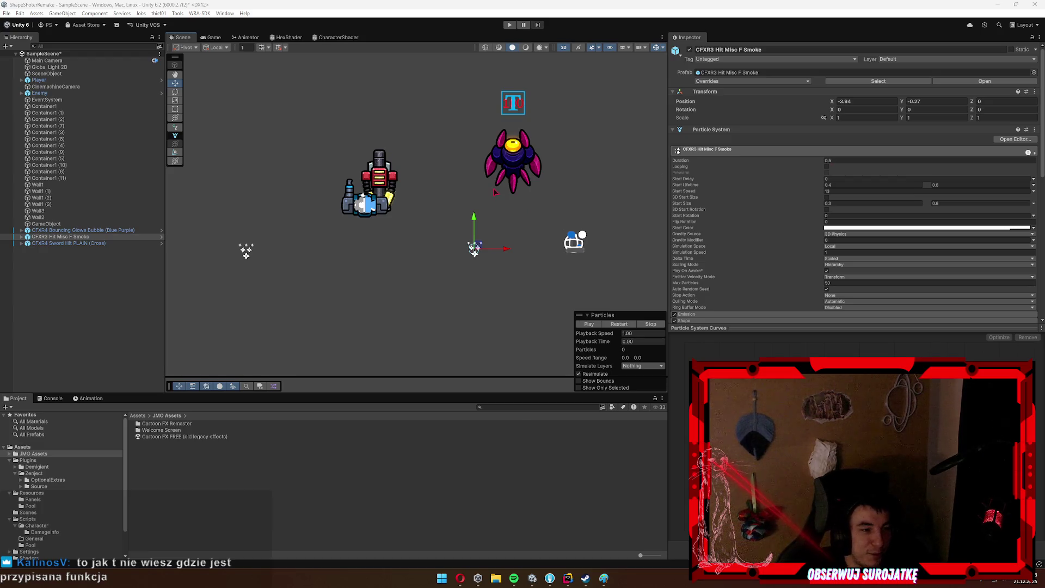
click(373, 190)
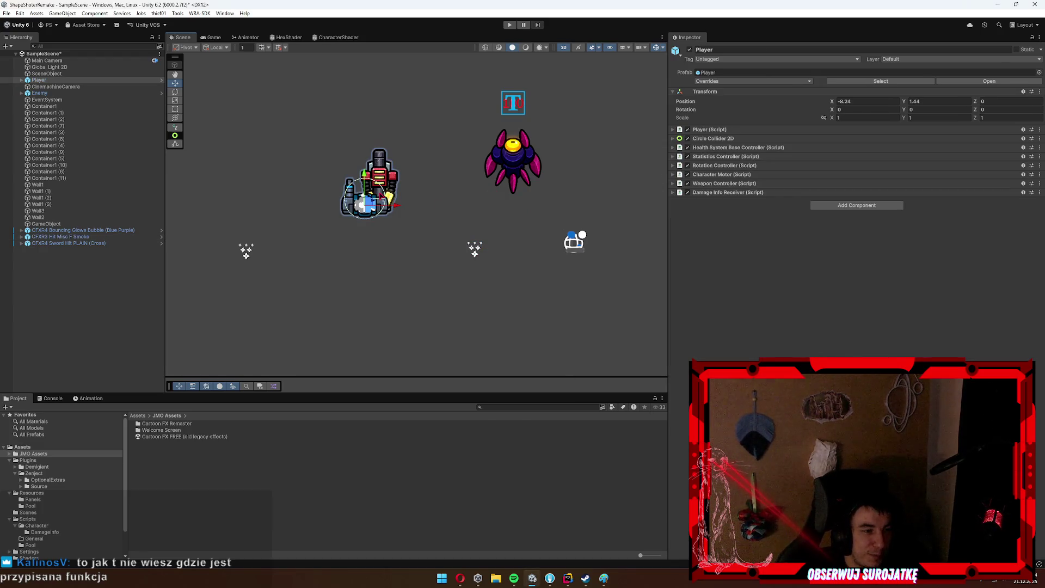
click(513, 163)
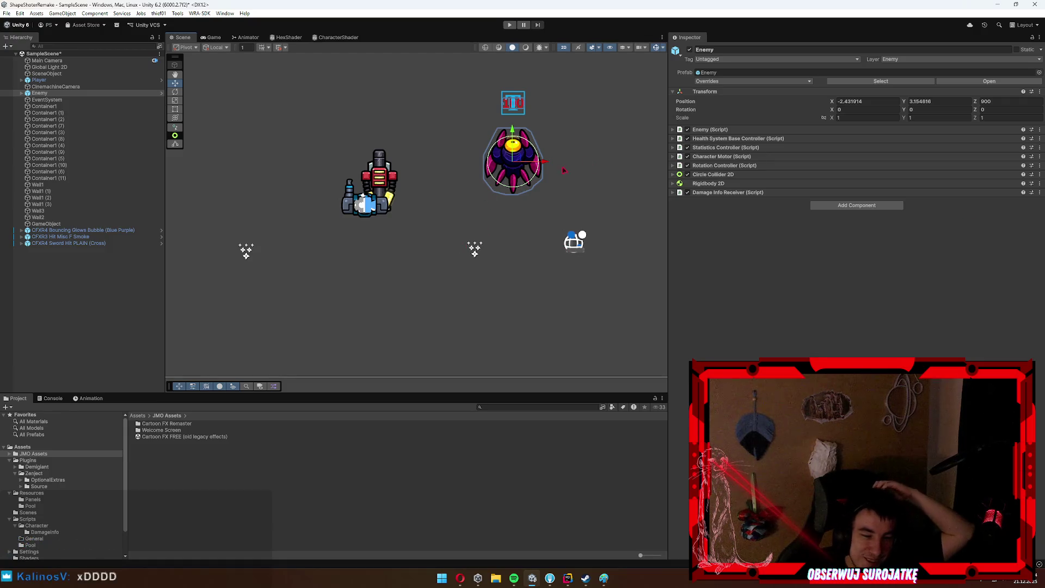
click(65, 211)
click(69, 199)
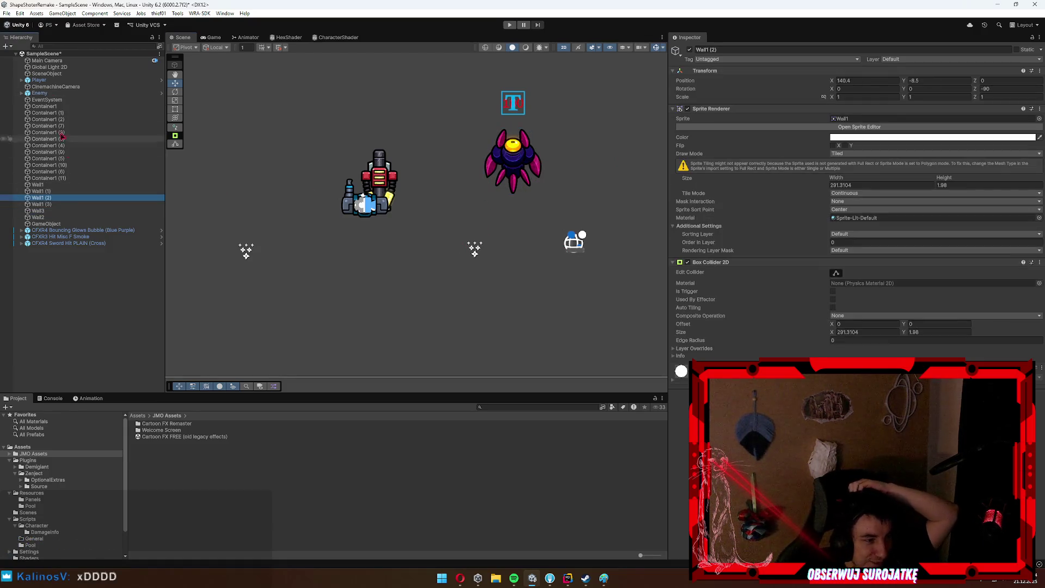
click(50, 87)
click(48, 81)
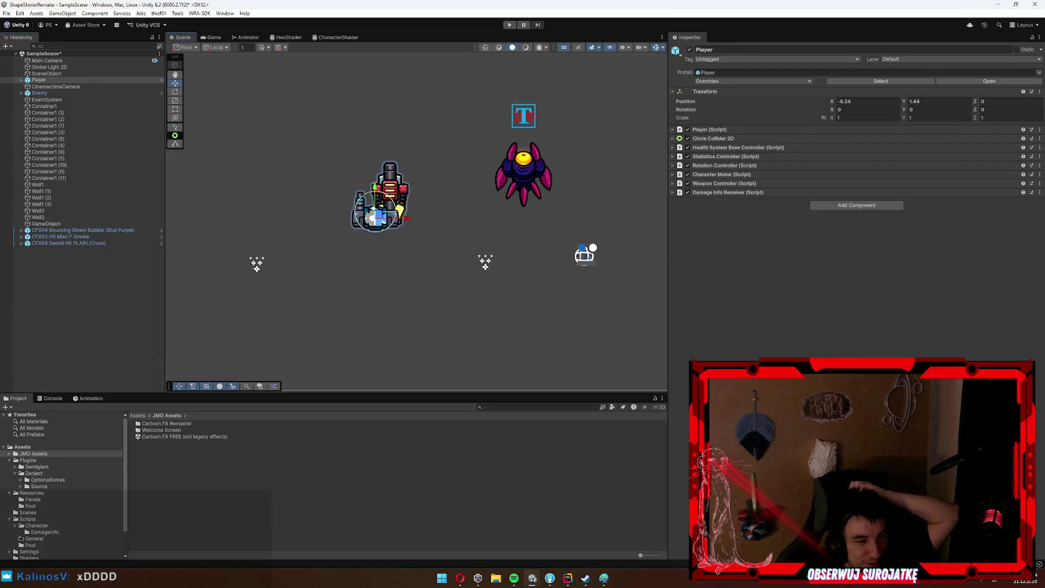
mouse_move(464, 276)
mouse_down()
mouse_move(494, 350)
mouse_move(443, 273)
mouse_move(381, 327)
mouse_up()
scroll(382, 327, down, 2)
scroll(441, 226, down, 1)
click(450, 231)
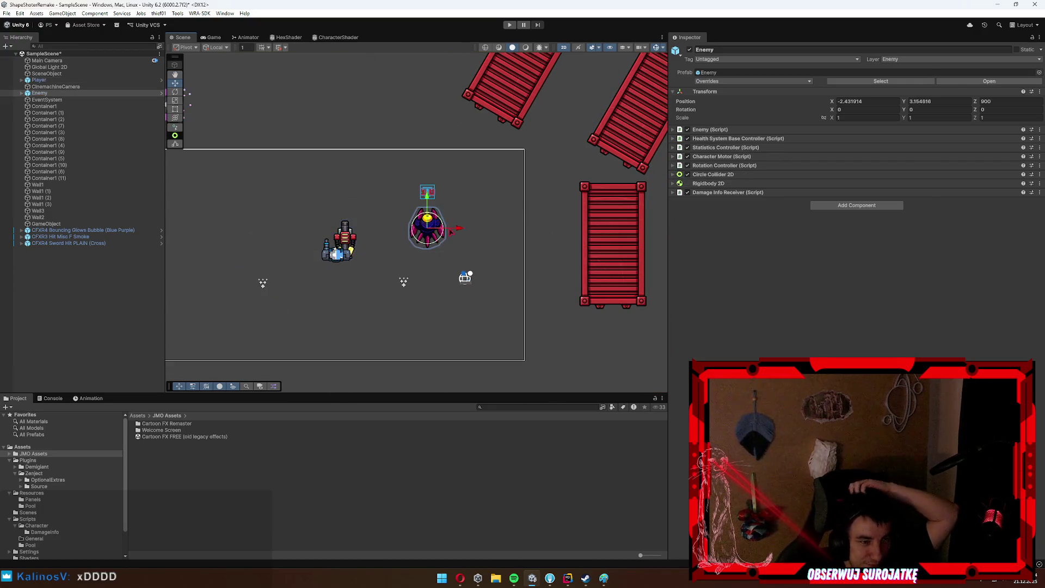
key(Left)
key(Up)
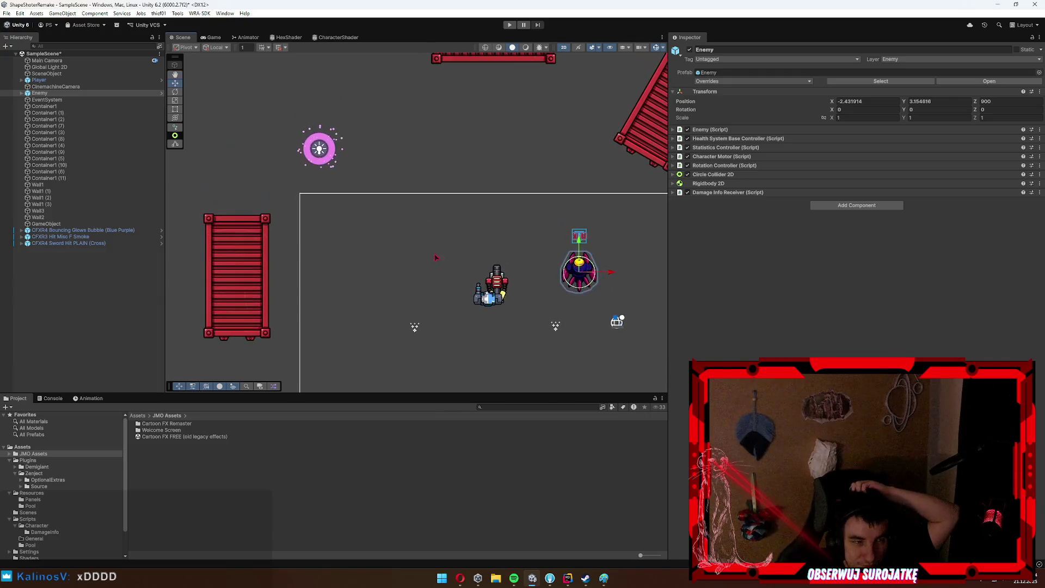
click(334, 155)
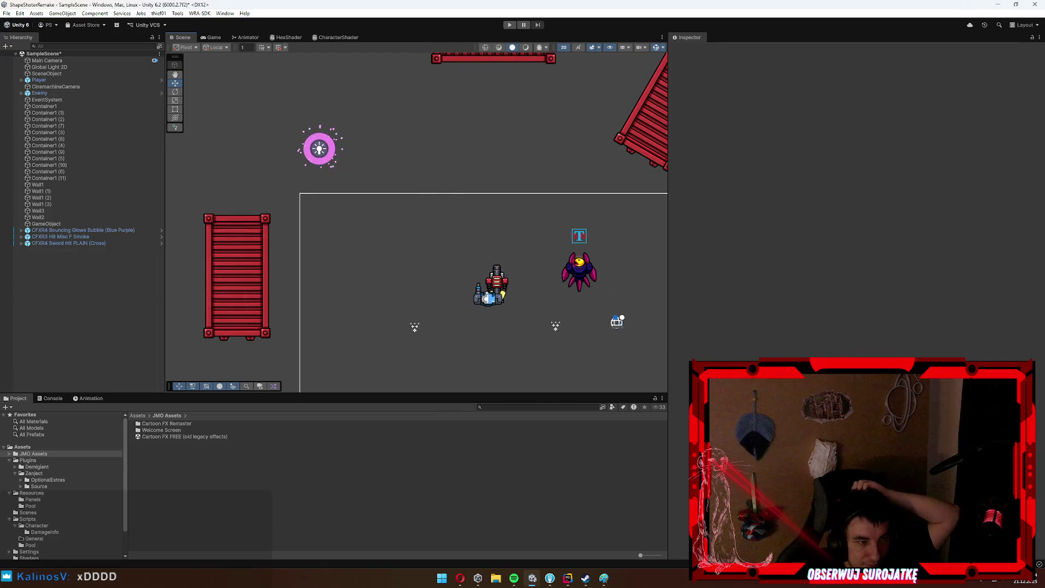
drag(566, 253, 471, 202)
click(474, 203)
key(Left)
key(Up)
click(327, 224)
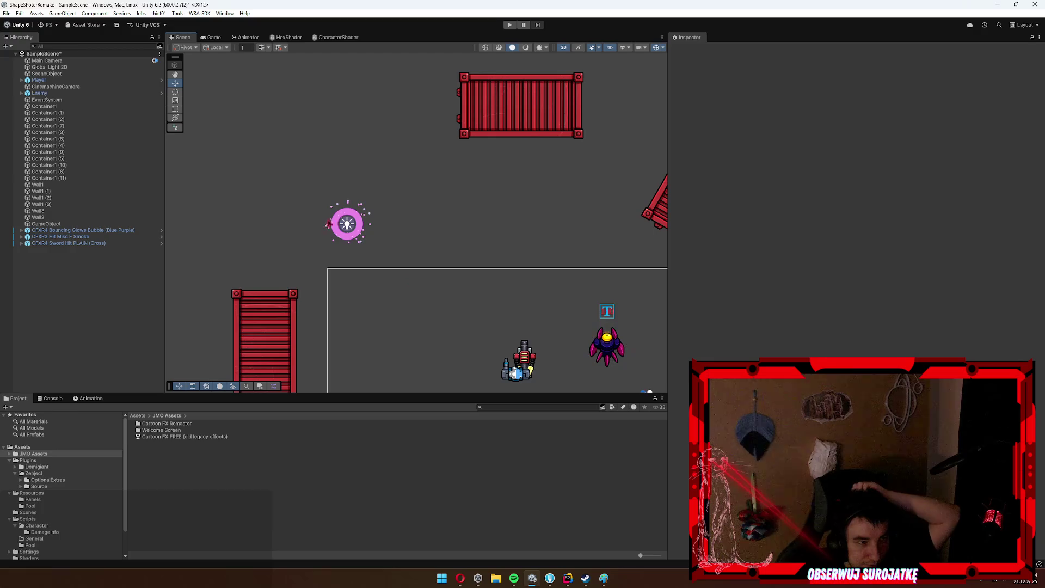
click(341, 228)
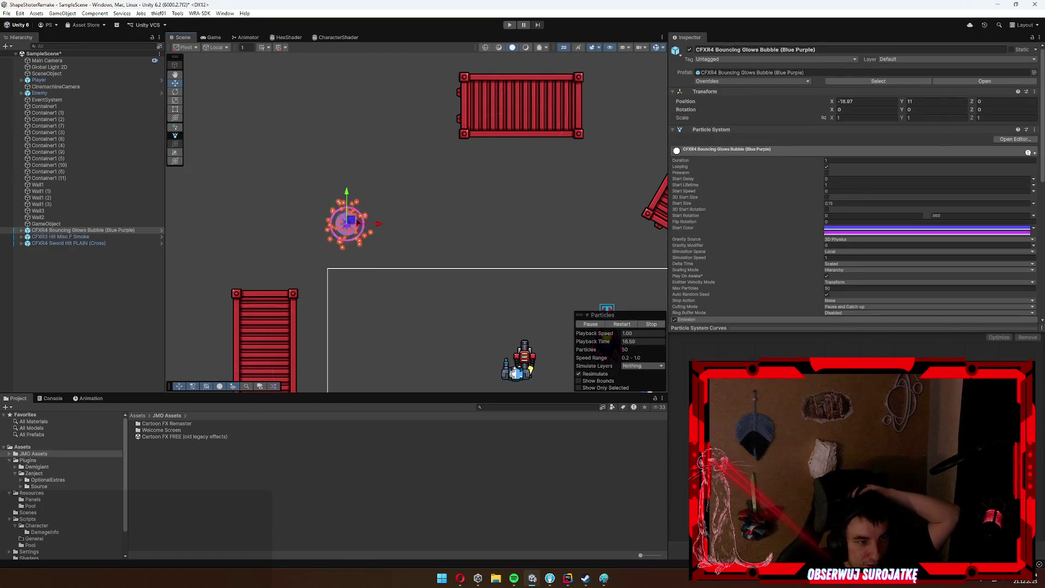
Center the bubble effect in view and rename CFXR4 Bouncing Glows Bubble to EnemySpawner.
drag(488, 259, 451, 226)
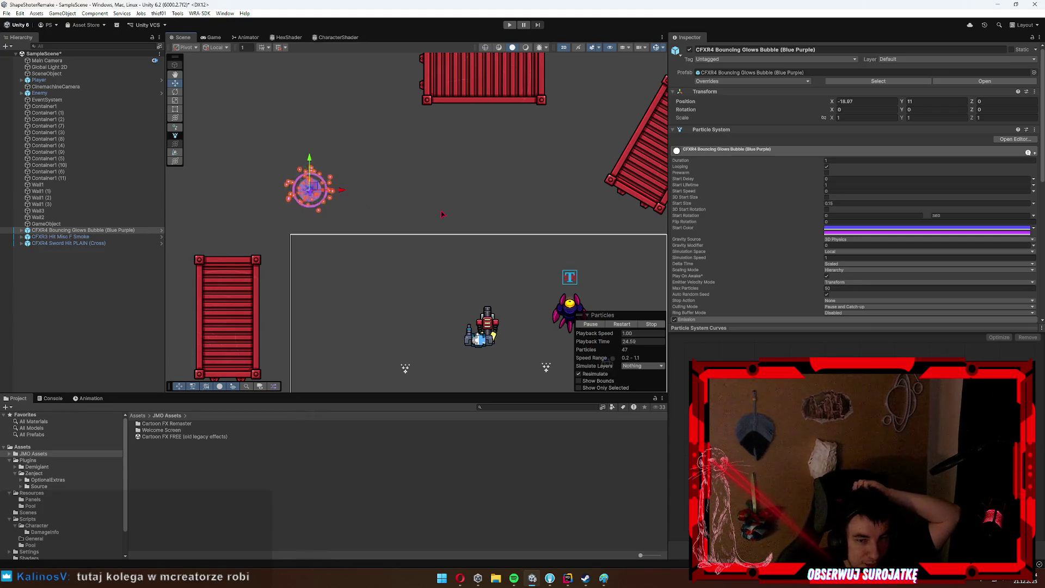
drag(356, 217, 329, 207)
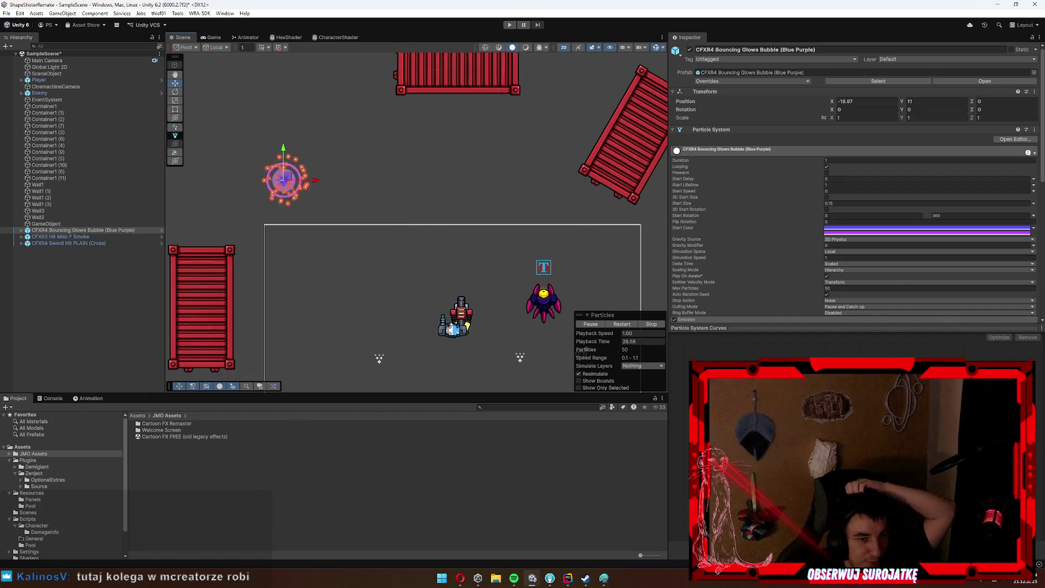
mouse_move(409, 263)
mouse_down()
mouse_move(422, 240)
mouse_move(410, 236)
mouse_up()
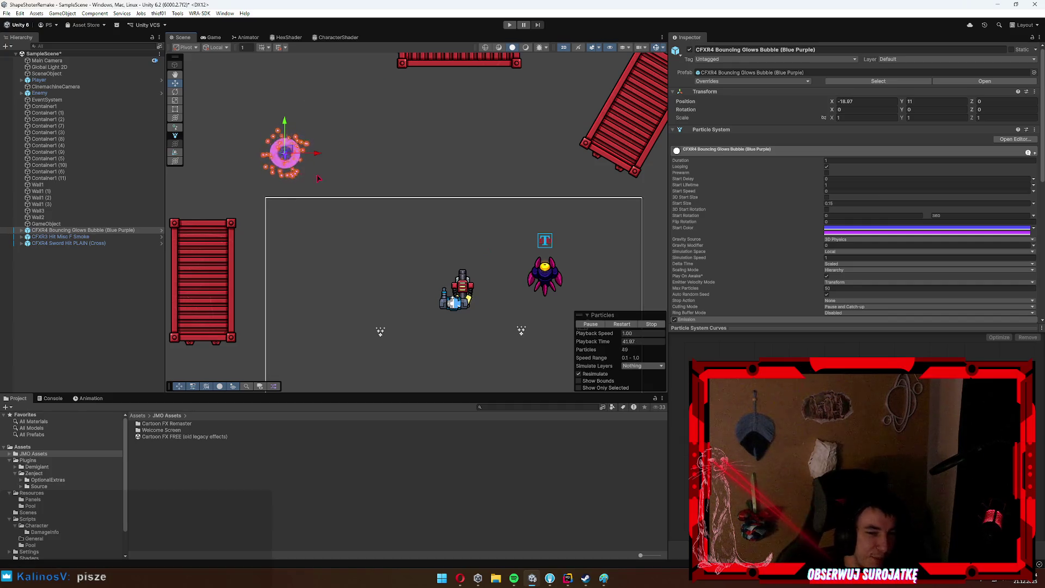
drag(332, 218, 523, 371)
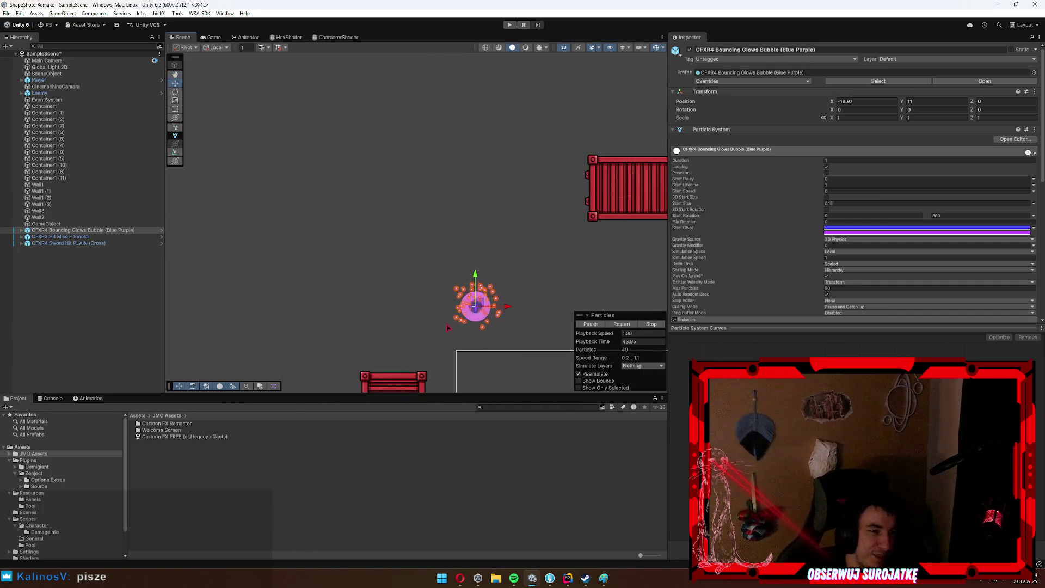
click(82, 230)
key(F2)
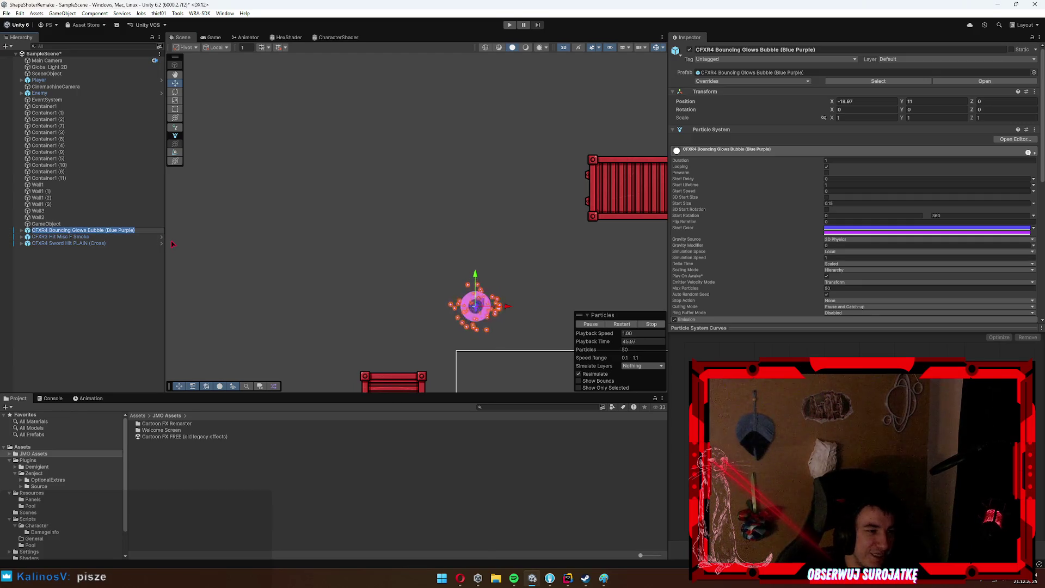
text(EnemySpawner)
key(Return)
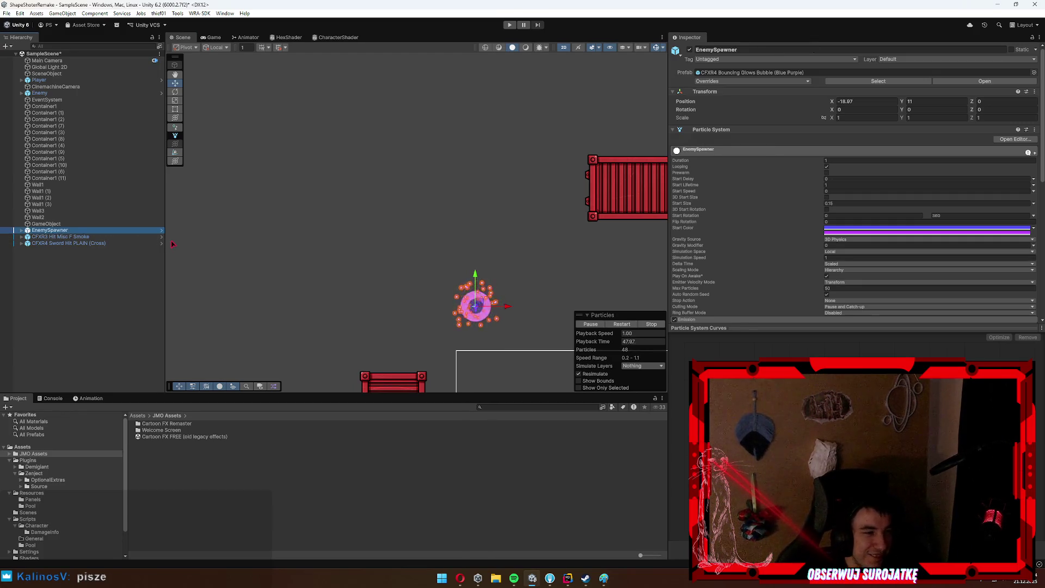
Browse the Project panel's Assets/Scripts subfolders and settle on the empty General folder.
scroll(82, 436, down, 3)
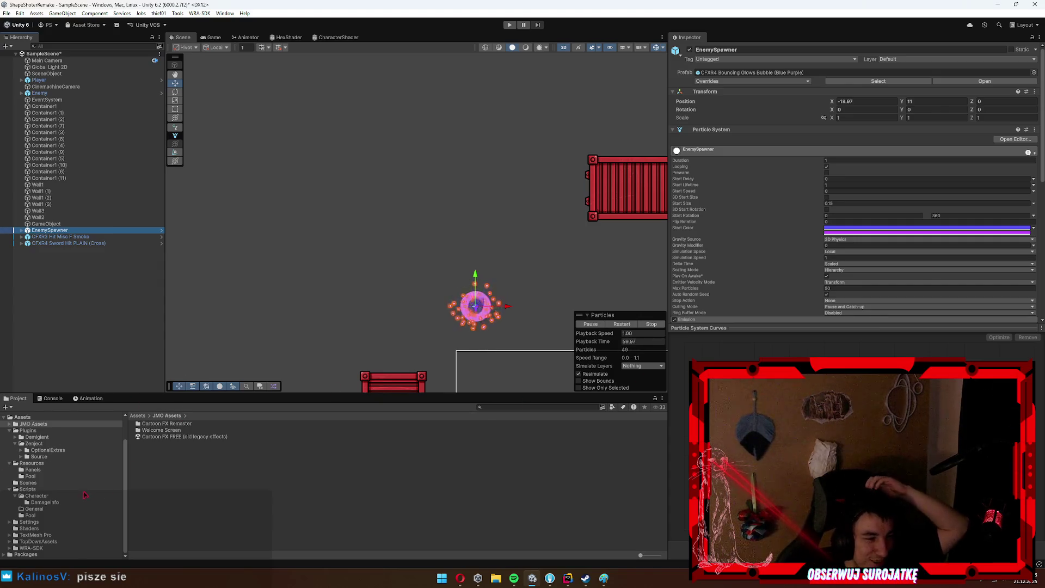
click(49, 476)
click(33, 489)
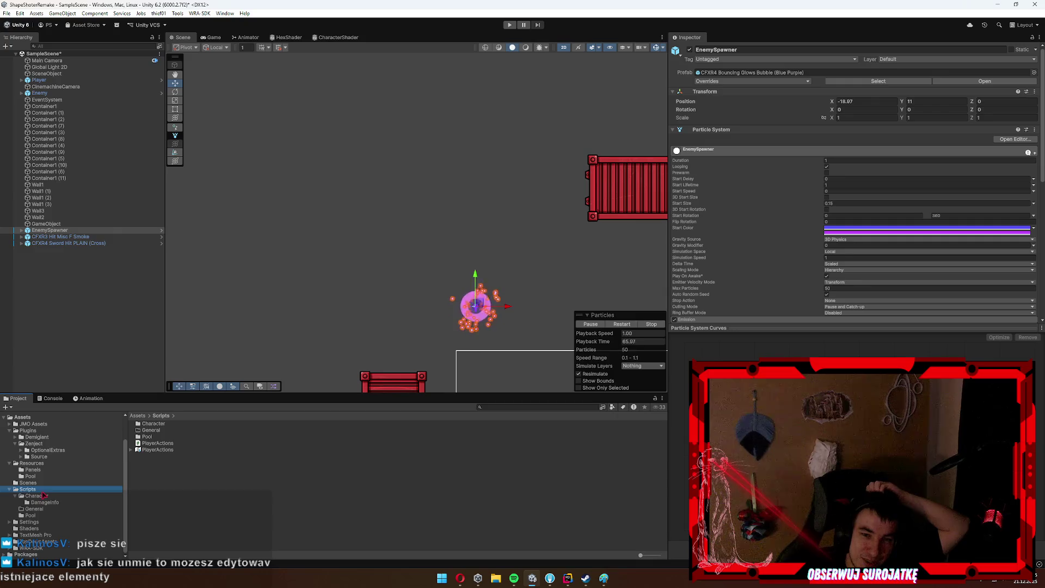
click(37, 496)
click(46, 502)
click(37, 495)
click(34, 509)
click(30, 515)
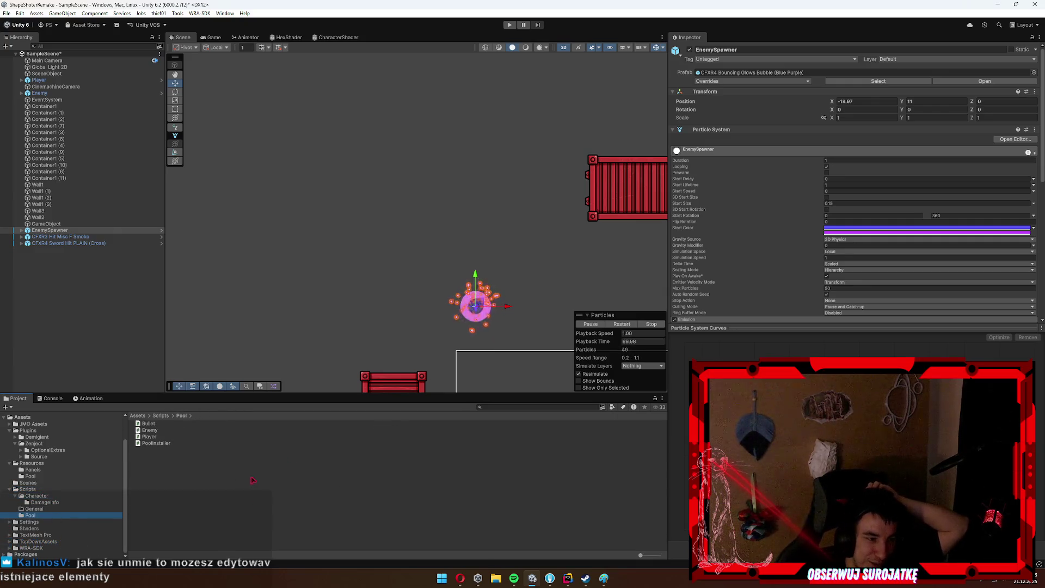
click(34, 509)
Create a MonoBehaviour script named EnemySpawner in General and open it in Rider.
right_click(209, 488)
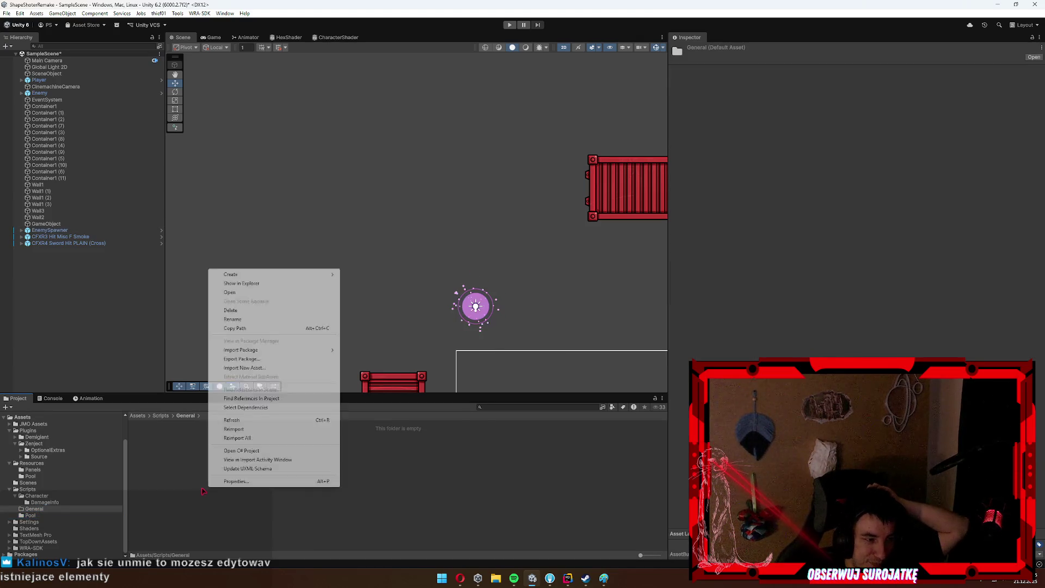
mouse_move(250, 275)
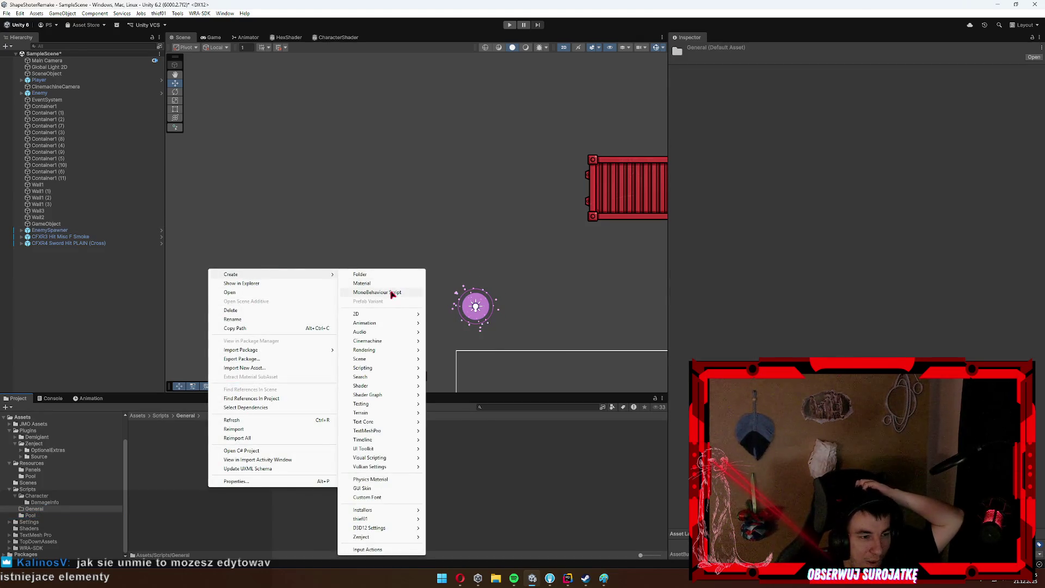
click(395, 292)
text(Ene)
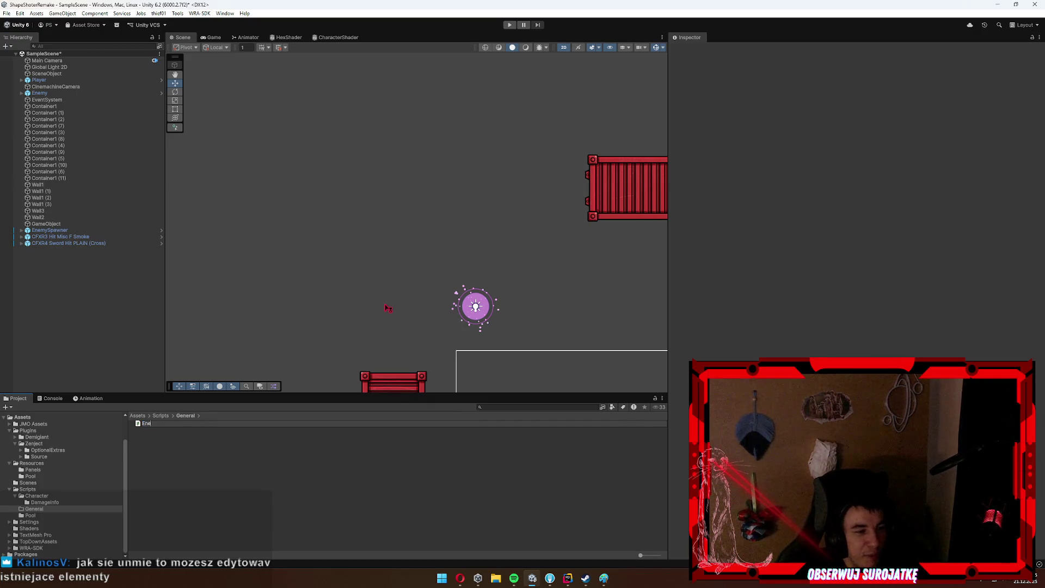
text(mySpawner)
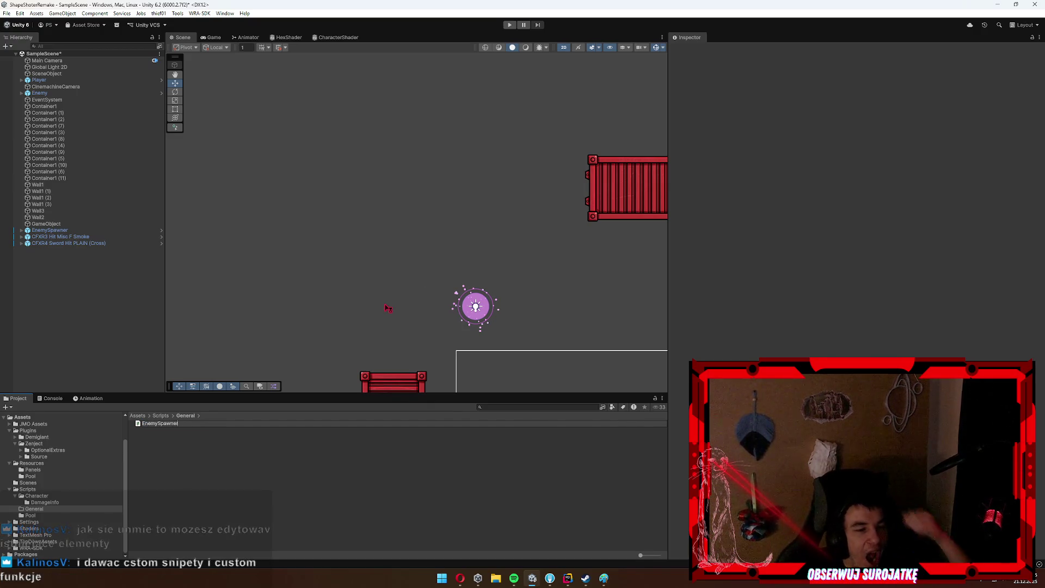
key(Return)
key(Return)
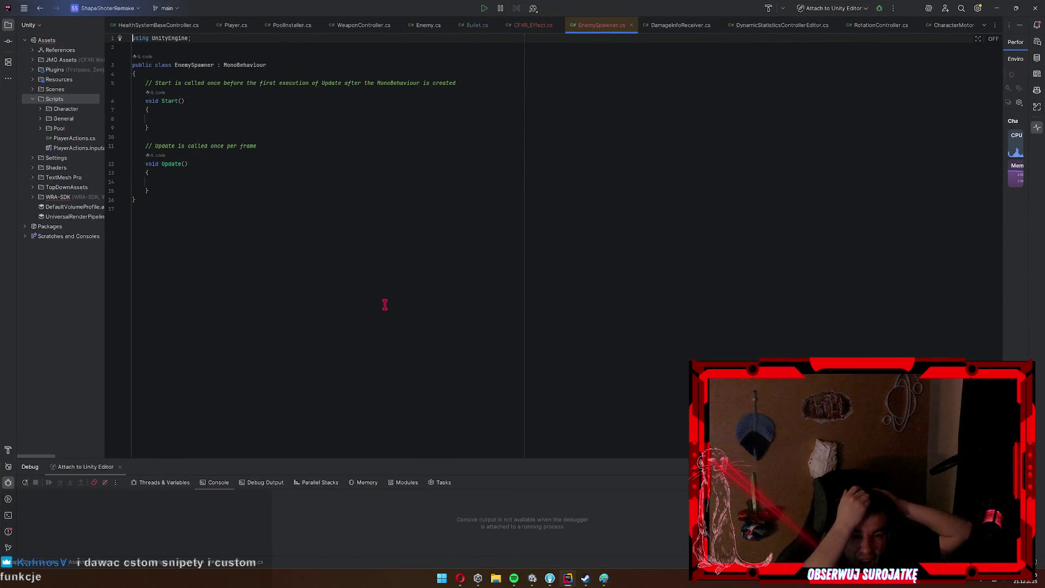
Wrap the EnemySpawner class in namespace General via a quick fix.
right_click(199, 65)
right_click(206, 71)
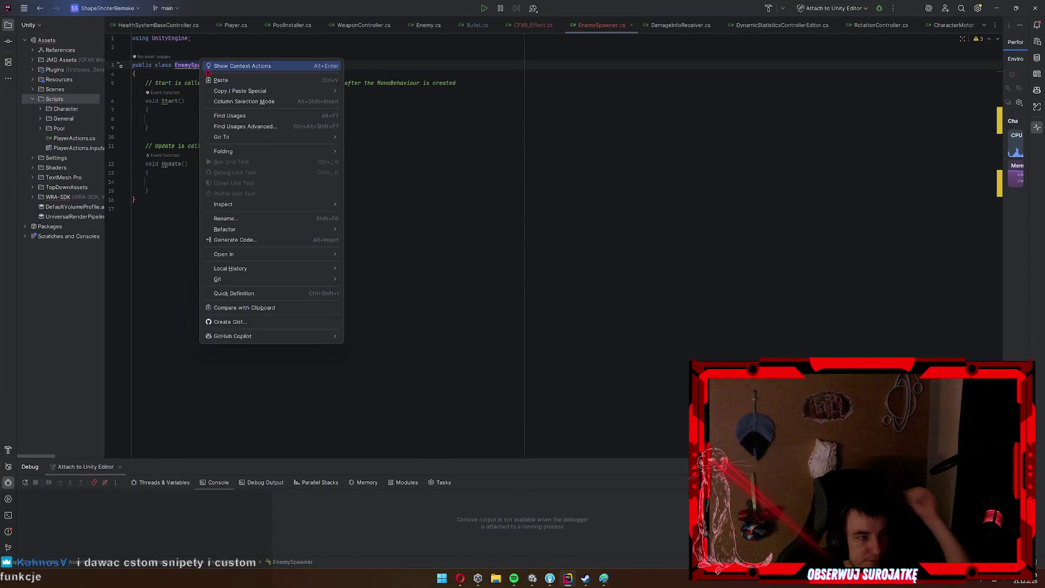
click(211, 73)
click(211, 75)
Add an injected field: [Inject] private Pool<Enemy> pool;.
click(202, 91)
key(Return)
text([Inject)
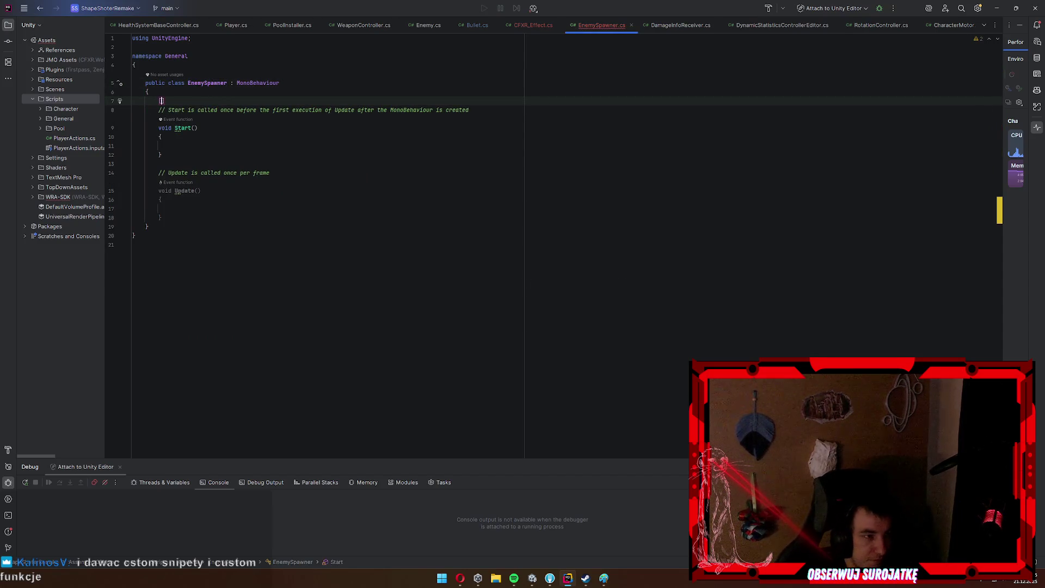
key(Return)
text(private )
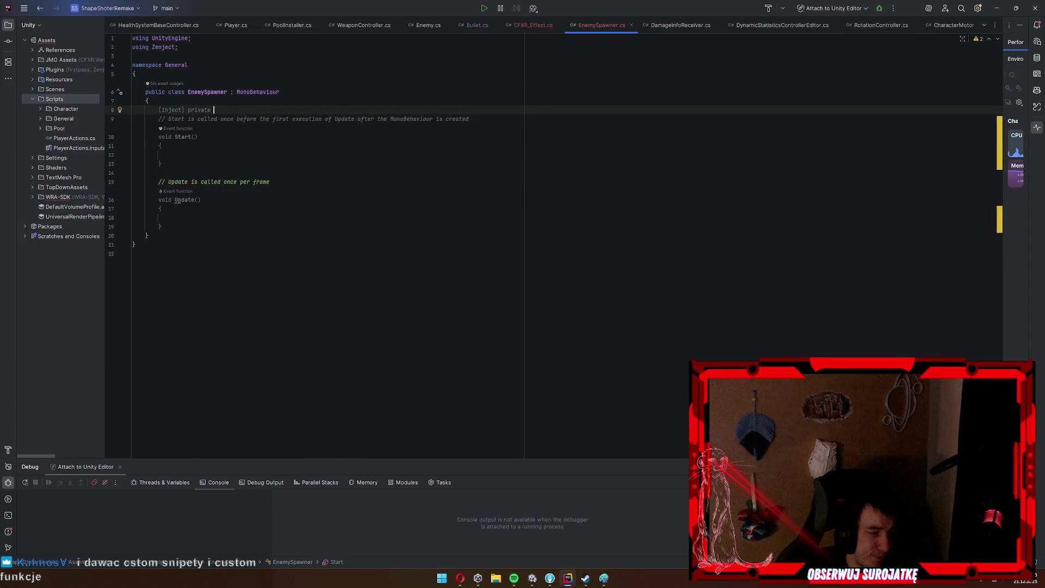
text(Pool)
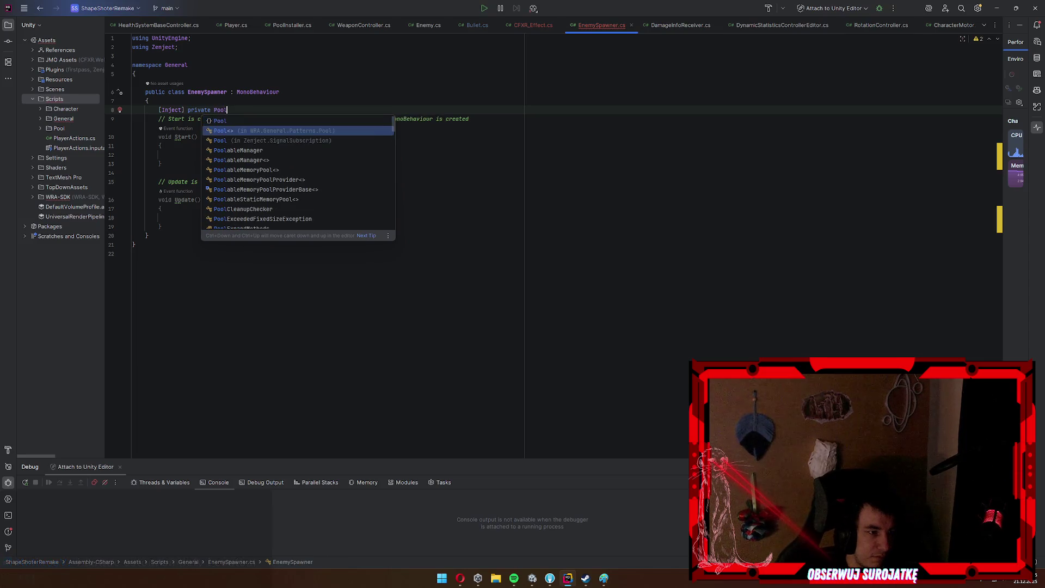
key(Return)
text(Enemy>)
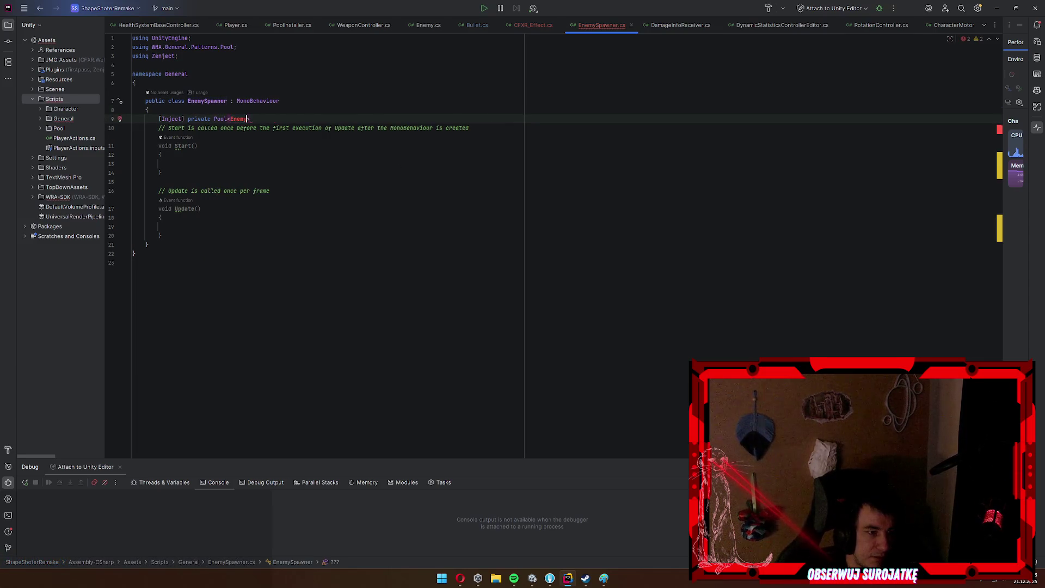
key(Return)
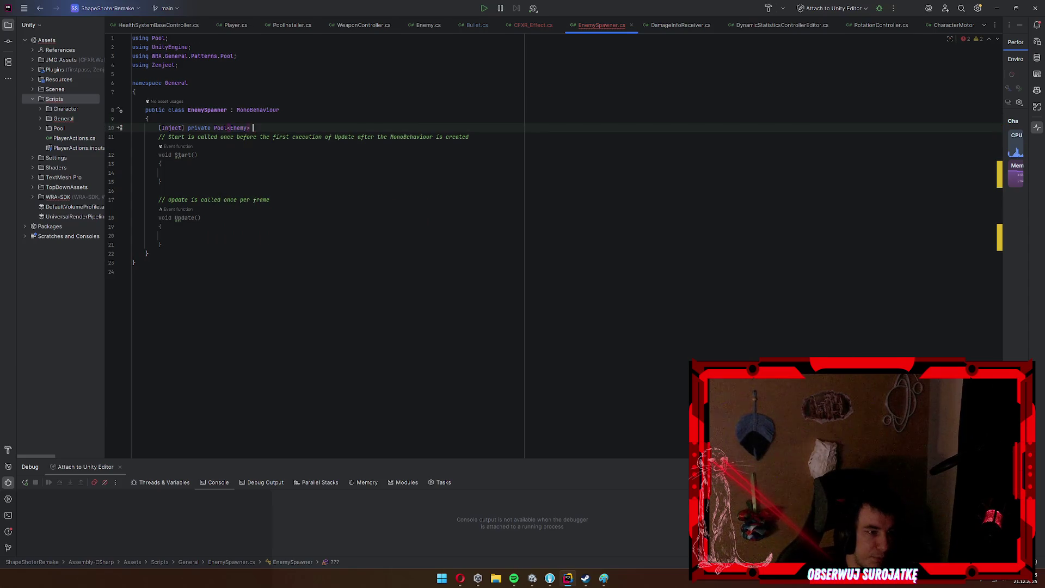
text(pool)
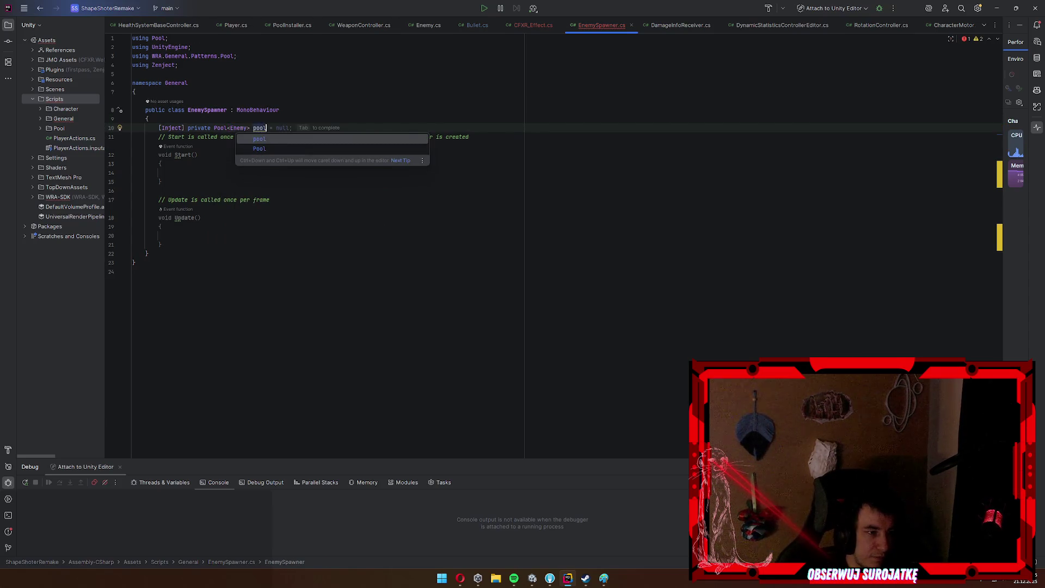
key(Escape)
text(;)
Add an empty Awake method and delete the default Start and Update methods.
key(Return)
key(Return)
key(Return)
text(Awake)
key(Return)
drag(164, 327, 106, 208)
key(BackSpace)
key(BackSpace)
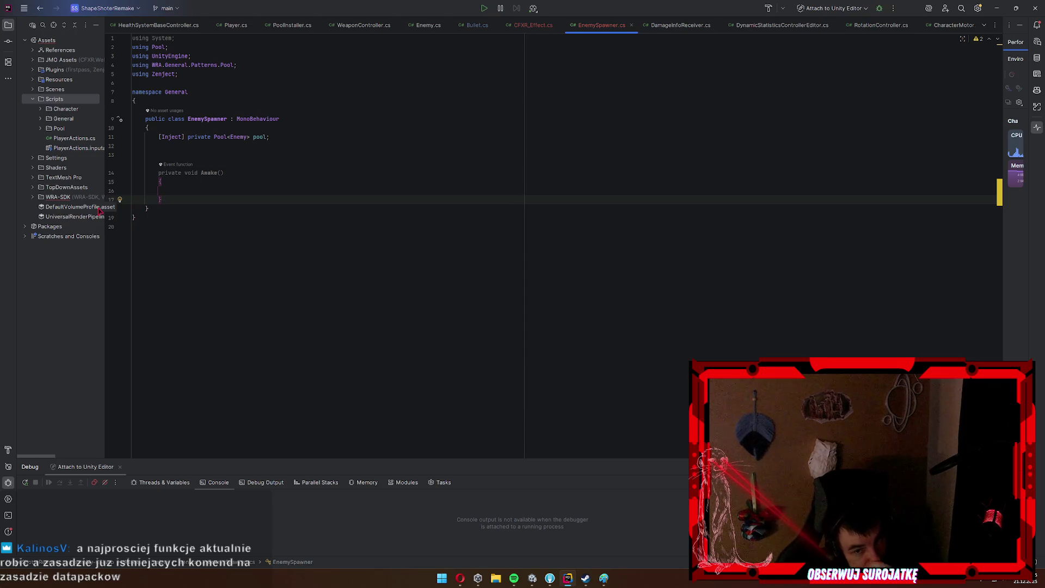
key(alt+Tab)
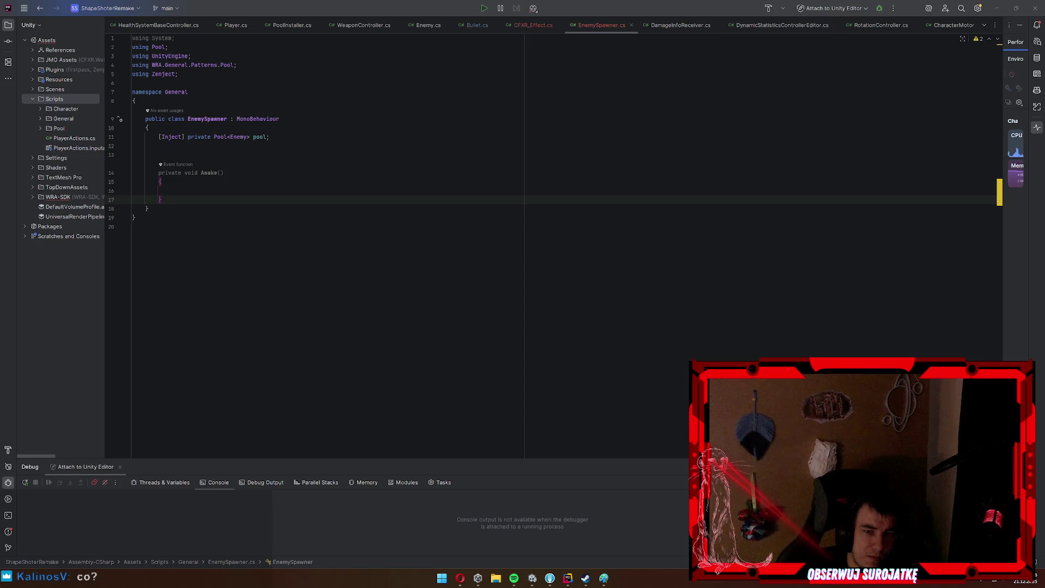
Add an empty private void TrySpawn() method below Awake.
click(336, 182)
click(348, 204)
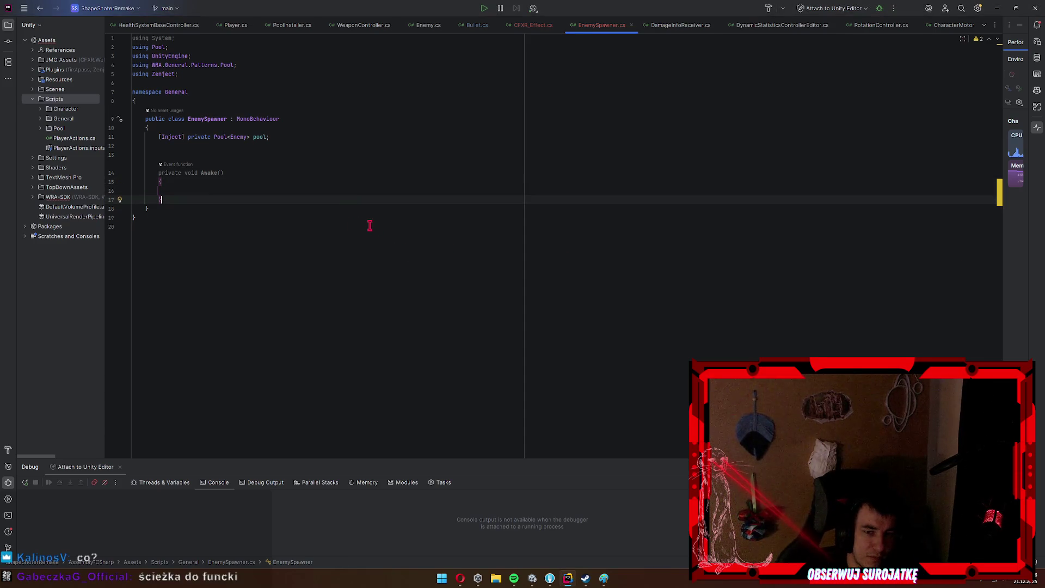
click(409, 180)
click(415, 188)
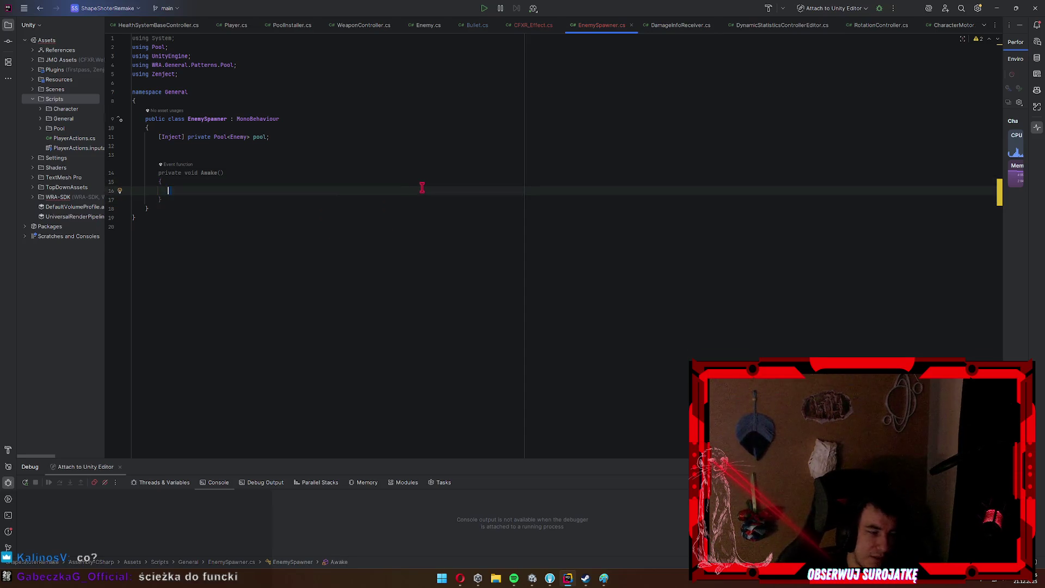
key(Down)
key(Up)
key(Down)
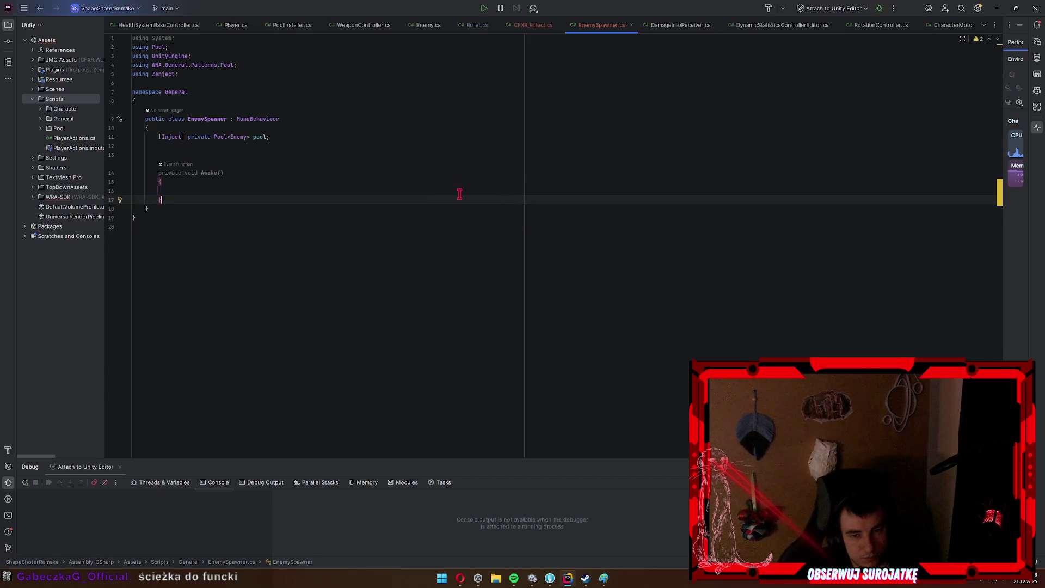
key(End)
key(Return)
key(Return)
text(private void )
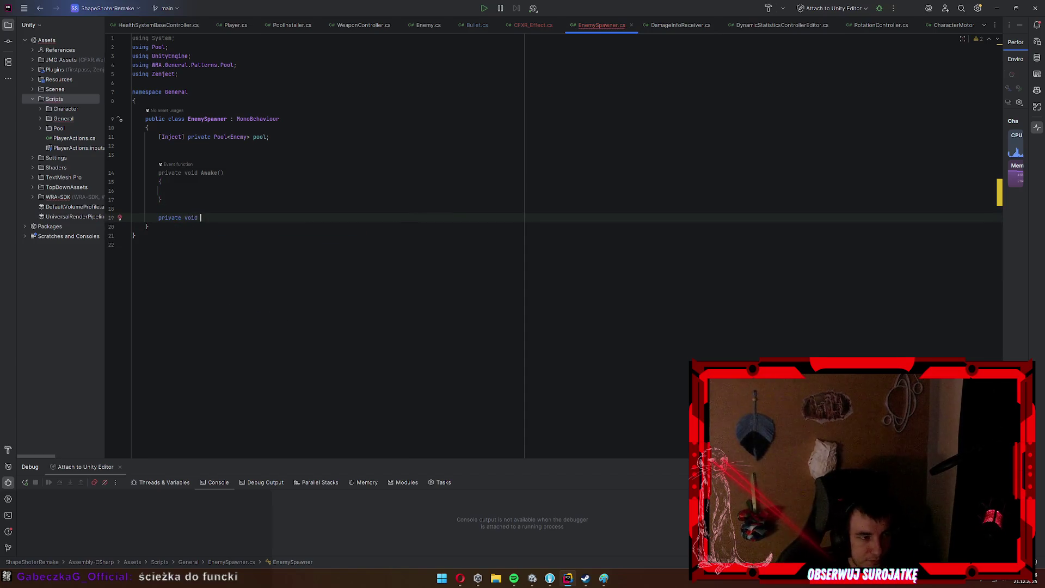
text(TrySpawn())
key(Return)
text({)
key(Return)
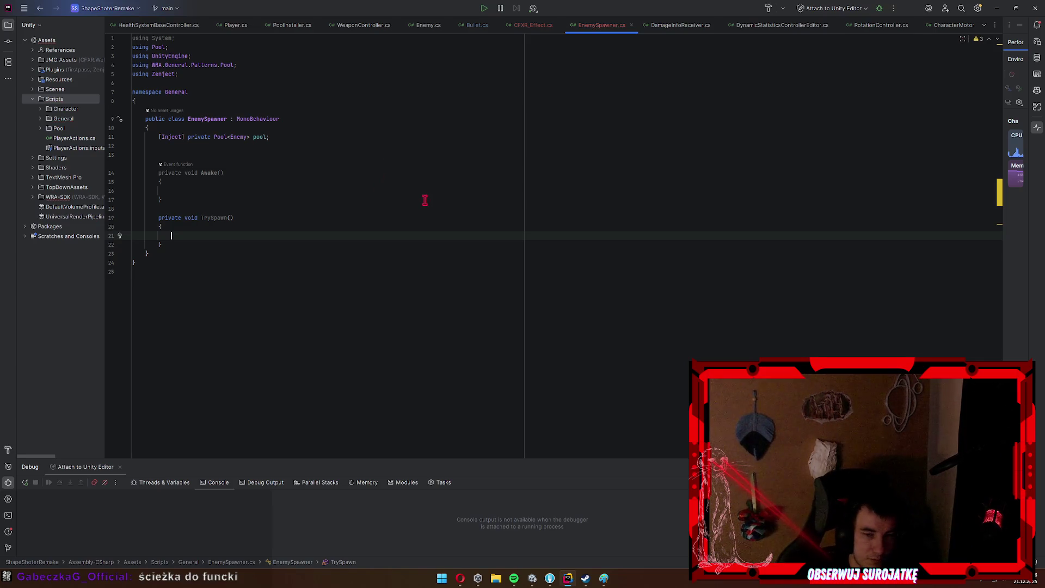
Switch from Rider to the browser's beemod search results.
click(304, 143)
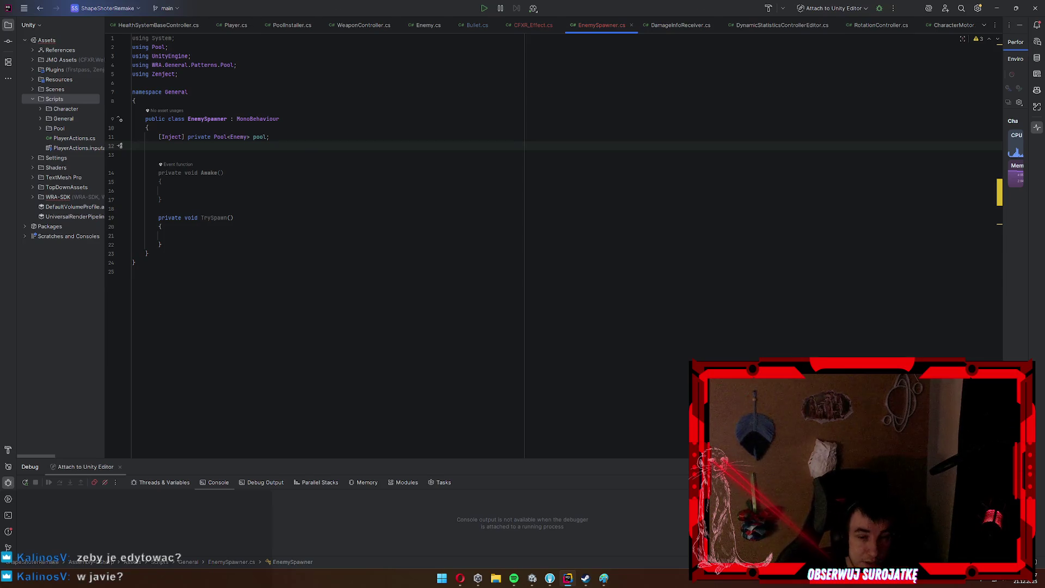
key(alt+Tab)
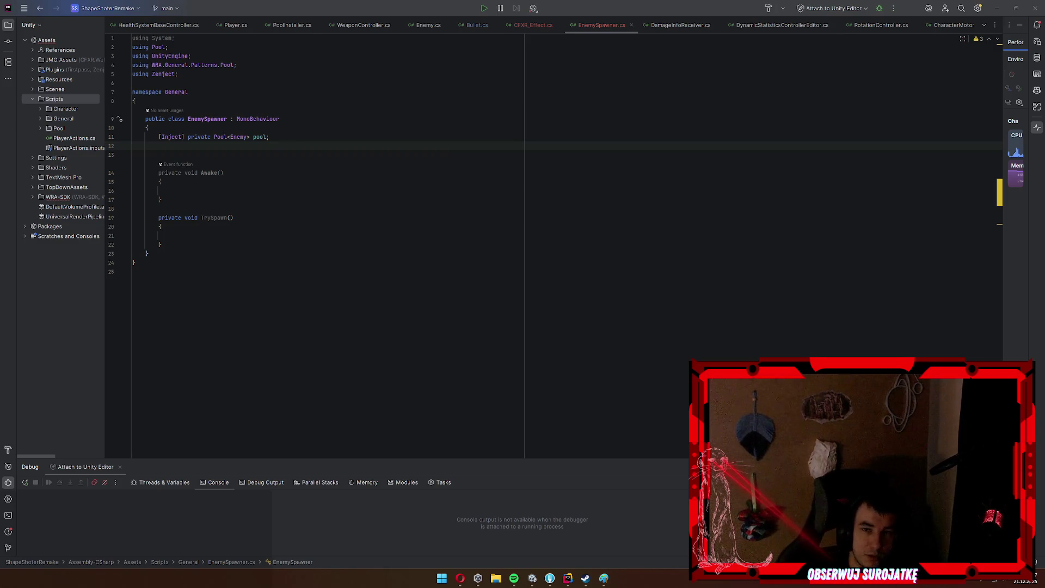
key(alt+Tab)
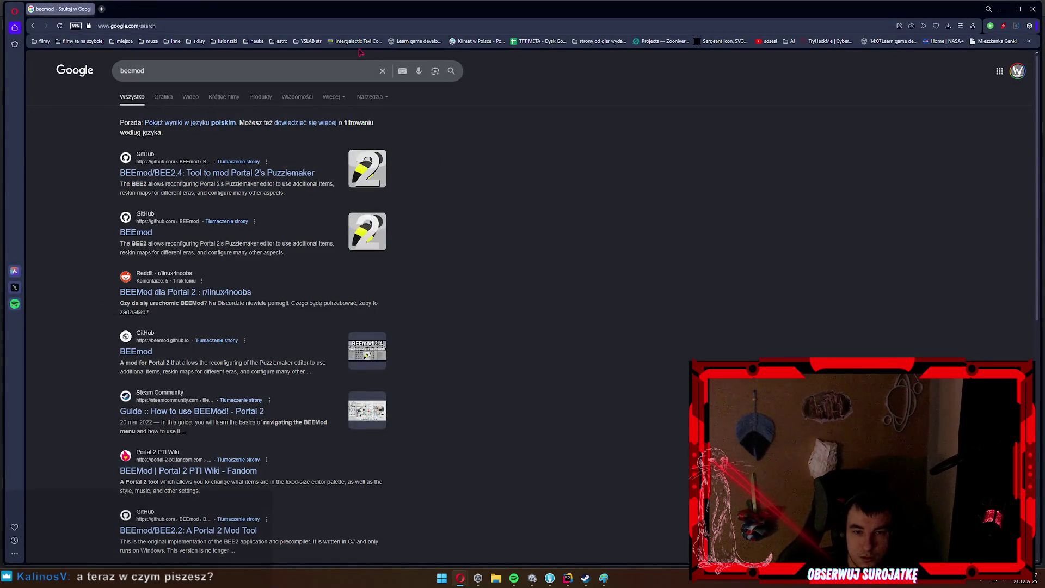
Search 'beemod minecraft' and open the Bee Mod! - Minecraft page on CurseForge.
click(249, 71)
text(minec)
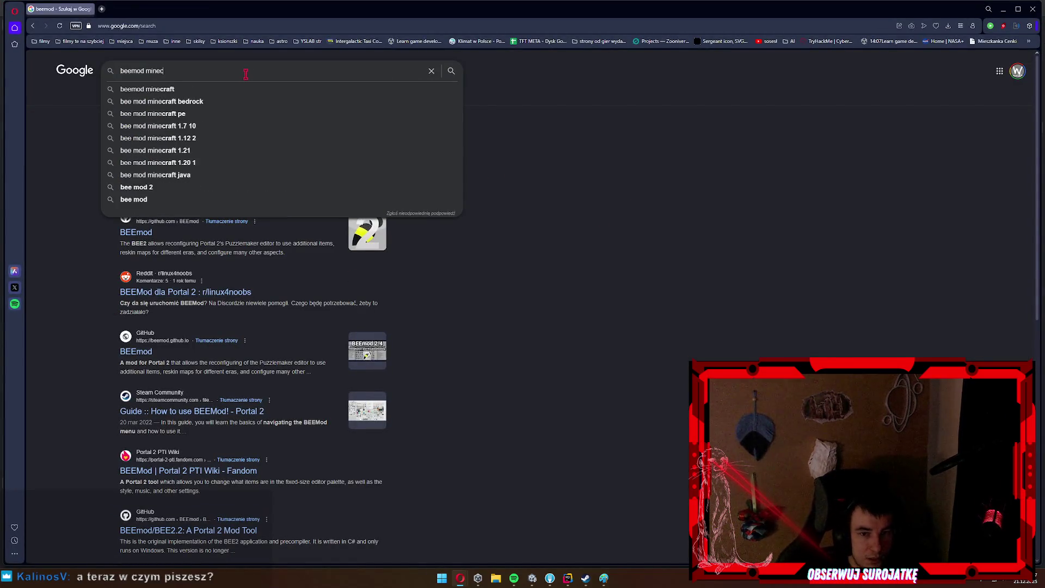
text(raft)
key(Return)
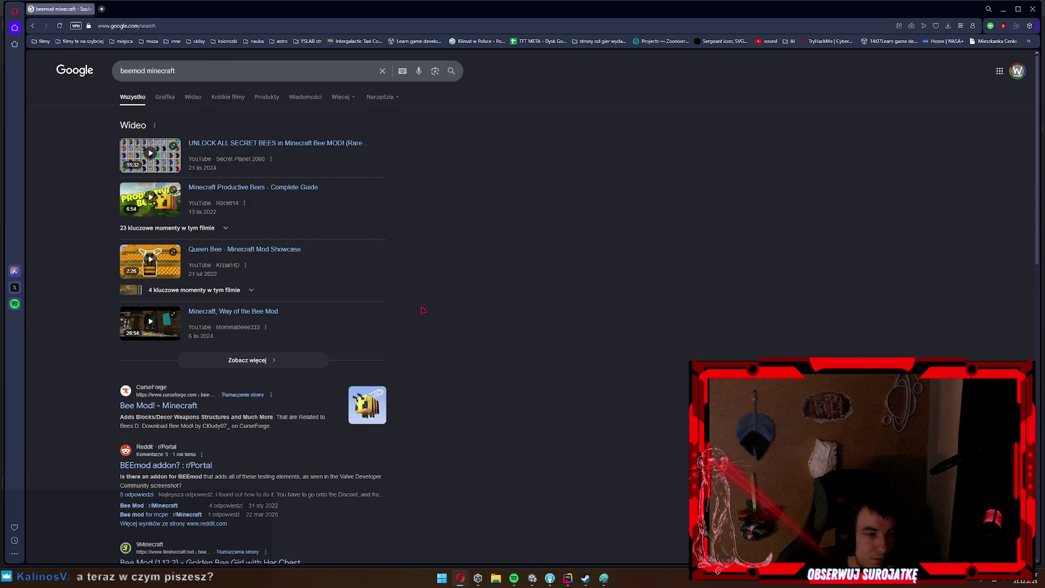
scroll(458, 308, down, 2)
click(159, 290)
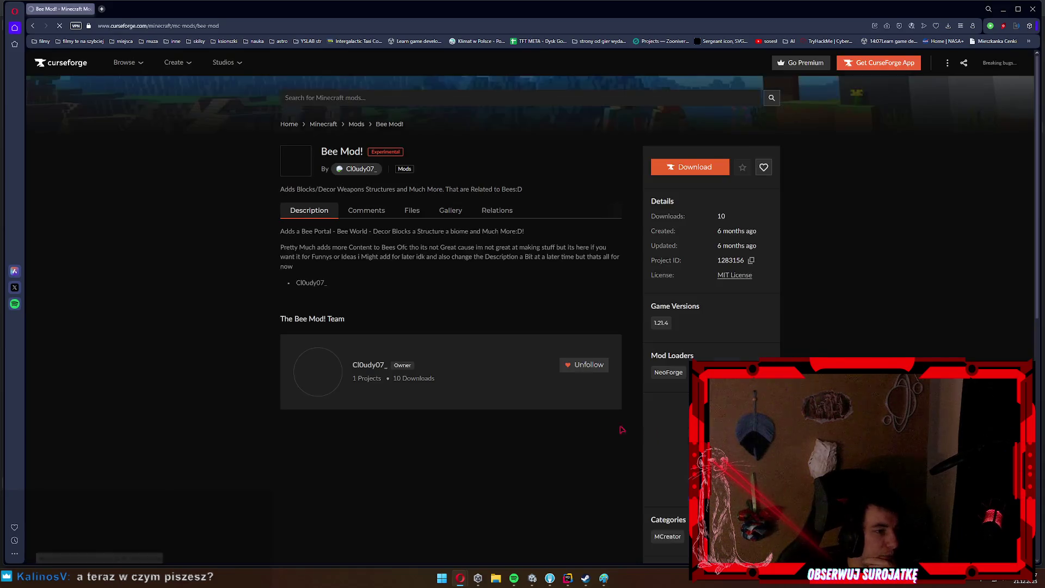
Manually download beemod-1.0.0-1.21.4.jar from CurseForge and reveal it in the Downloads folder.
click(685, 166)
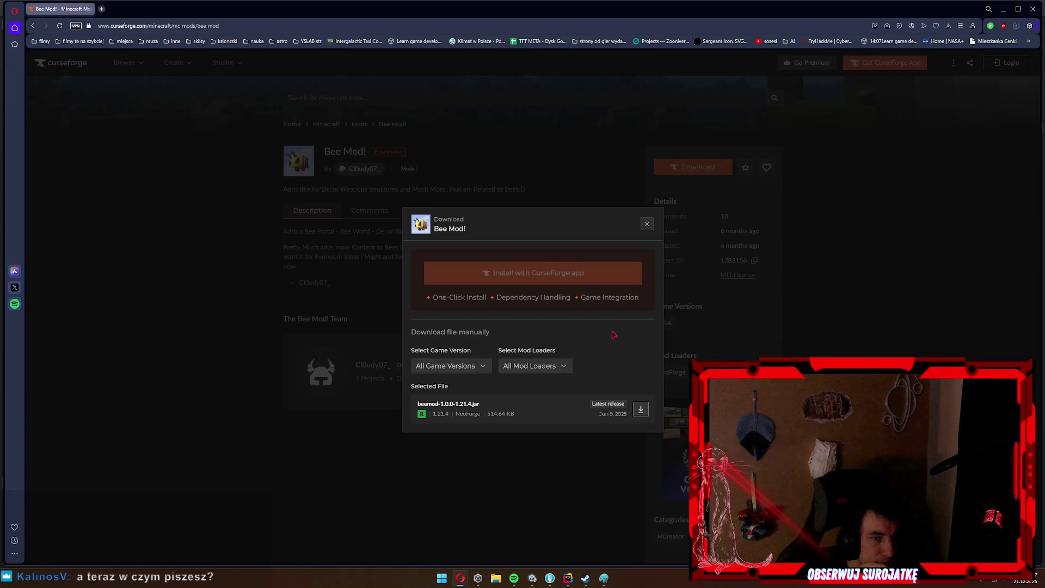
click(641, 409)
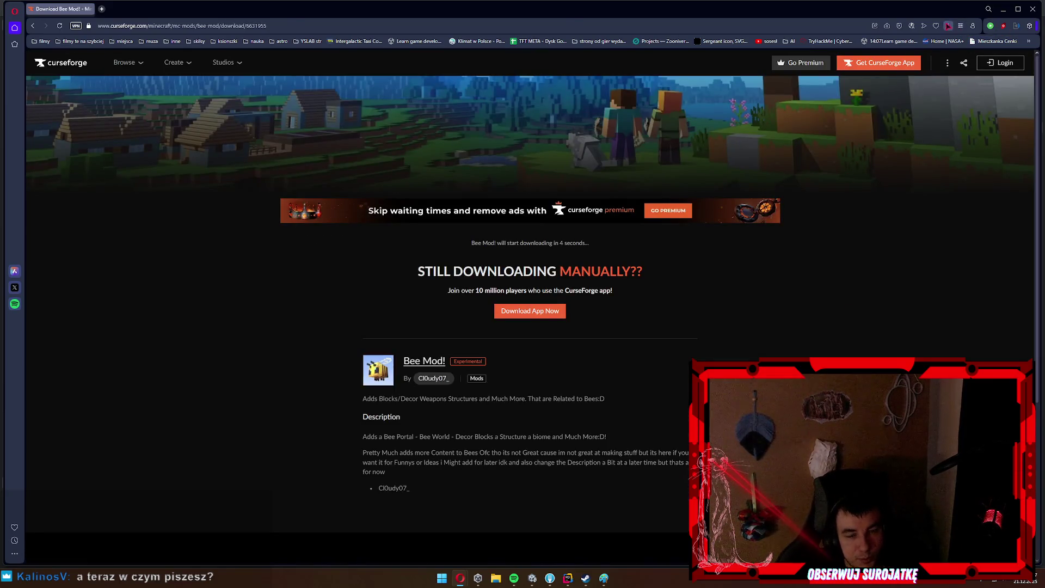
click(949, 25)
click(551, 104)
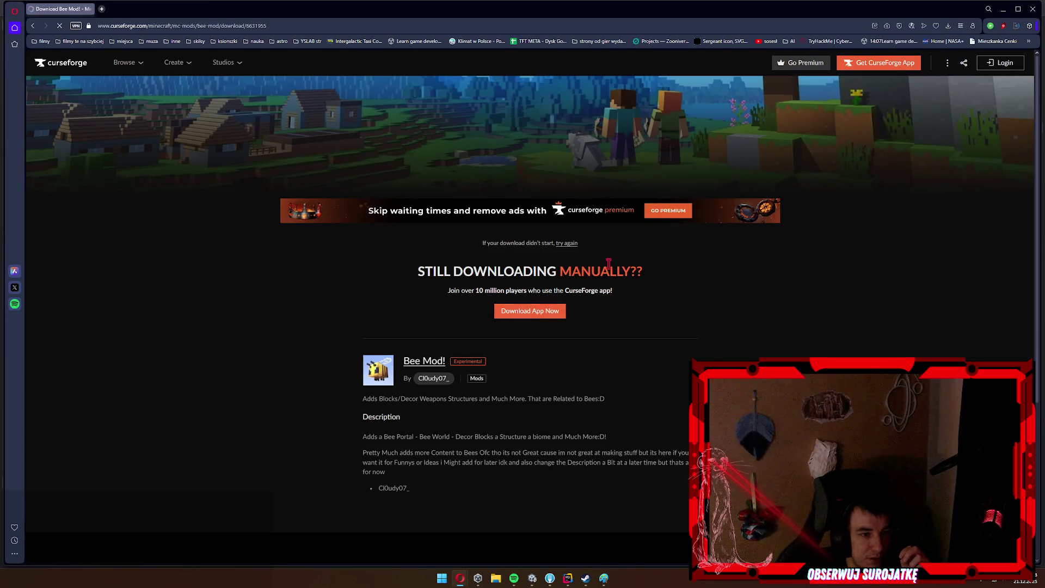
click(434, 280)
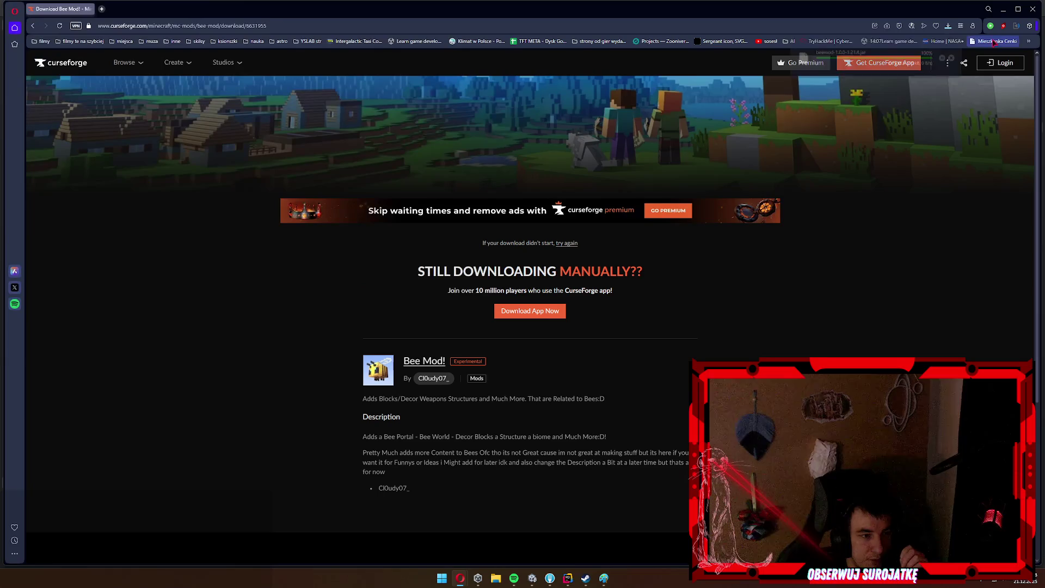
click(954, 58)
click(578, 102)
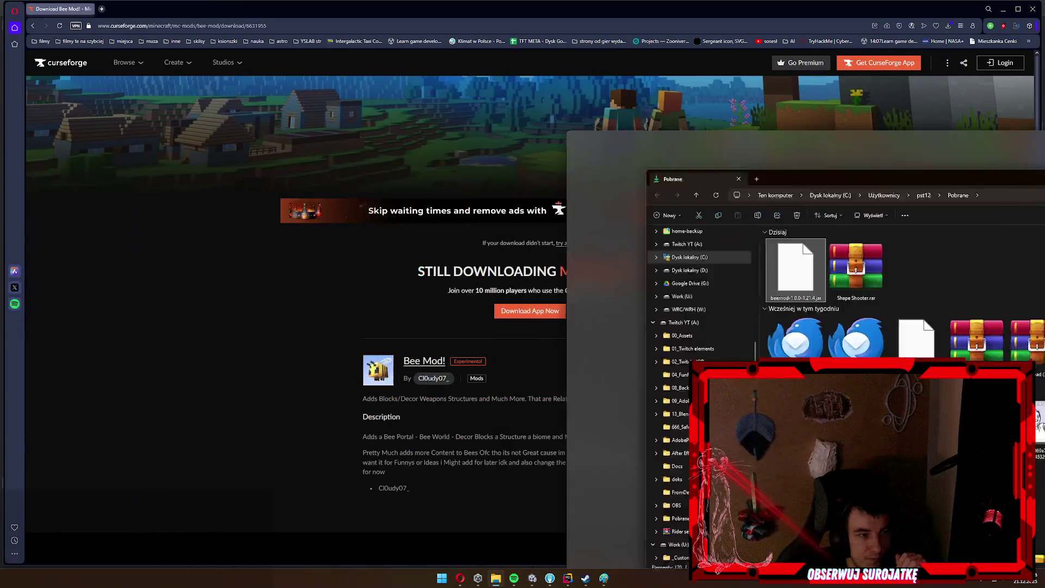
Launch WinRAR and open the beemod-1.0.0-1.21.4.jar archive.
key(super)
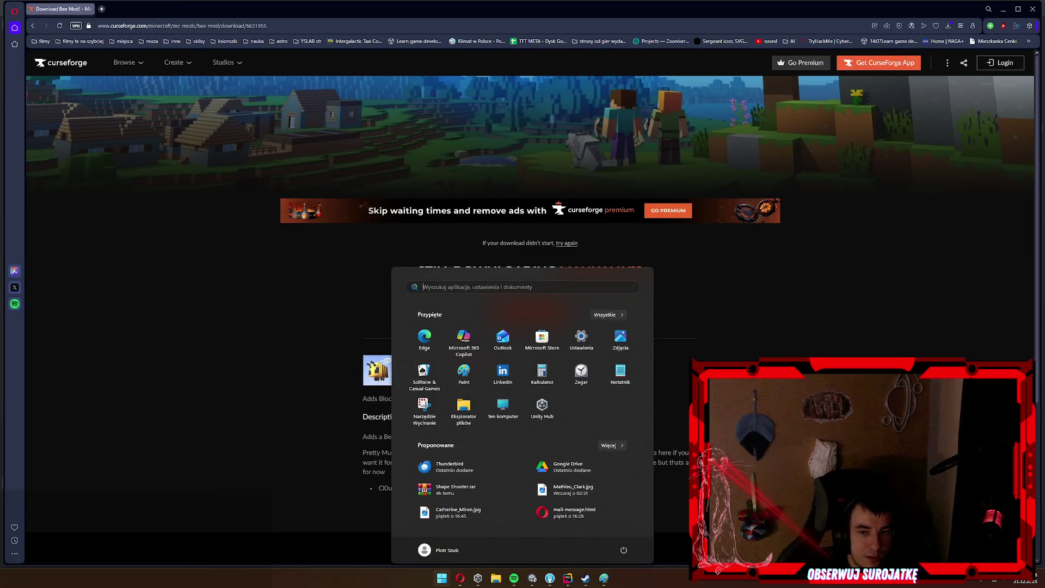
text(winrar)
key(Return)
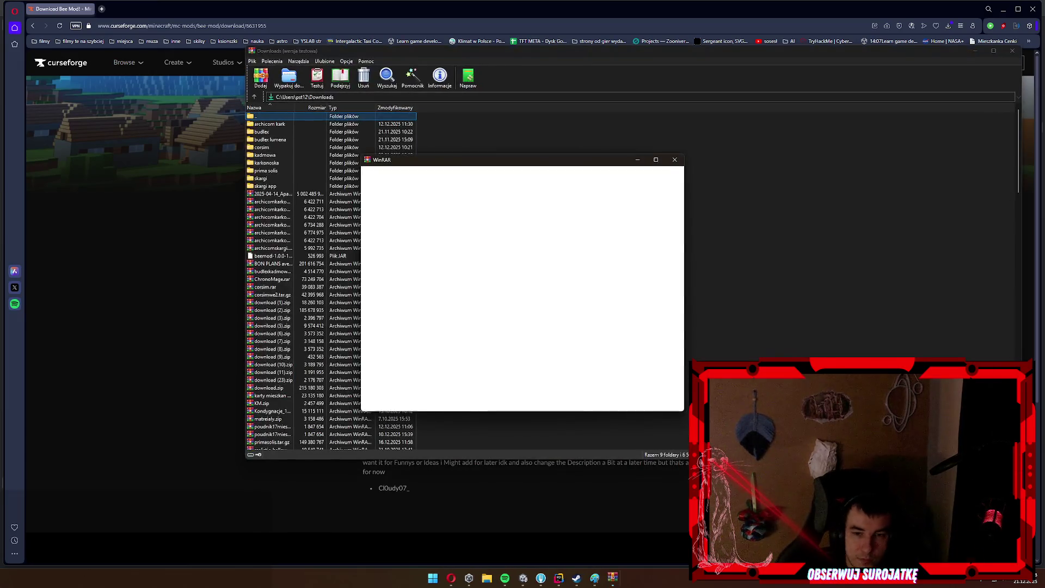
key(Escape)
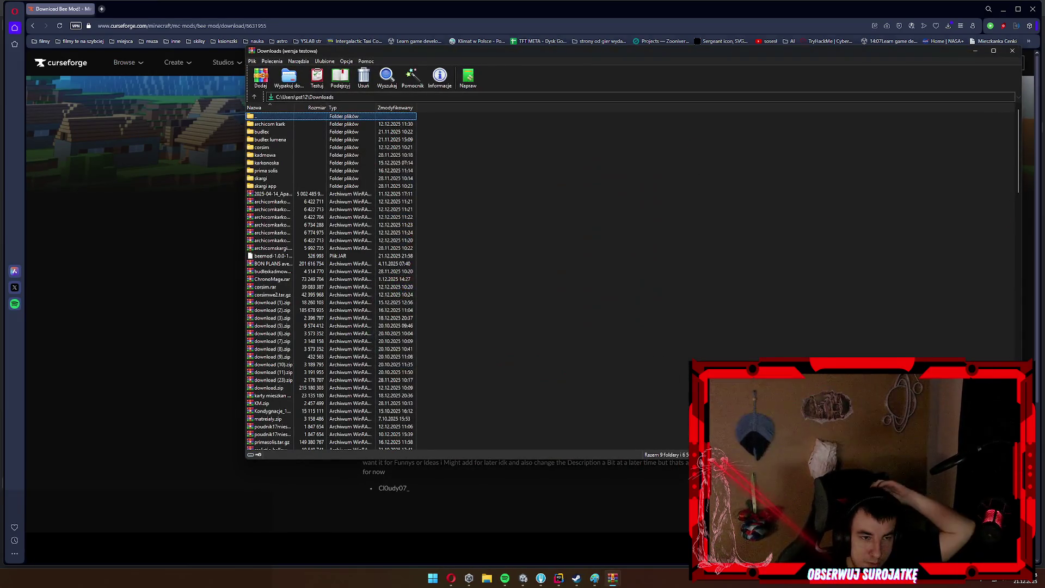
double_click(272, 255)
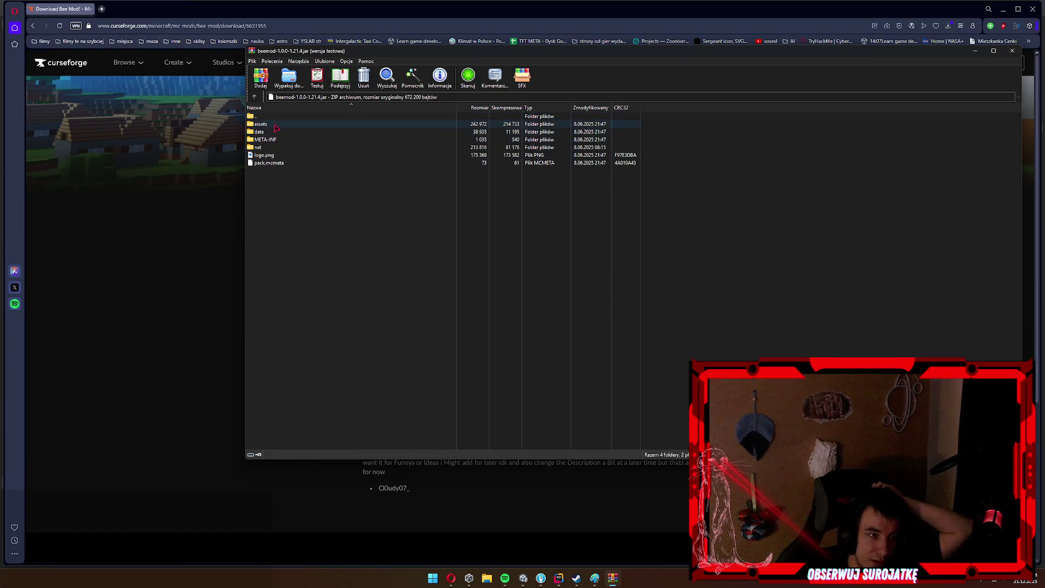
Browse the jar's assets/bee_mod blockstates, lang and models folders.
double_click(276, 127)
double_click(276, 127)
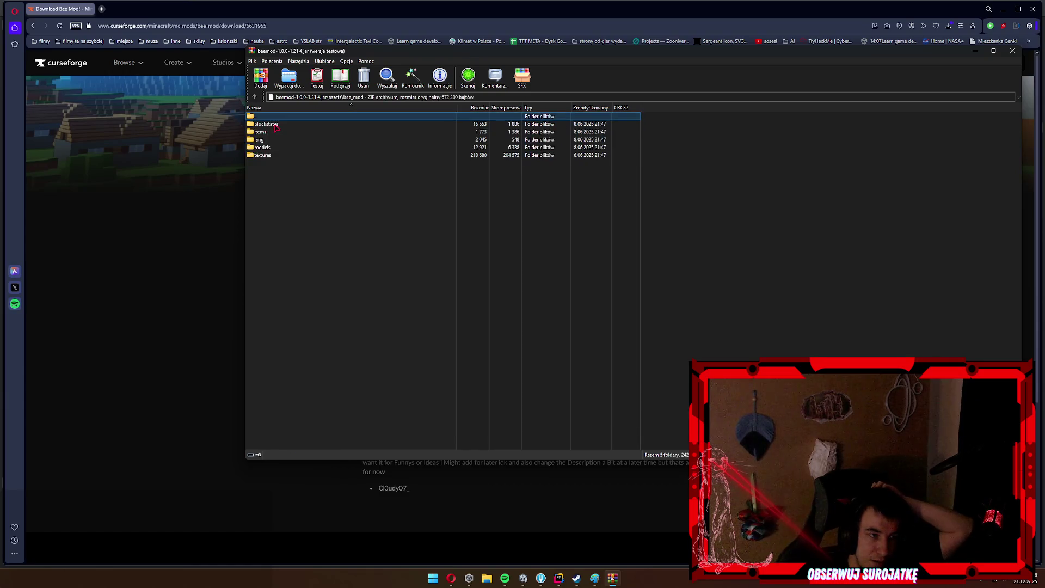
double_click(268, 124)
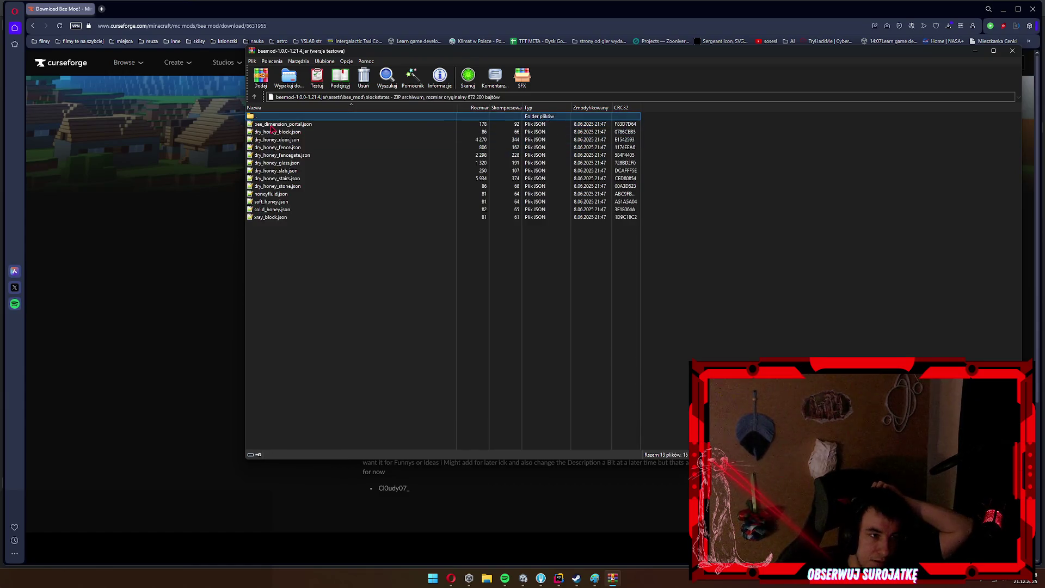
key(BackSpace)
key(Return)
key(BackSpace)
double_click(306, 140)
key(BackSpace)
key(Down)
key(Return)
key(BackSpace)
key(Return)
key(Down)
key(Return)
key(BackSpace)
key(Down)
Browse the assets/bee_mod textures subfolders, including block, mob_effect and screens.
key(Return)
key(BackSpace)
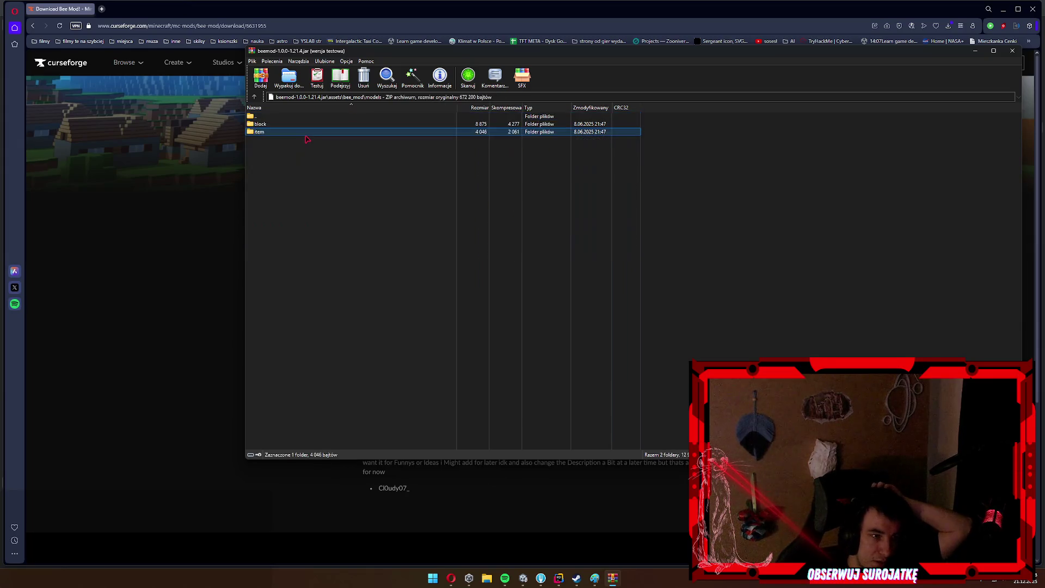
key(BackSpace)
key(Down)
key(Return)
key(Down)
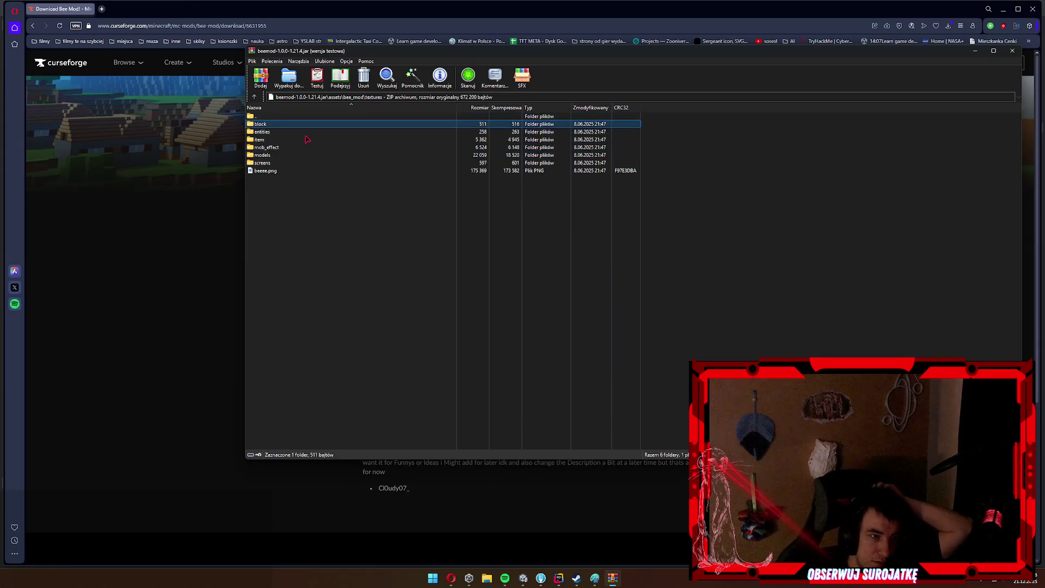
key(Return)
key(BackSpace)
key(Down)
key(Down)
key(Down)
key(Return)
key(BackSpace)
key(Return)
key(BackSpace)
key(Down)
key(Return)
key(BackSpace)
key(Down)
key(Return)
key(BackSpace)
key(BackSpace)
key(BackSpace)
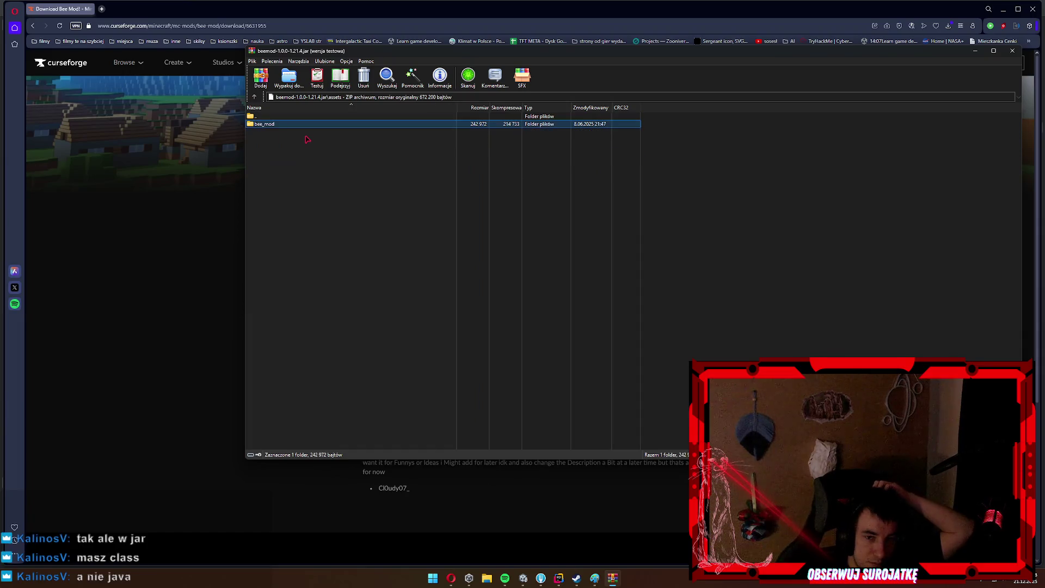
Inspect the data folder's bee_mod and minecraft tags, then close WinRAR and return to Bee Mod!
key(Down)
key(Return)
key(Down)
key(Return)
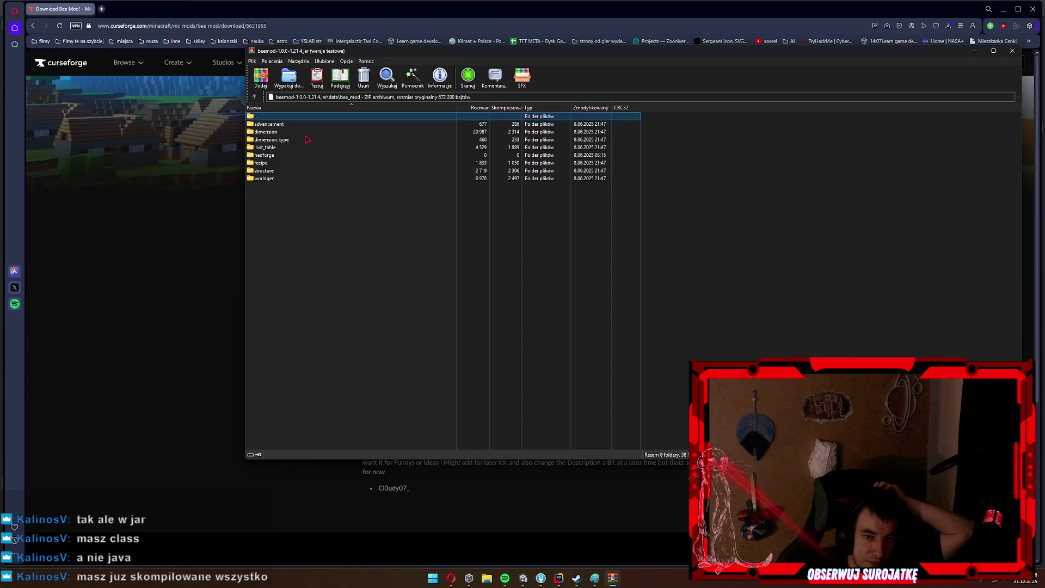
key(BackSpace)
key(Down)
key(Return)
key(BackSpace)
key(Return)
key(BackSpace)
key(Escape)
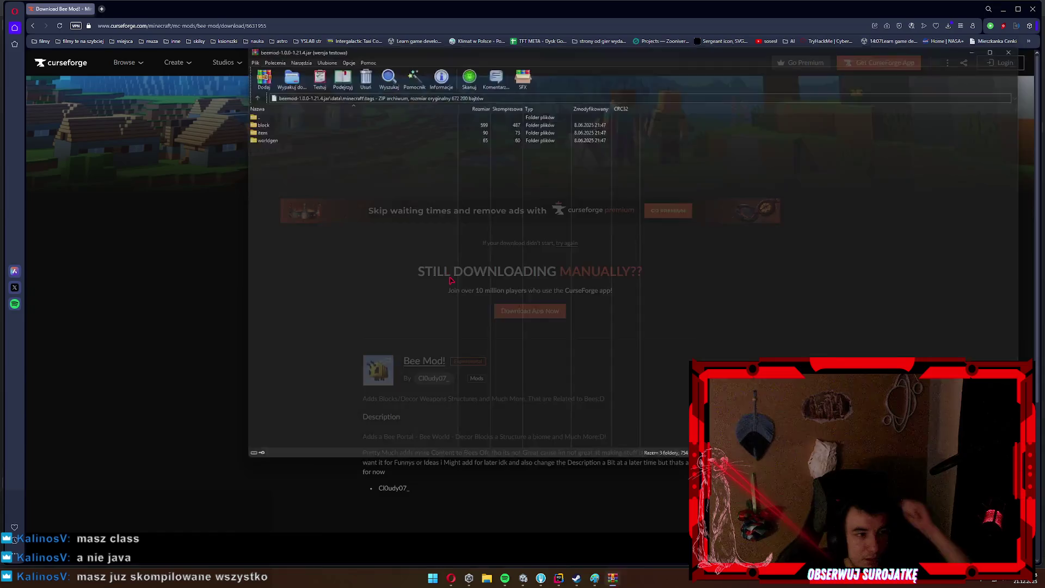
click(31, 26)
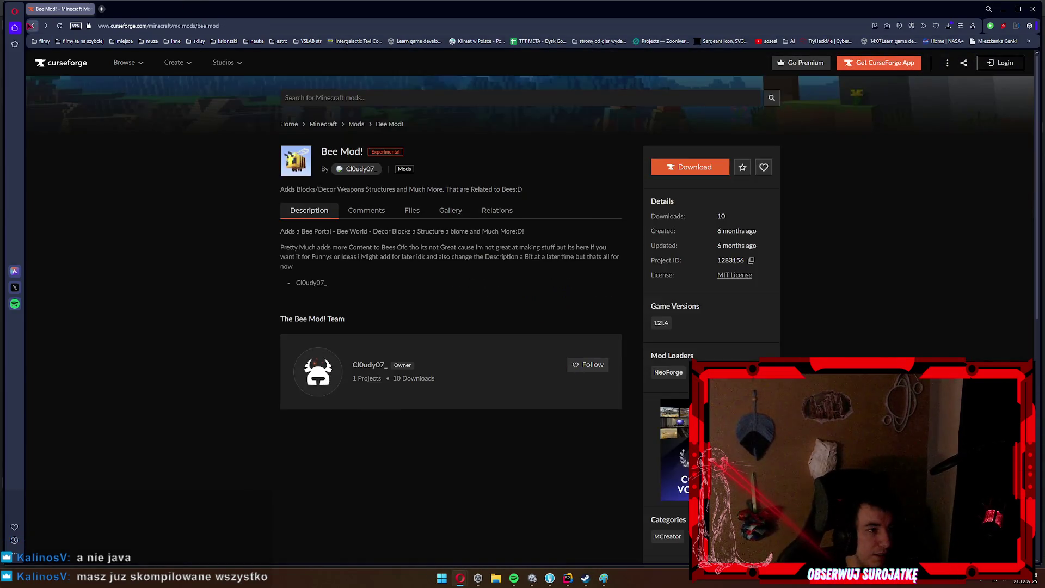
Search Google for 'beemod minecraft github'.
click(32, 25)
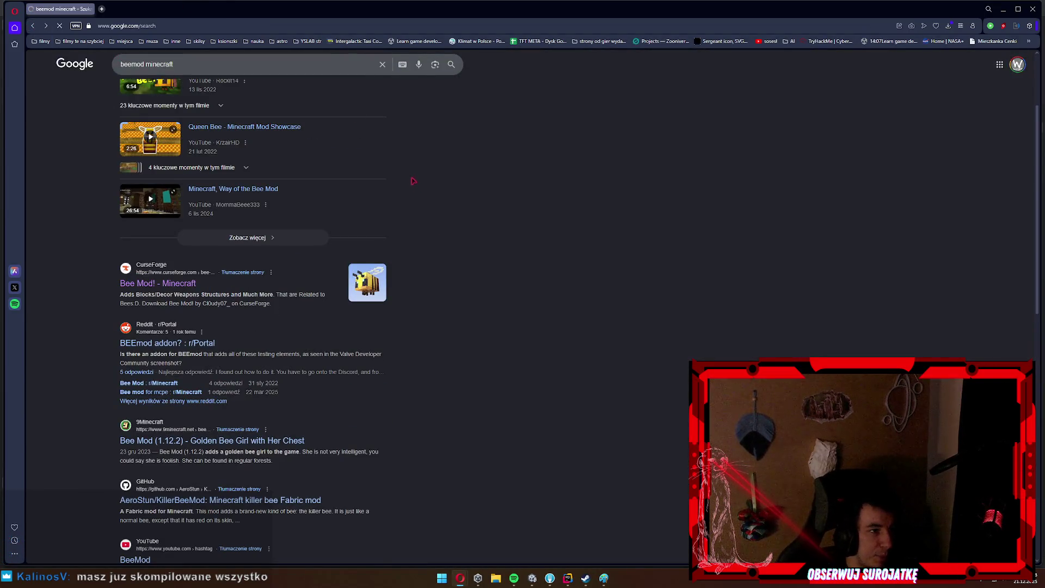
click(206, 66)
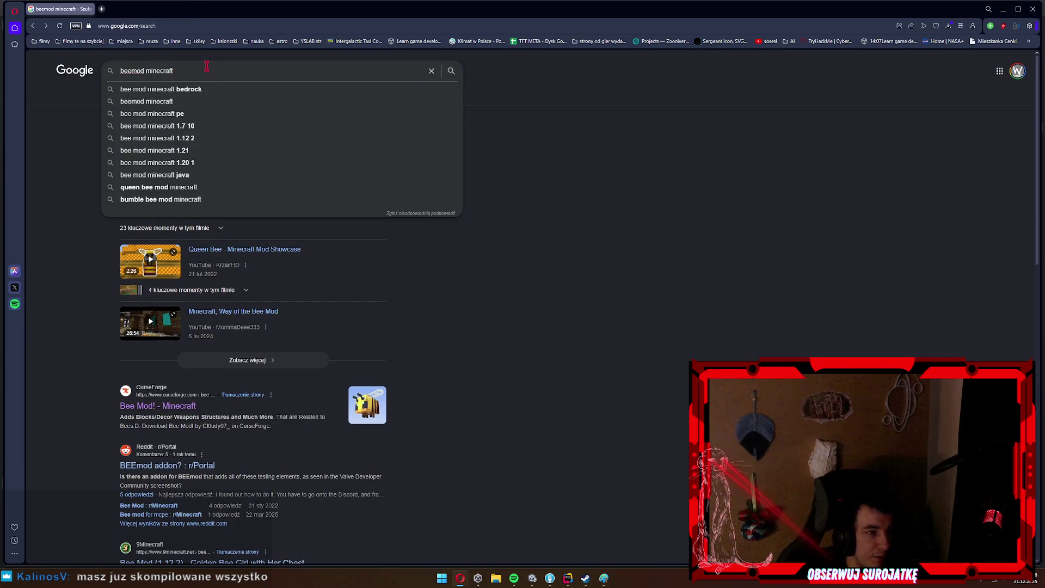
text( github)
key(Return)
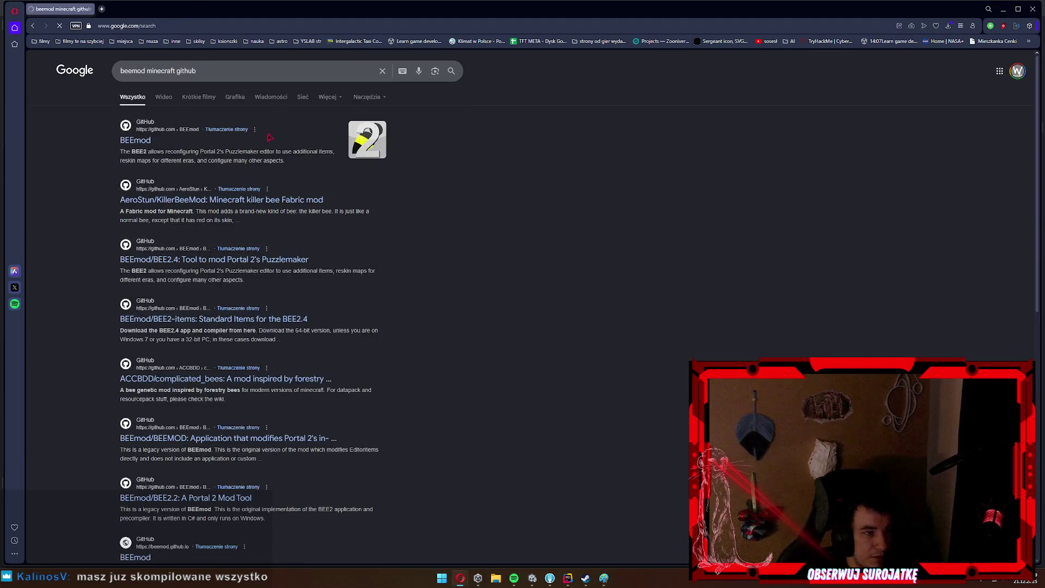
Look at the BEEmod GitHub organization and its BEE2.4 repository, then return to the results.
click(139, 141)
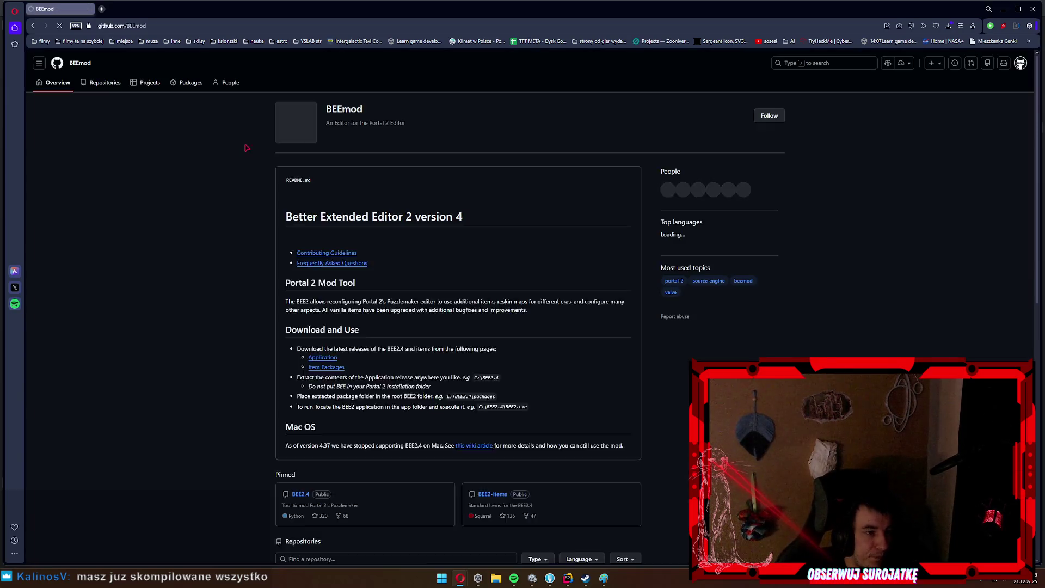
scroll(383, 282, down, 7)
scroll(384, 281, down, 1)
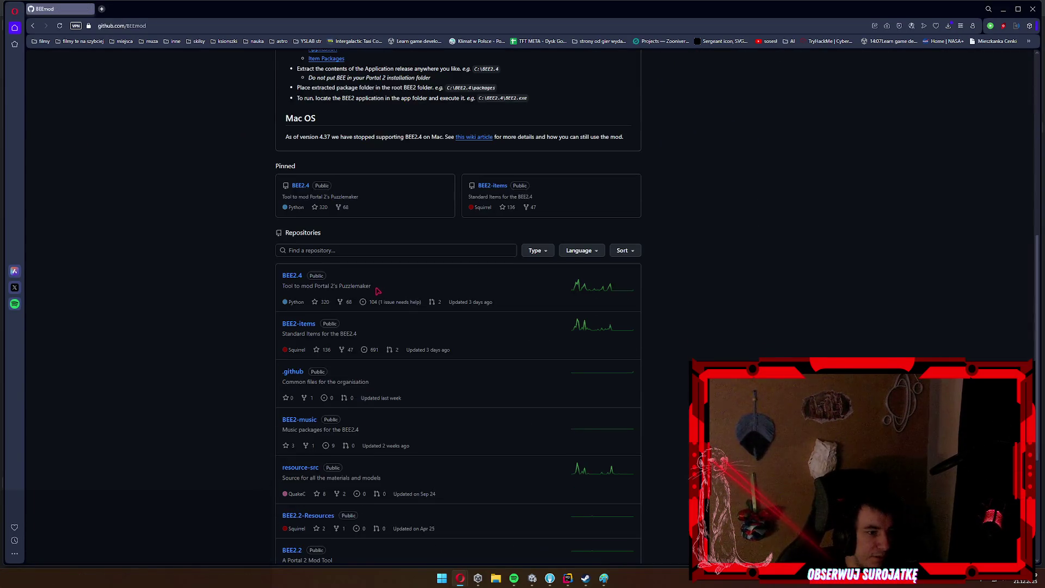
click(292, 277)
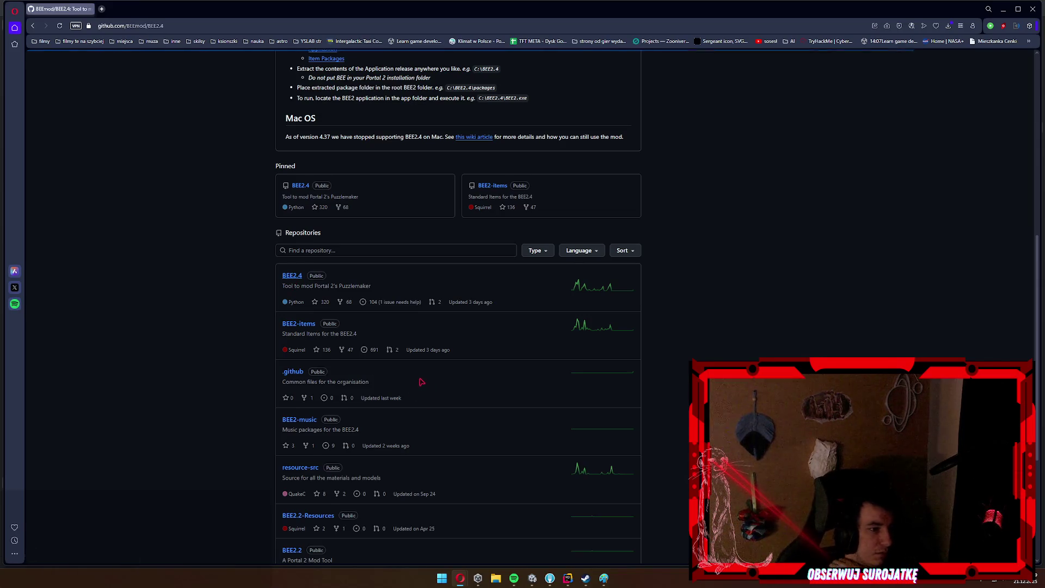
key(alt+Left)
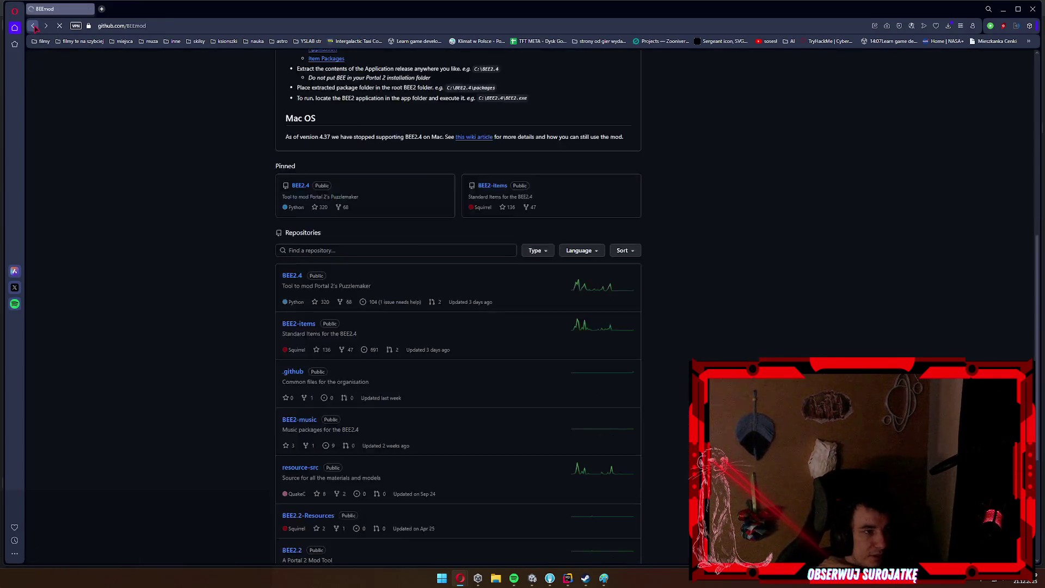
key(alt+Left)
Replace the search query with 'tmi github'.
scroll(133, 197, down, 5)
scroll(134, 197, up, 5)
drag(198, 70, 105, 71)
text(tmi github)
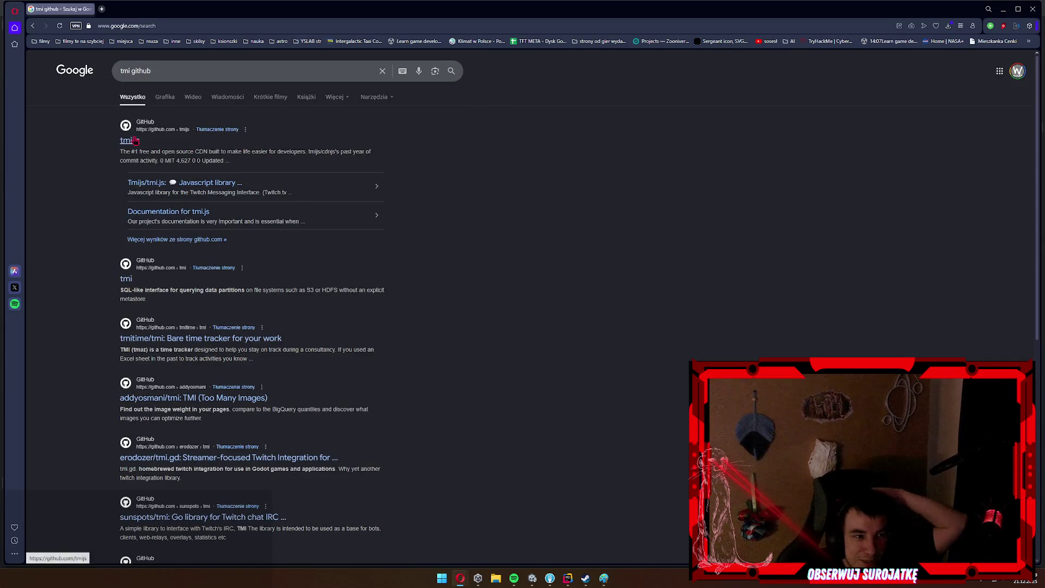
Search Google for 'too many items minecraft github' and open the HowardZHY/TooManyItems repository.
triple_click(192, 80)
text(too ma)
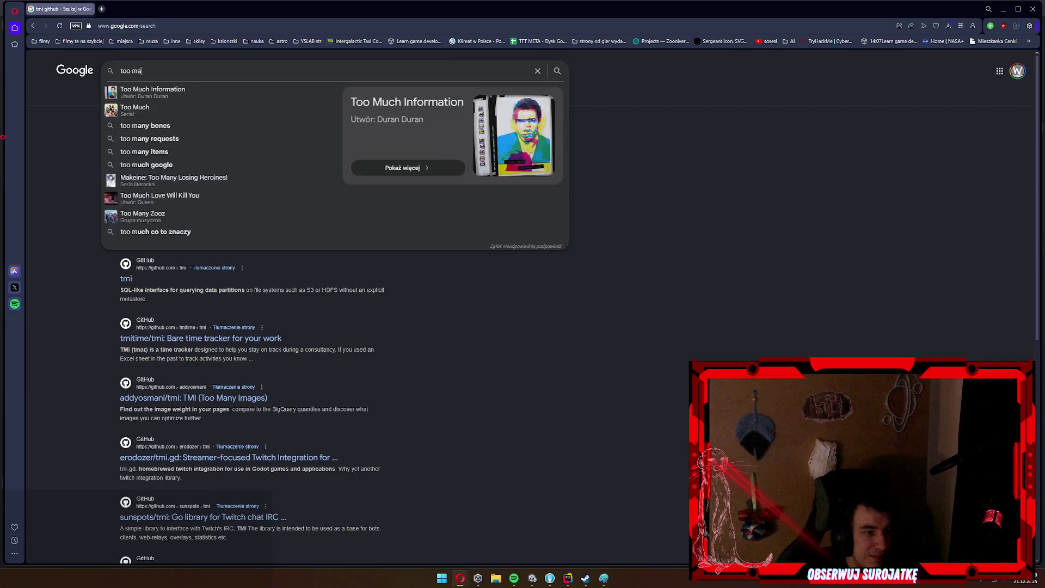
text(ny items minecraft github)
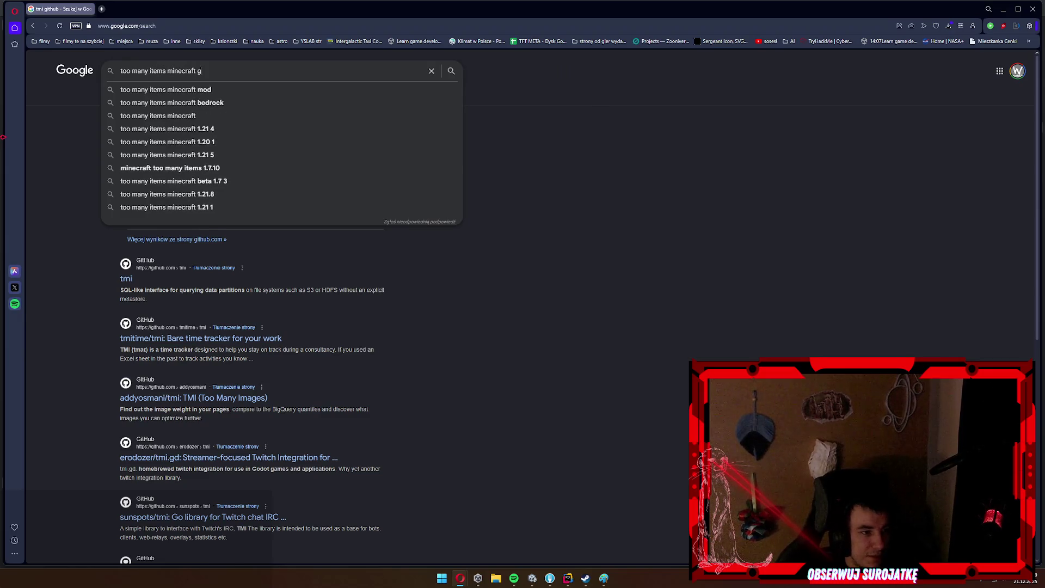
key(Return)
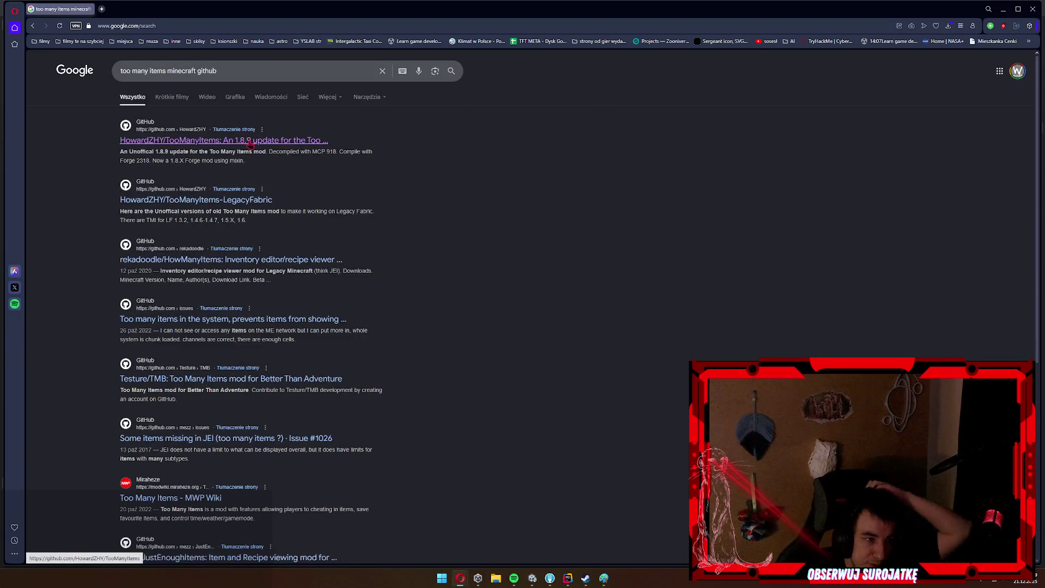
click(223, 140)
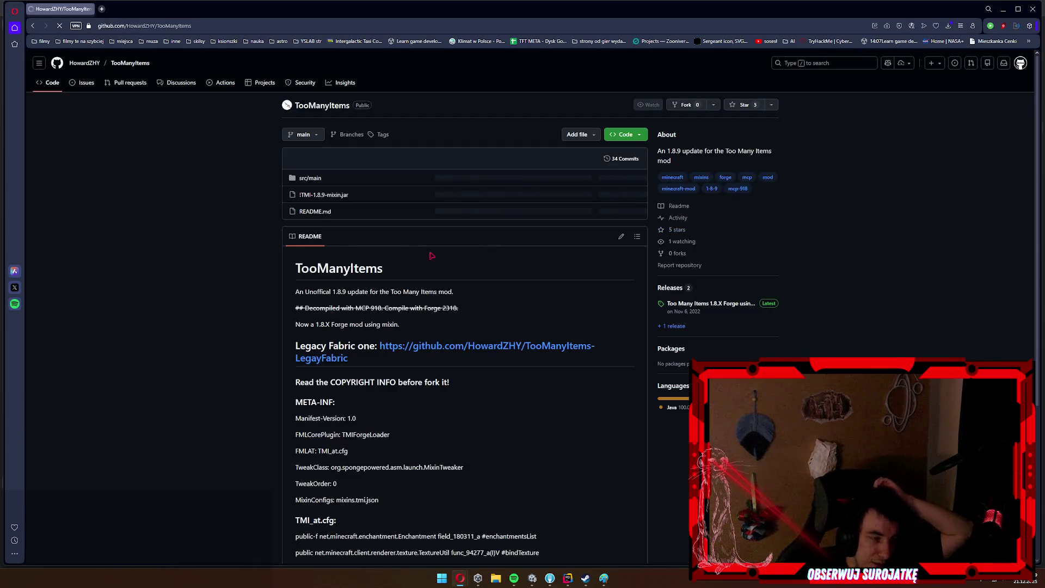
Browse the src/main, java, net/minecraft and mixin folders, ending back on src/main.
click(310, 178)
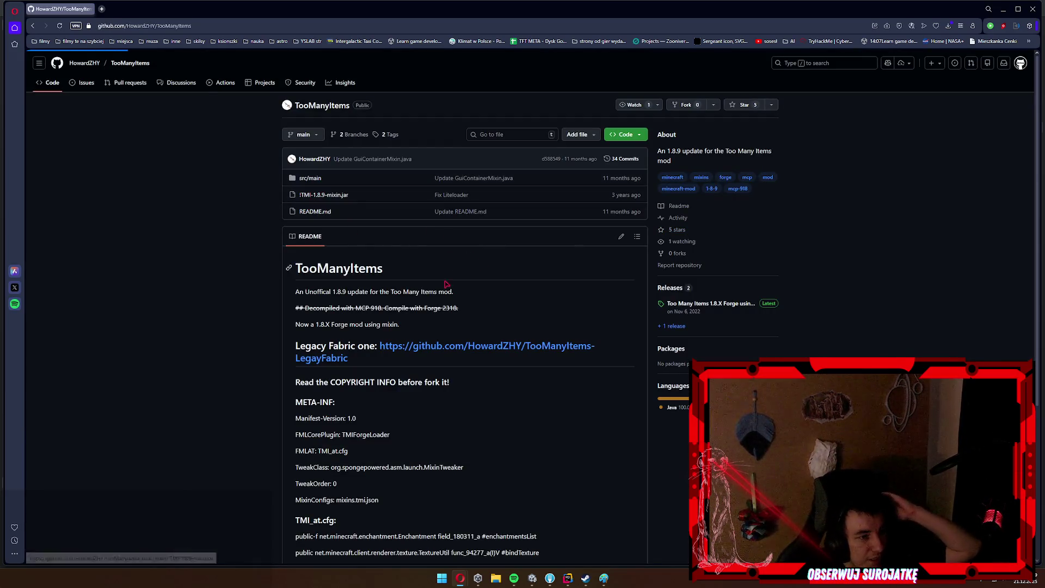
click(185, 186)
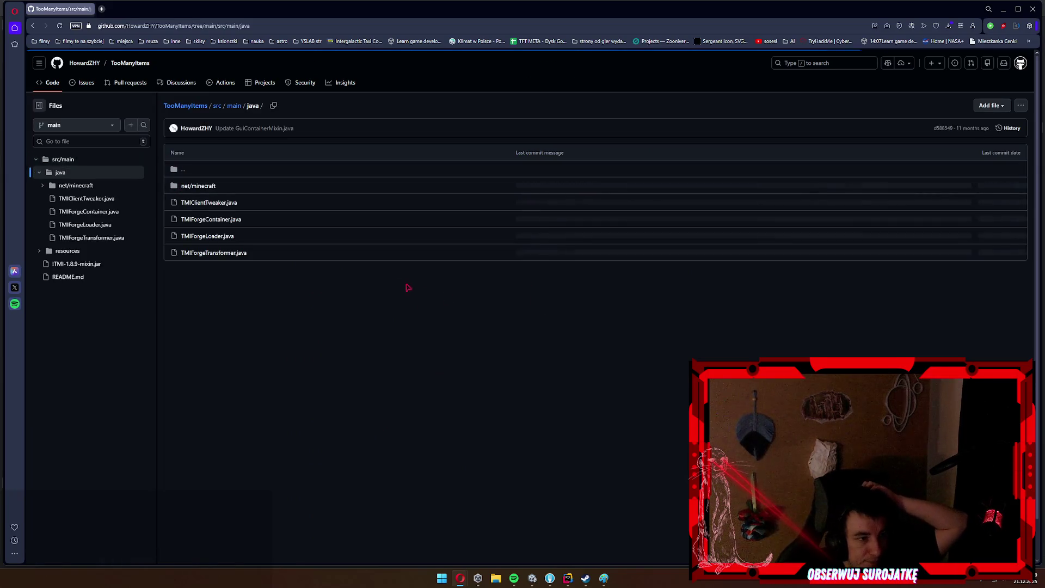
click(198, 186)
click(206, 186)
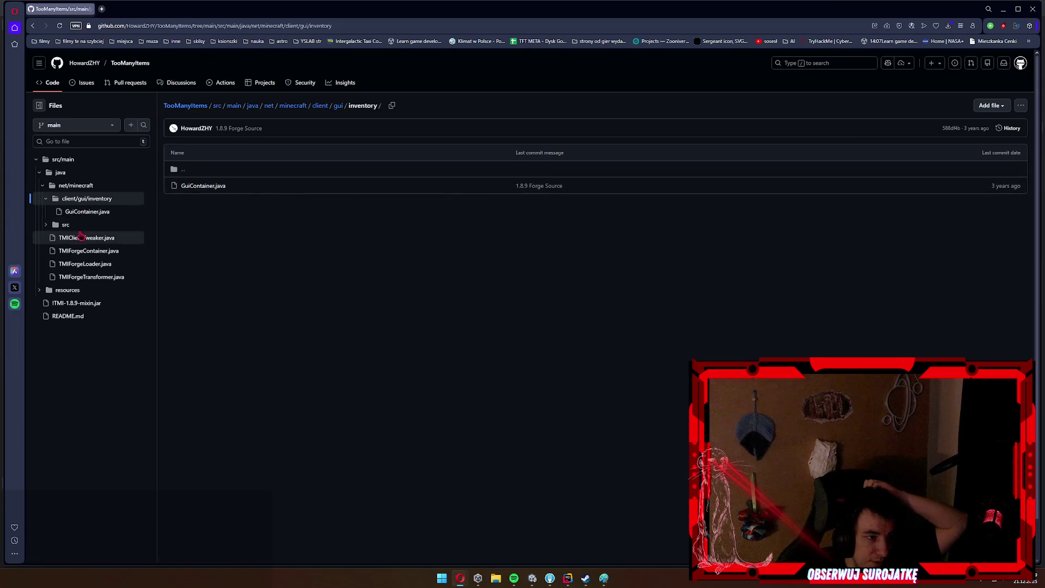
click(78, 226)
scroll(109, 300, down, 6)
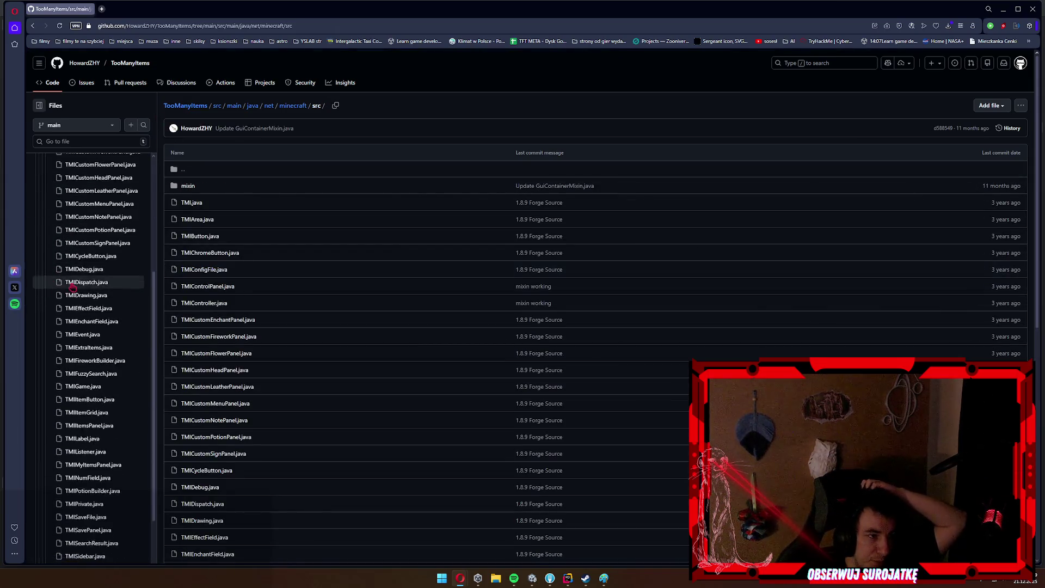
scroll(110, 301, down, 4)
scroll(109, 314, up, 6)
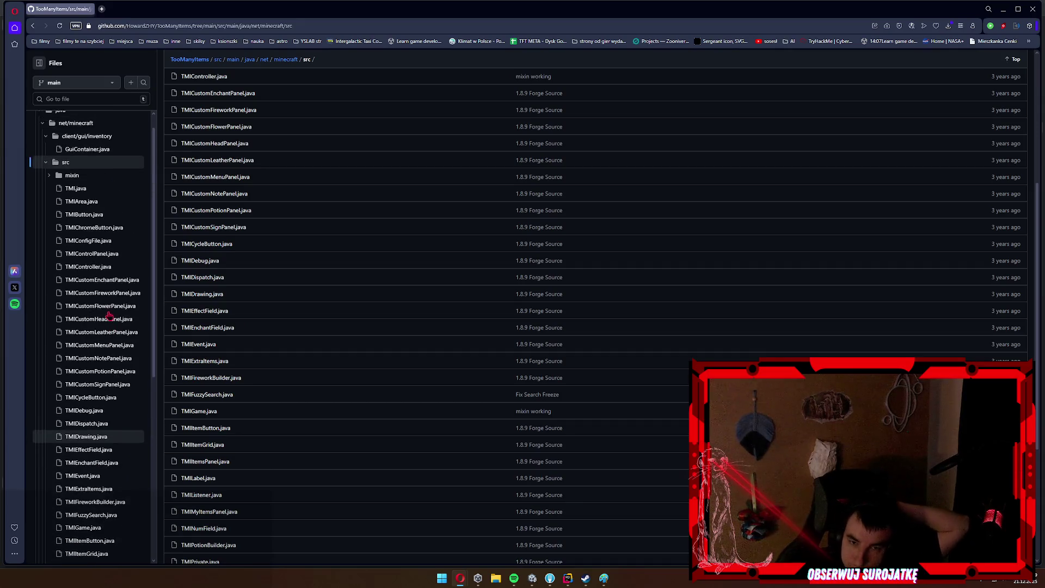
click(72, 196)
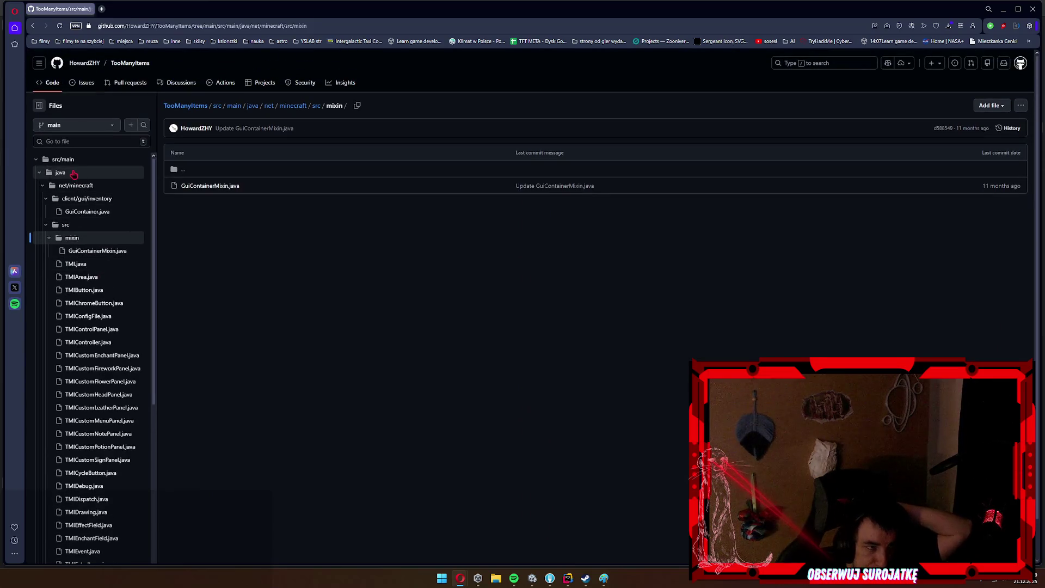
click(81, 173)
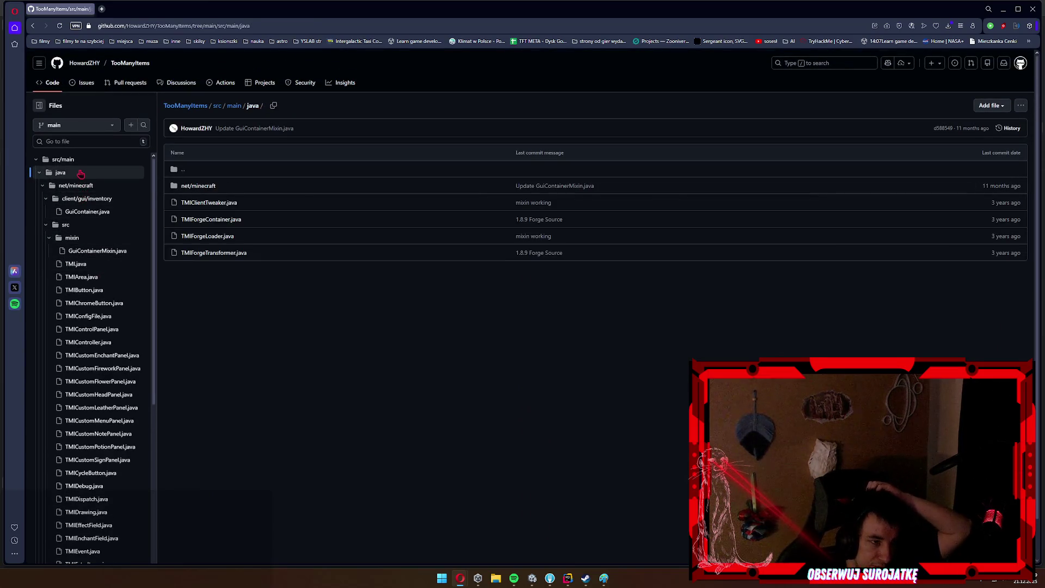
click(82, 163)
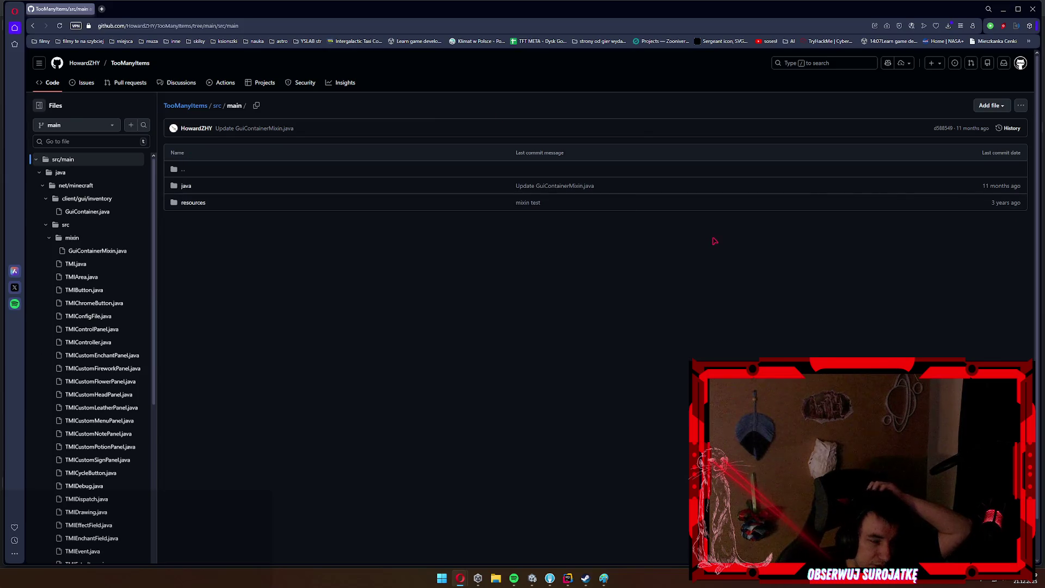
key(alt+Tab)
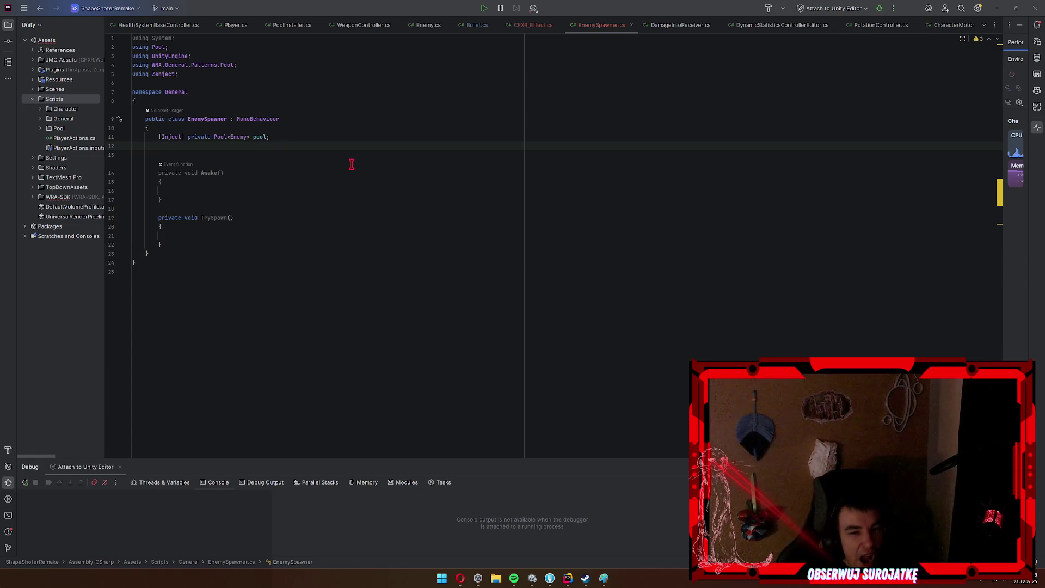
Add a TrySpawn() call inside EnemySpawner's Awake method.
click(327, 155)
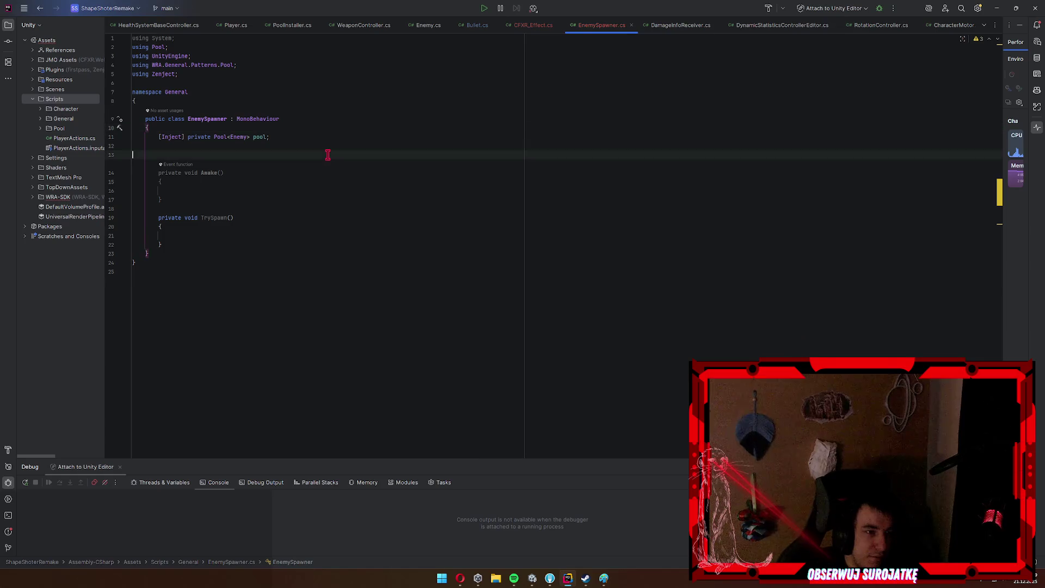
click(315, 197)
click(316, 188)
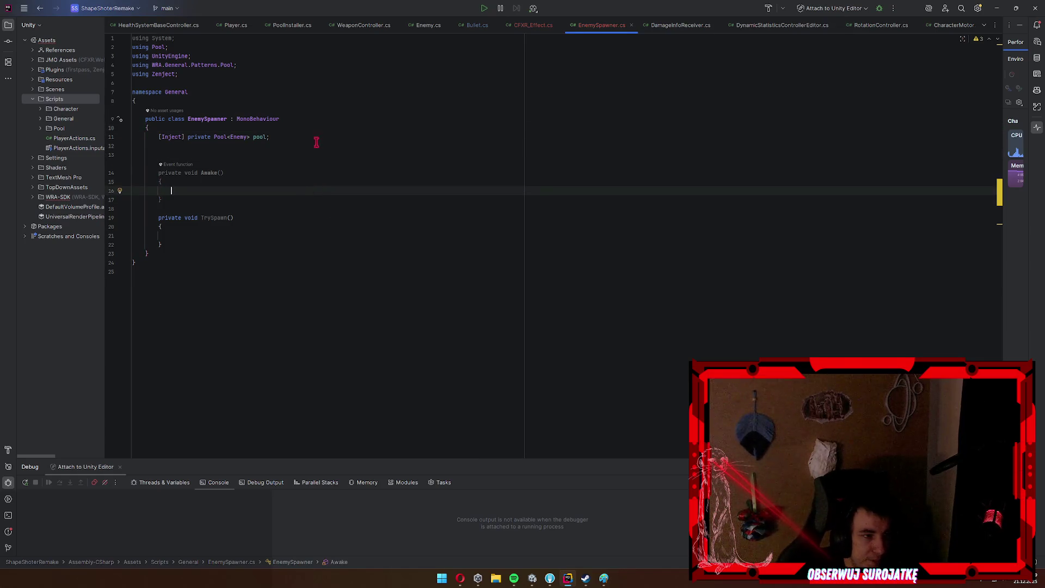
text(TryS)
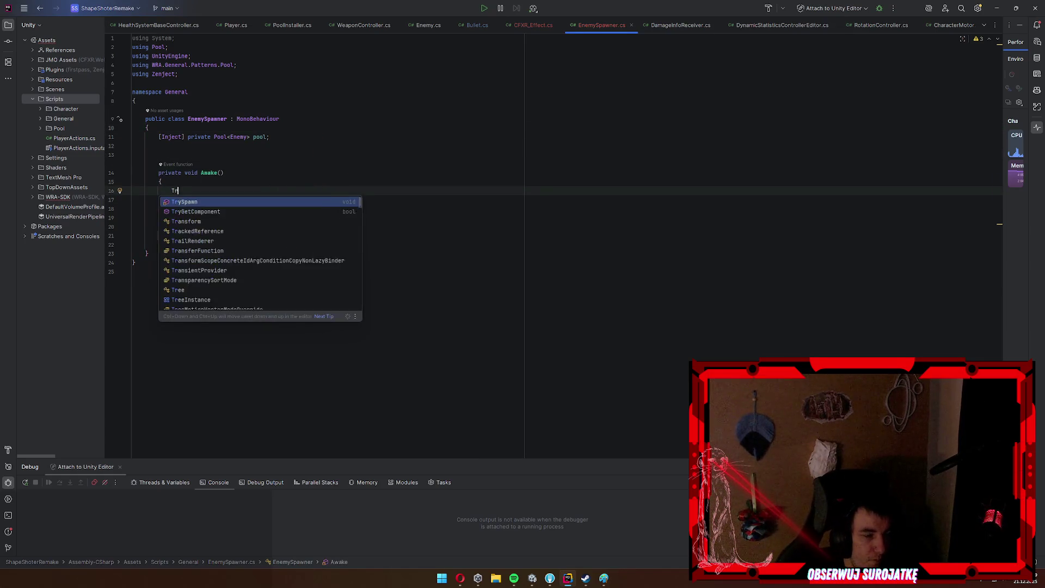
key(Return)
text(;)
key(Down)
Add an Update method that calls TrySpawn().
key(Return)
key(Return)
text(s)
key(BackSpace)
key(BackSpace)
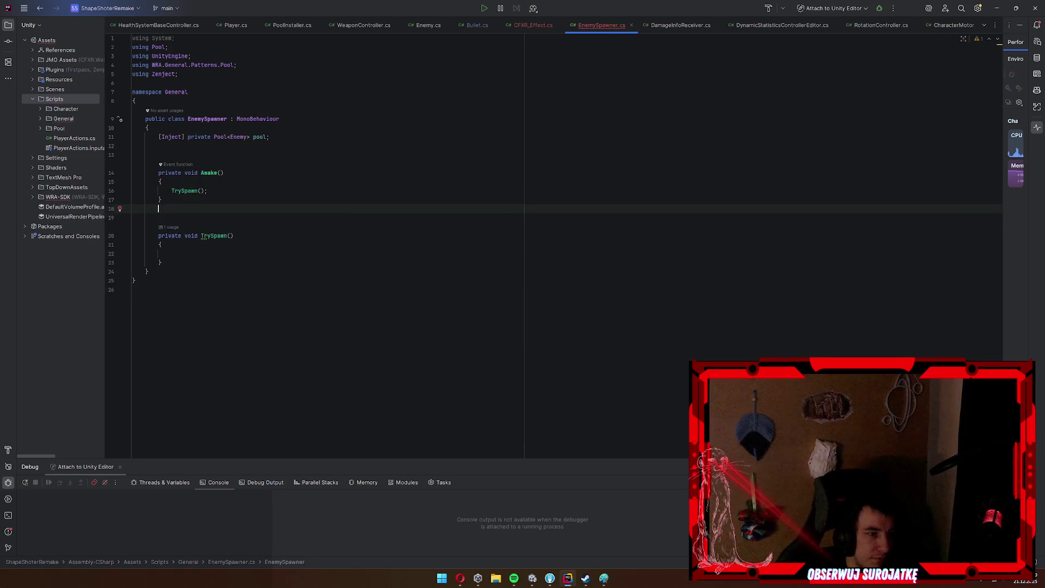
text(upd)
key(Return)
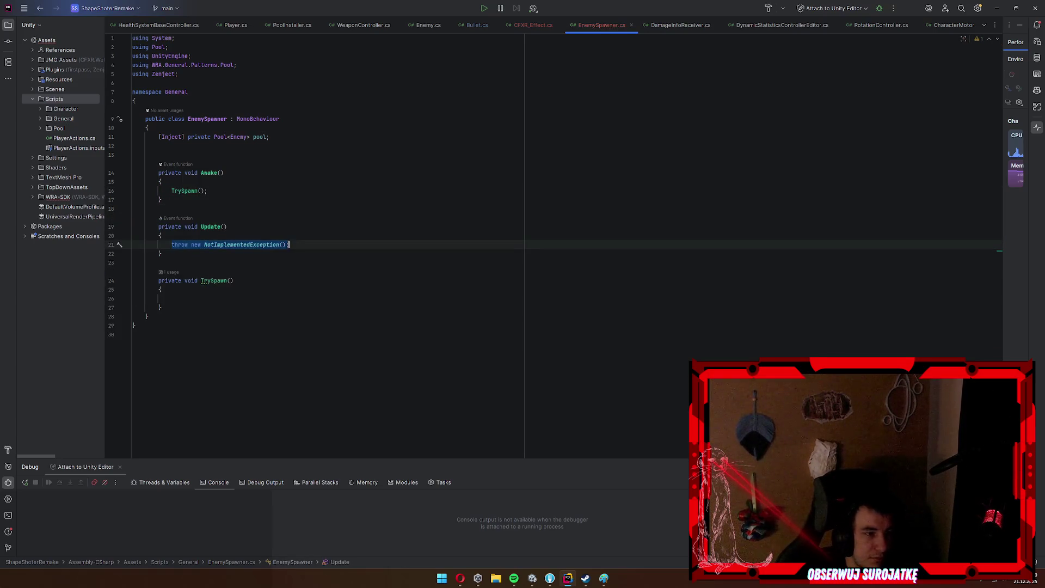
text(tryS)
key(Return)
text(;)
Add a [SerializeField] private float timer = 10f field and a private float delta field.
click(303, 137)
key(Return)
key(Return)
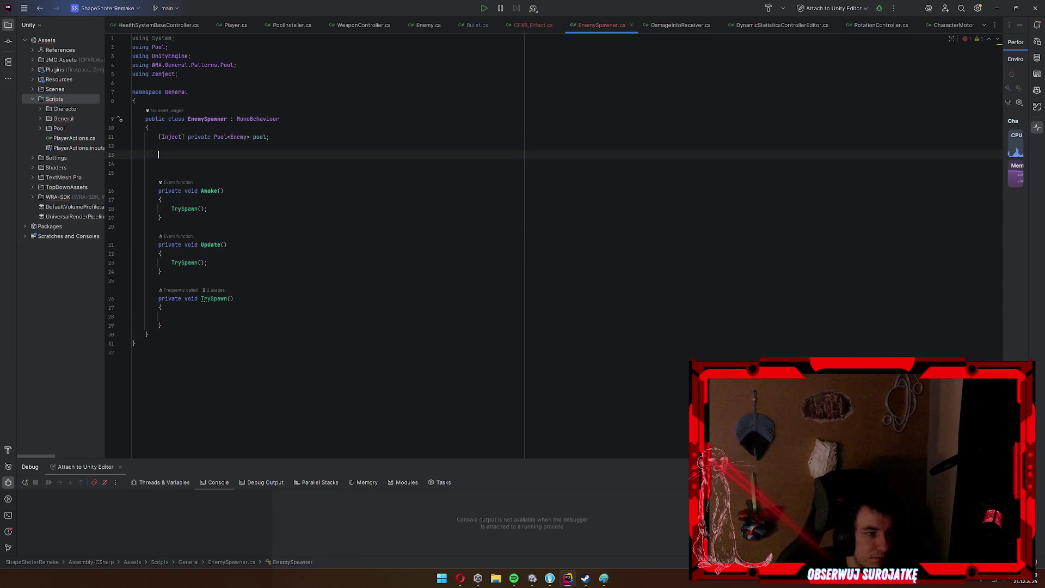
text([Se)
key(Return)
text(priv)
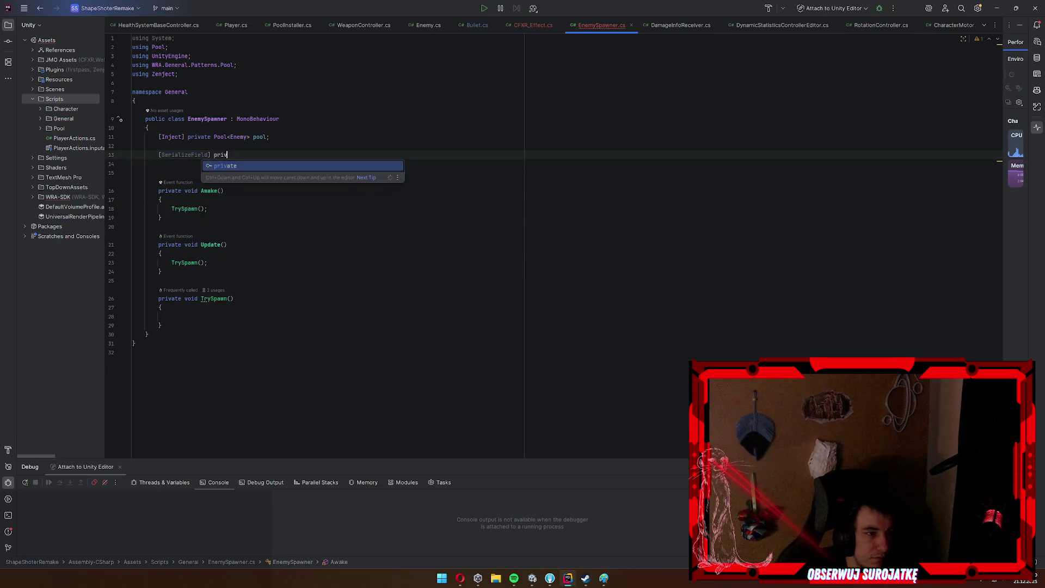
text(ate float timer = 10f;)
key(Return)
key(Return)
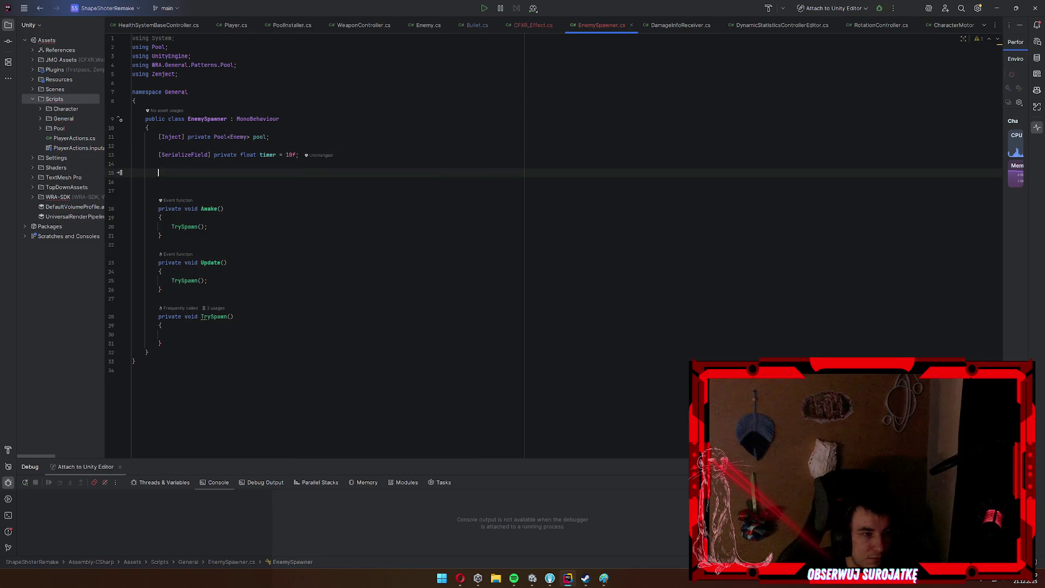
text(private float delta = 0;)
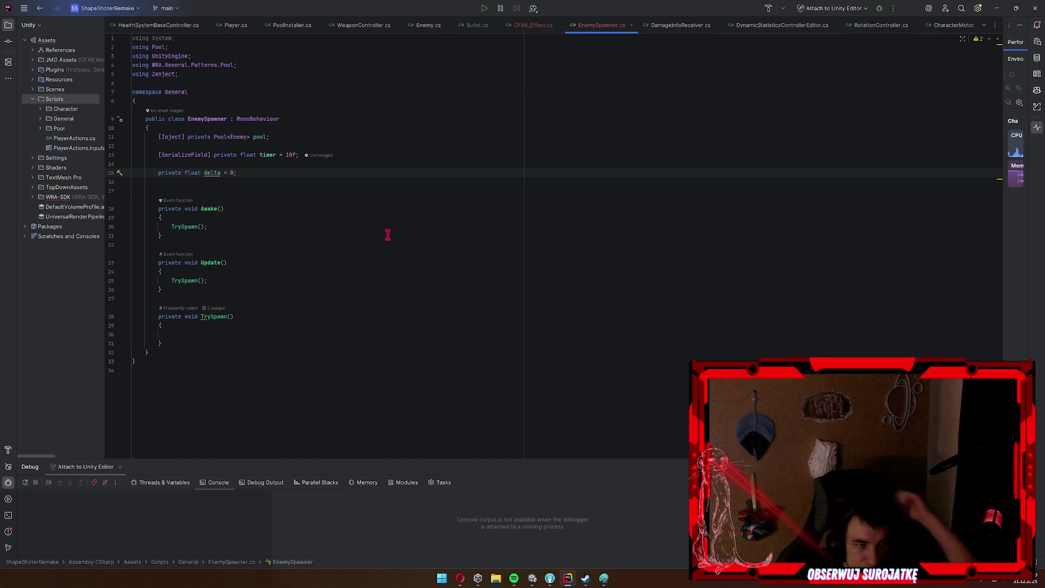
Start an if (delta < timer) block at the top of Update.
click(239, 218)
click(223, 271)
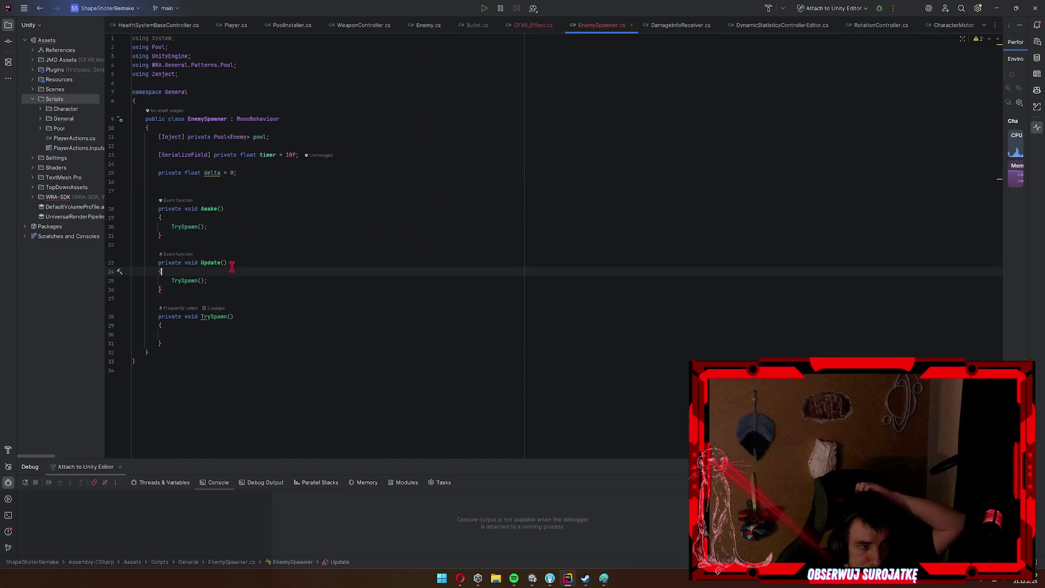
key(Return)
text(if(del)
key(Return)
text(< ti)
key(Return)
text())
key(Return)
text({)
key(Return)
Inside the if block, increase delta by Time.deltaTime.
text(de)
key(Return)
text(+=timer./)
key(BackSpace)
key(BackSpace)
key(BackSpace)
text(Time.del)
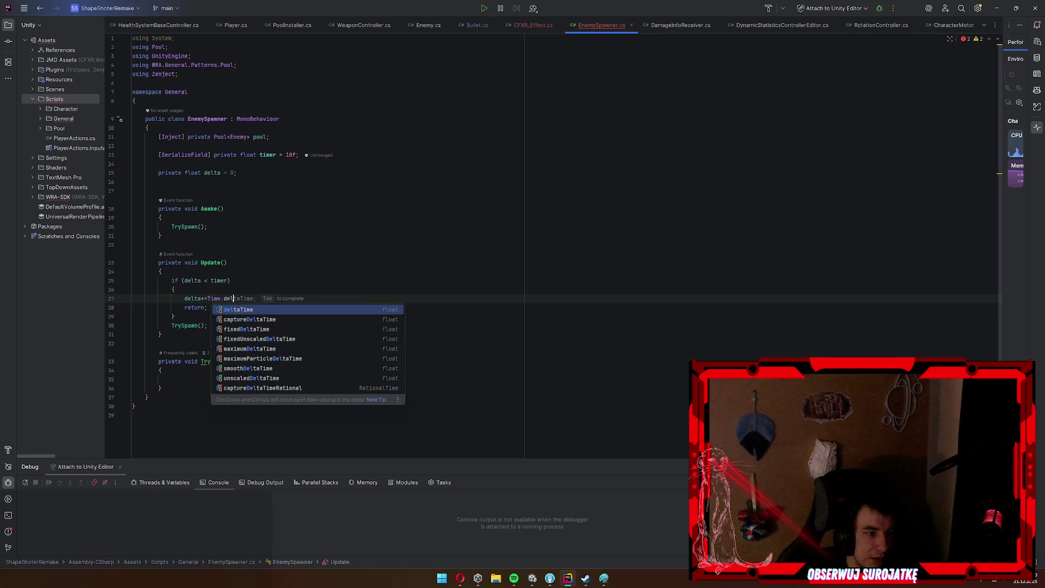
key(Tab)
text(;)
Reset delta = 0 just before the TrySpawn call in Update.
key(Down)
key(Down)
key(Return)
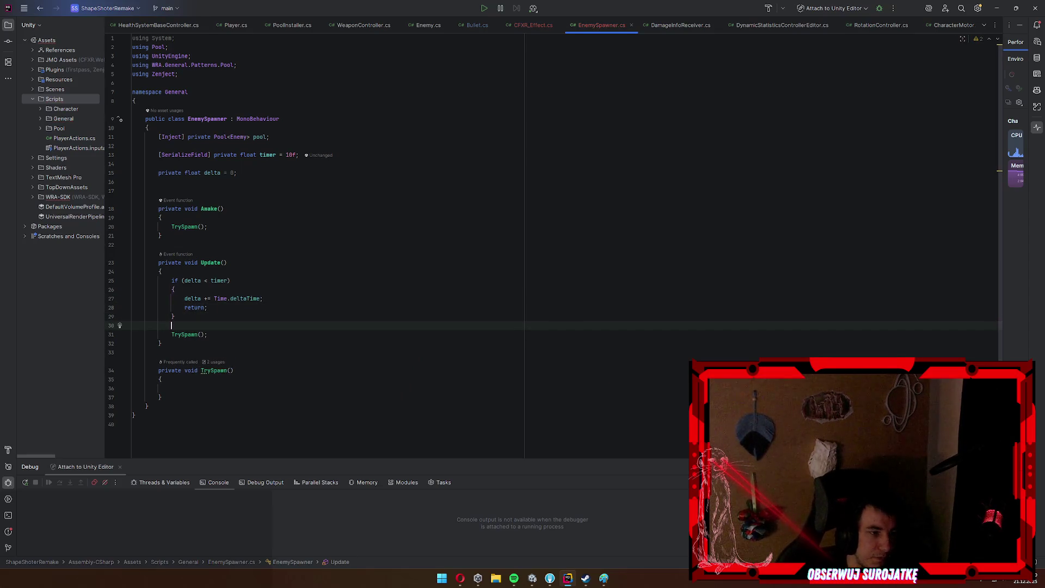
text(delta = 0;)
click(250, 387)
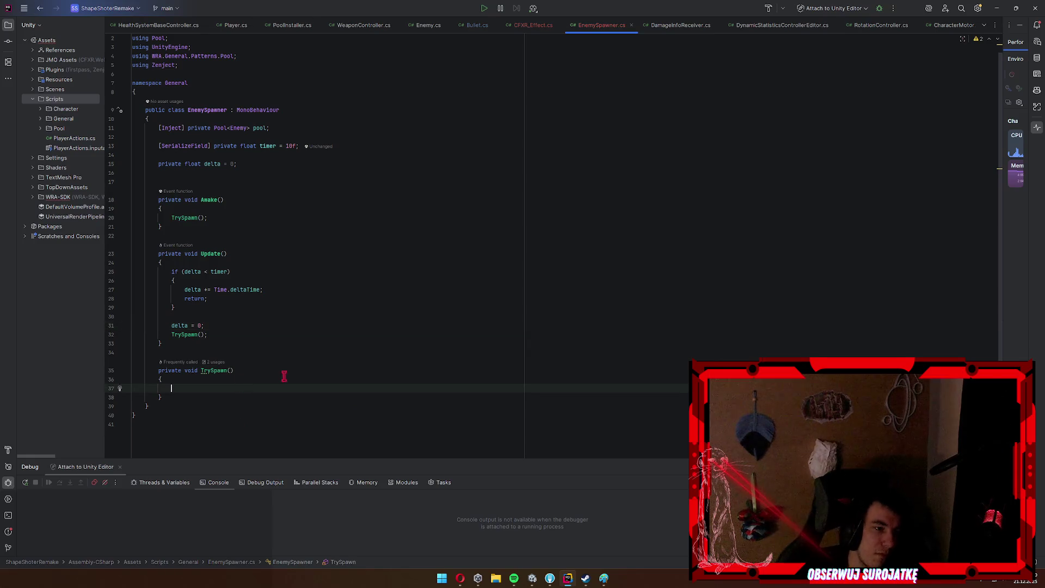
In TrySpawn, write a Physics2D.OverlapPoint(transform.position) call.
text(Physics)
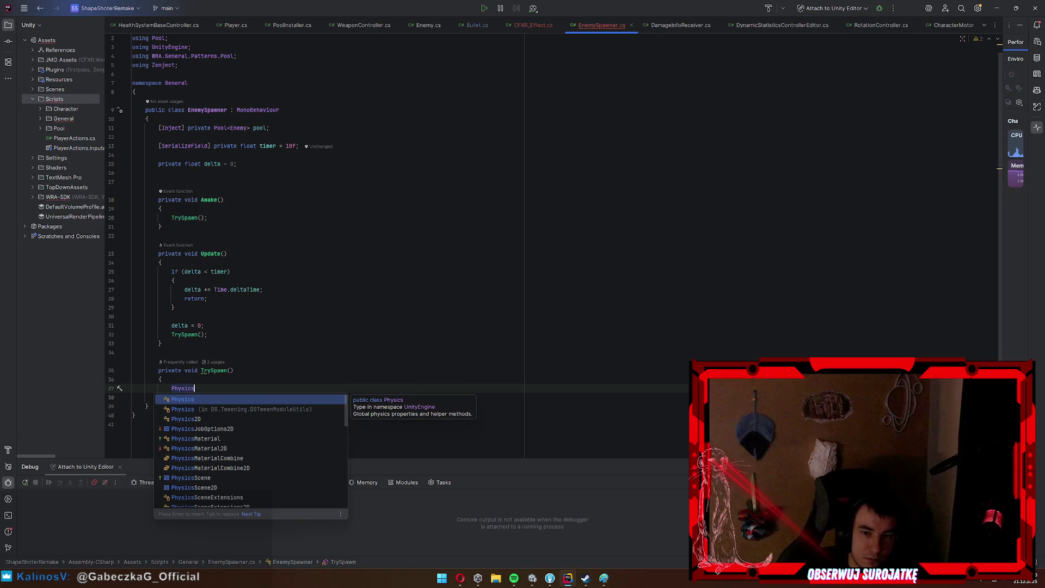
key(Down)
key(Down)
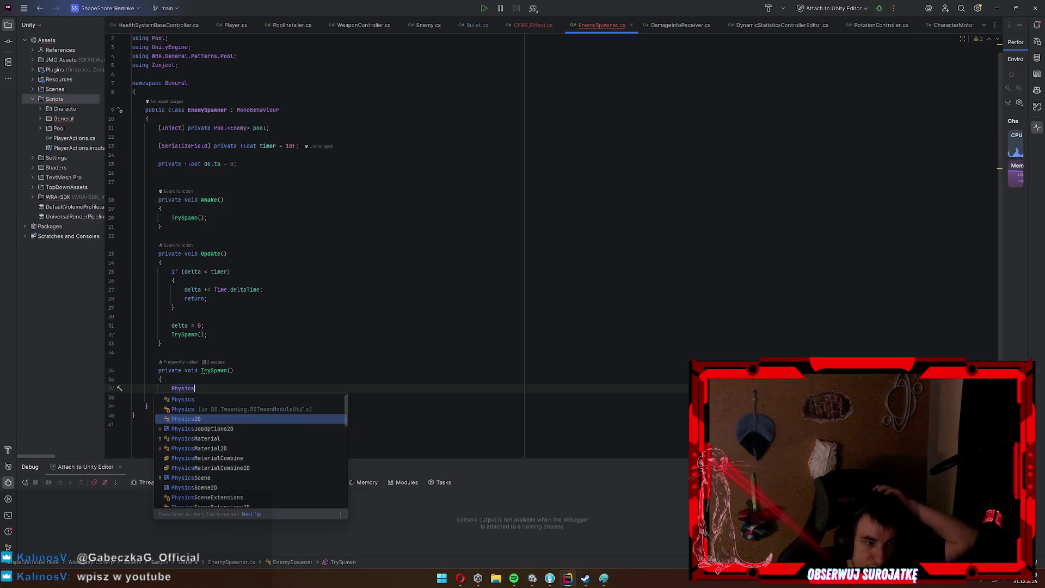
key(Return)
text(.overl)
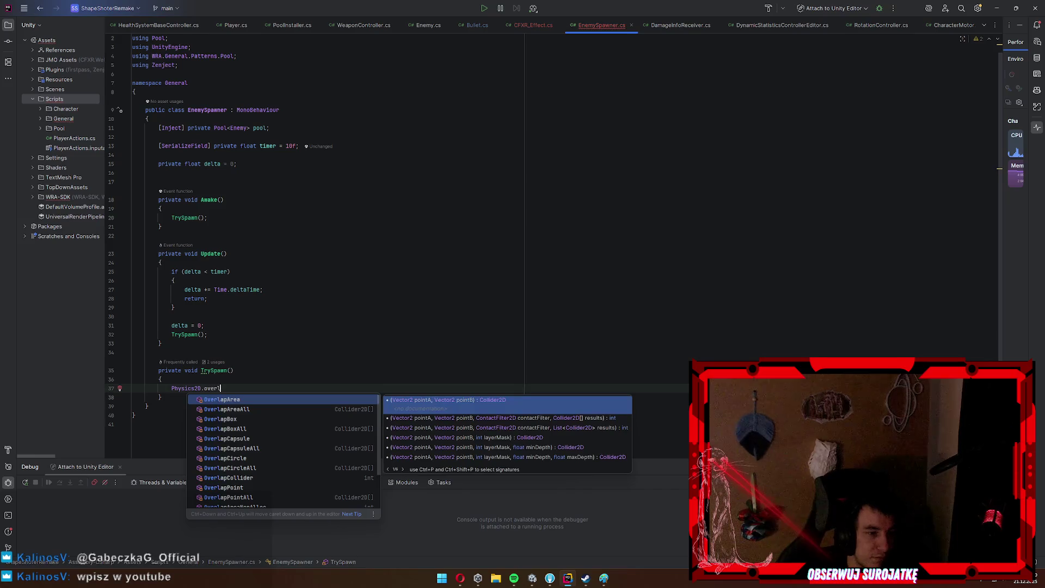
text(app)
key(Return)
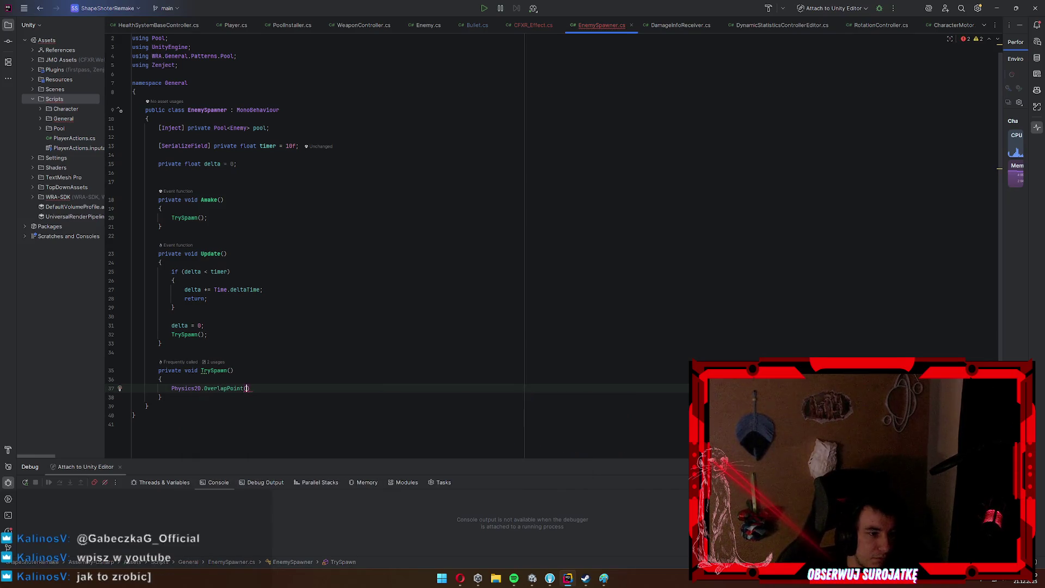
text(transform.position);)
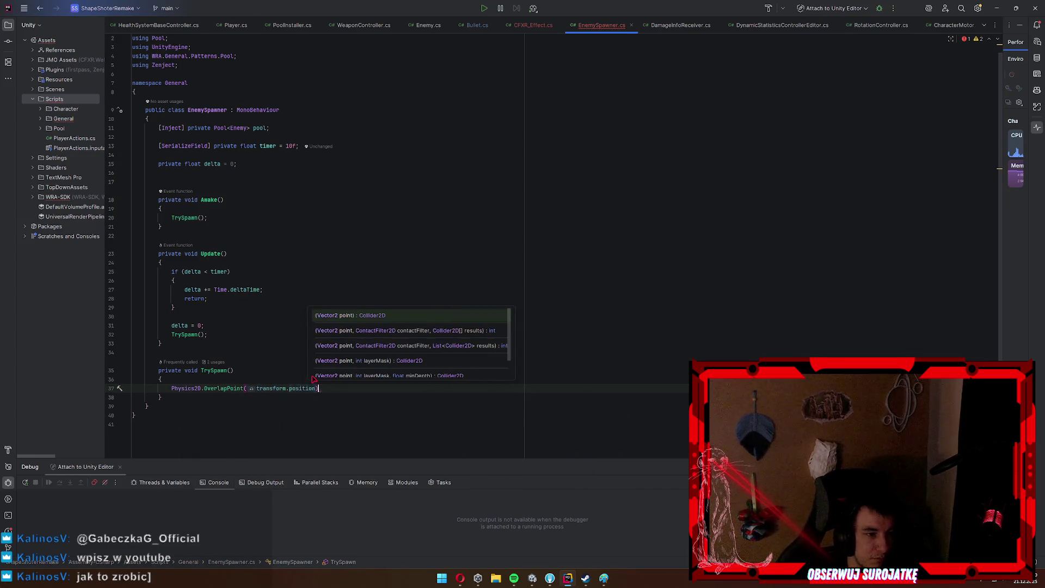
mouse_move(222, 388)
key(shift+Home)
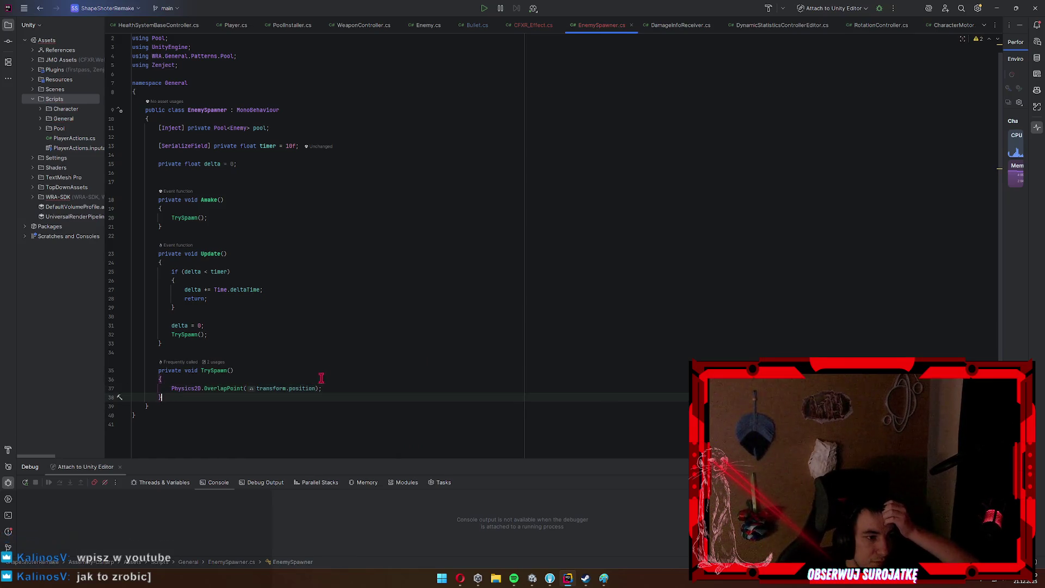
Store the overlap result in a collider variable and return early if it isn't null.
key(Left)
text(var collider)
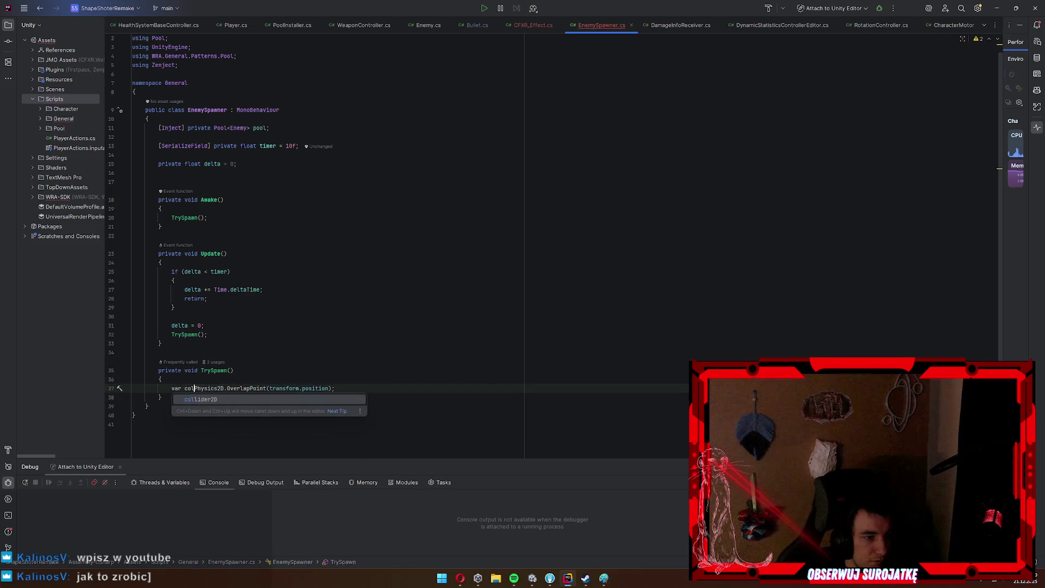
text(=)
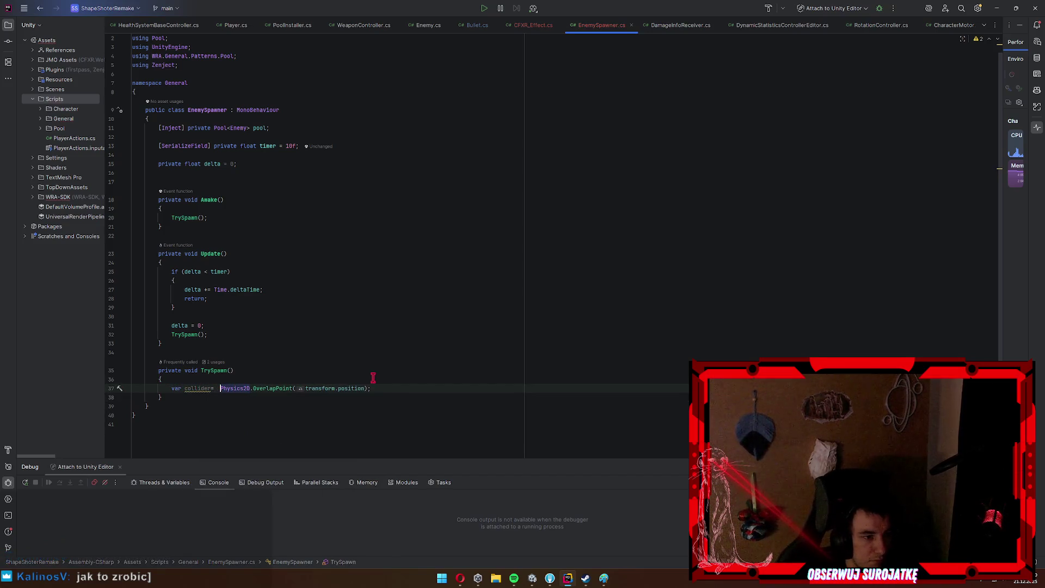
key(Return)
text(if(collider!=)
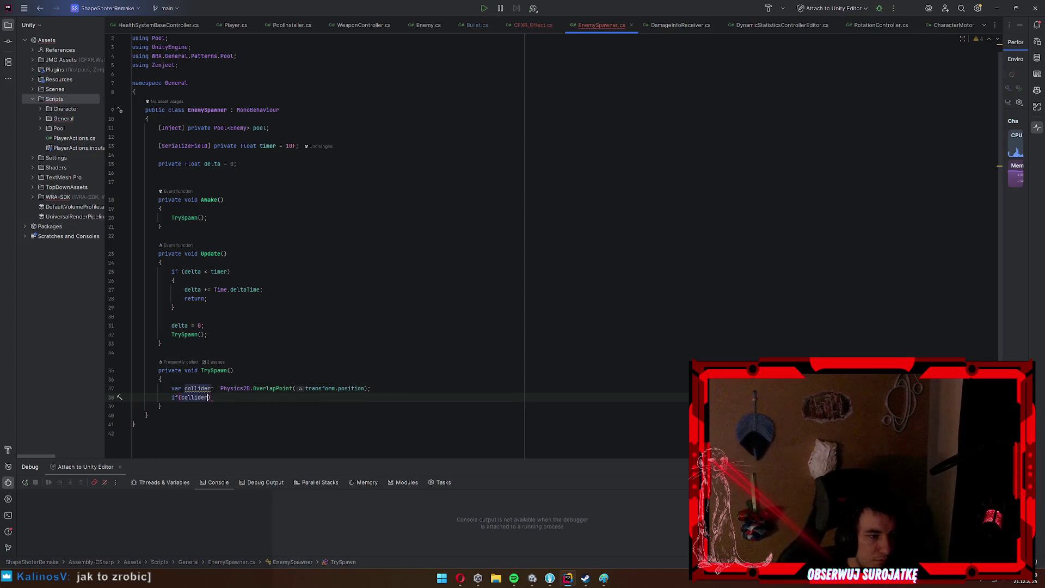
text(null))
key(Return)
text(ret;)
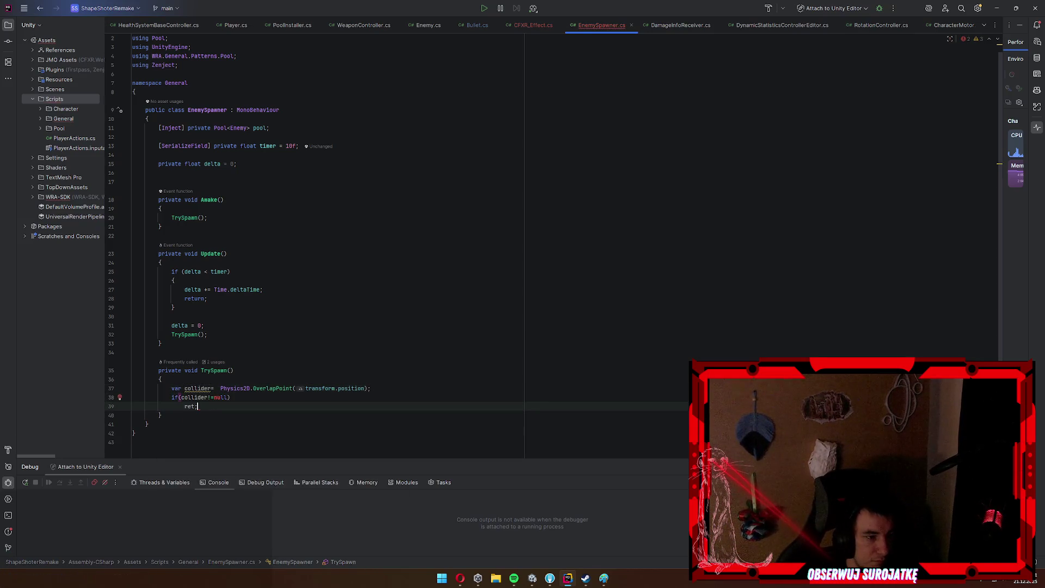
key(Return)
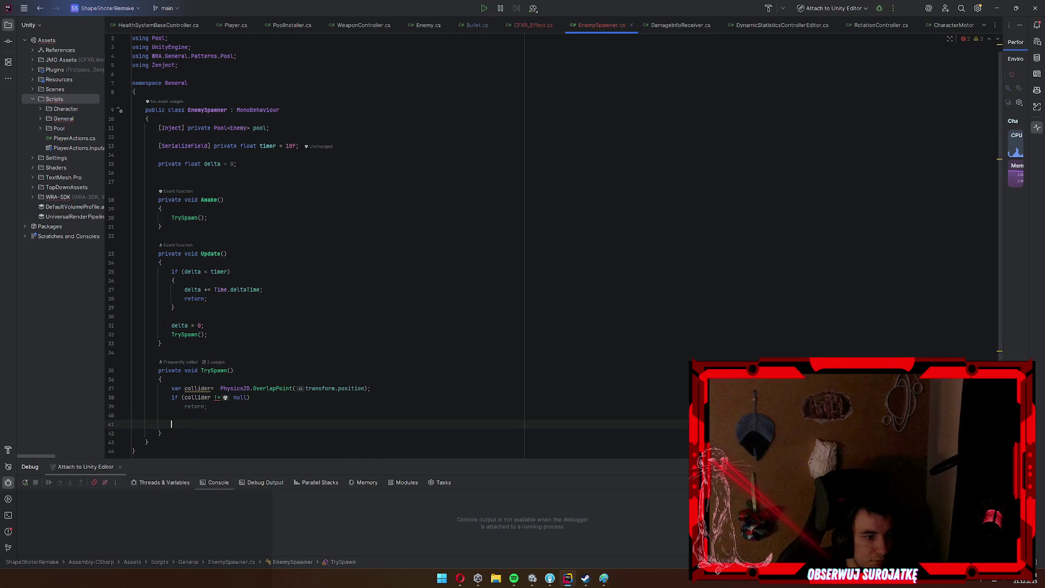
Take an enemy from pool.SpawnObject(), set its position to the spawner's, and return to Unity.
scroll(420, 388, down, 2)
key(Return)
text(var enem)
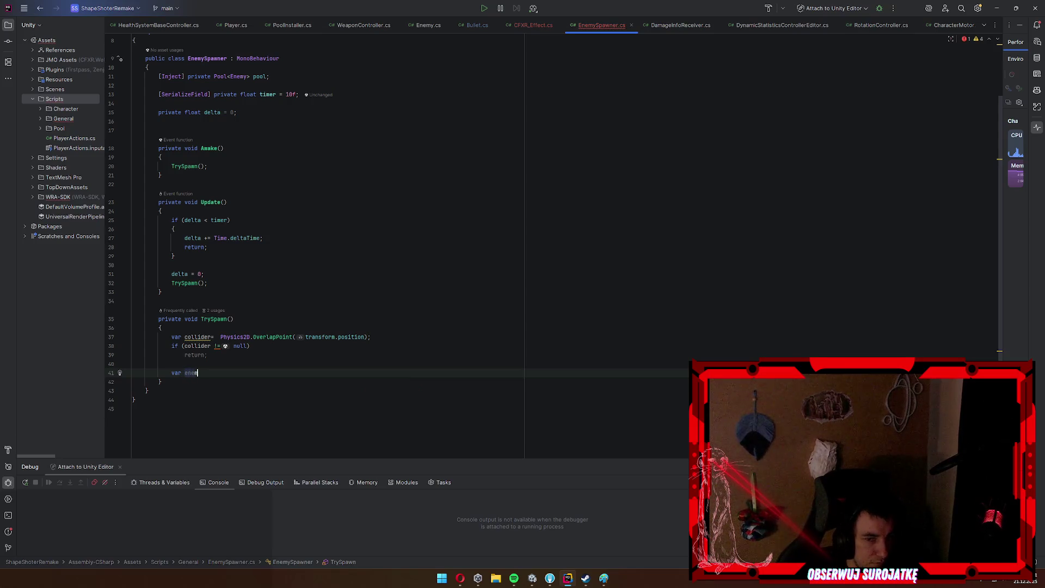
text(y = pool.Spawn)
key(Return)
text(;)
key(Return)
text(nemy.)
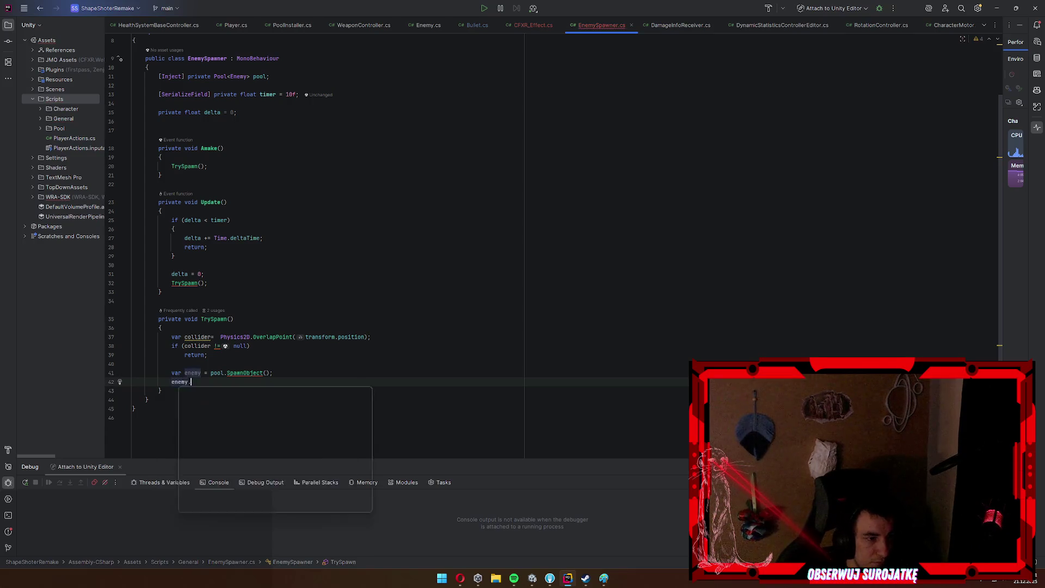
text(transform.position;= transform.position;)
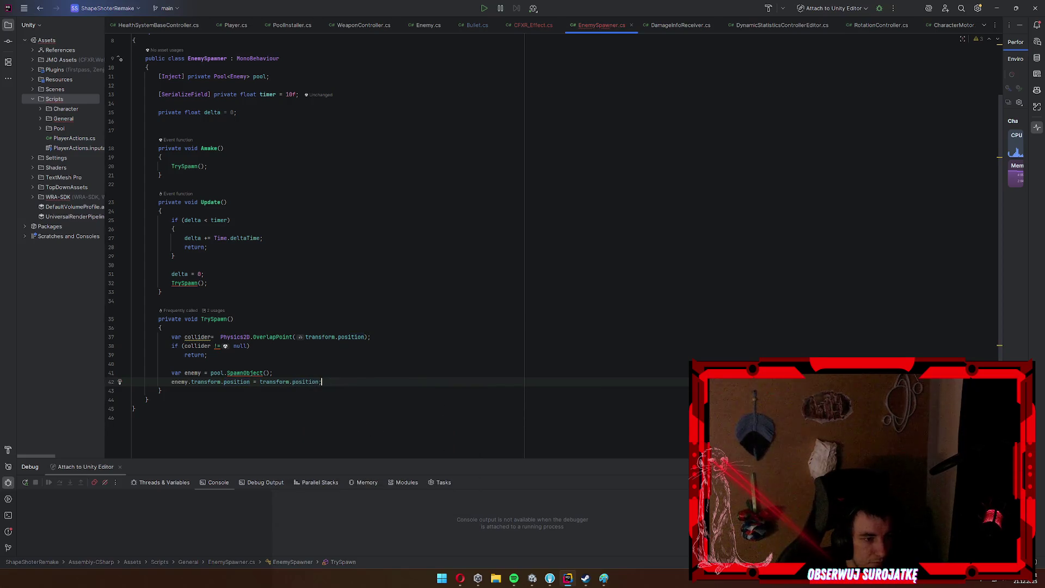
click(998, 8)
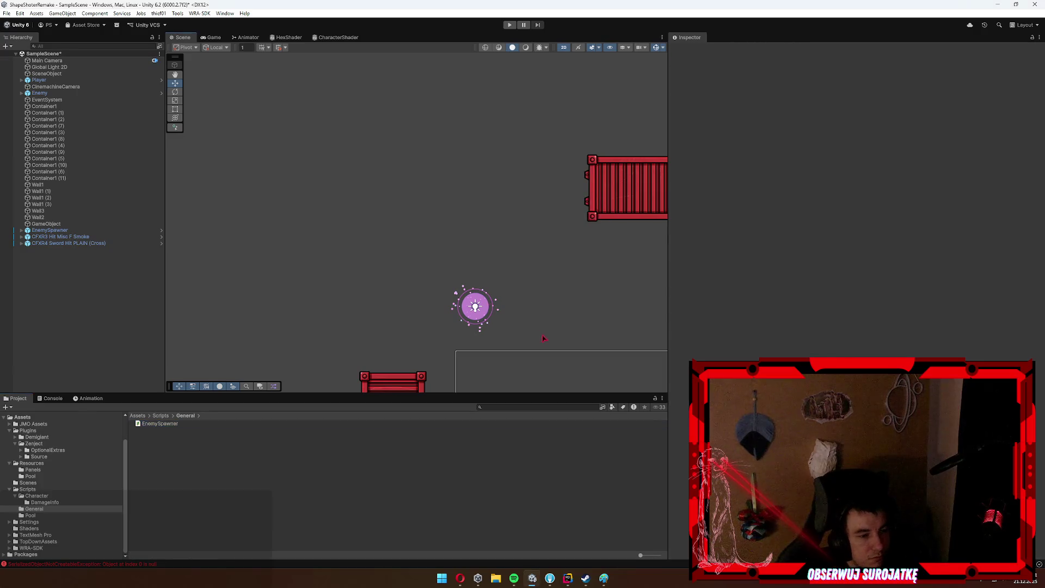
Pan the scene to show player and enemy, and clear the old console errors.
drag(535, 309, 466, 209)
click(53, 398)
click(11, 407)
click(18, 398)
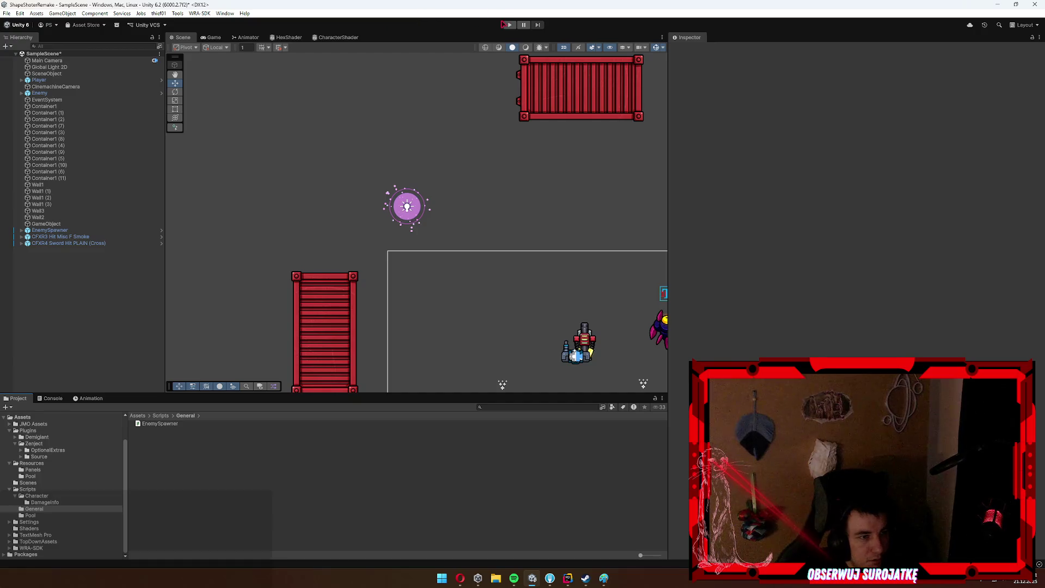
Playtest by moving the ship, step through the logged errors' stack traces, then stop playing.
click(505, 24)
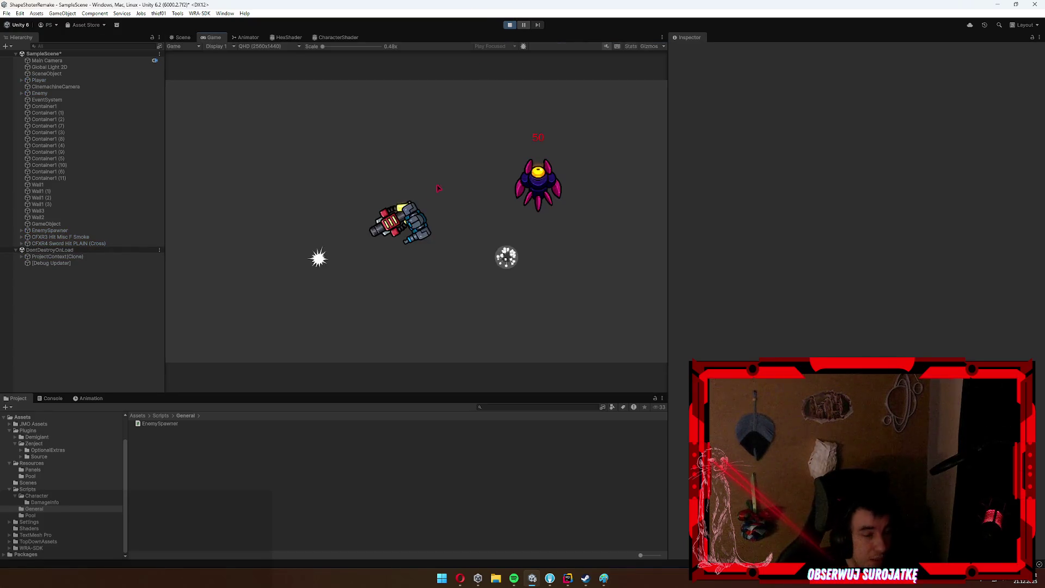
key(w)
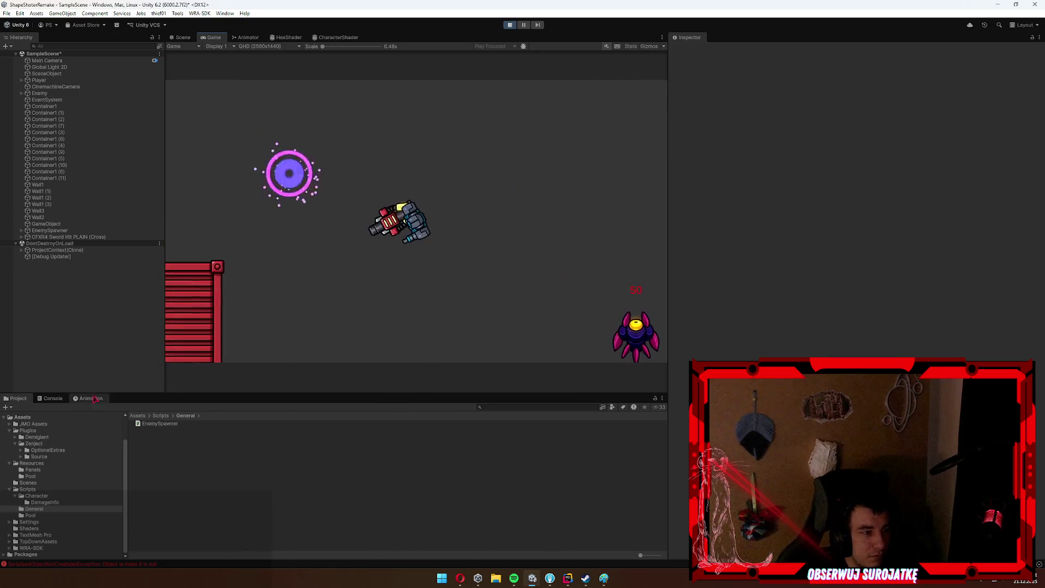
click(53, 398)
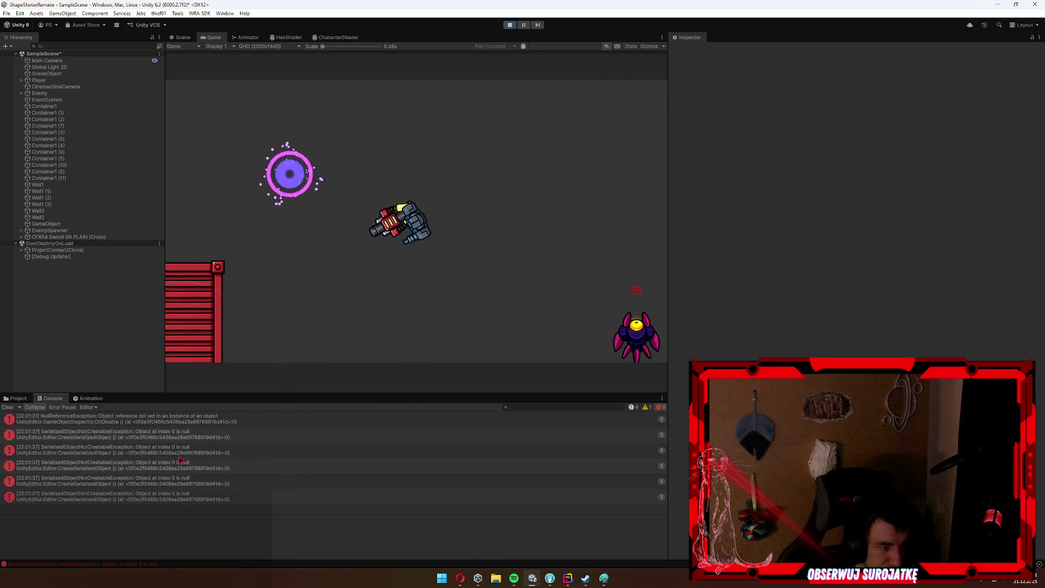
click(219, 422)
key(Down)
key(Down)
key(Down)
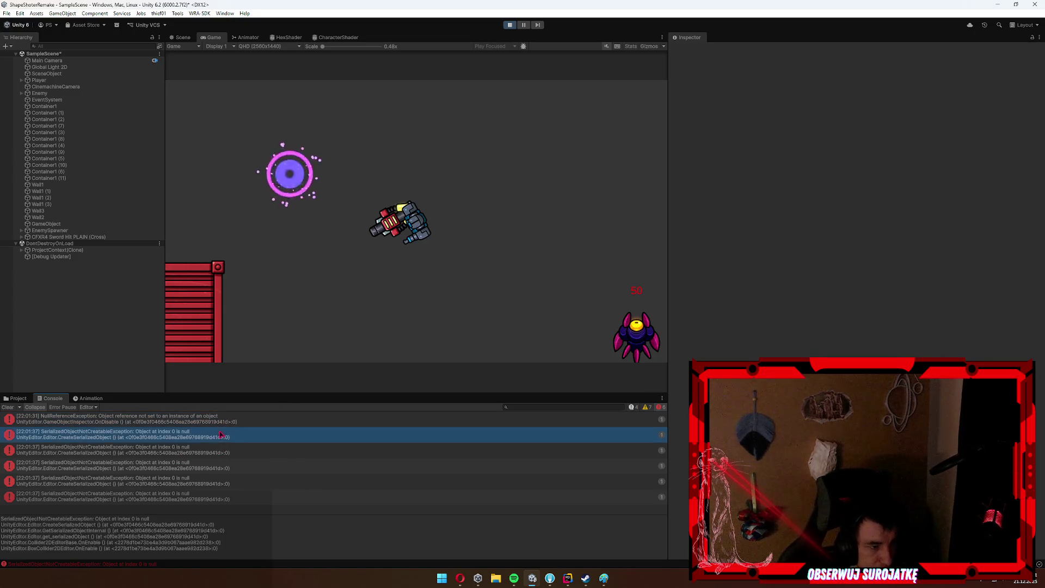
click(509, 25)
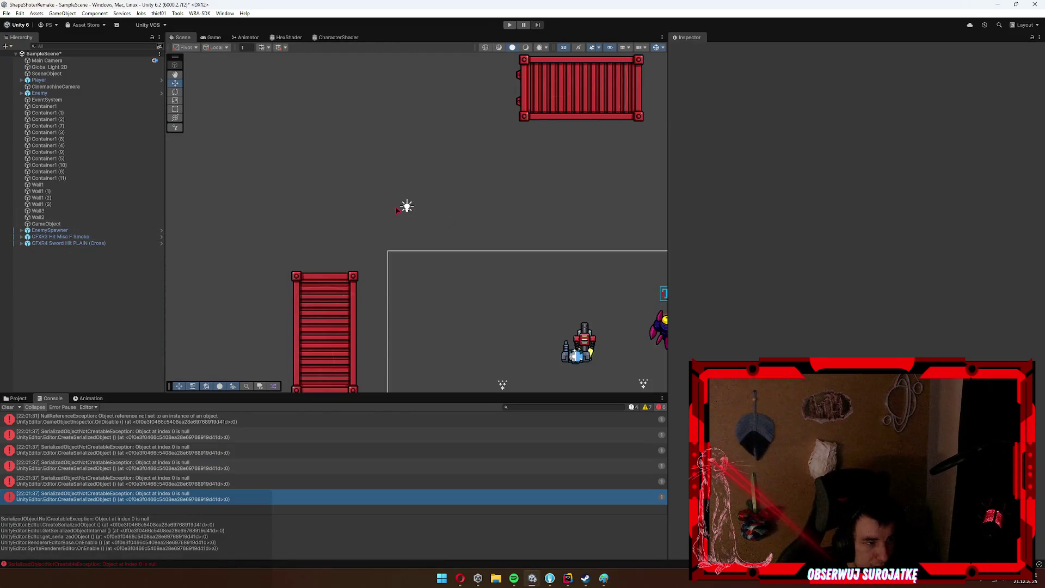
Add the Enemy Spawner script to the EnemySpawner object and save the scene.
click(408, 207)
scroll(844, 319, down, 10)
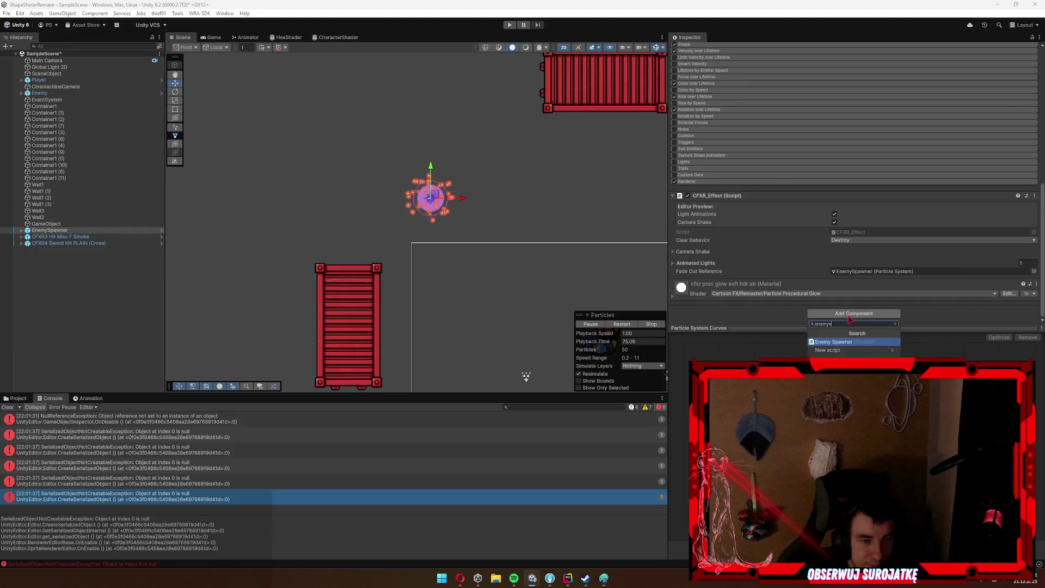
key(ctrl+s)
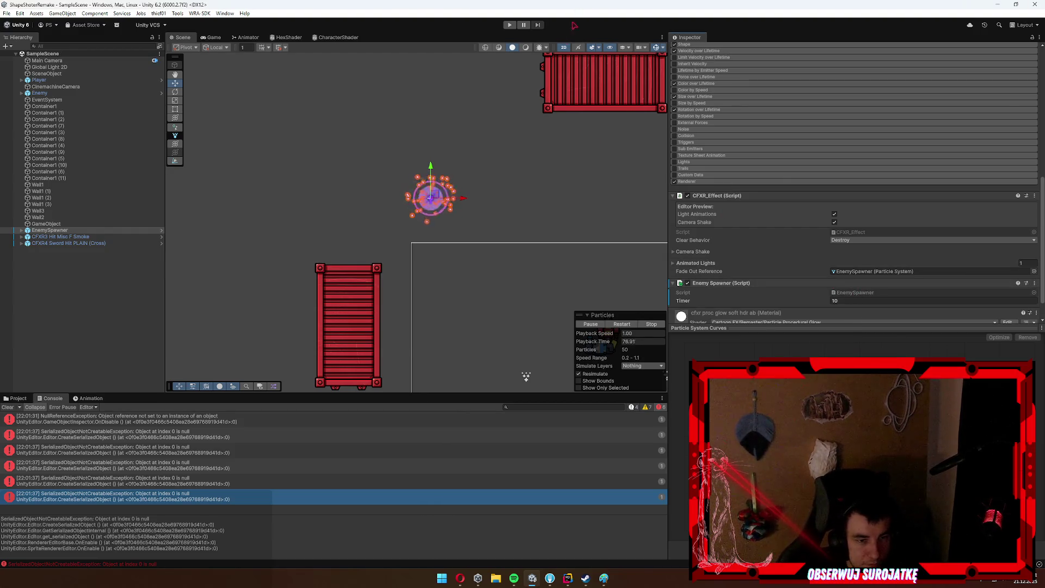
Play the scene, steer the ship toward the spawned enemy and fire bullets at it.
click(509, 25)
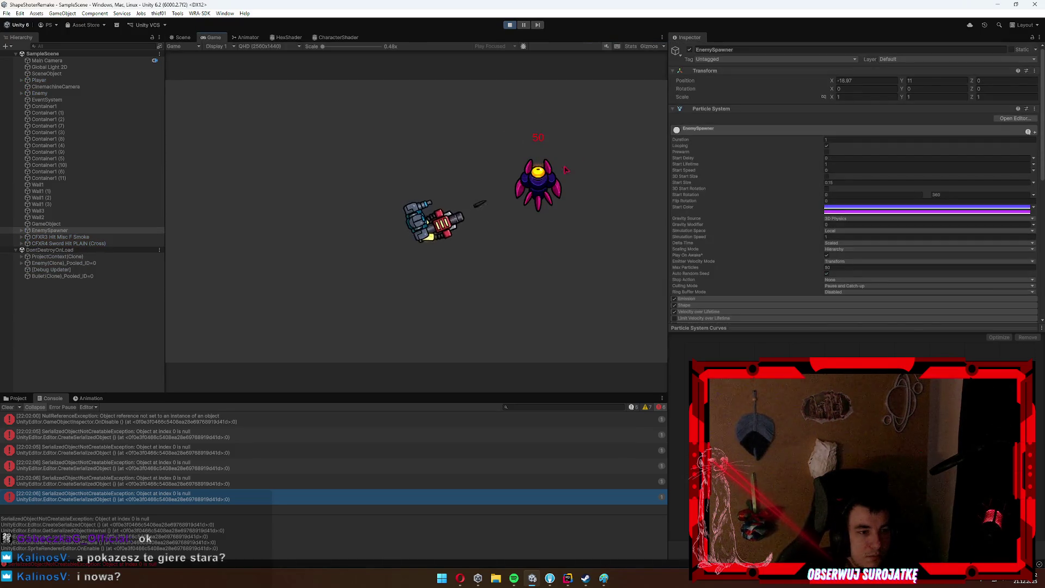
key(w)
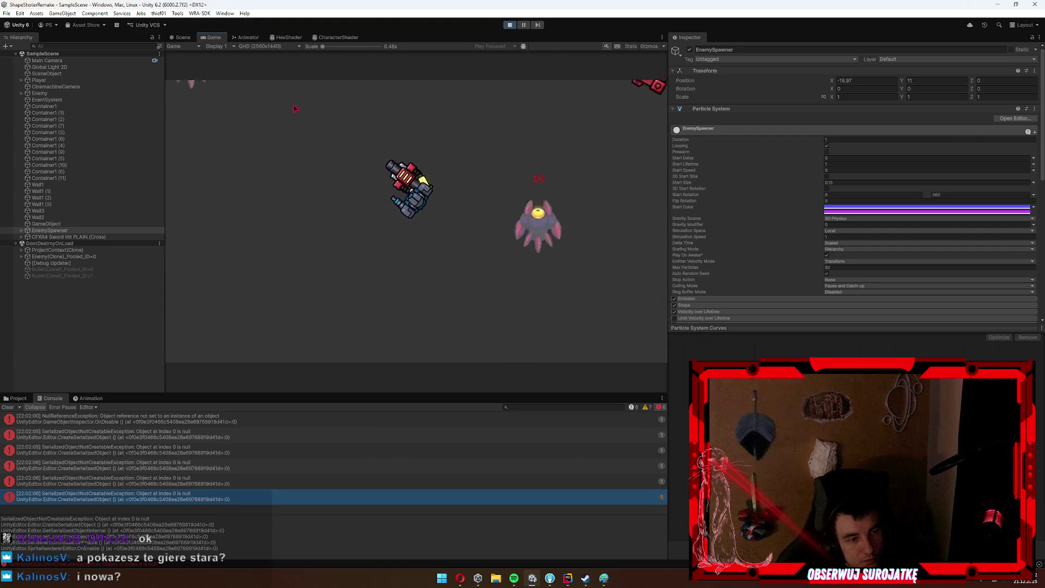
key(w)
key(a)
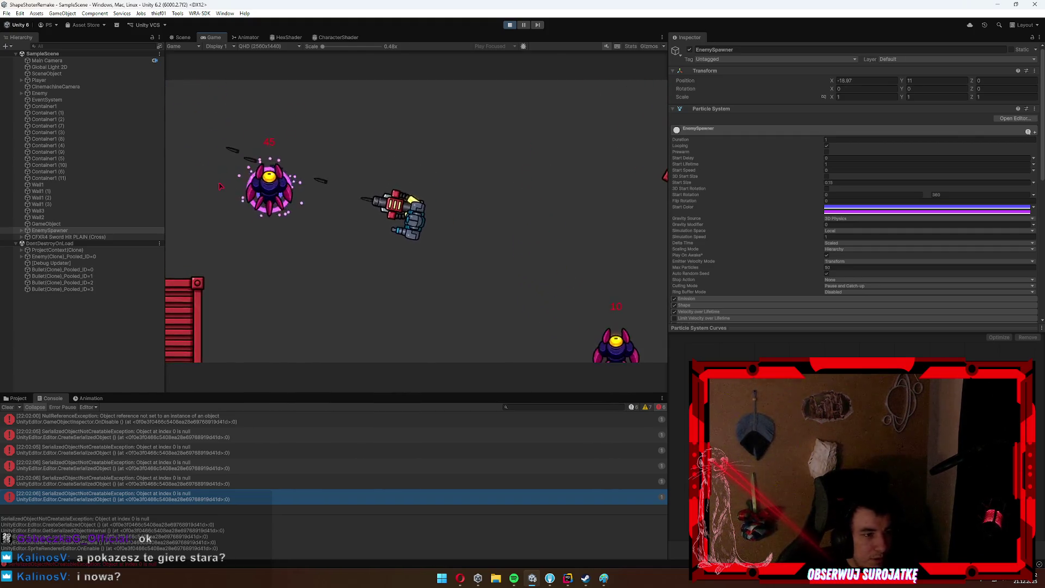
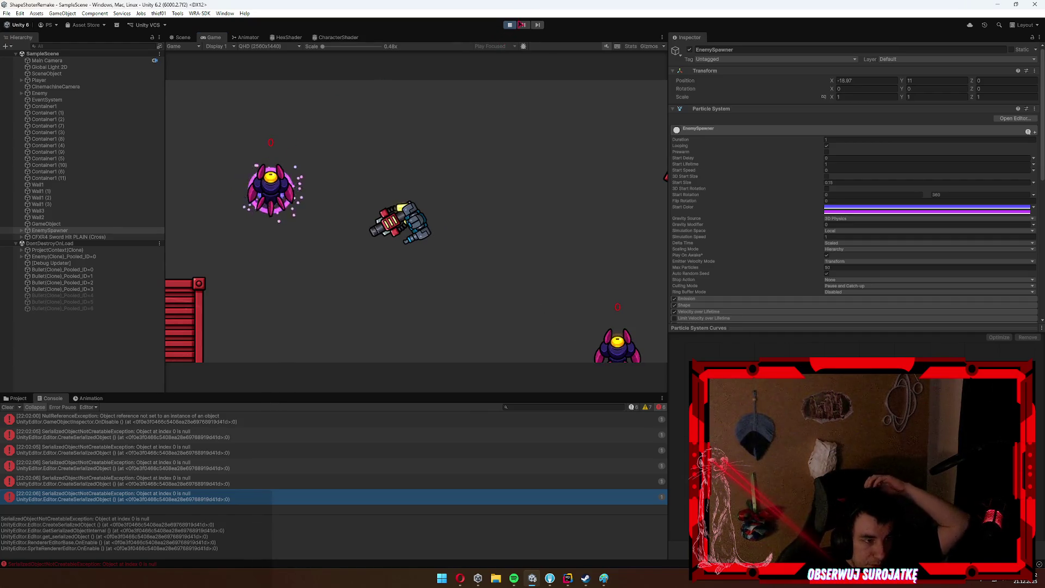
Stop the running game and bring up DamageInfoReceiver.cs in Rider.
click(510, 25)
click(568, 578)
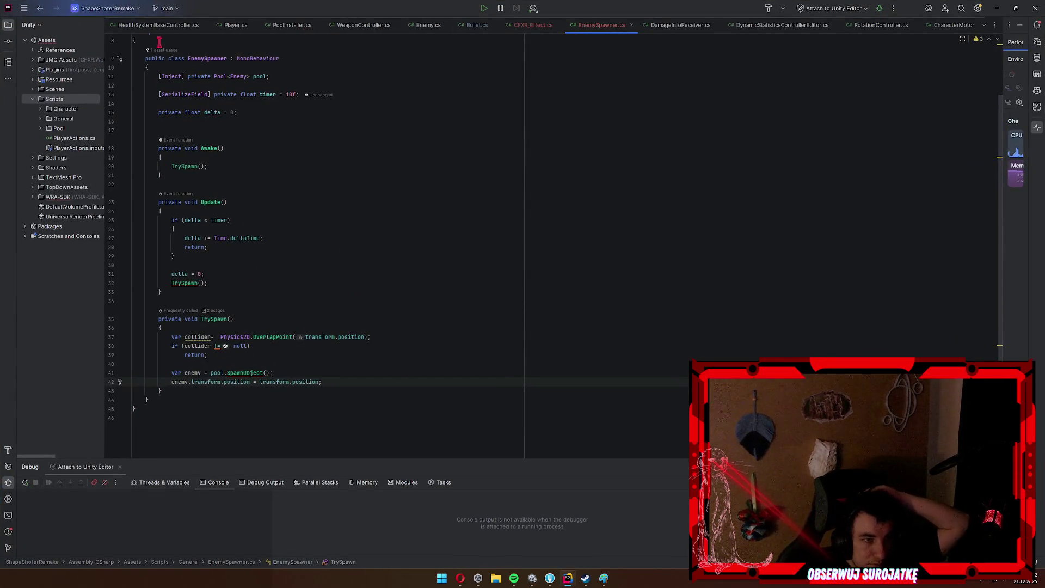
click(799, 27)
click(953, 25)
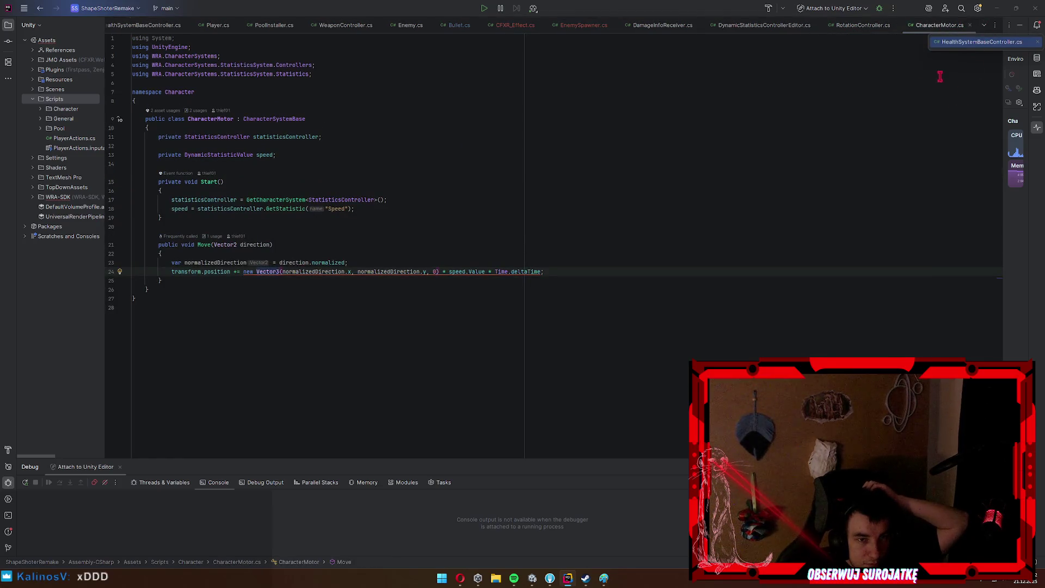
click(655, 25)
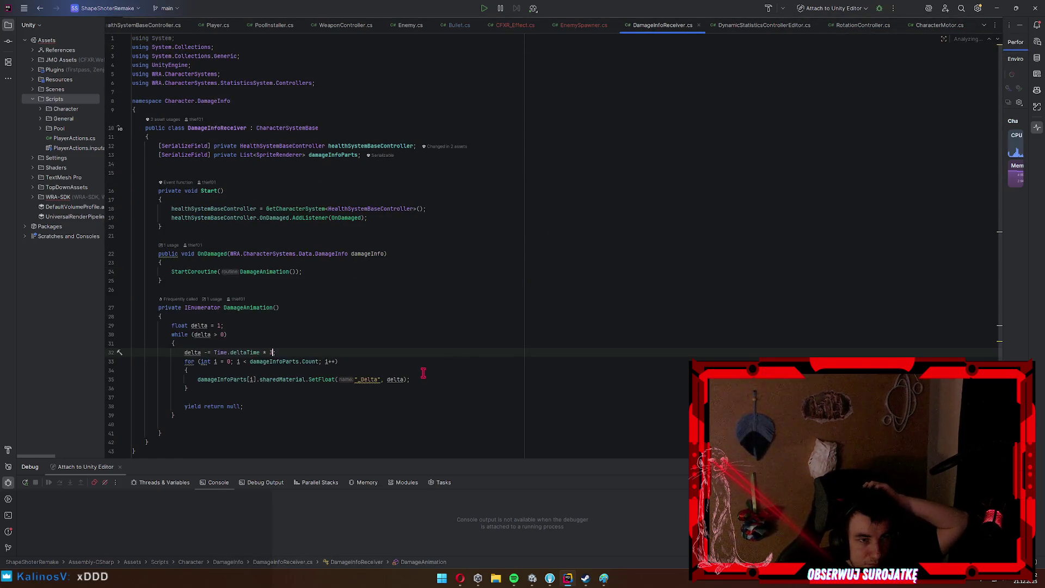
Change sharedMaterial to material on line 35 so _Delta is set per part, then minimize Rider.
text(ma)
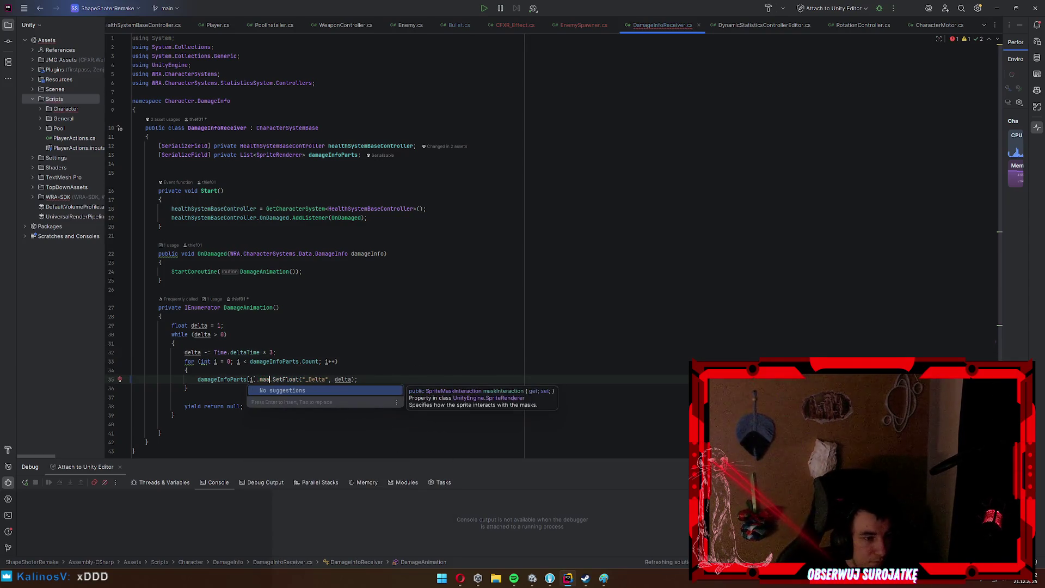
text(terial)
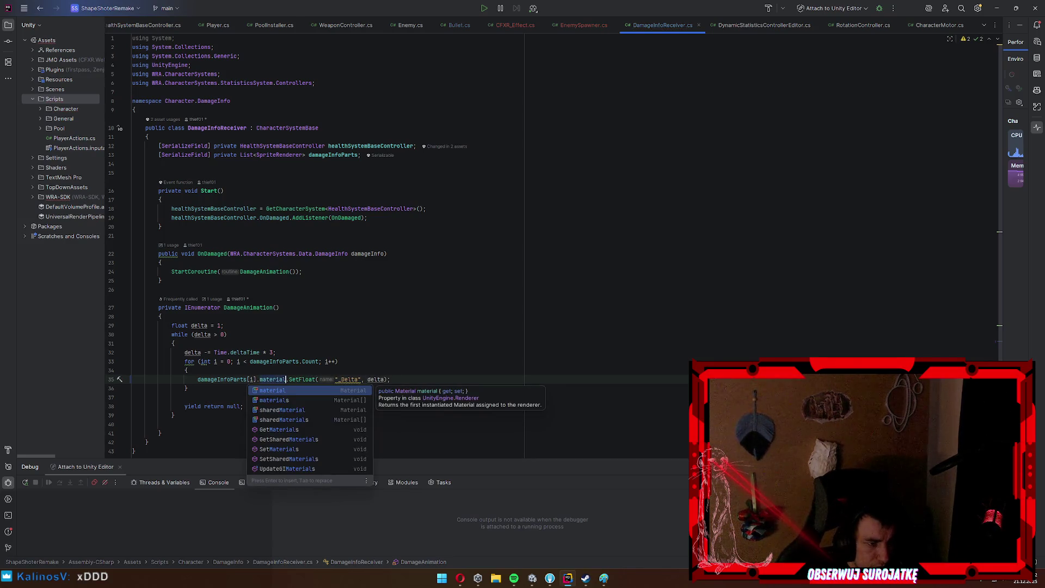
key(Down)
key(Down)
key(Escape)
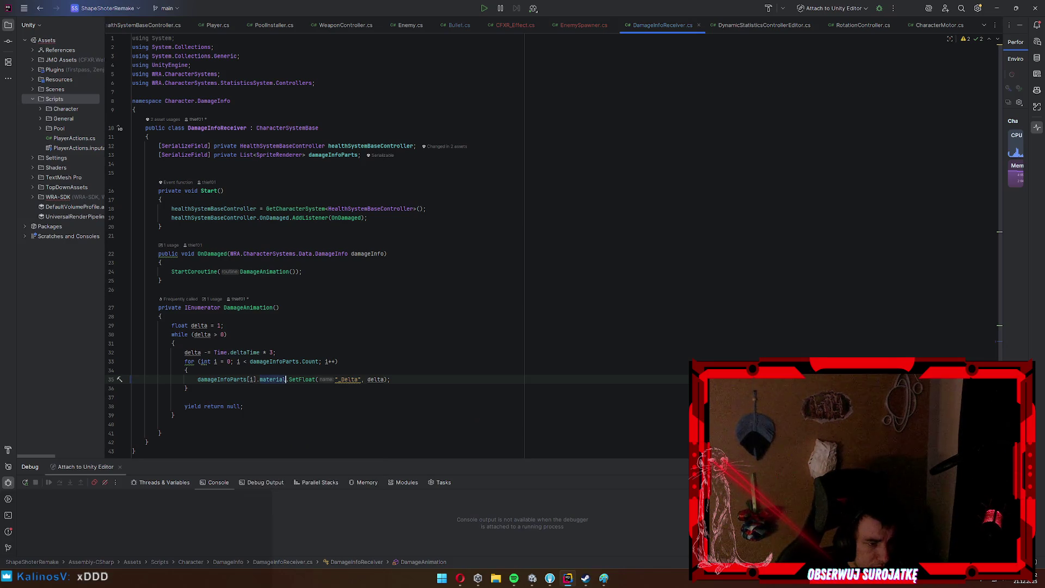
click(999, 8)
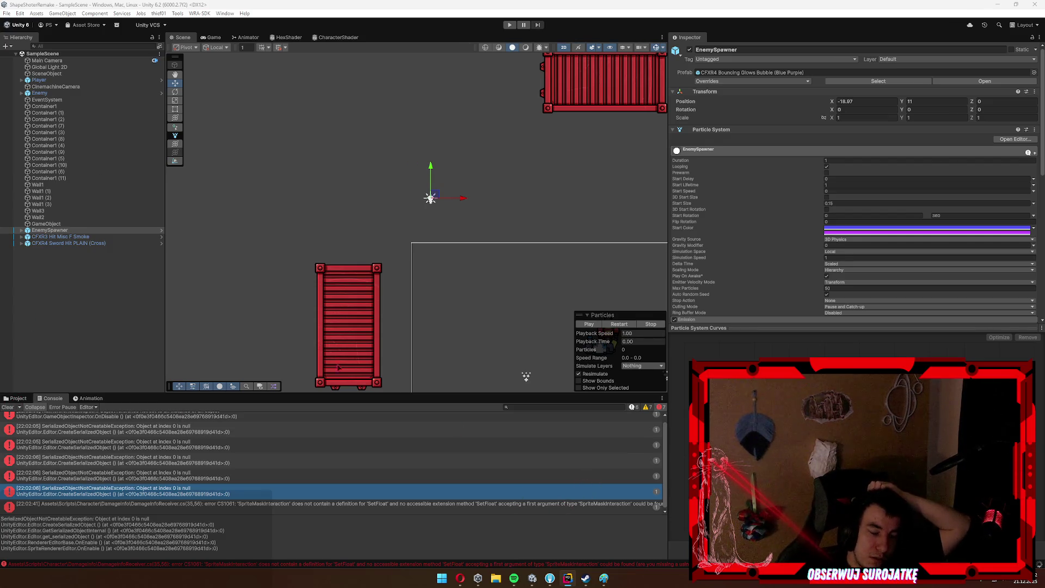
Playtest with Ctrl+P, steering the ship and shooting a spawned enemy, then stop and switch to Fork.
key(ctrl+p)
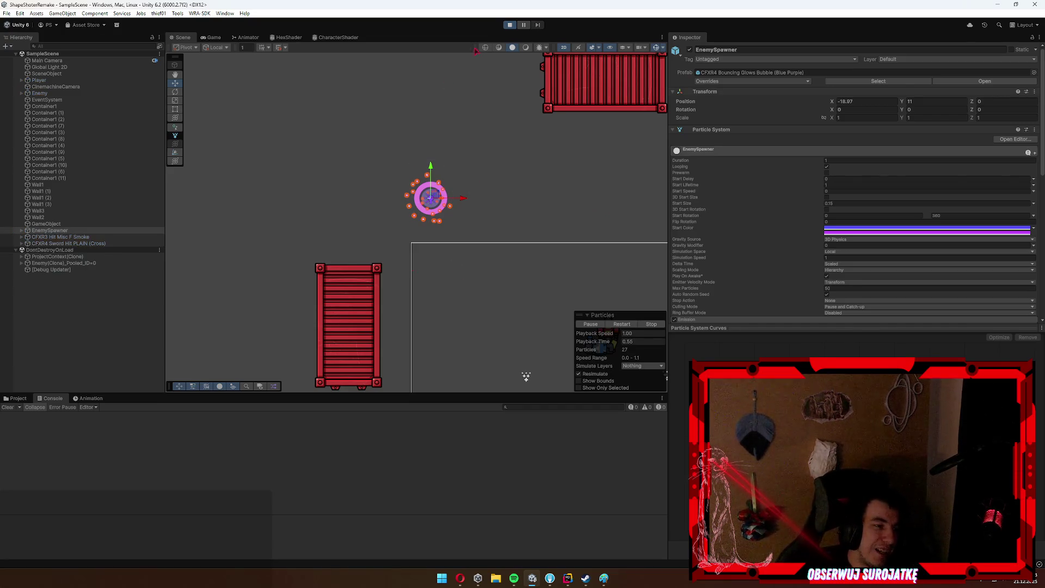
key(d)
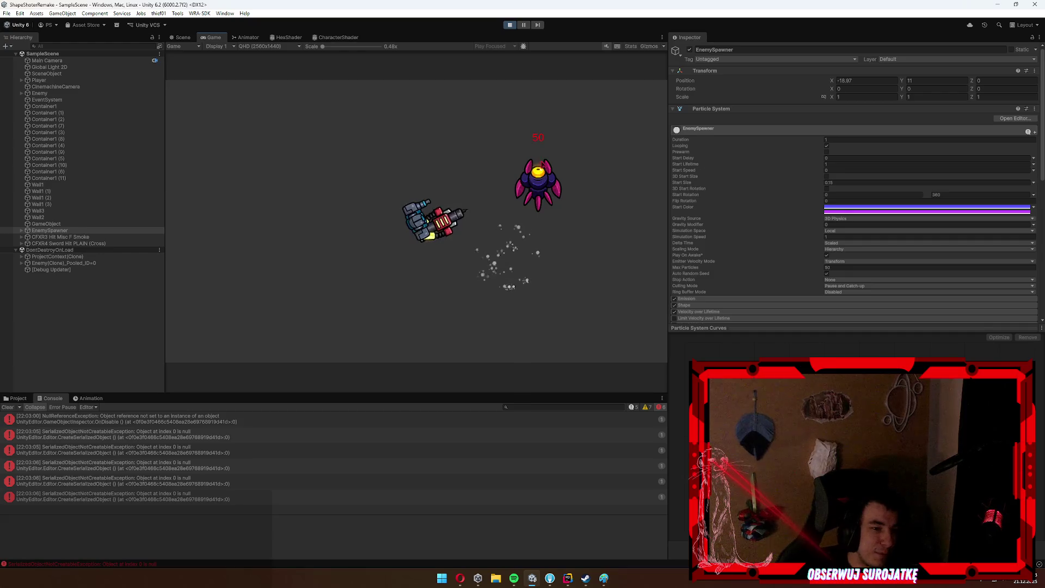
key(w)
key(a)
click(260, 118)
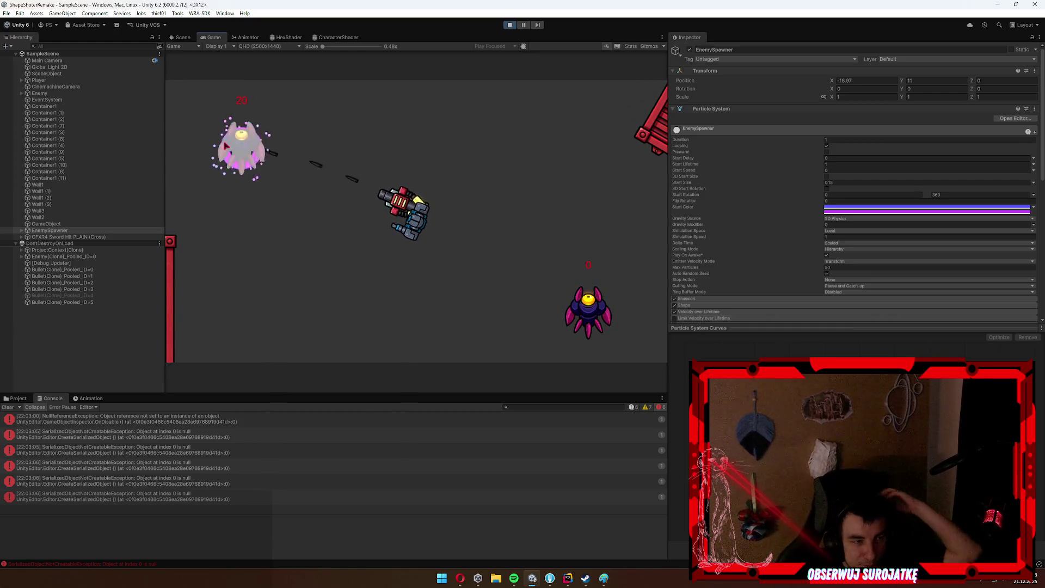
key(d)
click(510, 25)
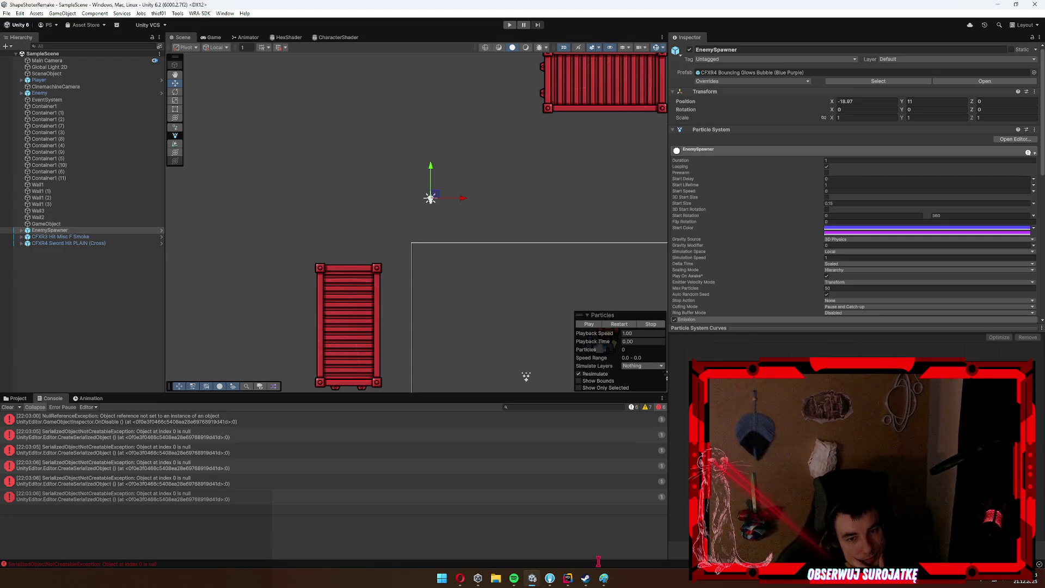
key(alt+Tab)
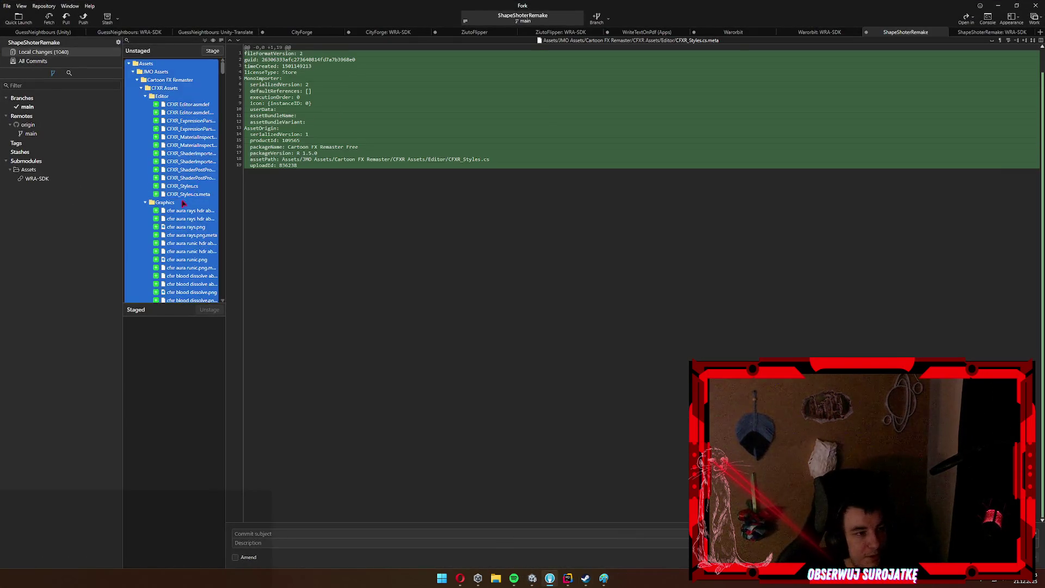
Stage all 1040 changed files and review the Player.prefab, Enemy.prefab and DamageInfoPart.cs changes.
key(ctrl+shift+s)
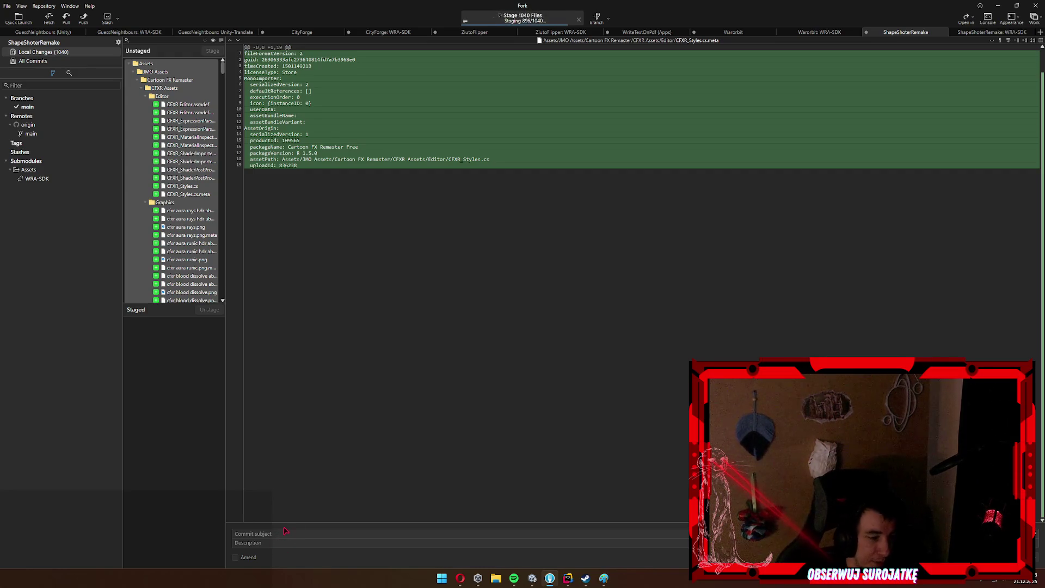
click(287, 532)
text(add package)
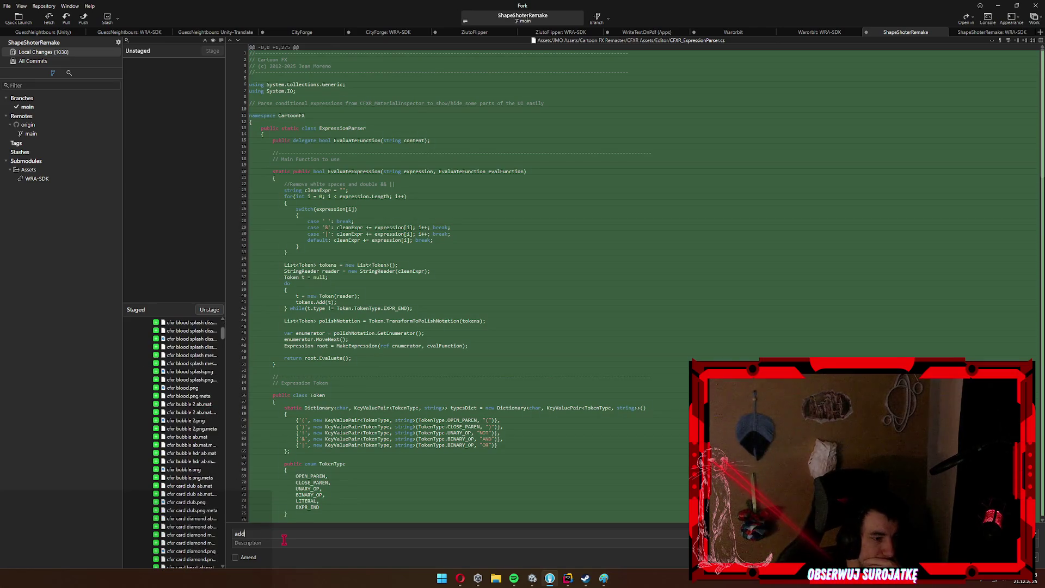
click(205, 413)
key(Left)
key(Left)
click(165, 362)
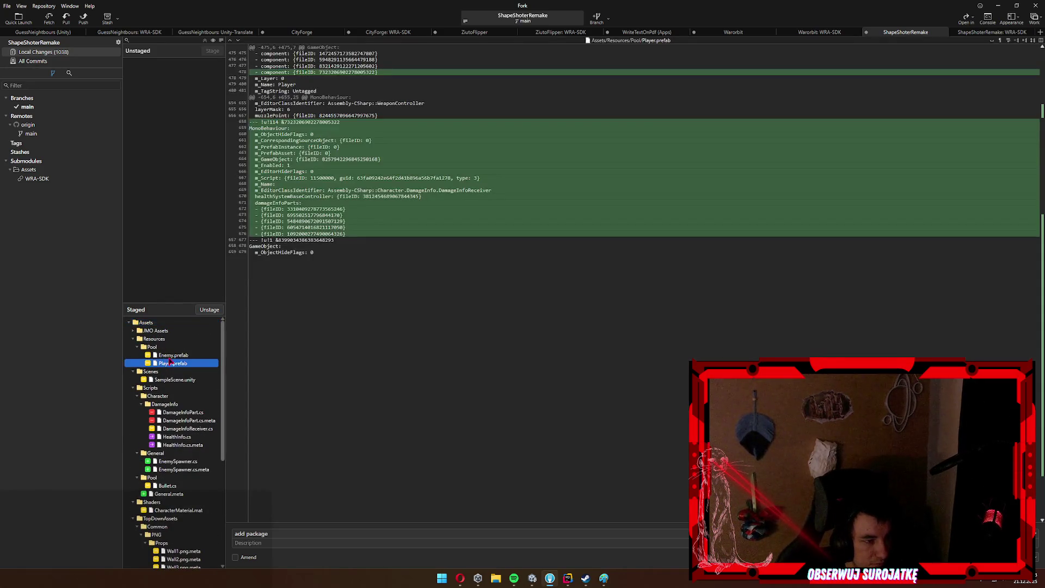
click(170, 357)
click(175, 413)
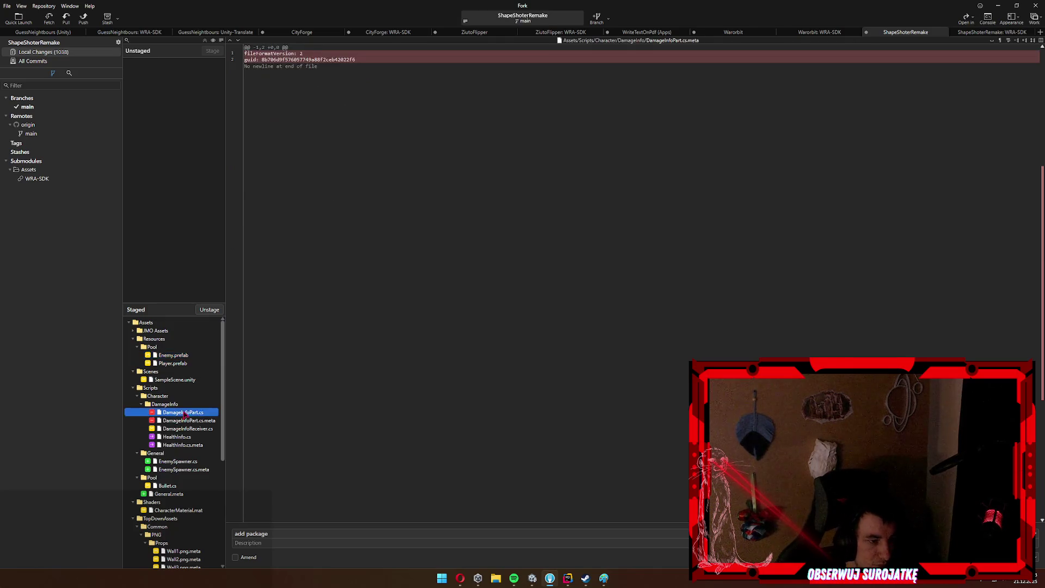
Commit as 'add package, spawner, changes in prefab add feedback' and push main to origin.
click(294, 534)
text(, changes in prefab add feedback)
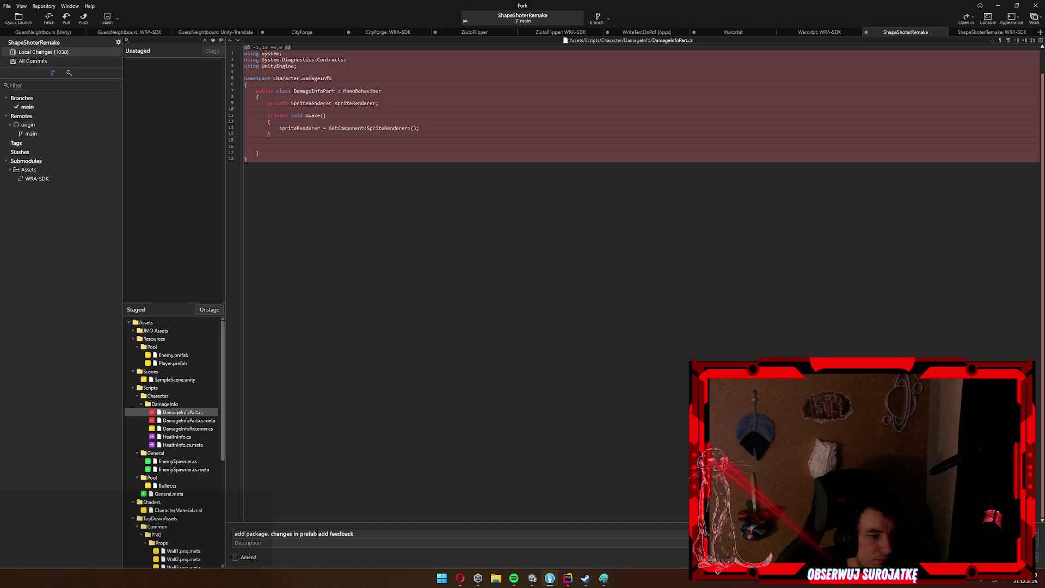
text(spawner,)
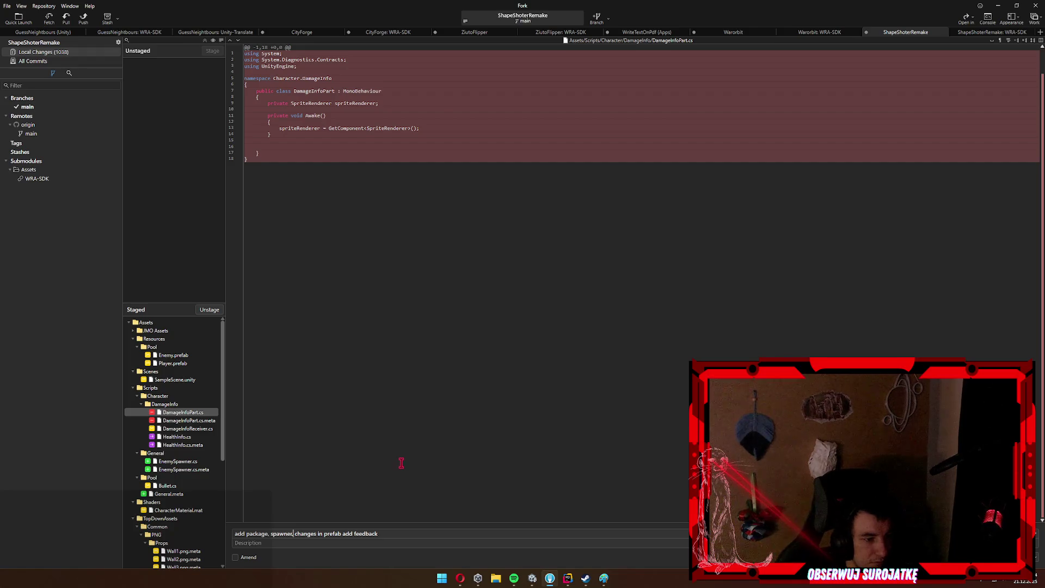
scroll(194, 505, down, 7)
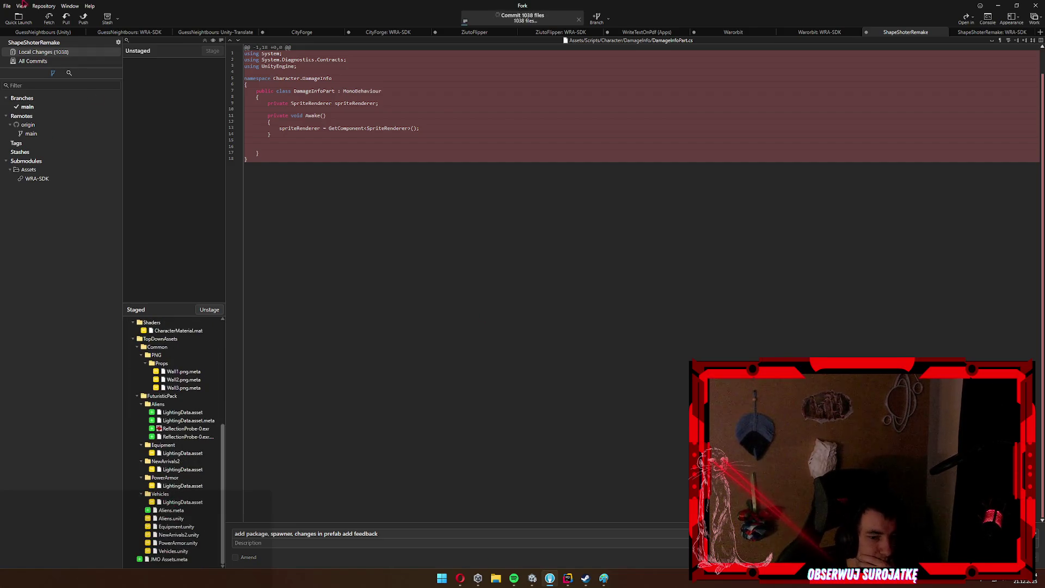
click(84, 19)
key(Return)
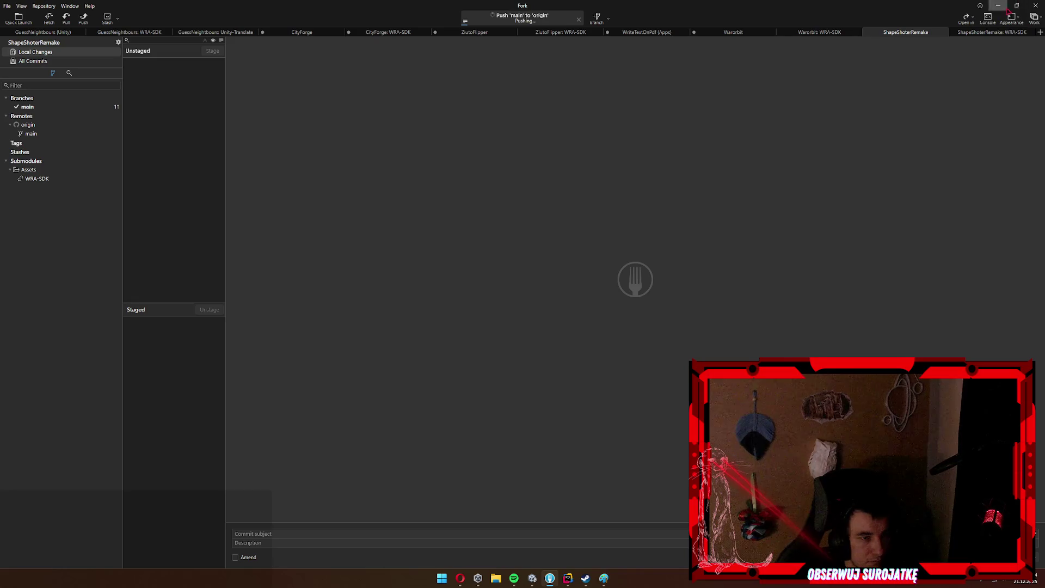
key(alt+Tab)
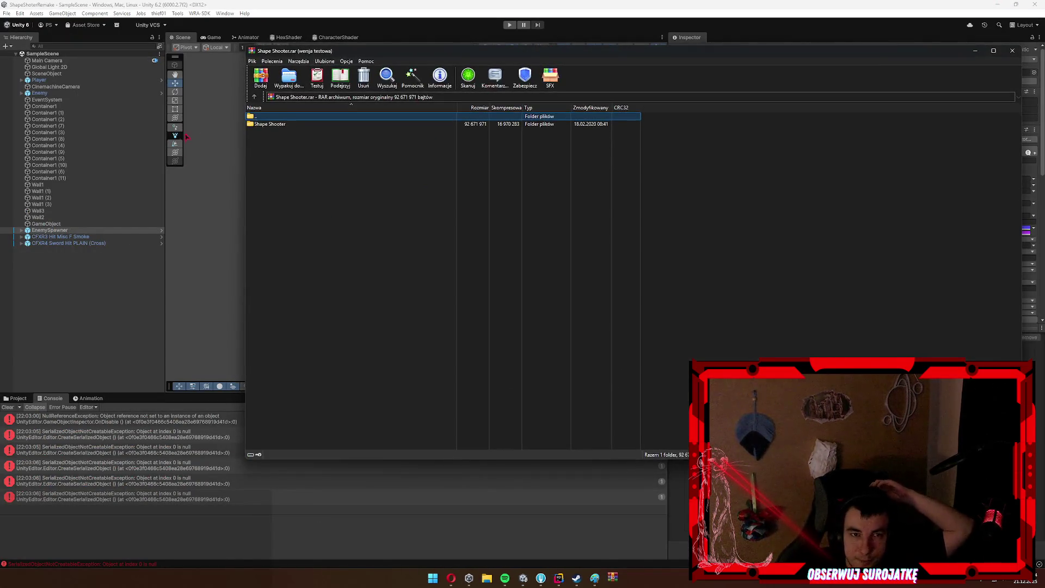
Dismiss the licence reminder, run Shape Shooter.exe from Shape Shooter.rar, and choose Uruchom mimo to.
key(BackSpace)
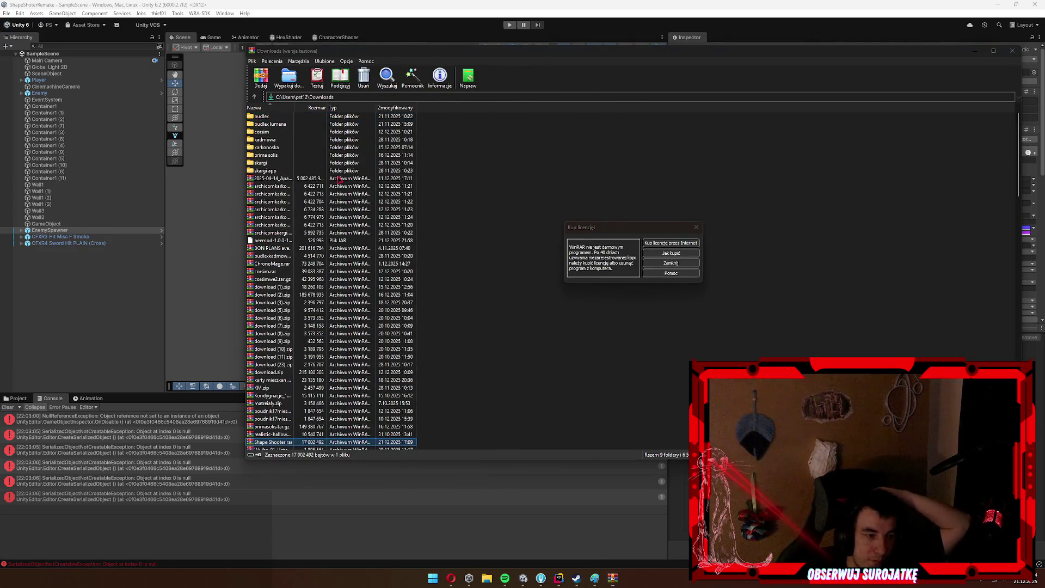
click(671, 263)
double_click(300, 441)
key(BackSpace)
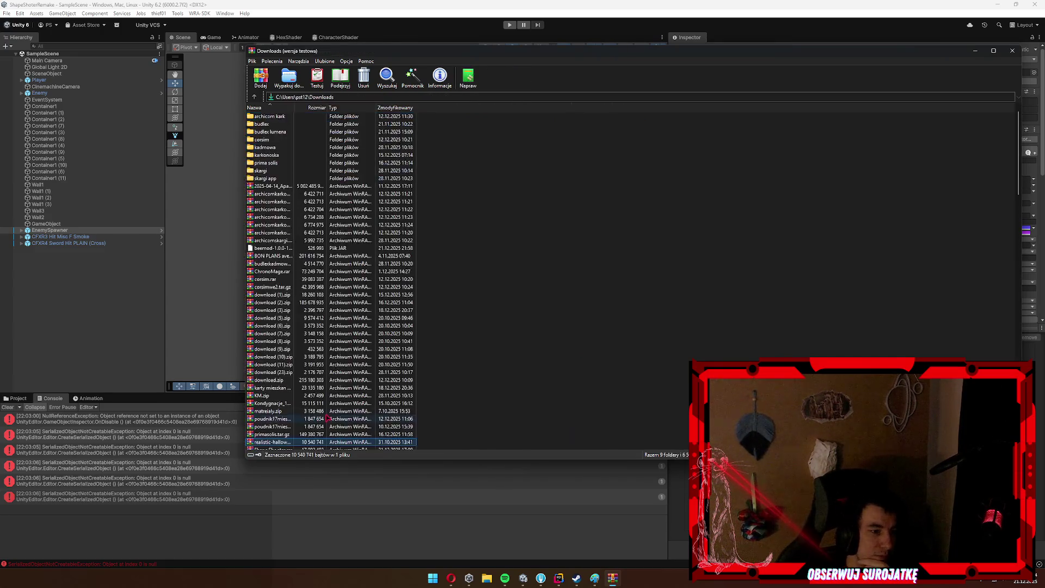
key(Return)
key(Down)
key(Return)
key(Down)
key(Down)
key(Down)
key(Return)
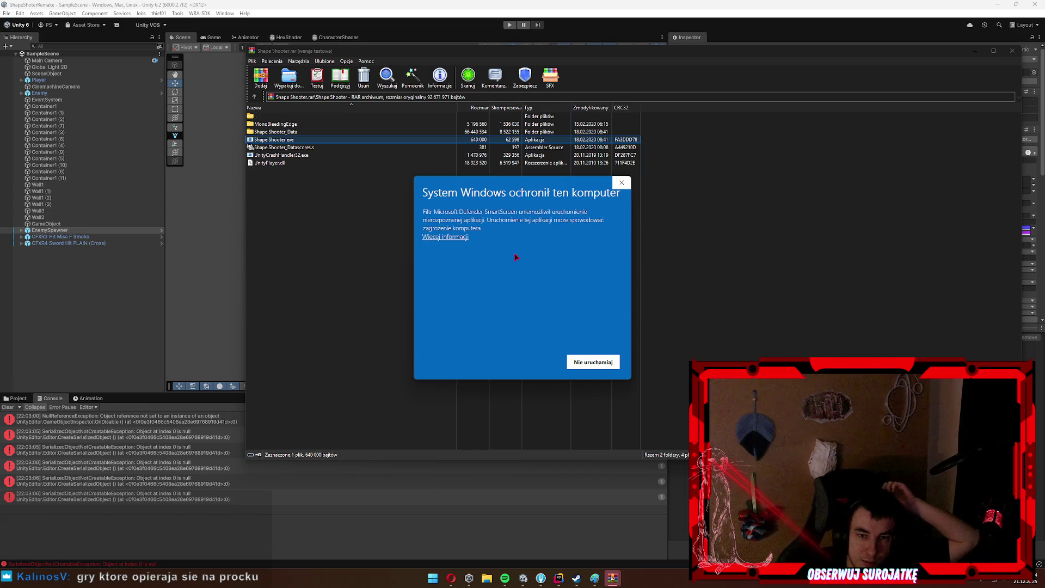
click(452, 238)
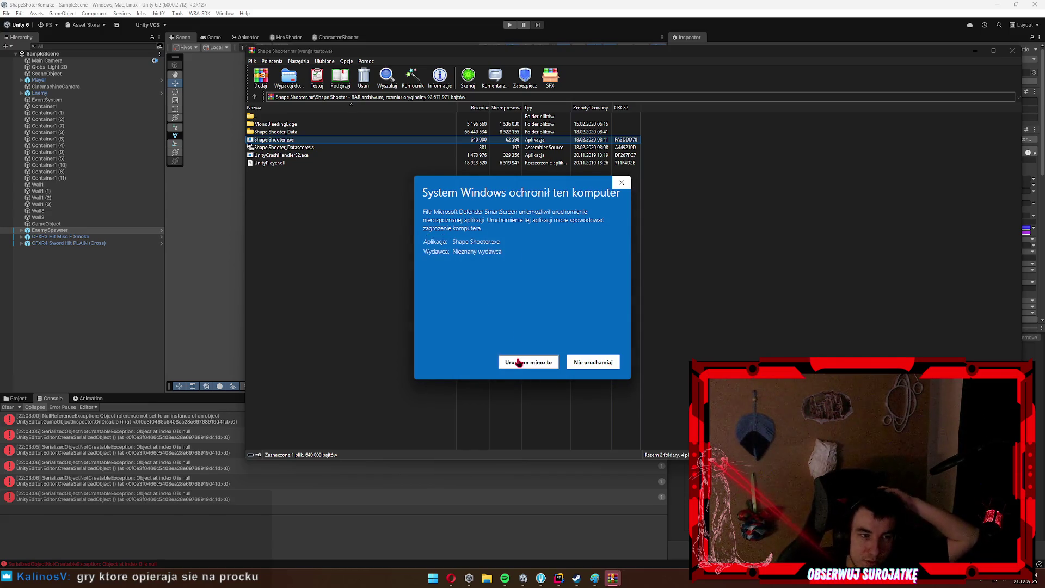
click(518, 362)
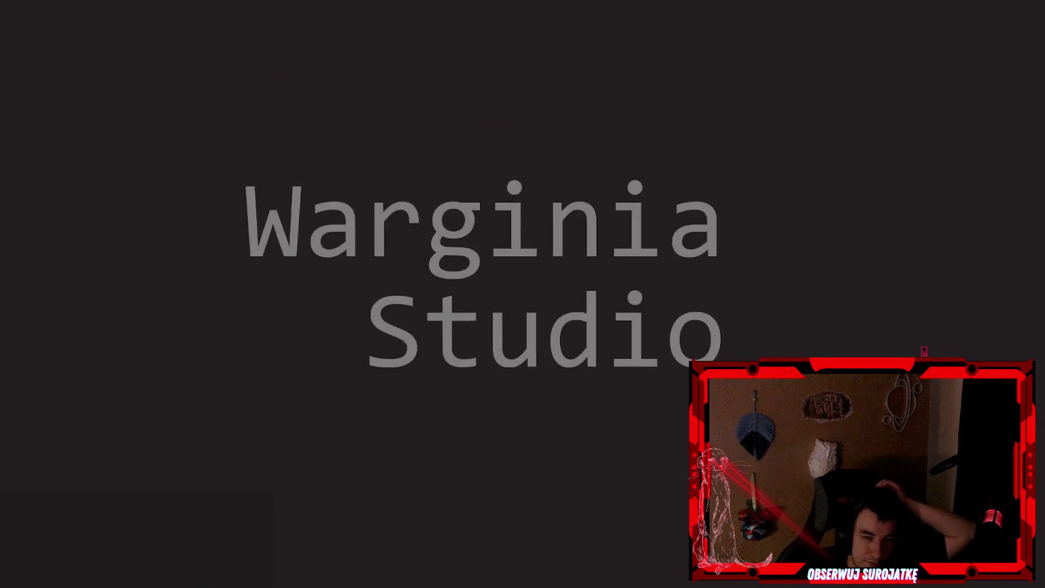
Wait past the Warginia Studio splash, toggling the Start menu, until the best-scores menu shows 80.
key(super)
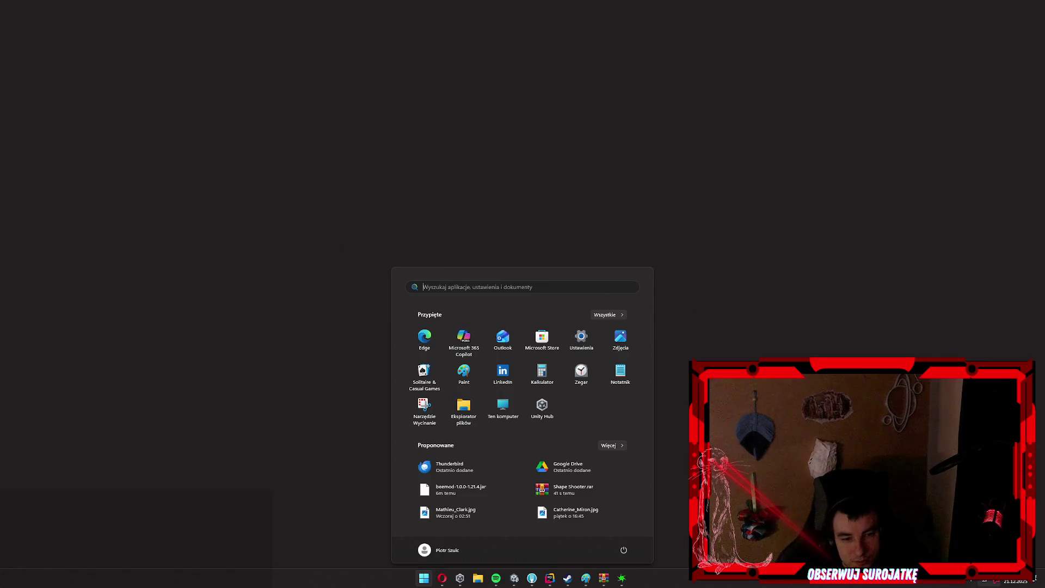
key(Escape)
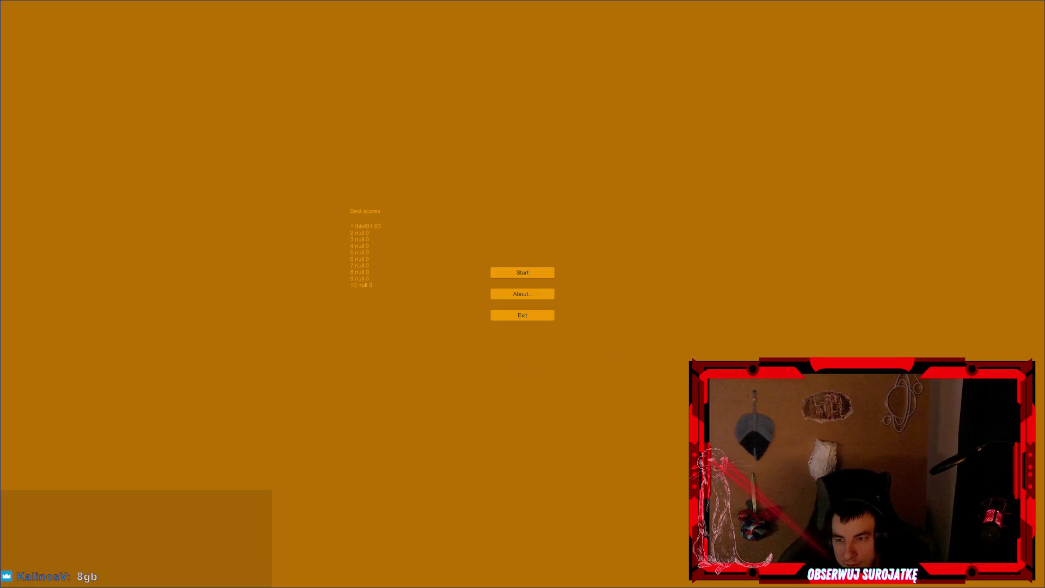
key(super)
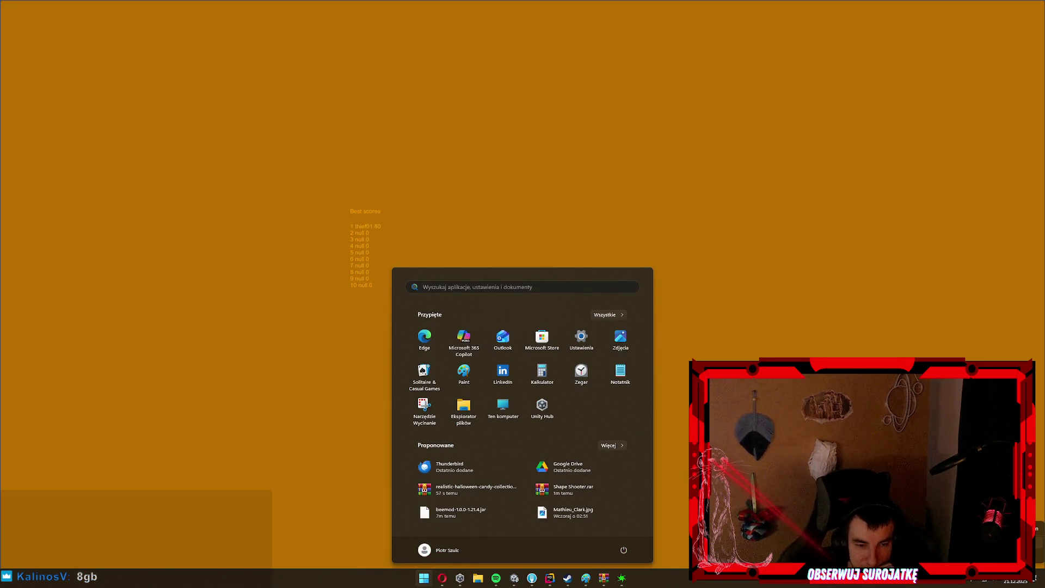
key(Escape)
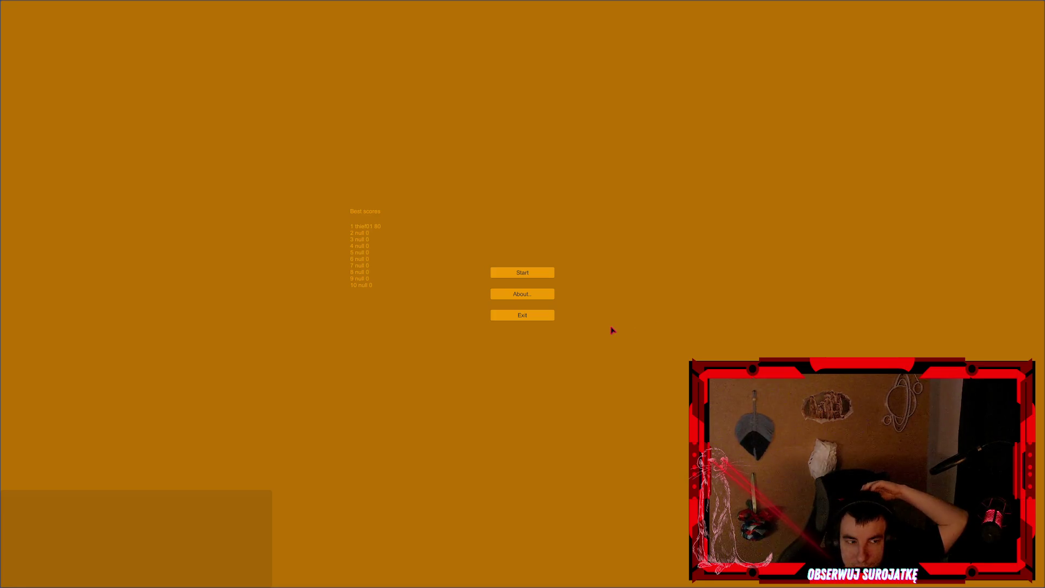
Start a round, move up-left across the arena with WASD and shoot the enemies to the left.
click(536, 273)
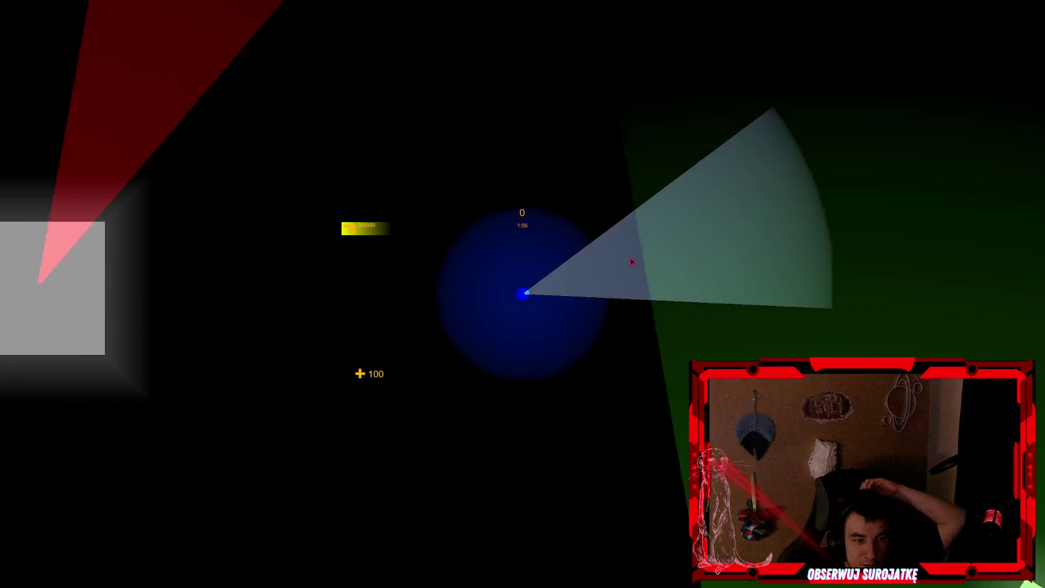
key(w)
key(a)
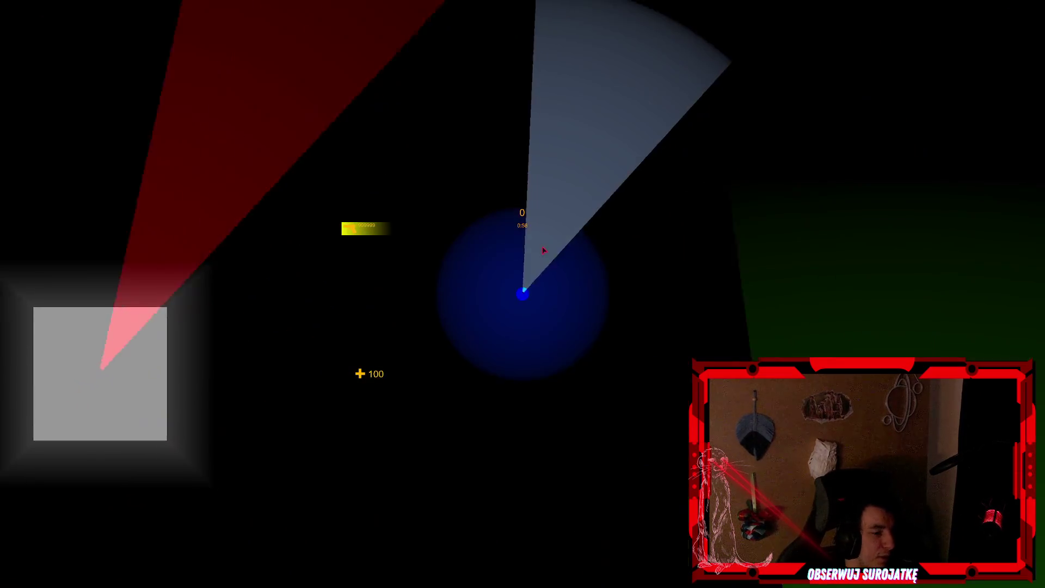
key(d)
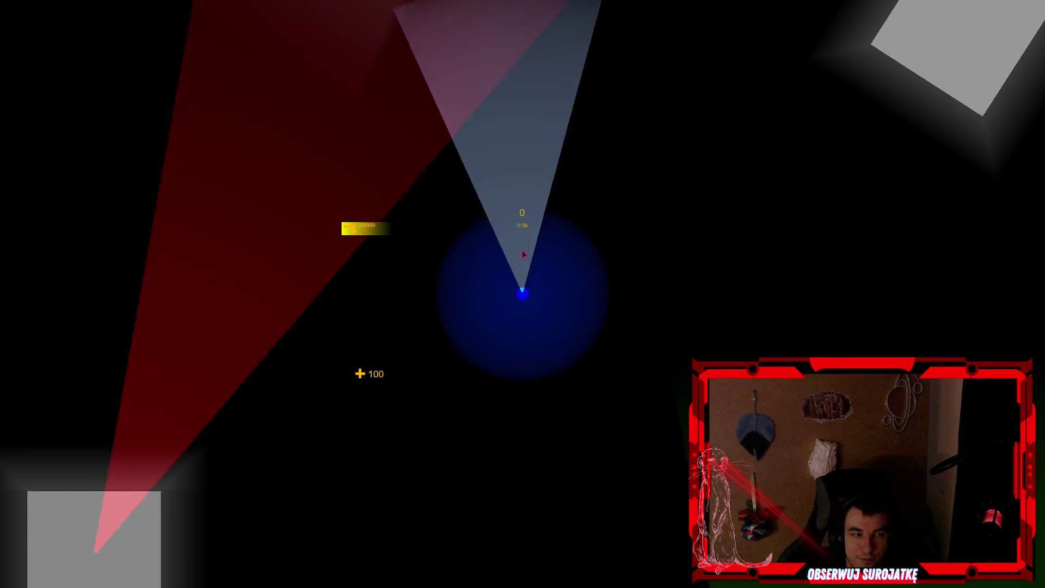
key(w)
key(a)
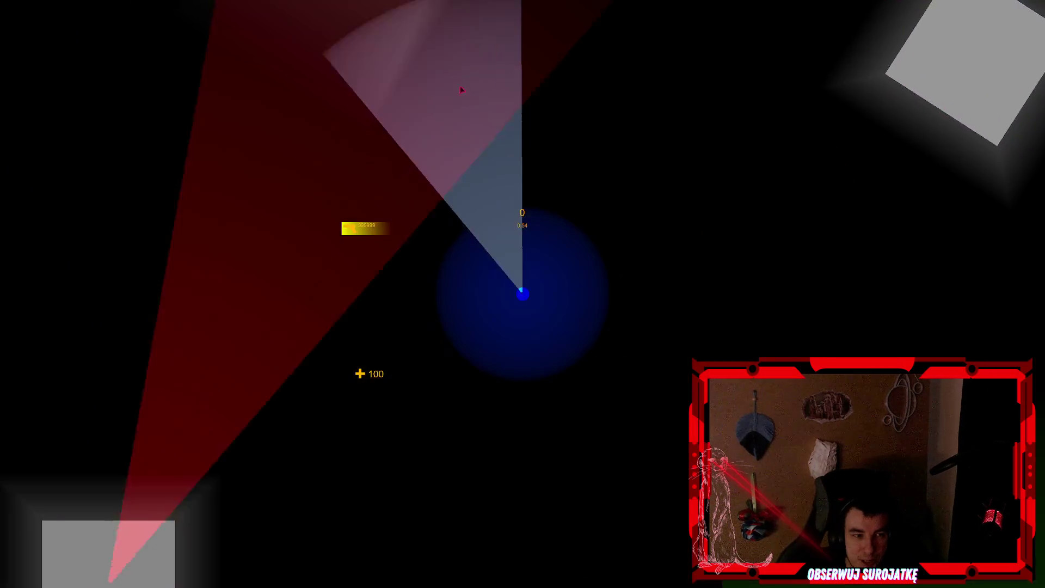
key(w)
key(a)
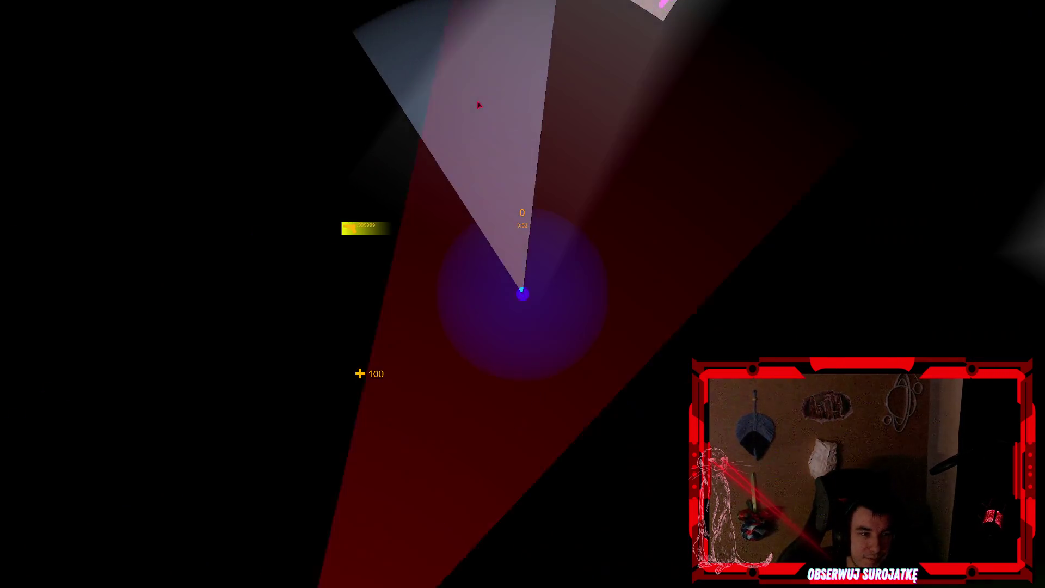
key(w)
key(a)
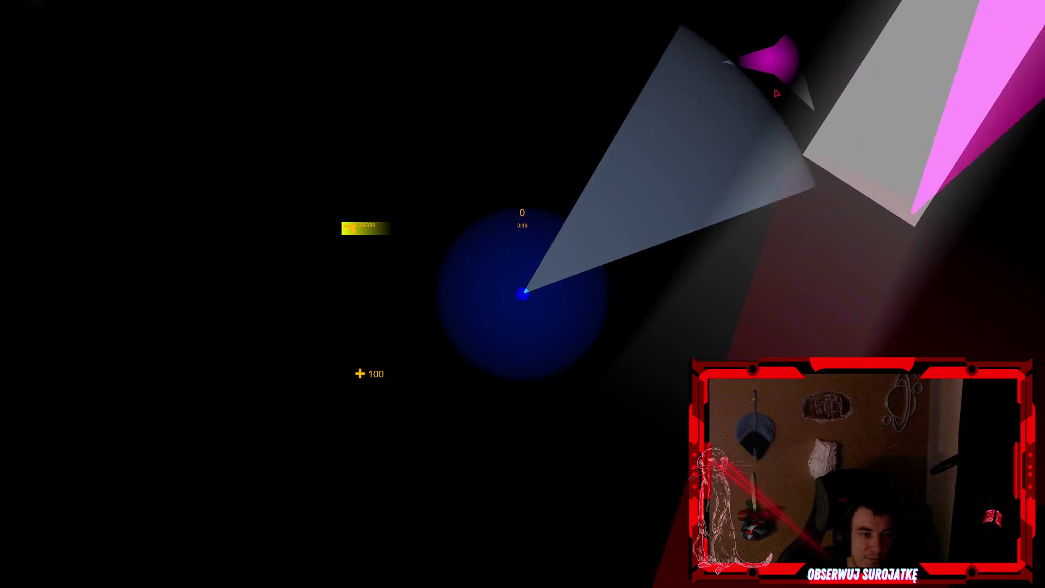
click(725, 103)
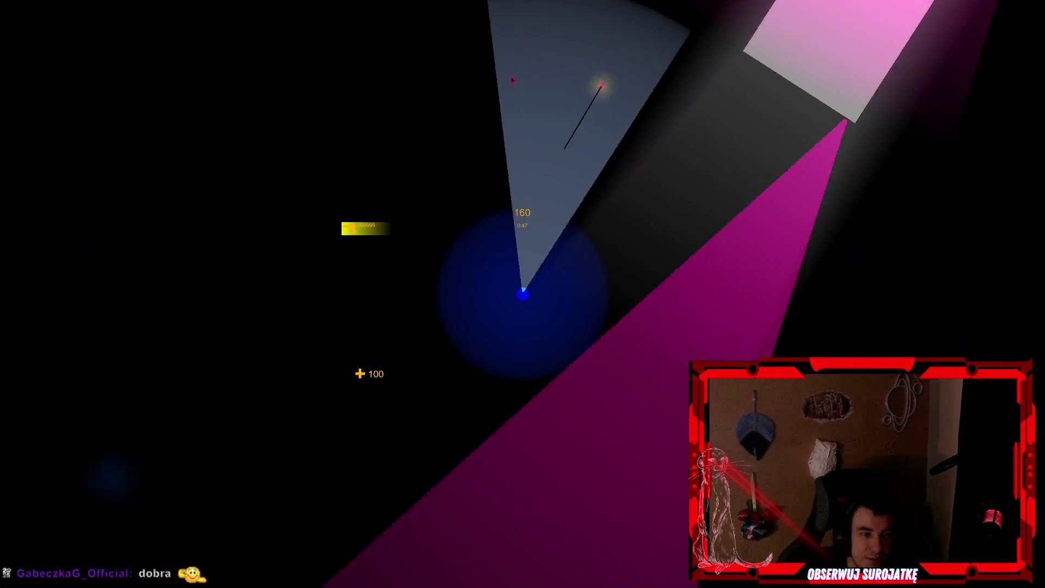
click(218, 333)
click(233, 240)
click(307, 207)
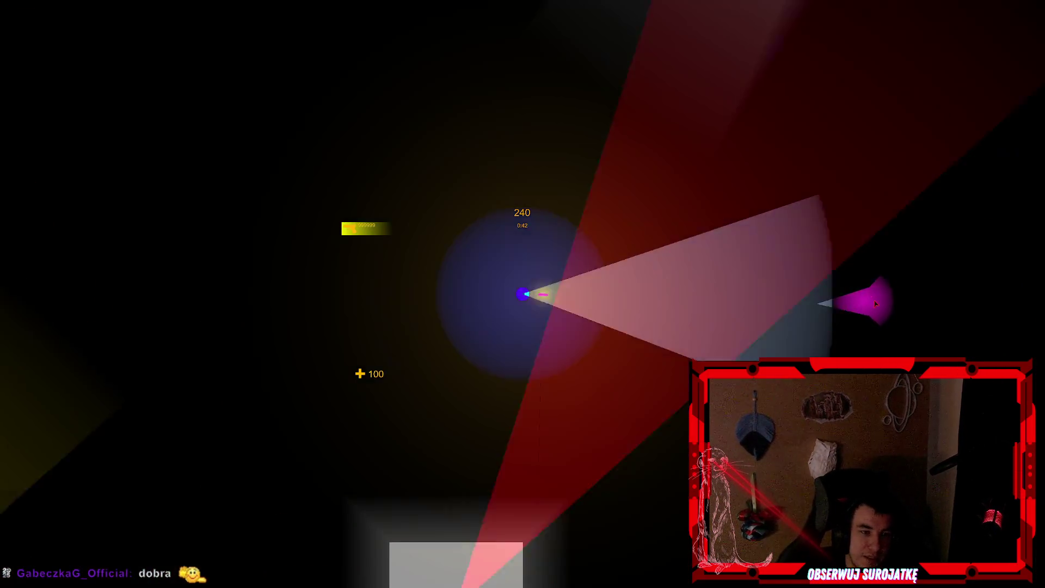
Keep shooting enemies on all sides while moving up-left to raise the score.
click(865, 296)
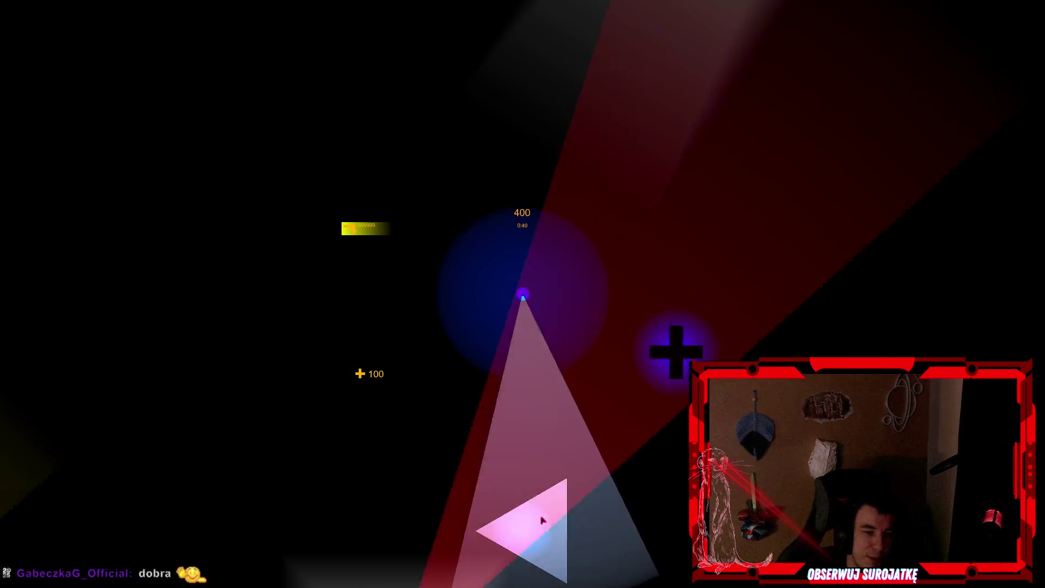
click(447, 463)
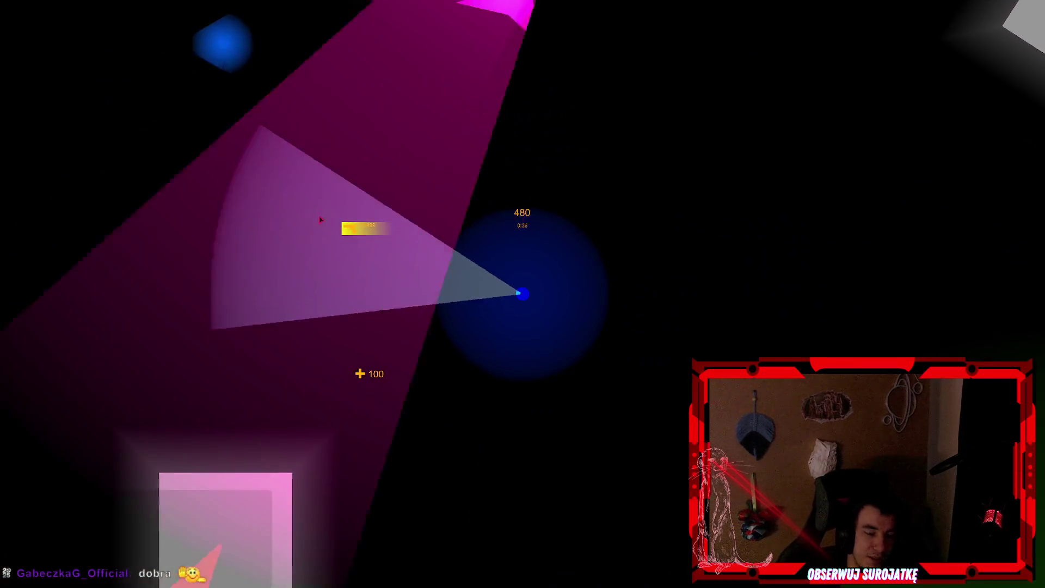
click(341, 123)
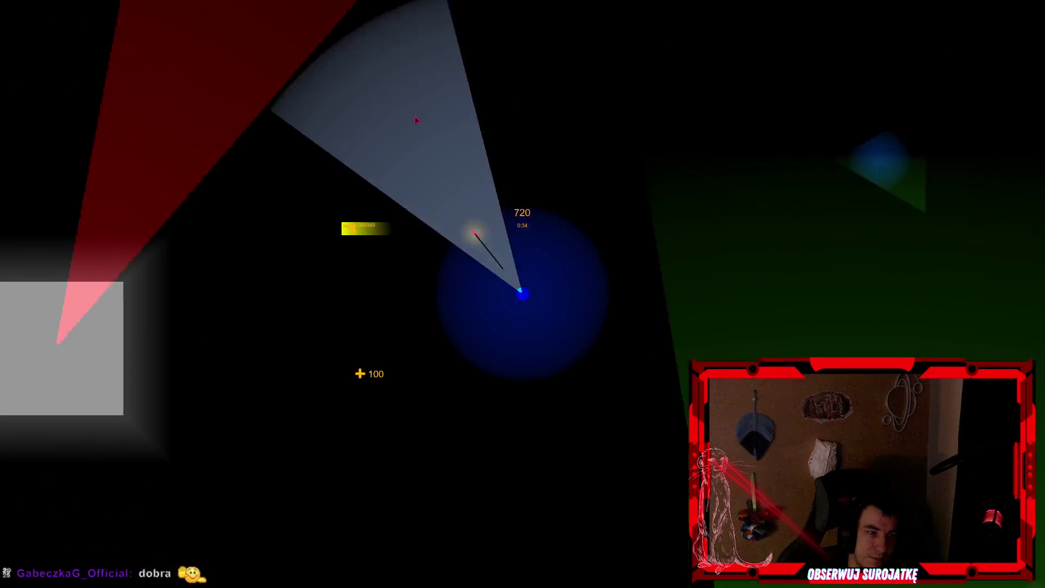
click(833, 104)
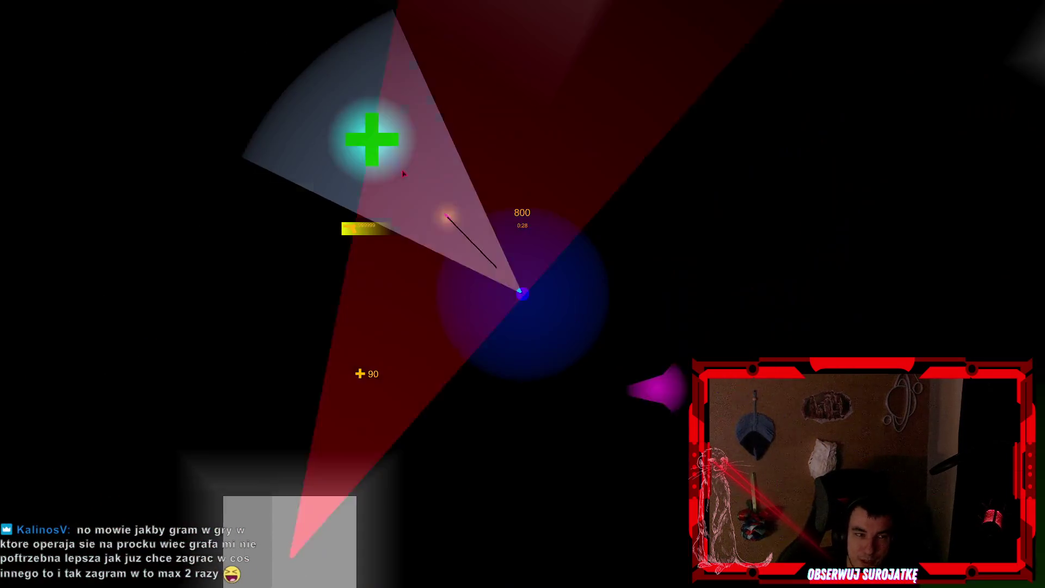
click(580, 321)
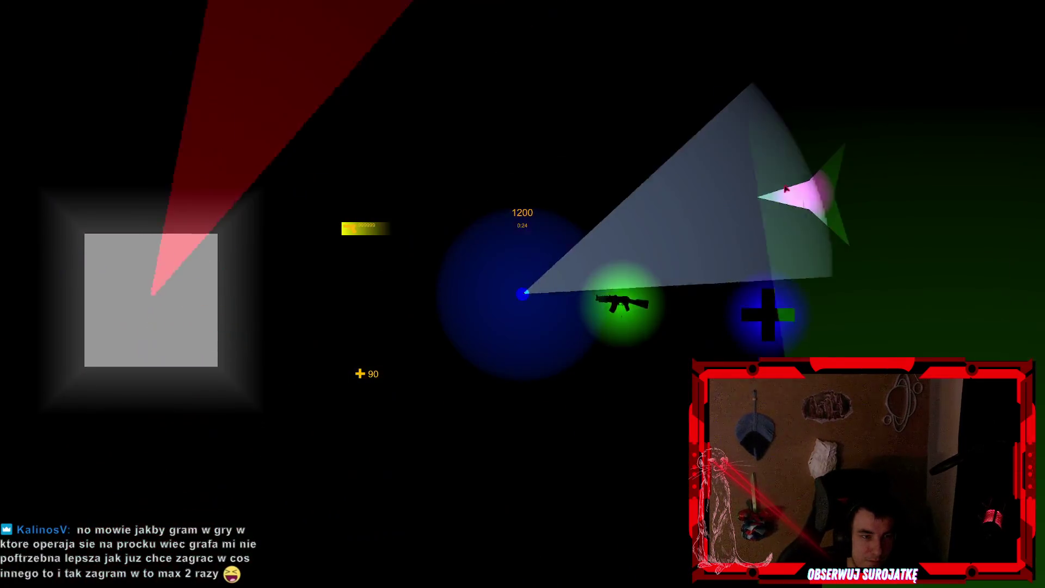
click(751, 154)
key(a)
key(w)
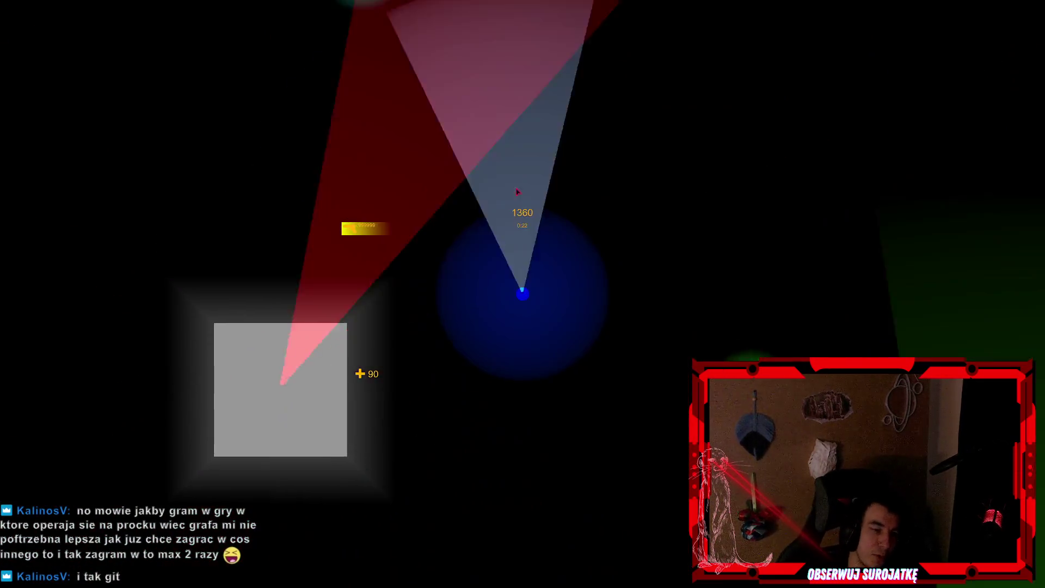
key(w)
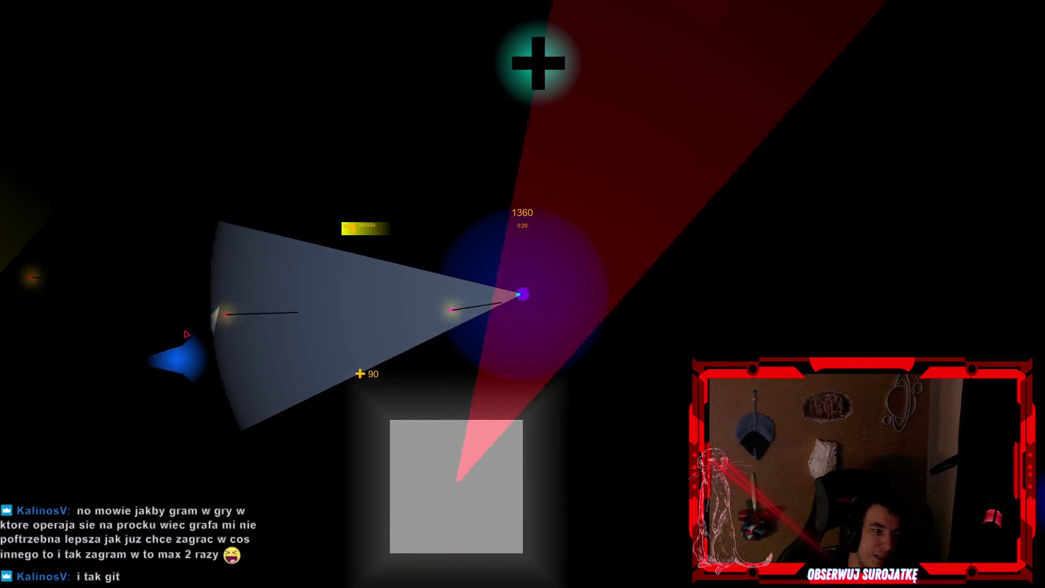
click(205, 395)
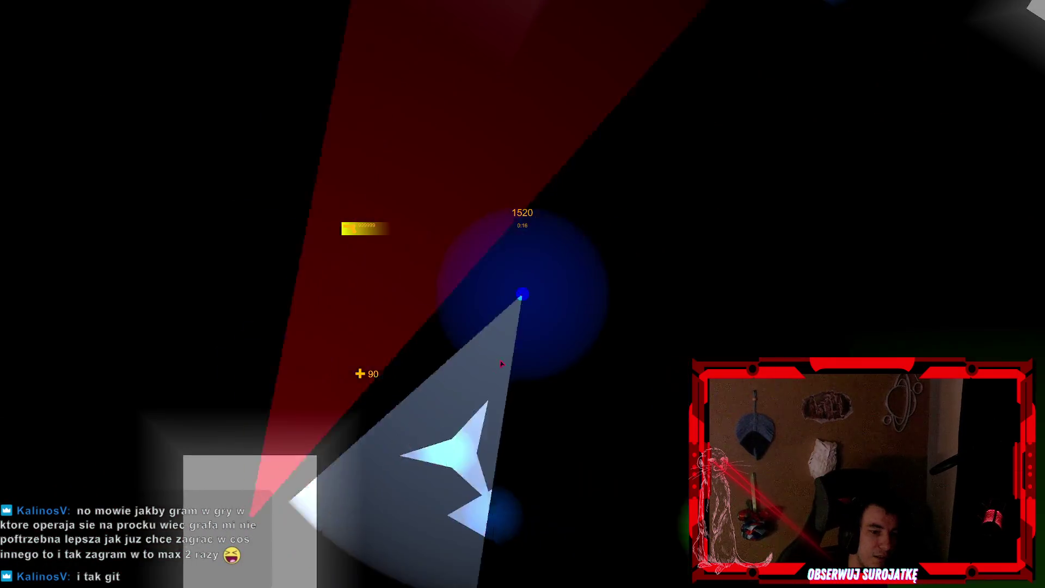
Grab the health and green rifle pickups while firing until 2000 points, then pause.
key(s)
key(d)
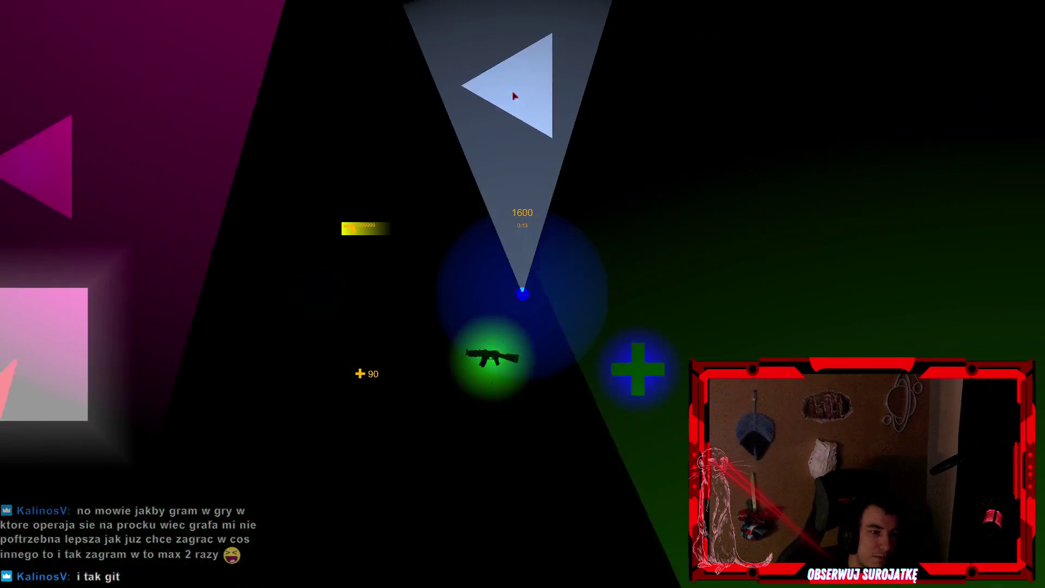
key(s)
key(d)
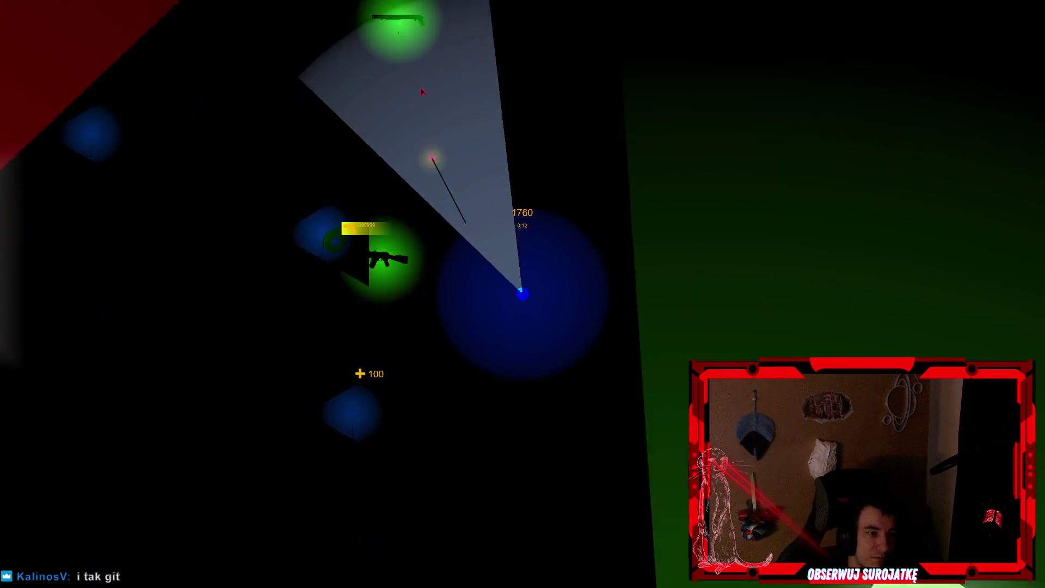
click(371, 140)
key(d)
click(370, 140)
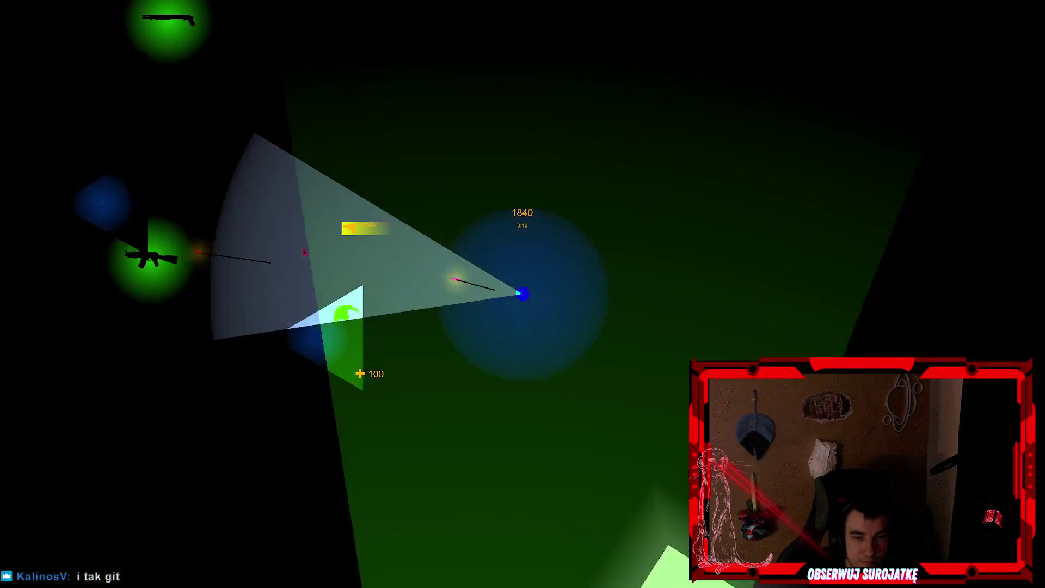
click(298, 360)
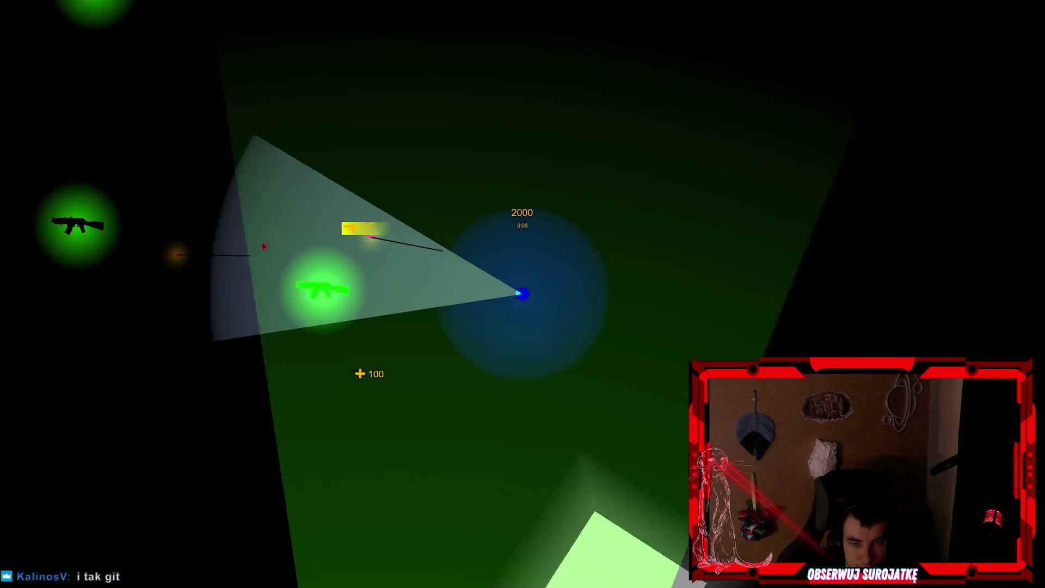
key(a)
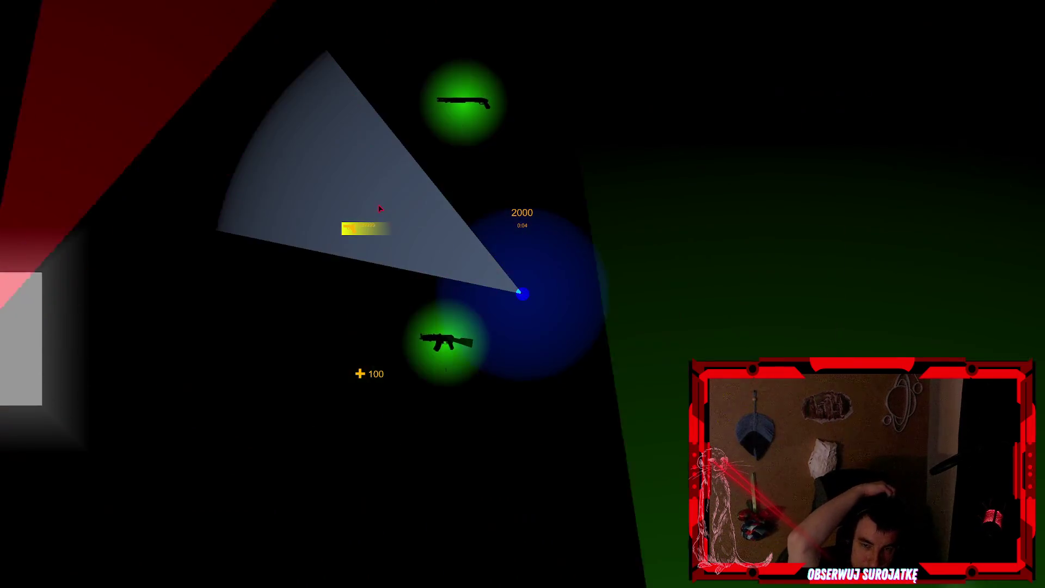
key(Escape)
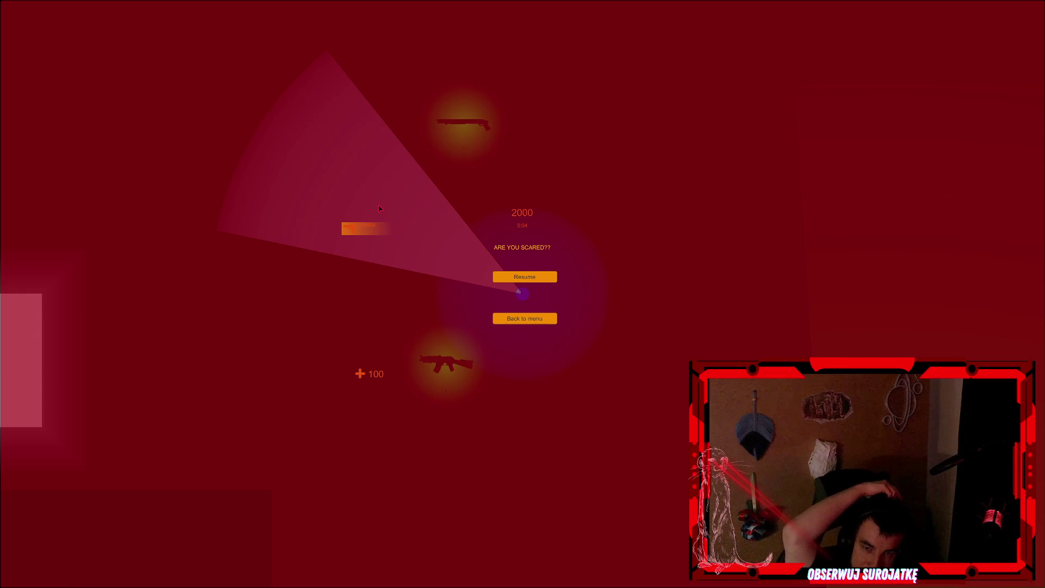
Resume the round and fight the enemies, moving with WASD, shooting and collecting pickups.
key(Escape)
key(w)
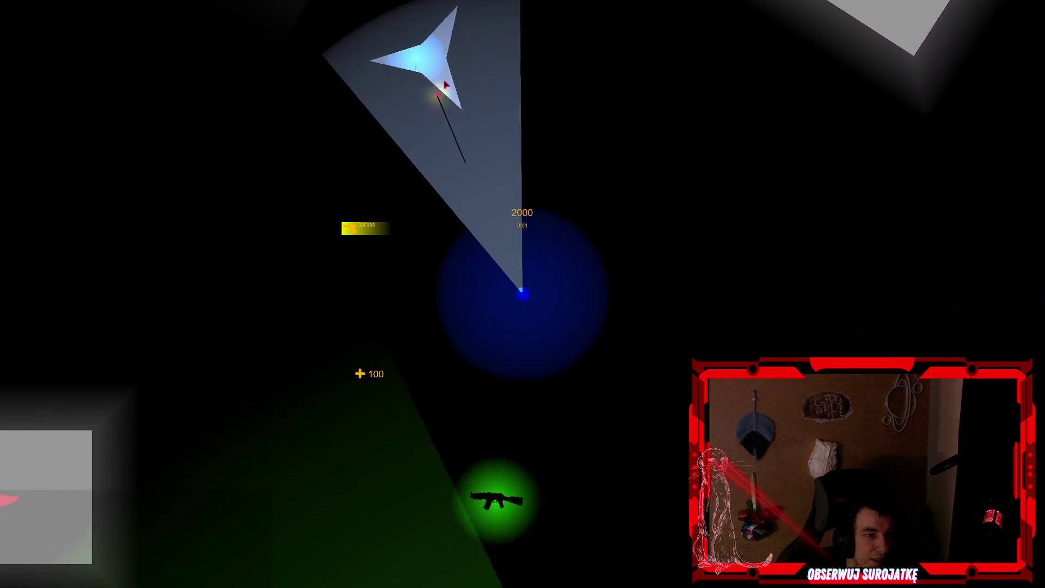
click(441, 73)
key(s)
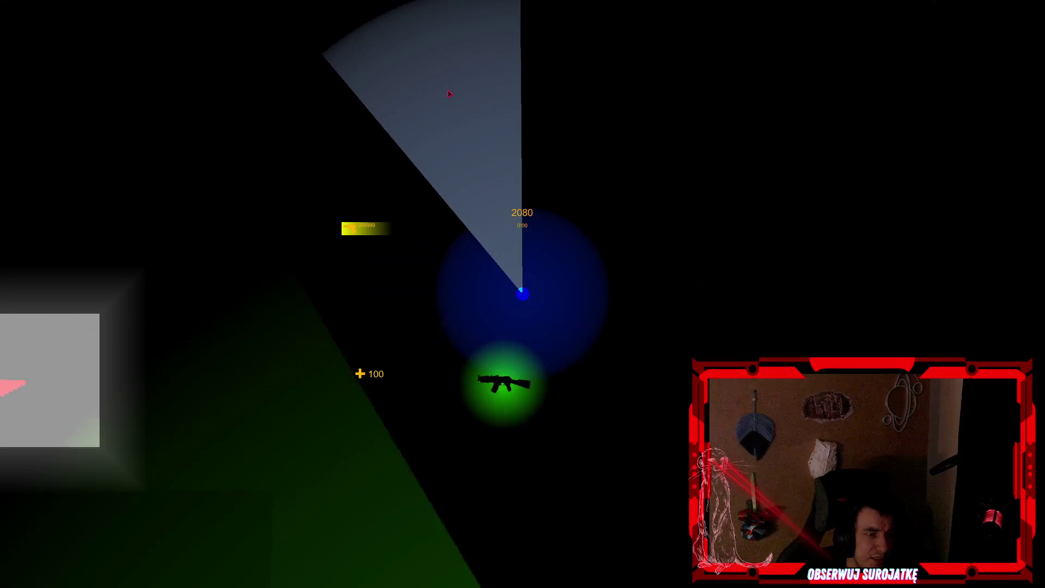
key(w)
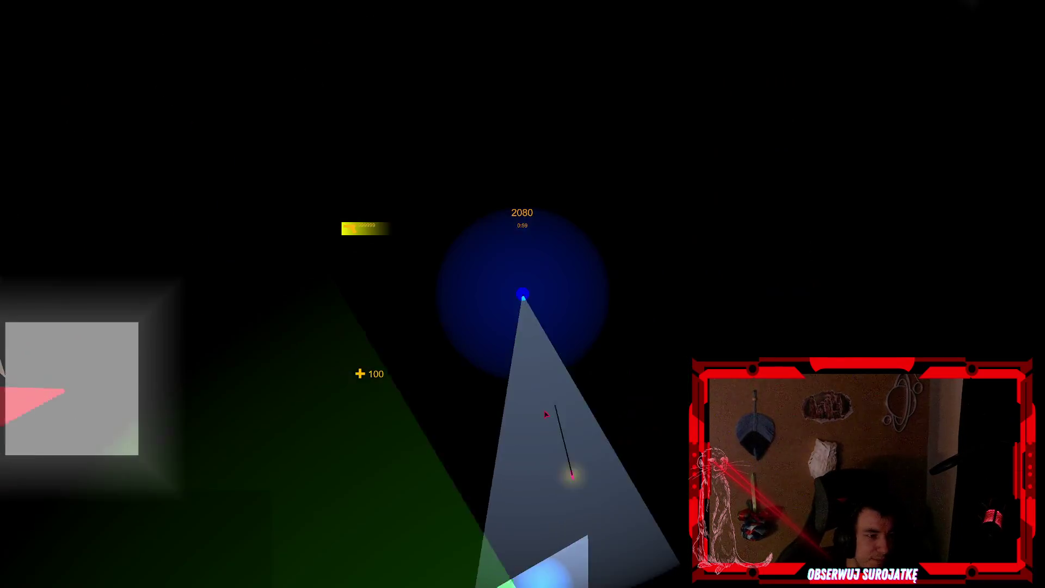
key(w)
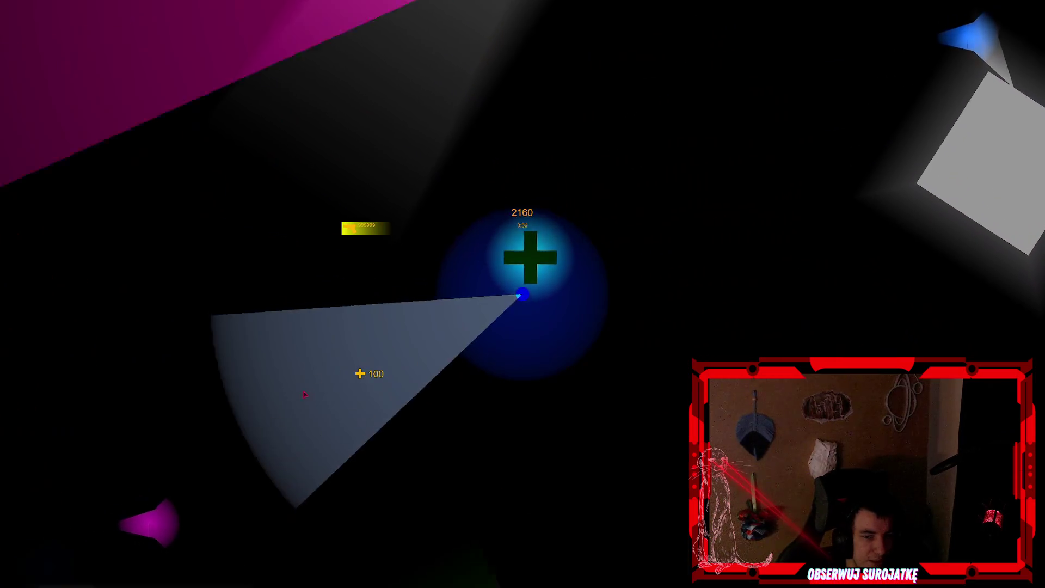
click(271, 441)
key(s)
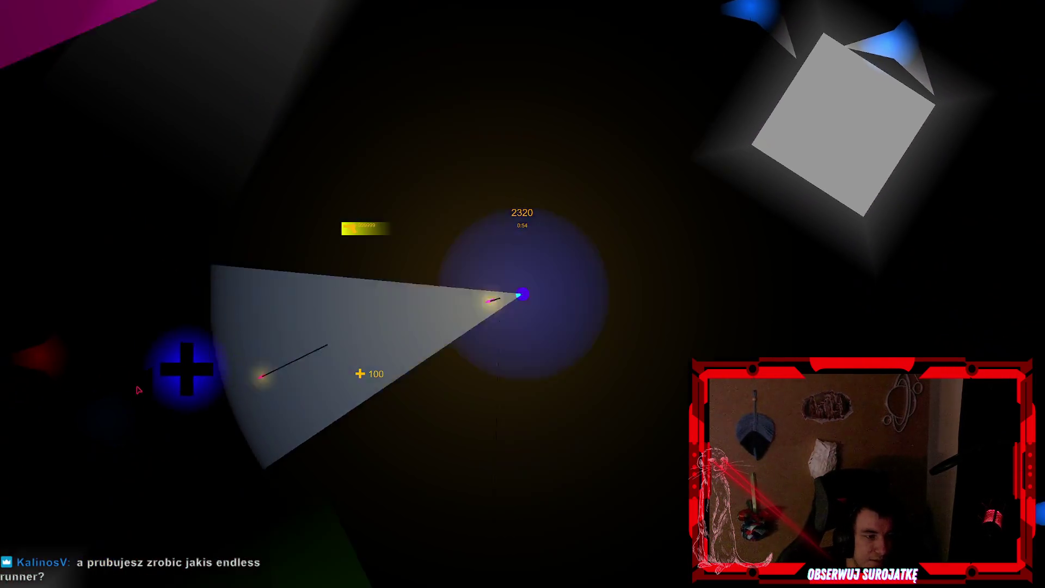
click(182, 322)
key(s)
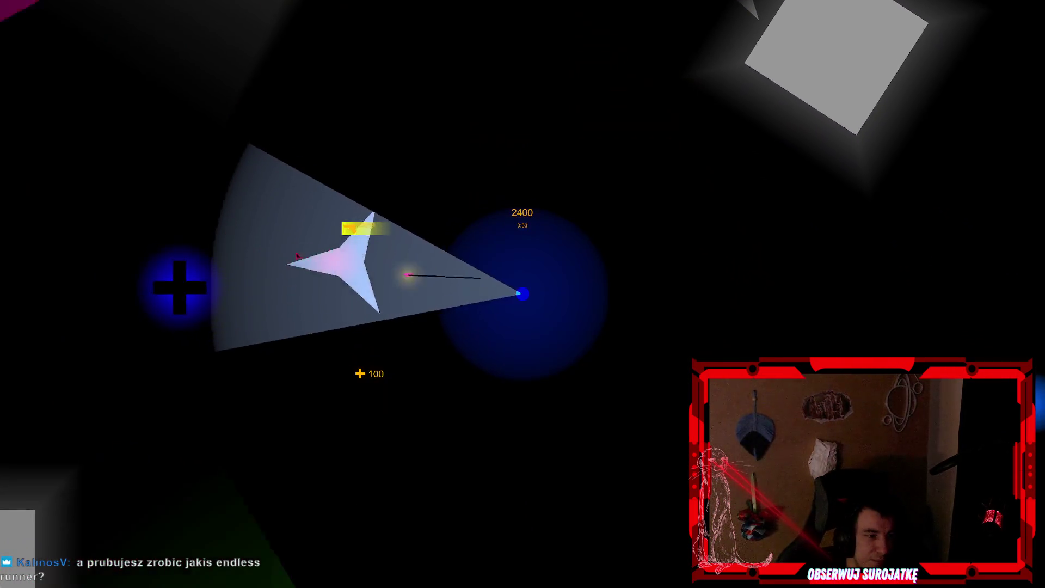
key(s)
key(a)
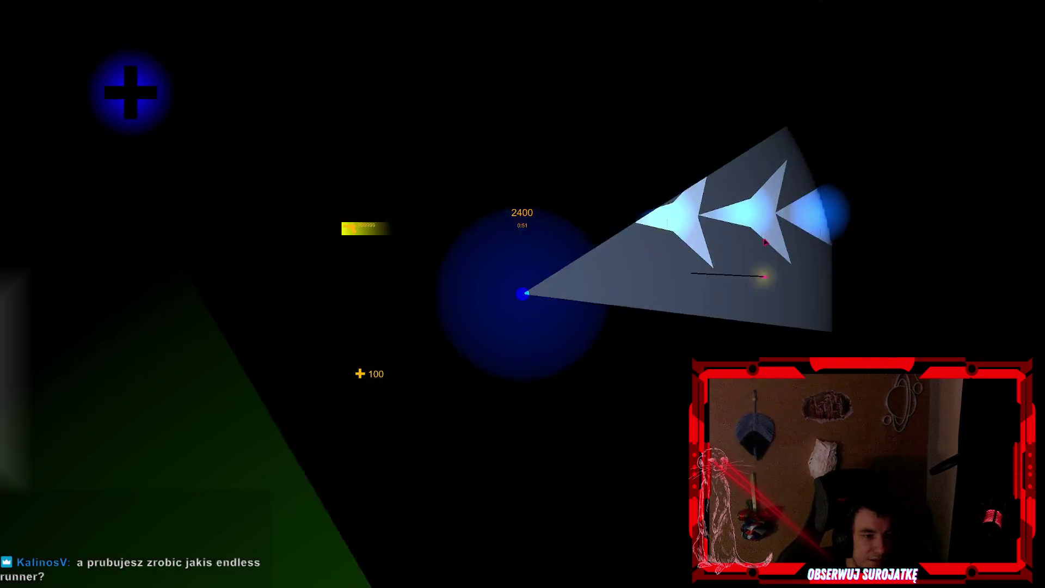
click(793, 161)
key(w)
key(d)
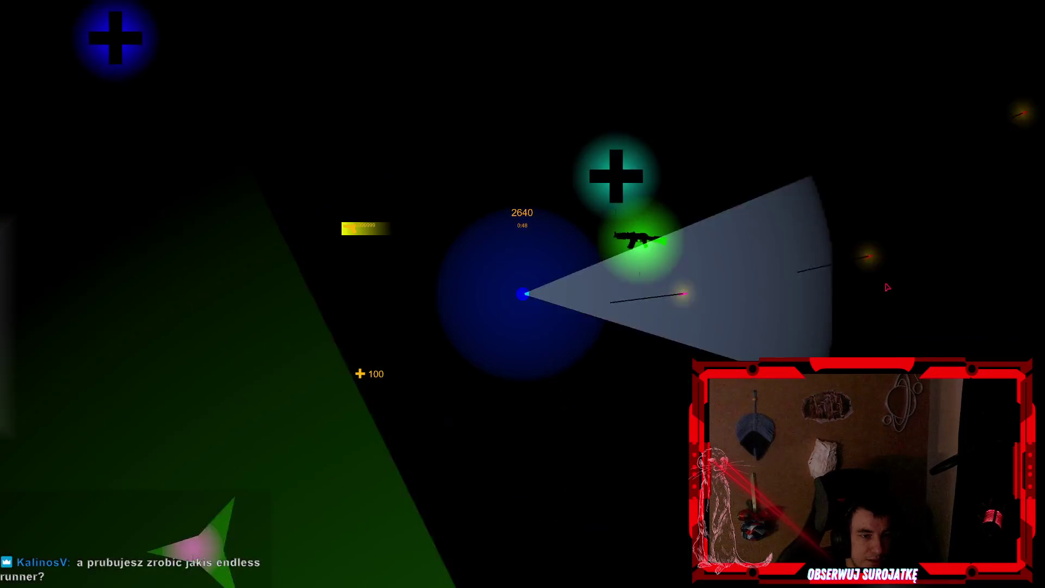
click(808, 332)
key(w)
key(a)
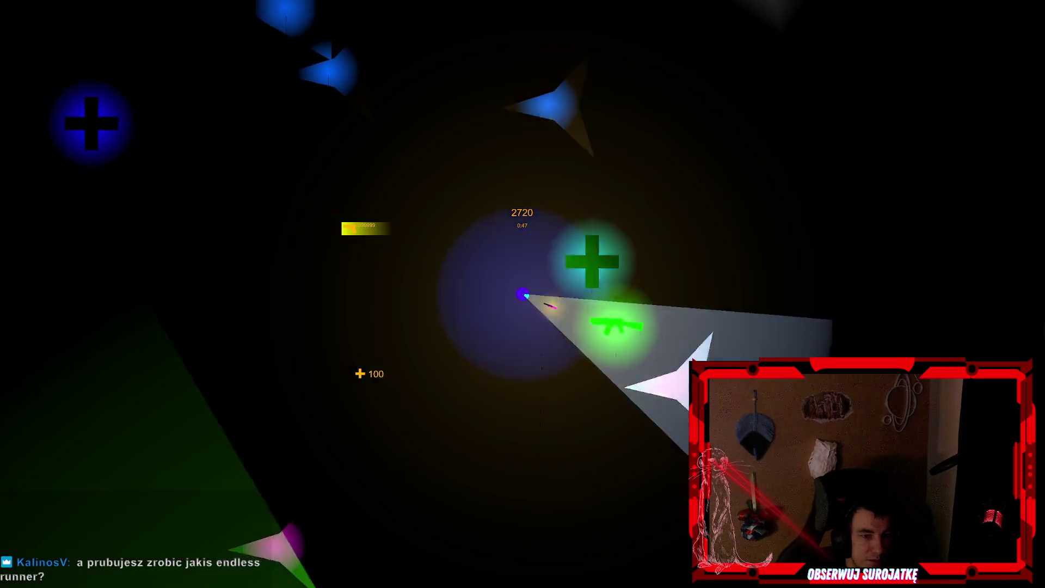
click(415, 161)
key(d)
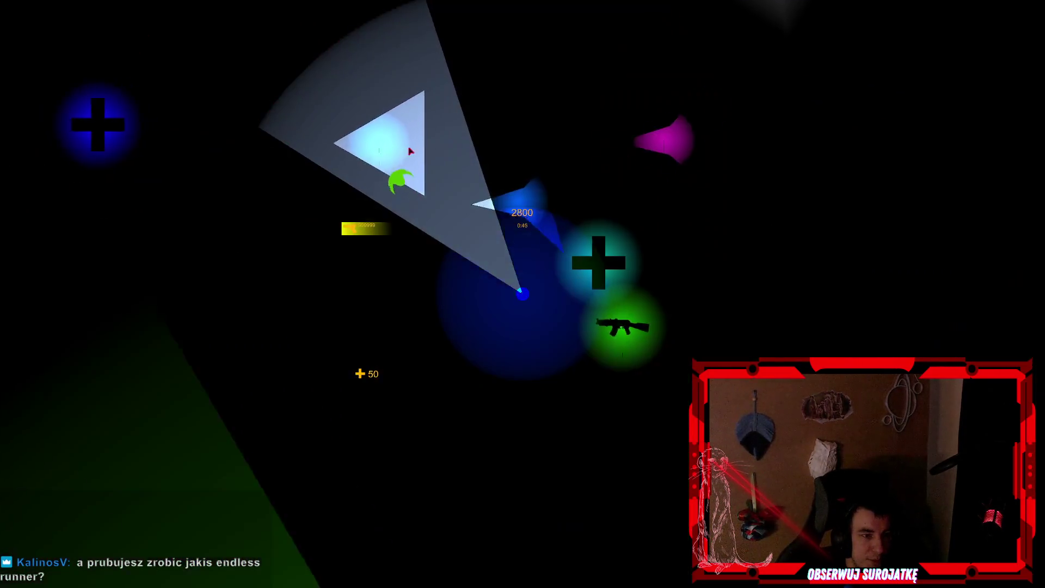
click(321, 162)
key(a)
key(s)
click(322, 162)
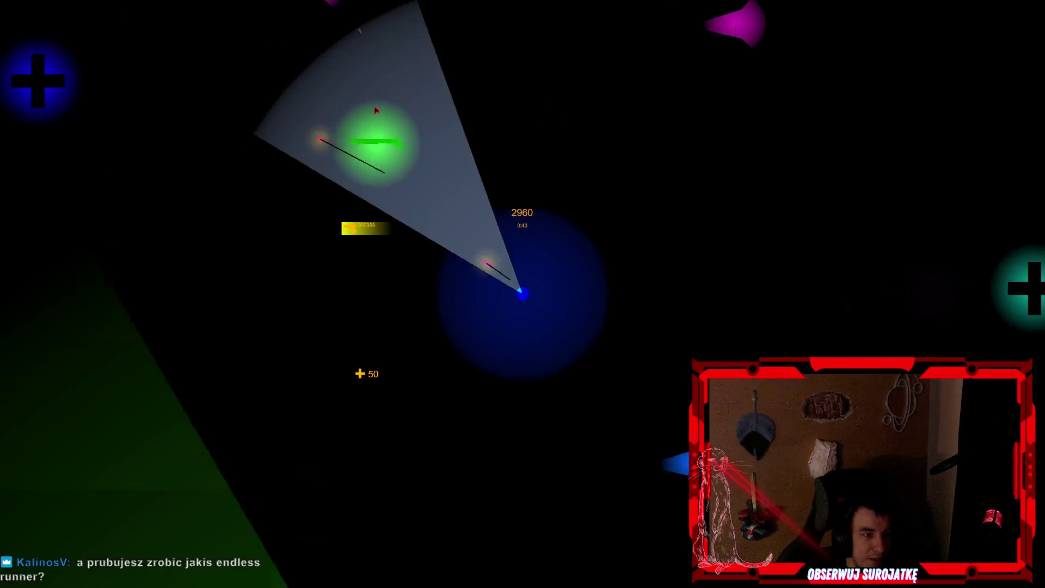
key(a)
key(s)
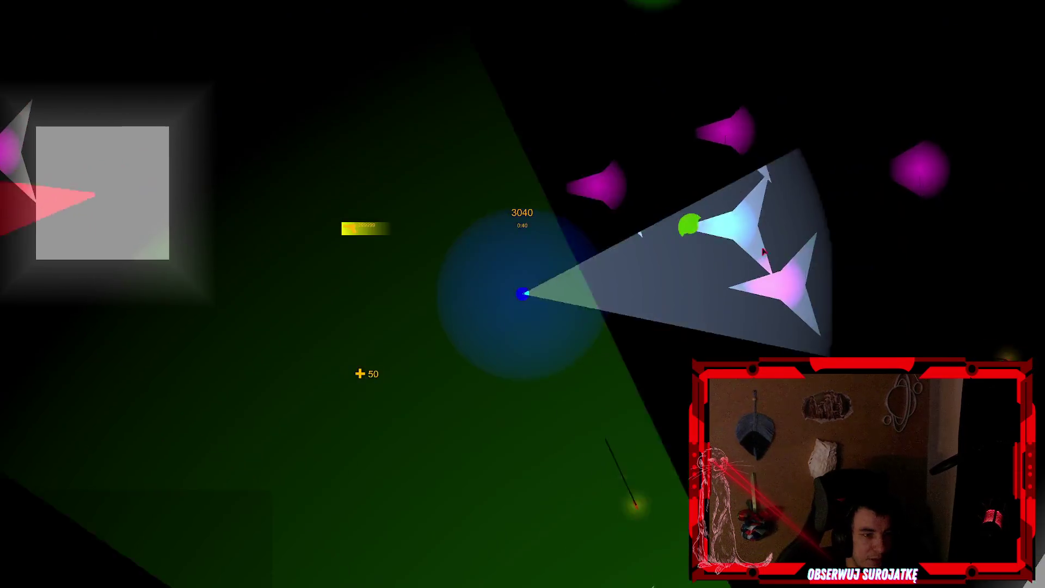
click(759, 300)
key(w)
key(a)
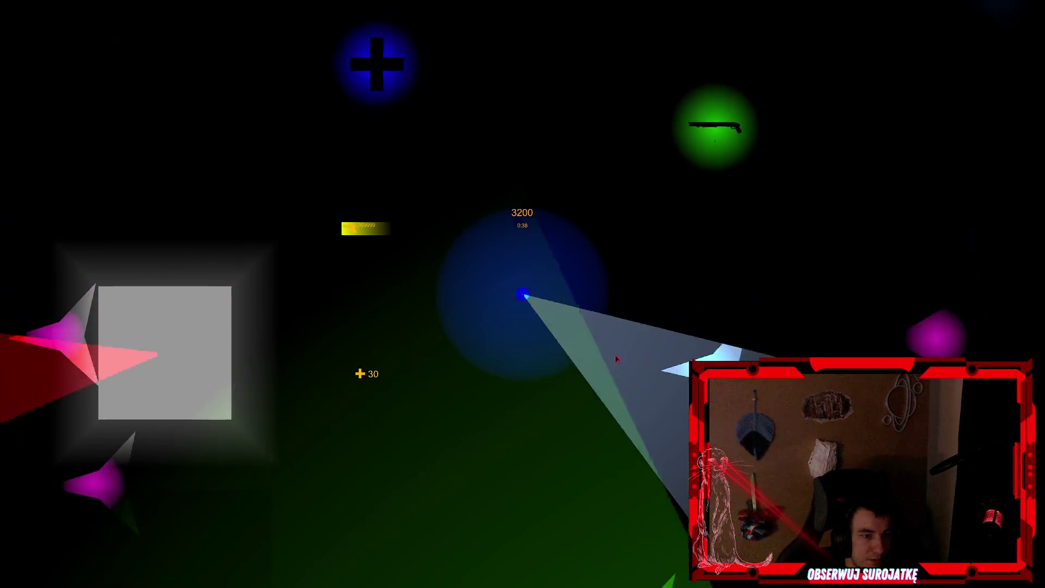
click(658, 376)
key(w)
key(d)
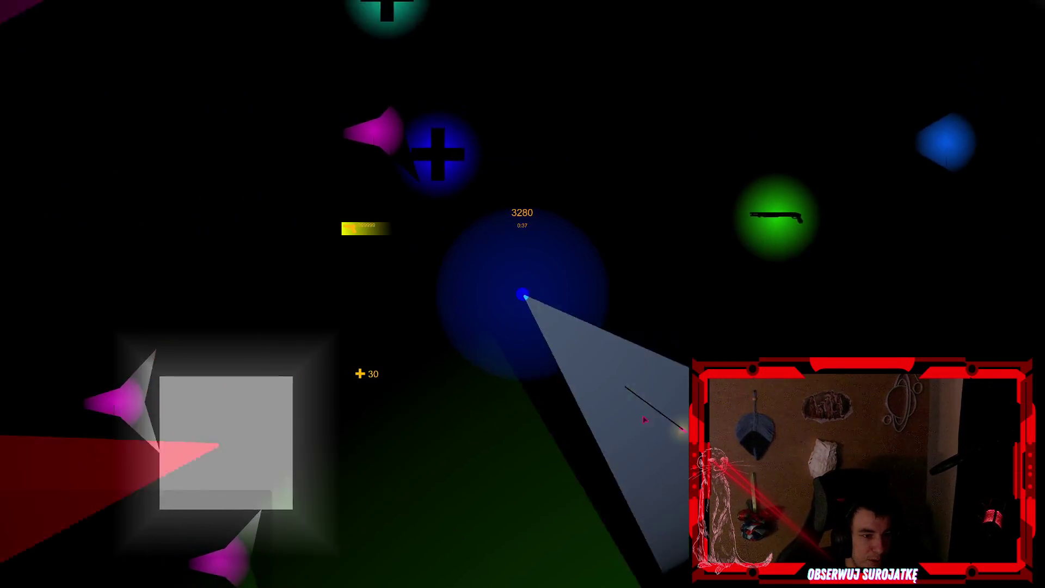
click(490, 400)
key(w)
key(a)
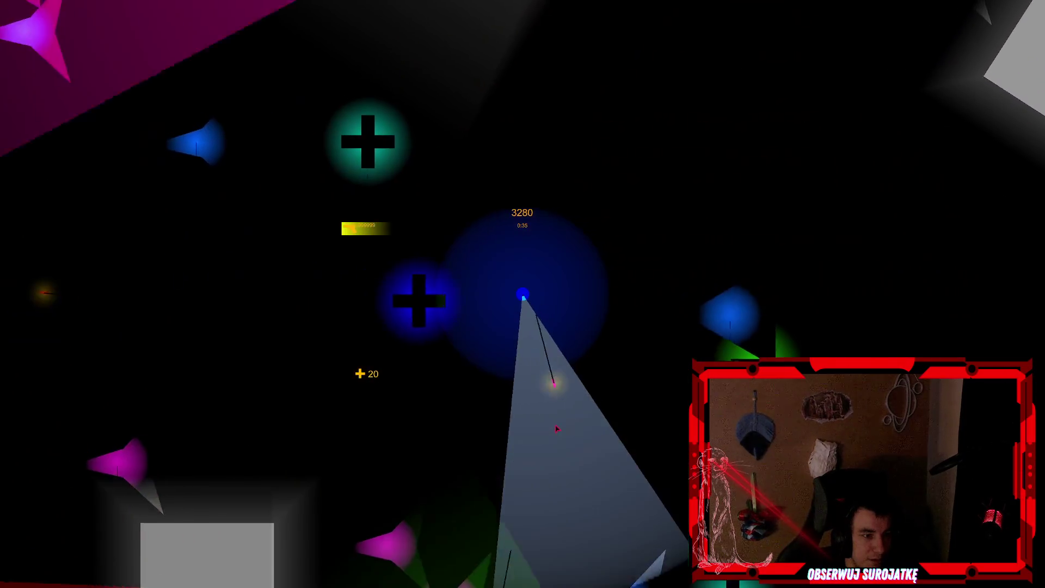
click(537, 450)
key(w)
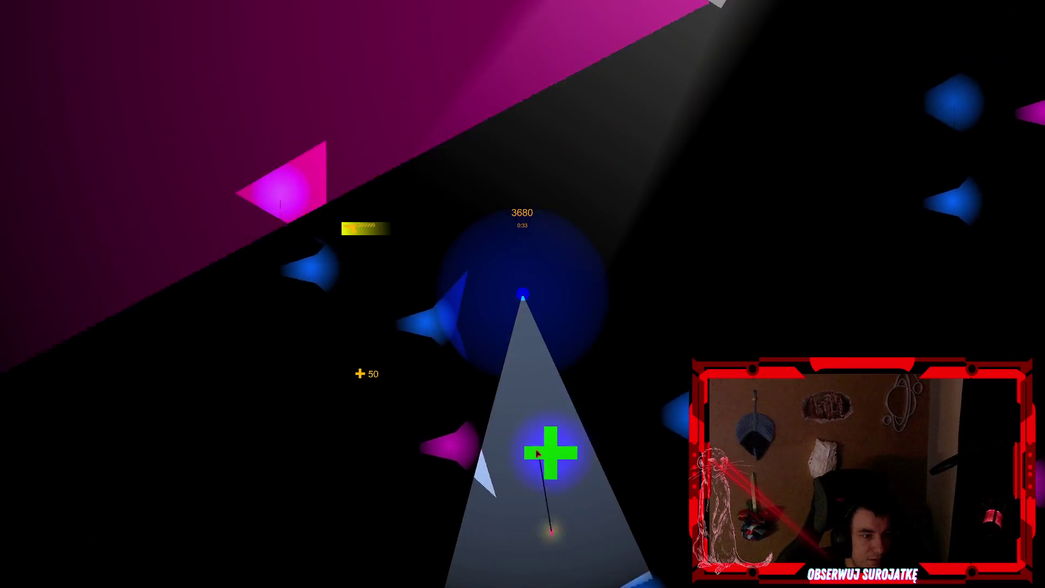
click(544, 445)
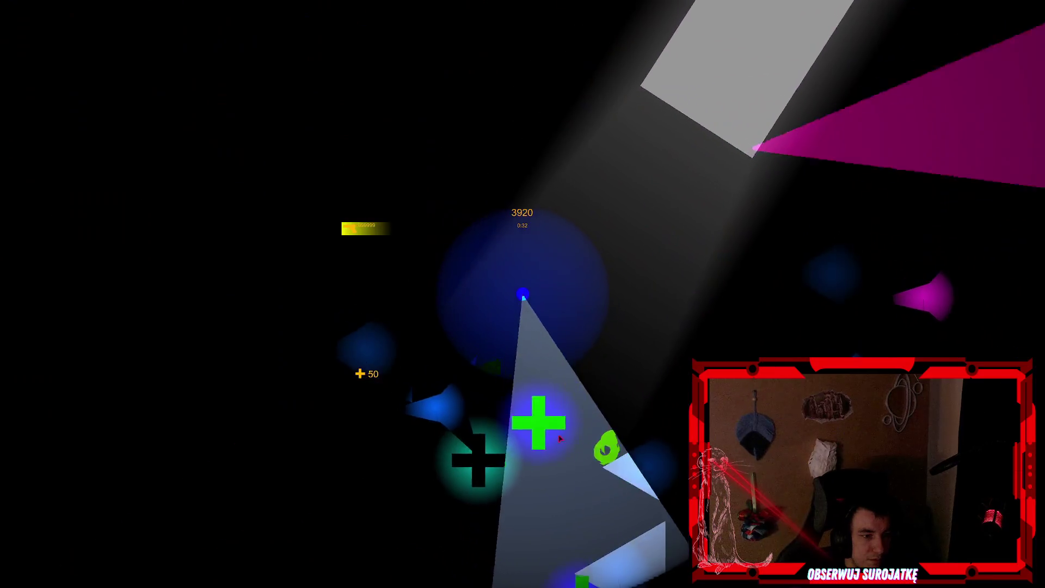
key(w)
key(a)
click(560, 438)
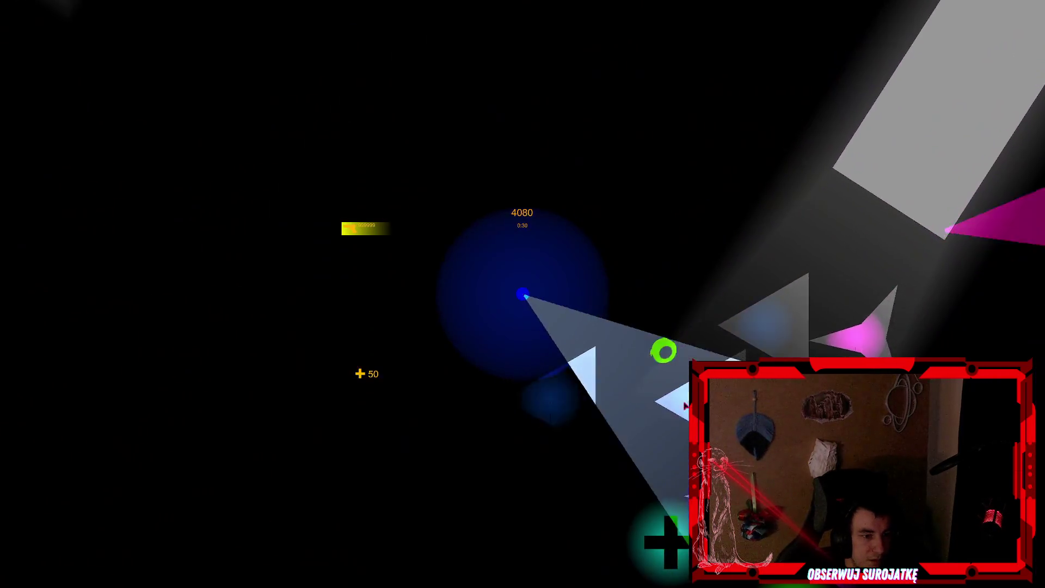
Keep shooting enemies as the timer restarts until the score reaches 7235, then pause.
click(664, 352)
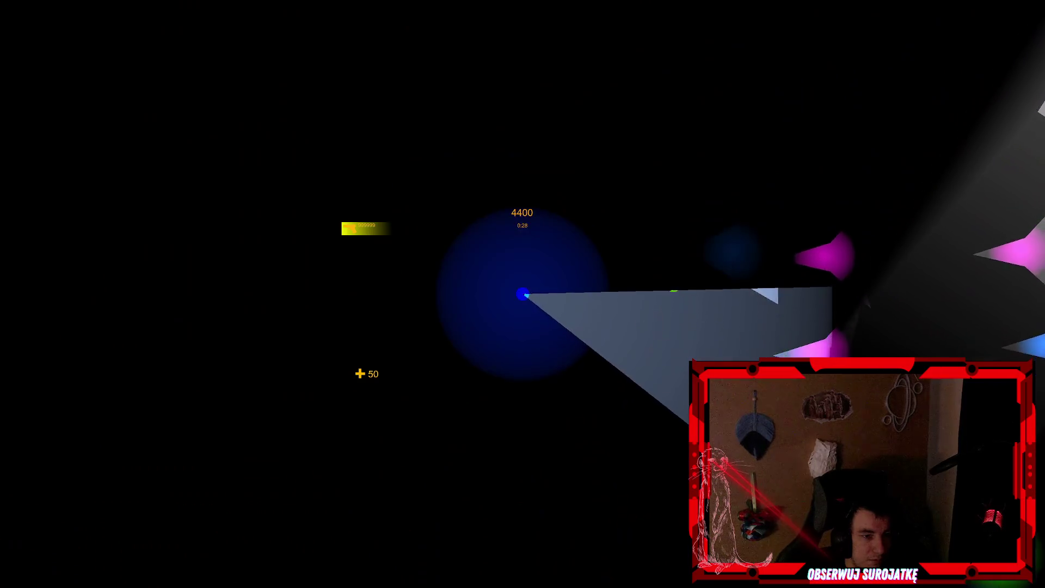
click(674, 294)
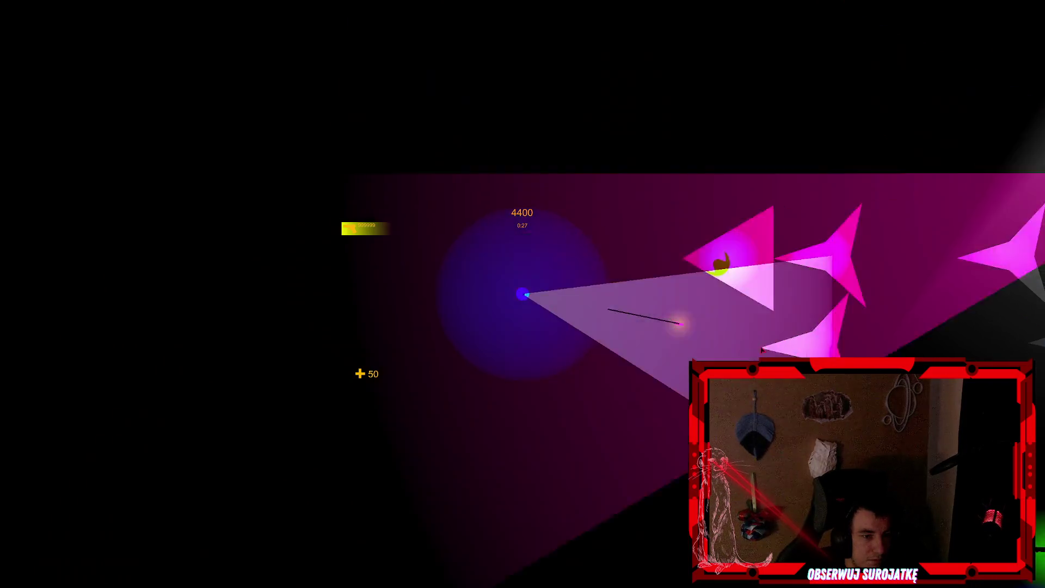
click(708, 272)
click(716, 191)
key(d)
key(s)
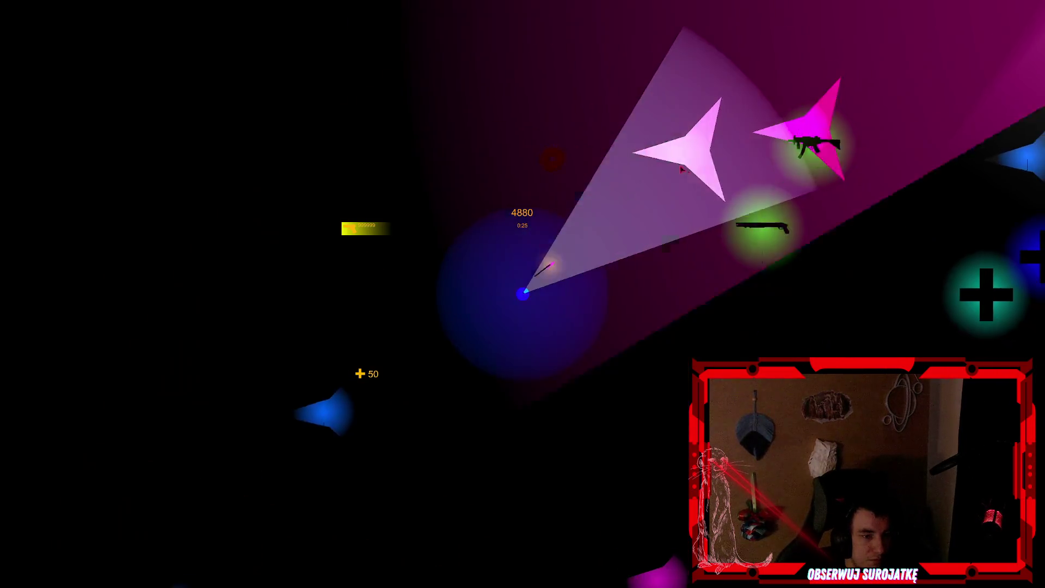
key(d)
key(s)
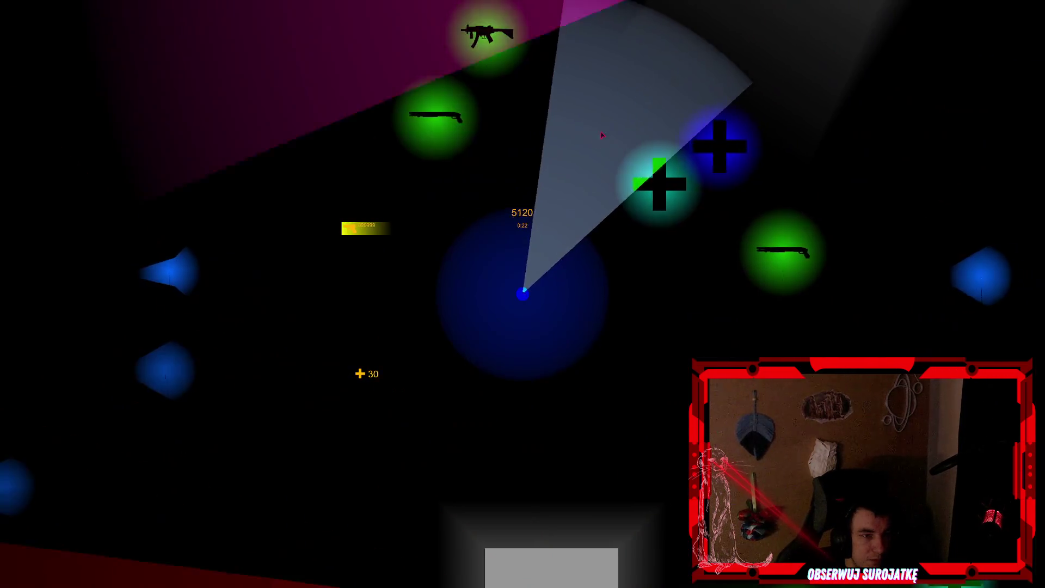
click(564, 146)
key(d)
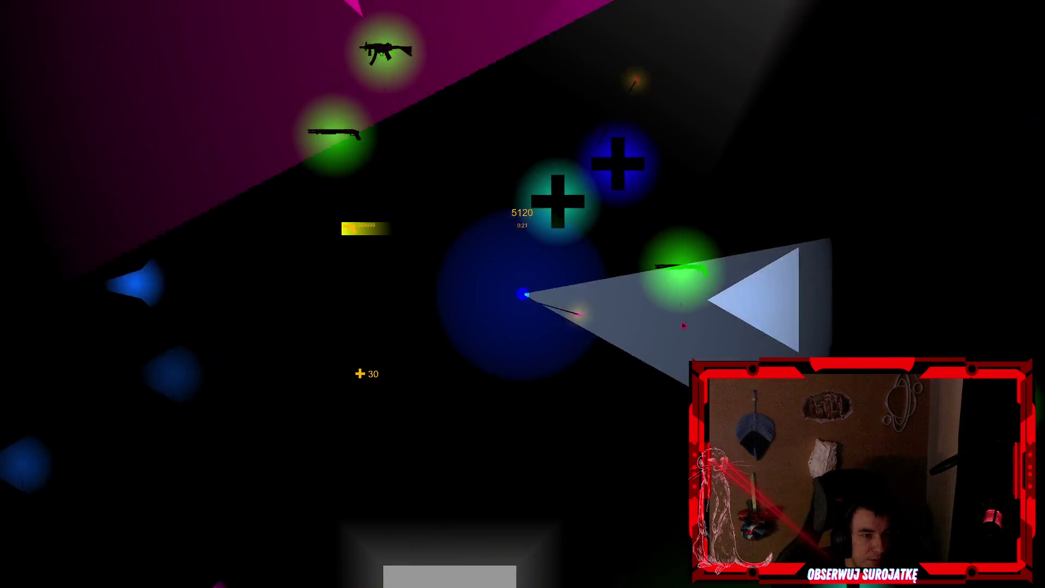
key(w)
click(355, 176)
key(d)
key(s)
click(354, 176)
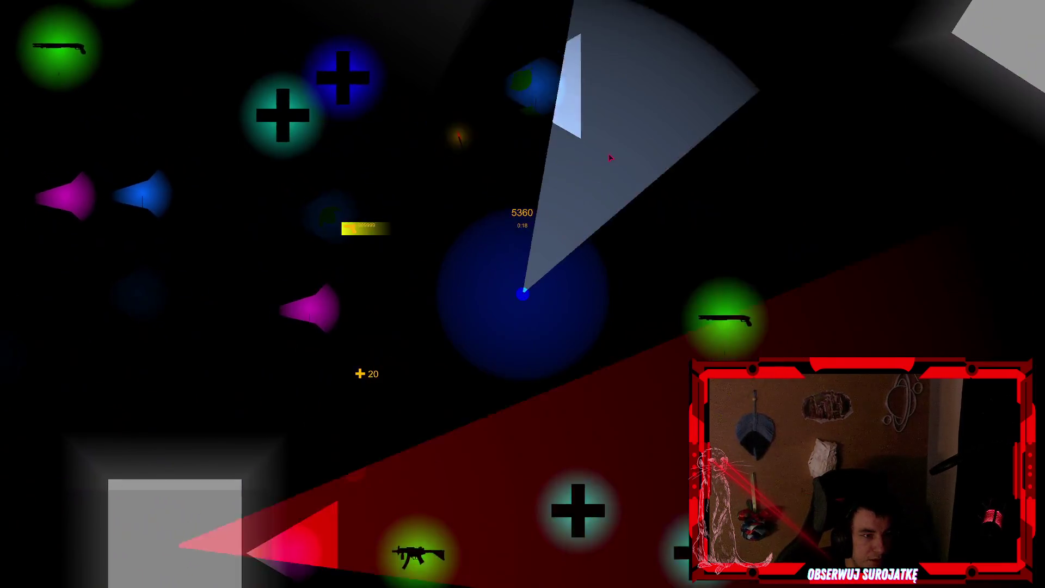
key(s)
click(611, 157)
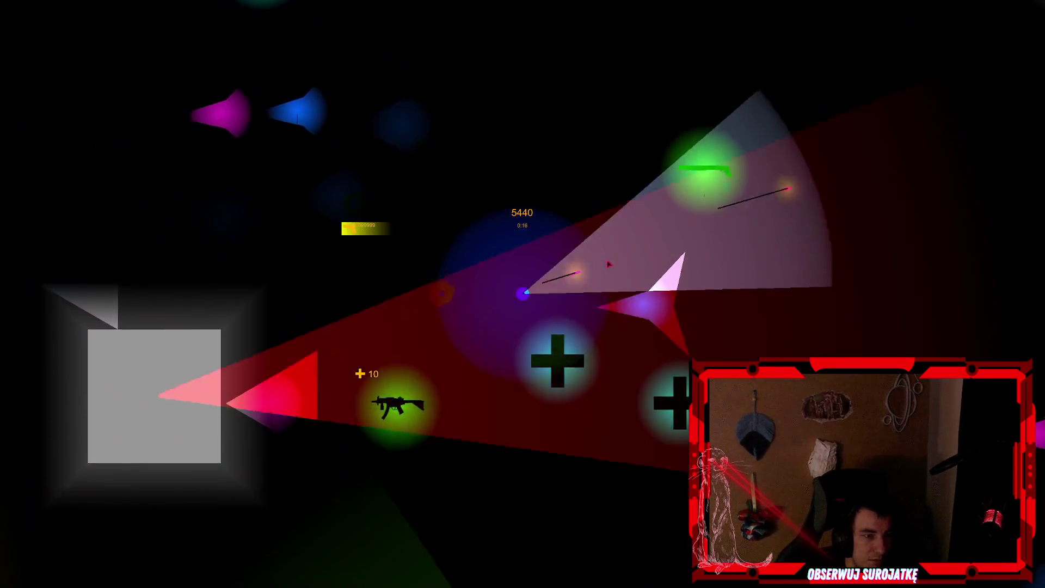
key(s)
click(610, 264)
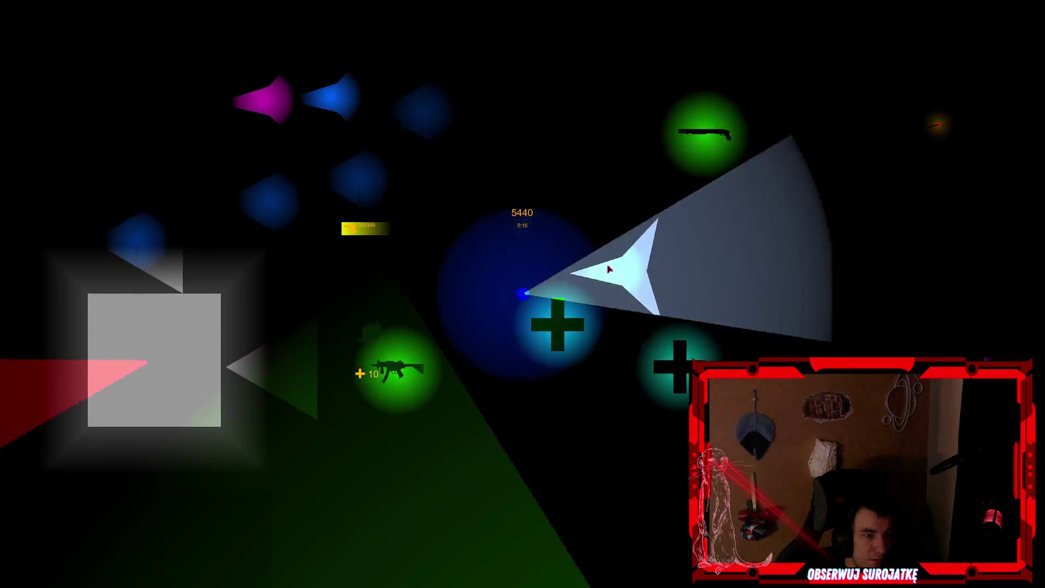
key(d)
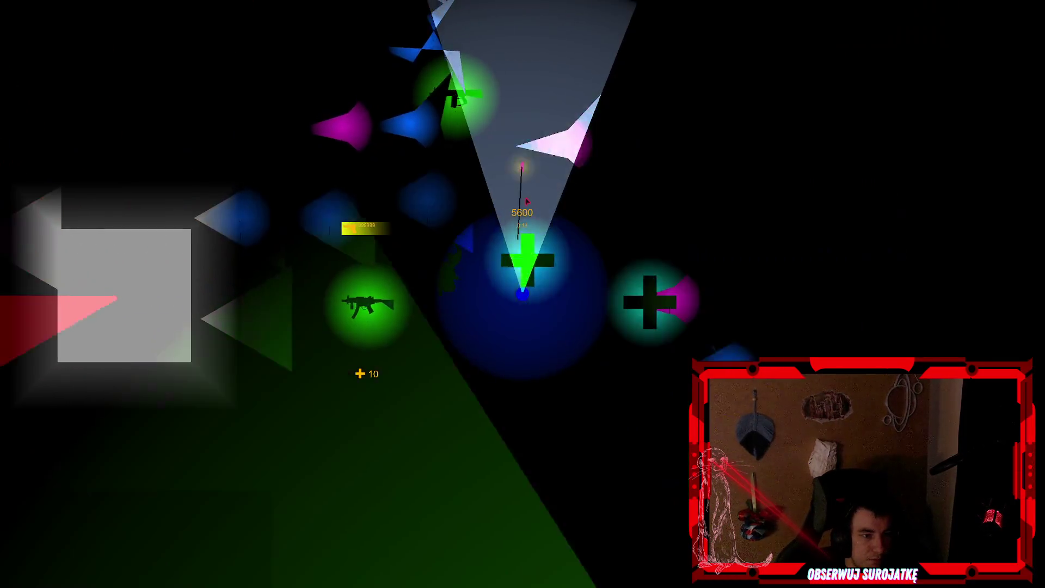
key(w)
click(438, 351)
key(w)
key(d)
click(438, 352)
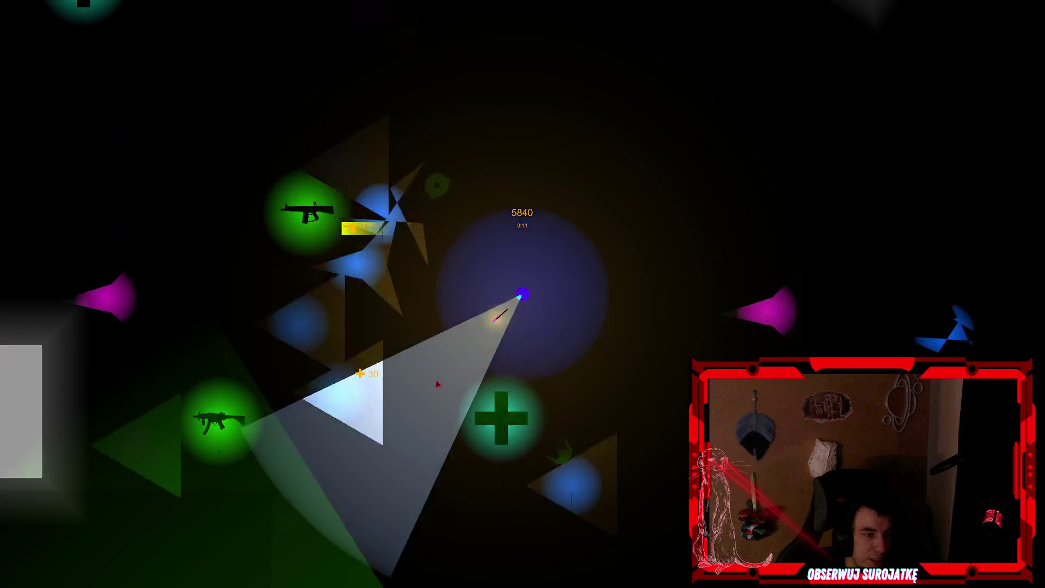
key(w)
click(415, 406)
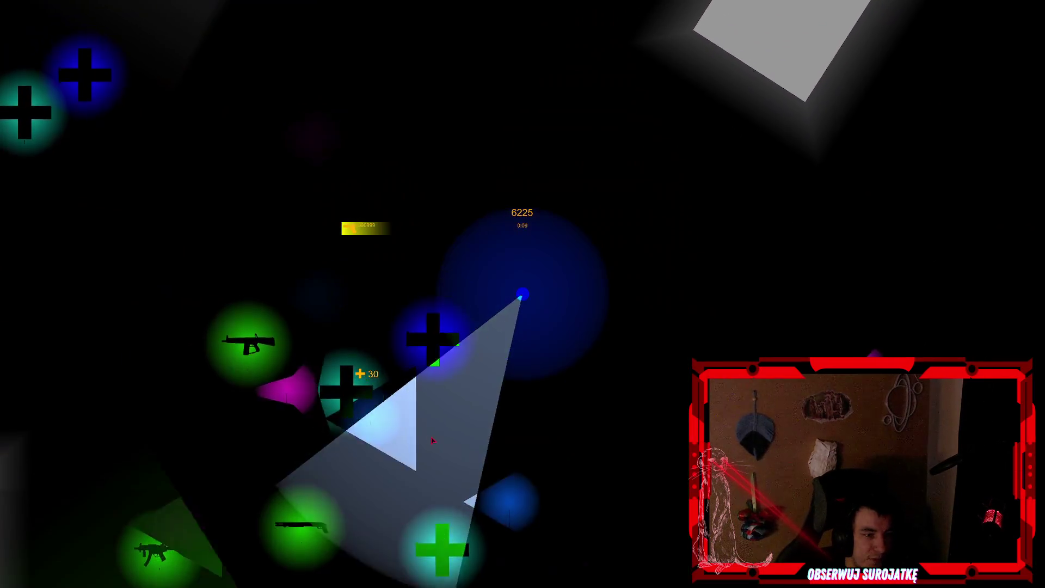
key(w)
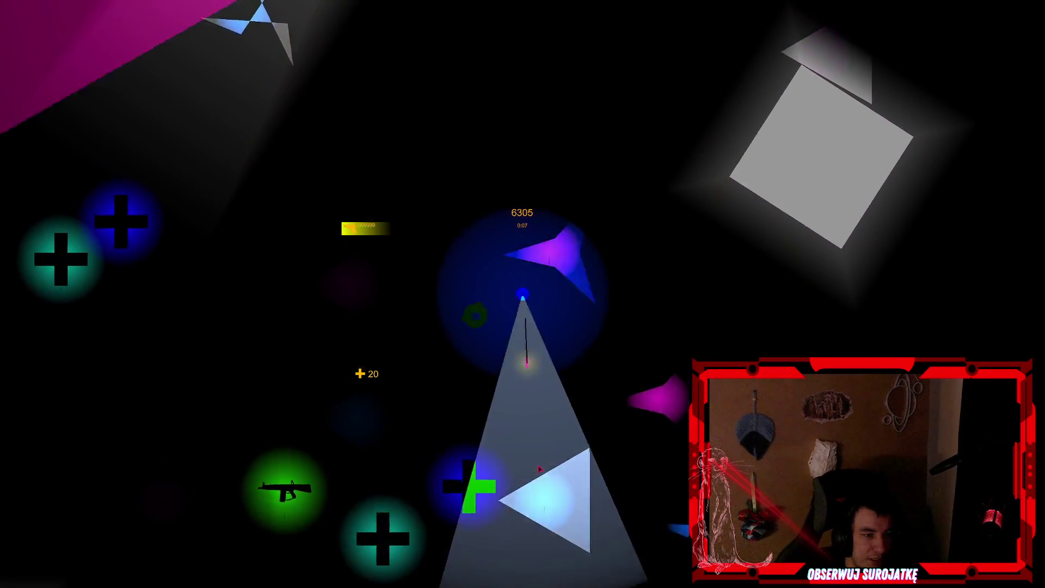
key(a)
click(646, 86)
key(w)
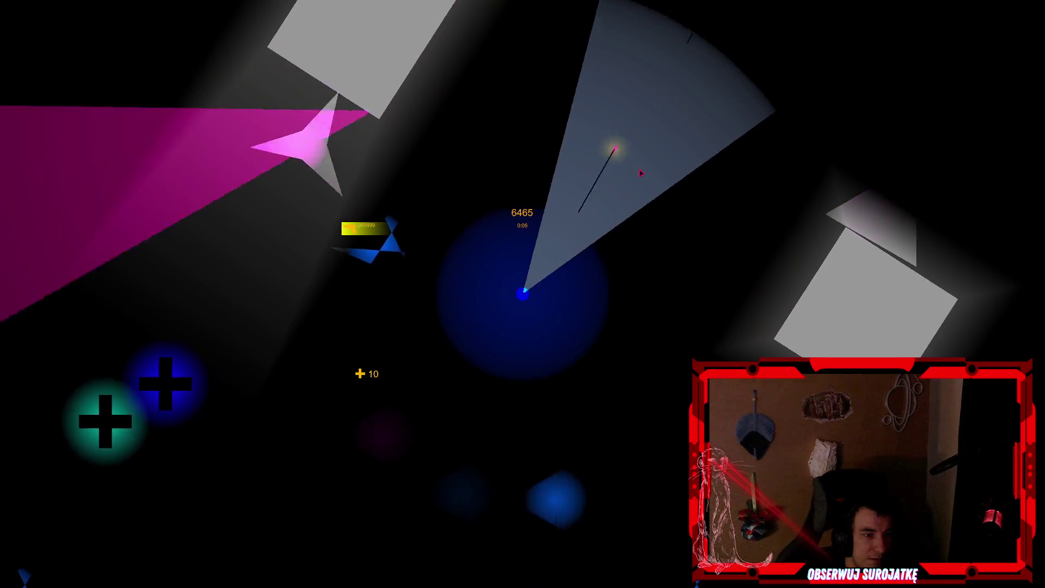
click(378, 328)
key(a)
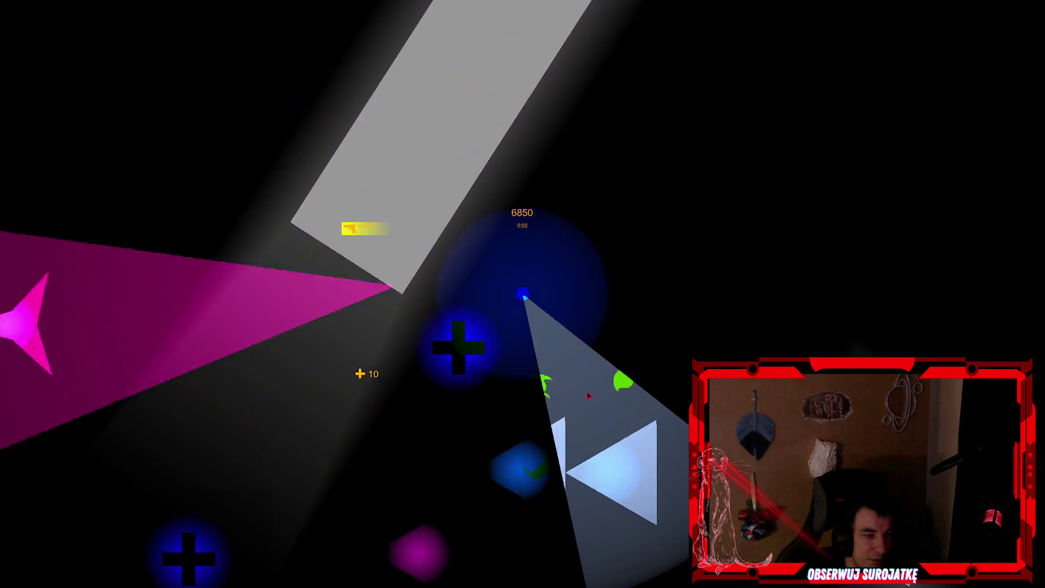
click(640, 379)
key(a)
key(s)
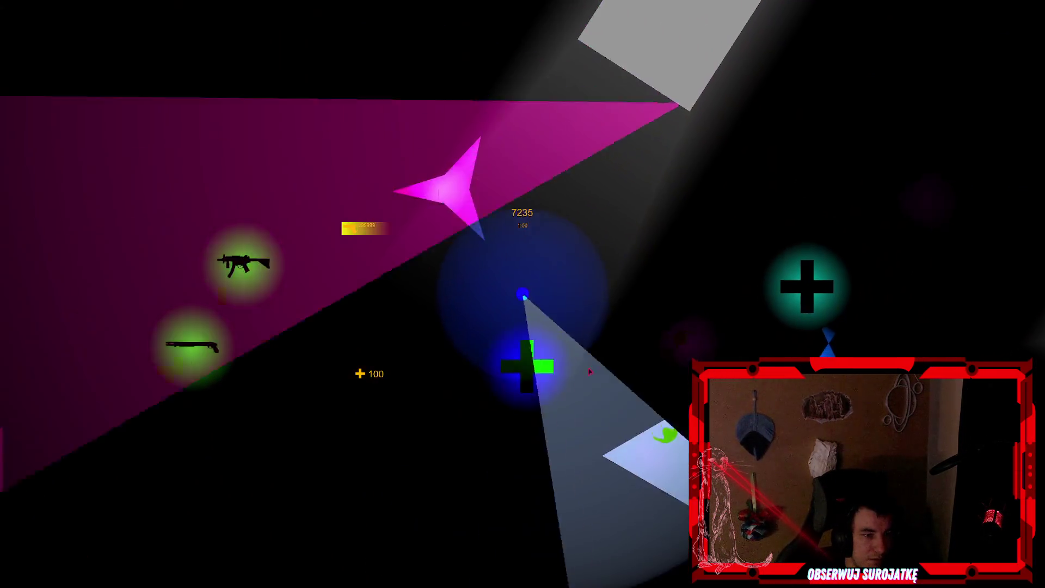
key(Escape)
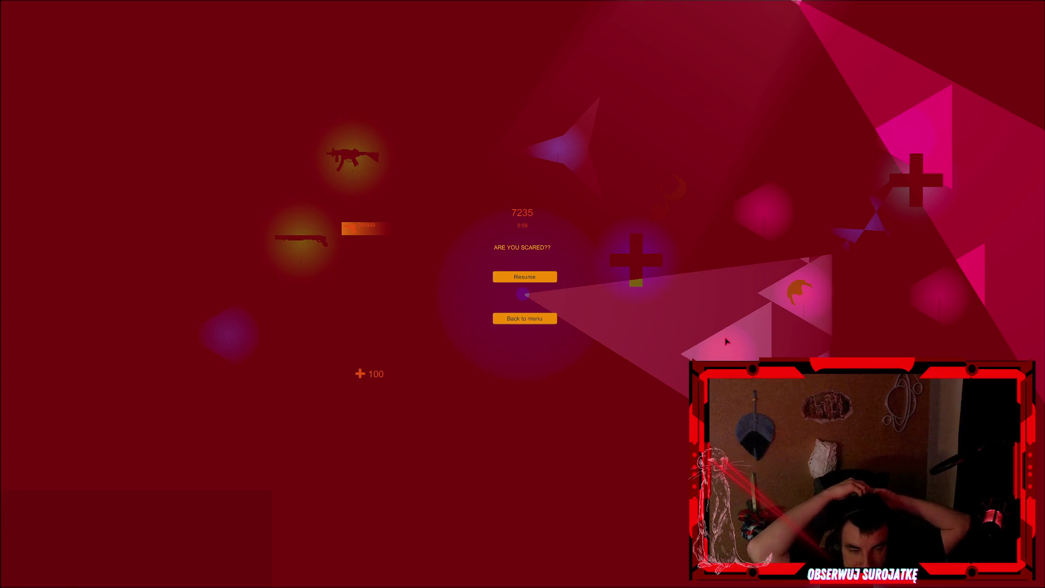
Resume the paused round and keep moving the player around the arena.
key(Escape)
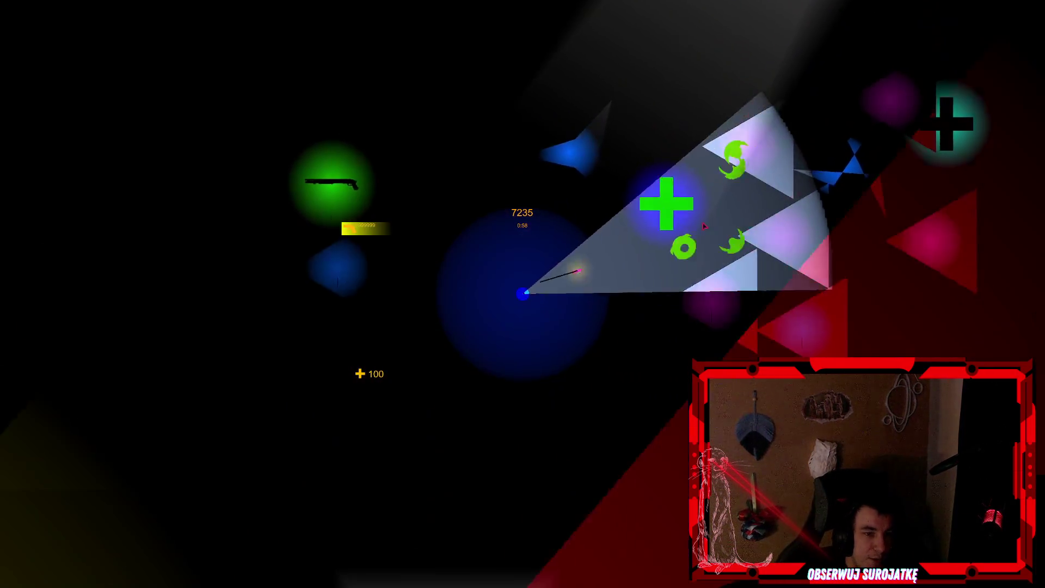
key(s)
key(d)
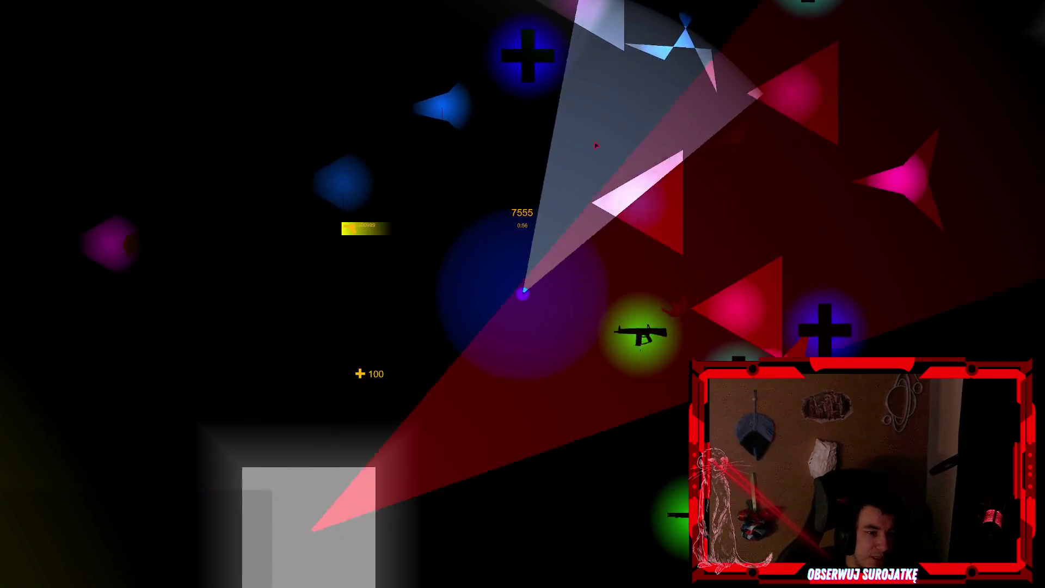
key(s)
key(d)
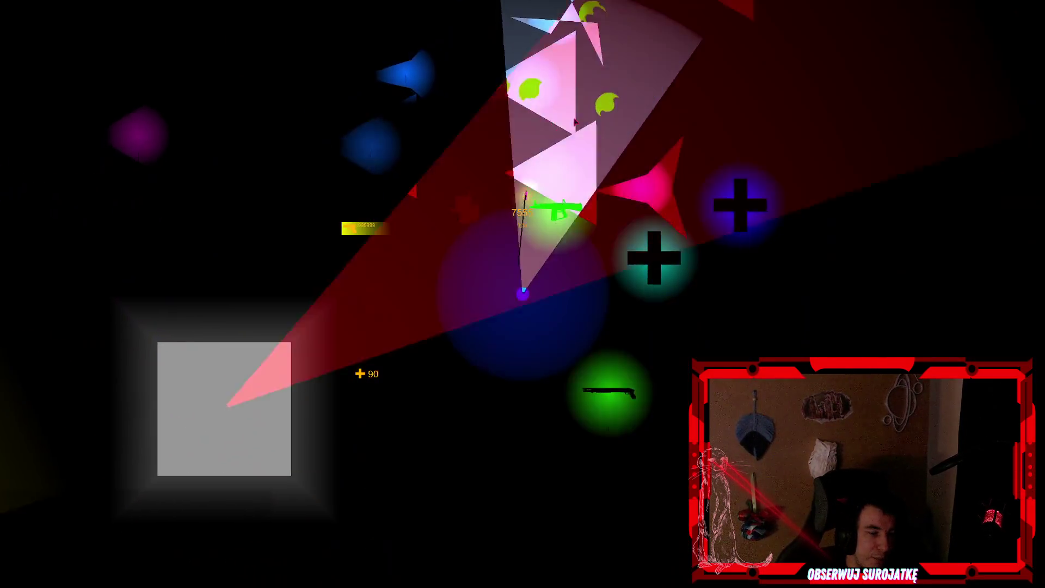
key(w)
key(d)
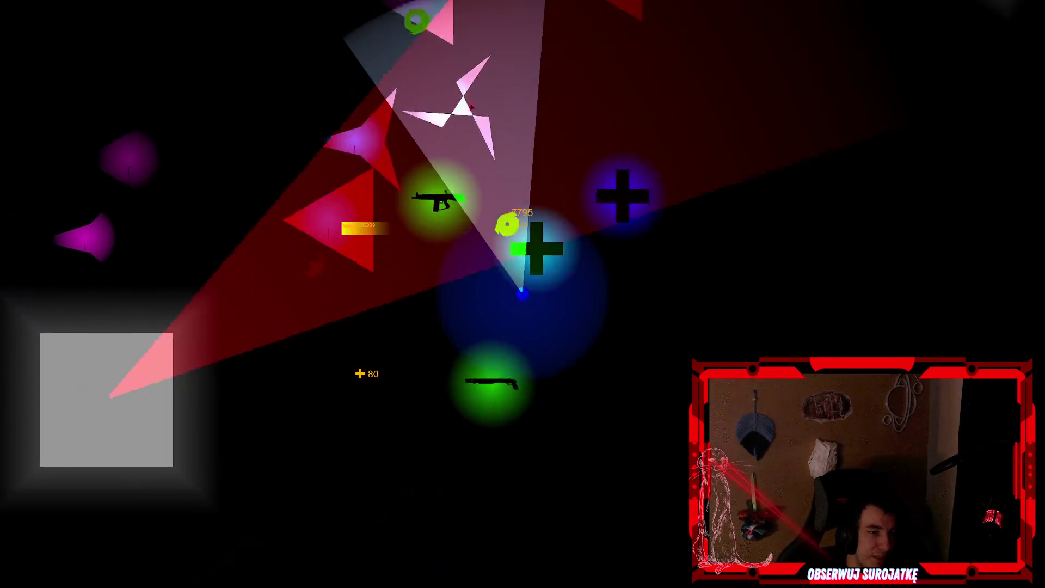
key(w)
key(d)
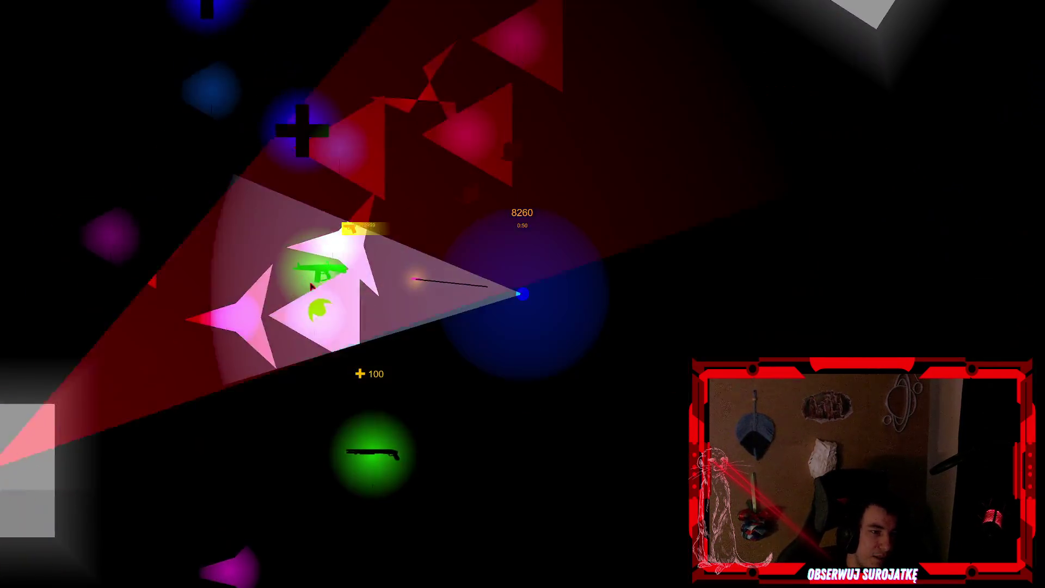
key(s)
key(d)
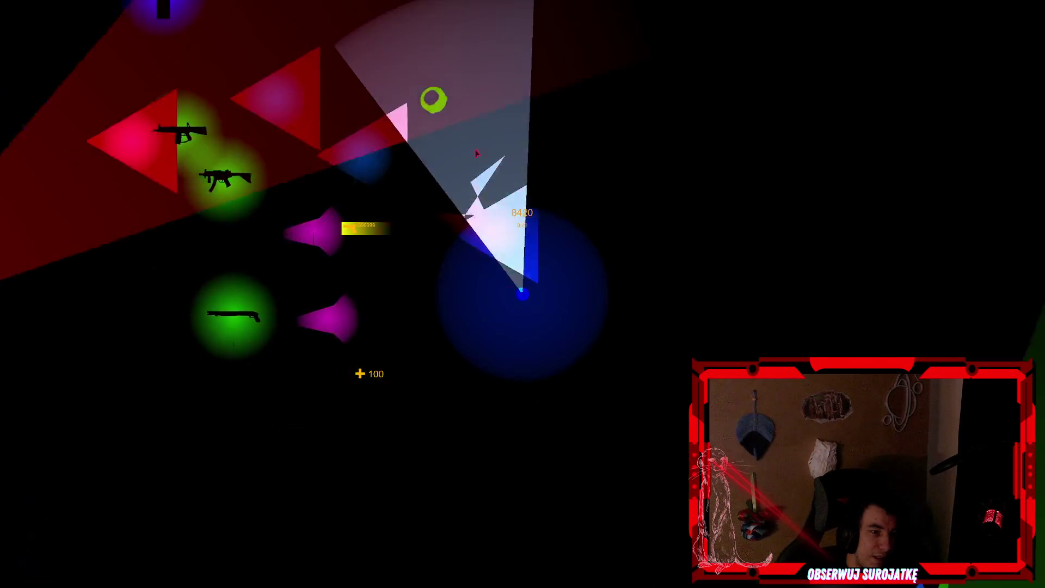
key(d)
key(w)
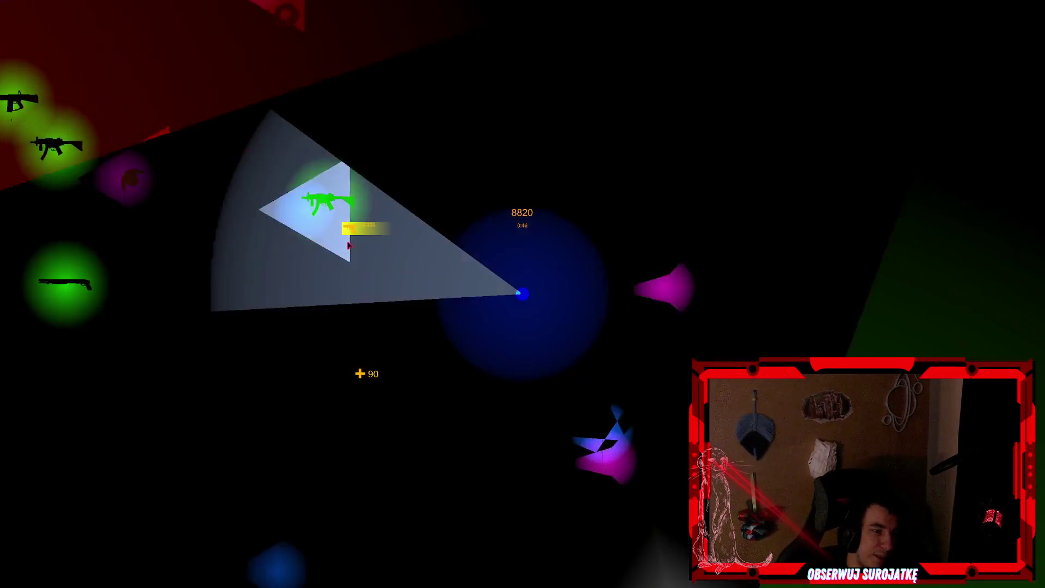
key(a)
key(w)
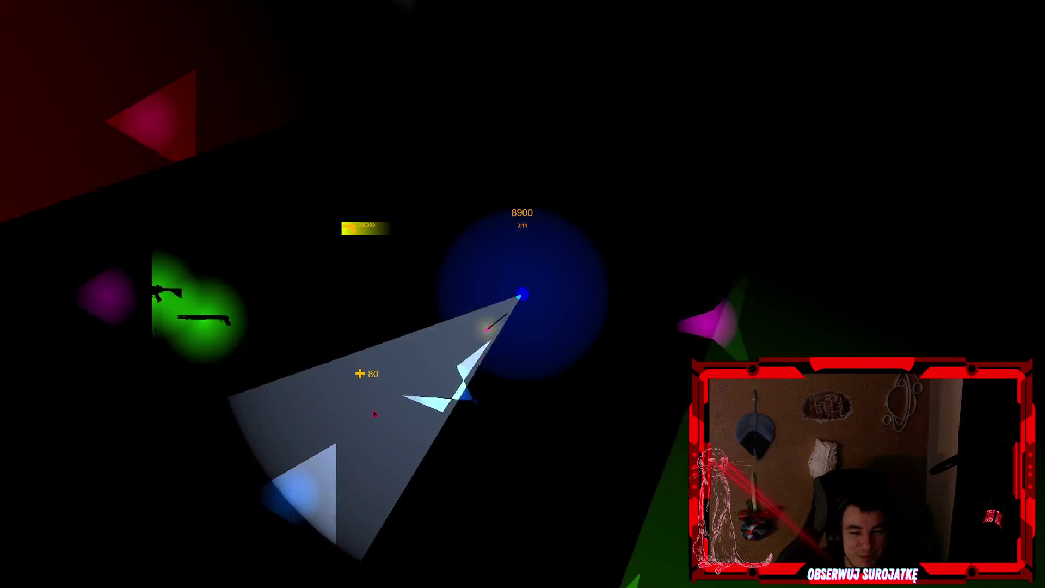
Finish the round at 9365, go back to the main menu and quit the game.
click(406, 467)
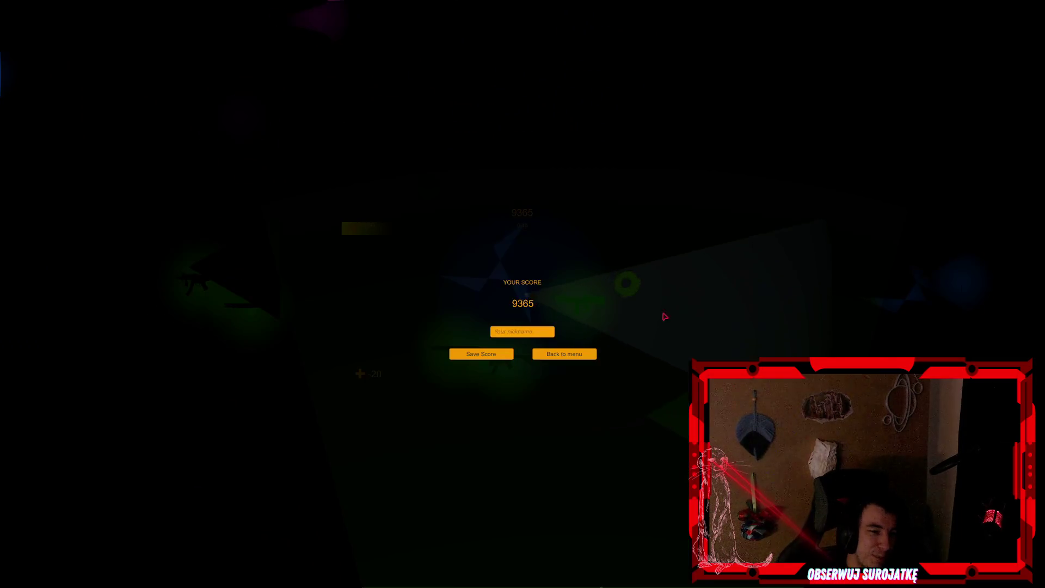
click(586, 356)
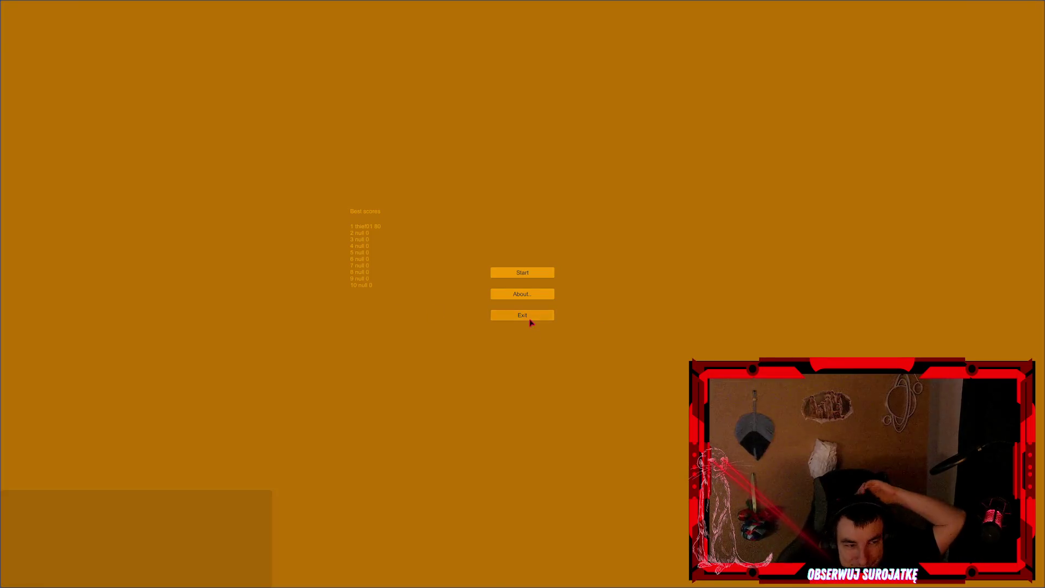
click(562, 315)
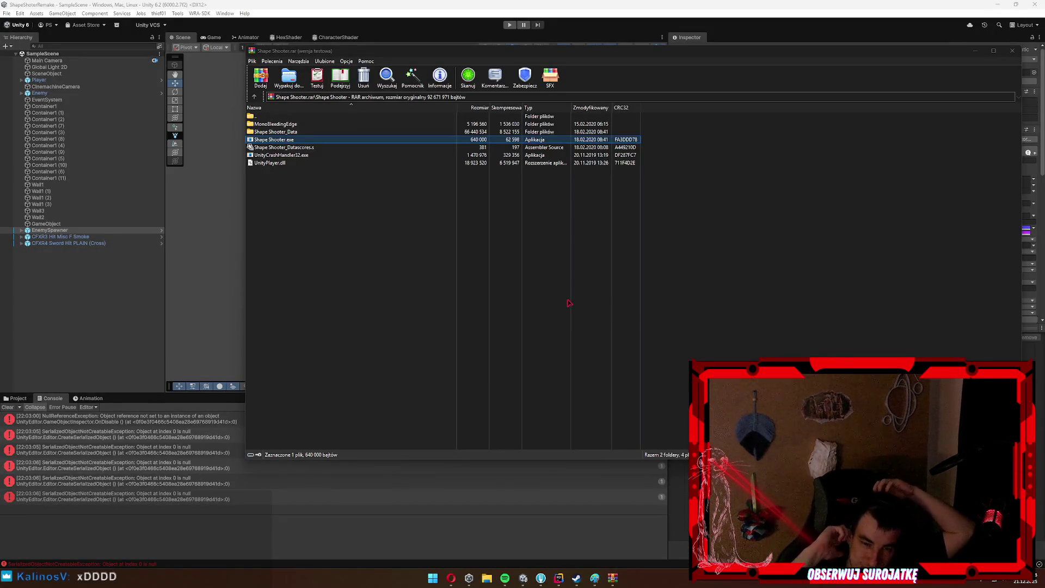
Close the Shape Shooter archive in WinRAR and switch to the browser's Alien Shooter Steam page.
click(1014, 51)
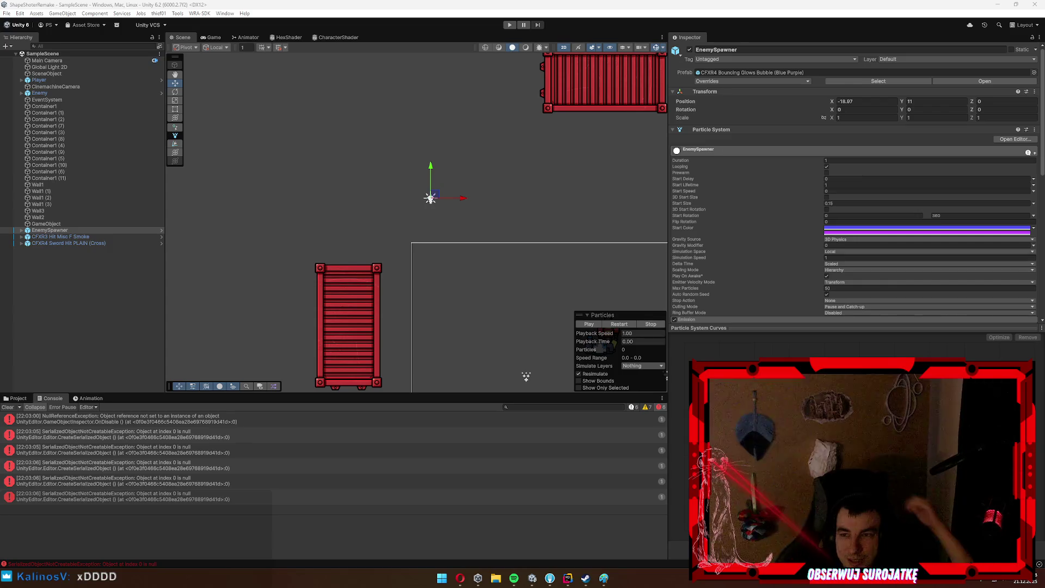
key(alt+Tab)
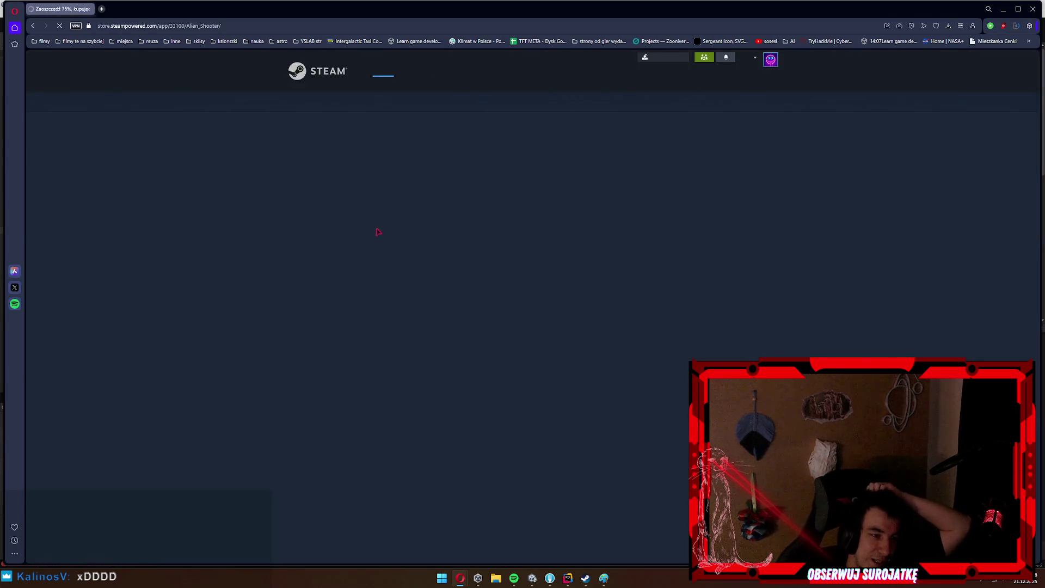
View the third Alien Shooter screenshot, then search 'brotato' in a new browser tab.
click(422, 350)
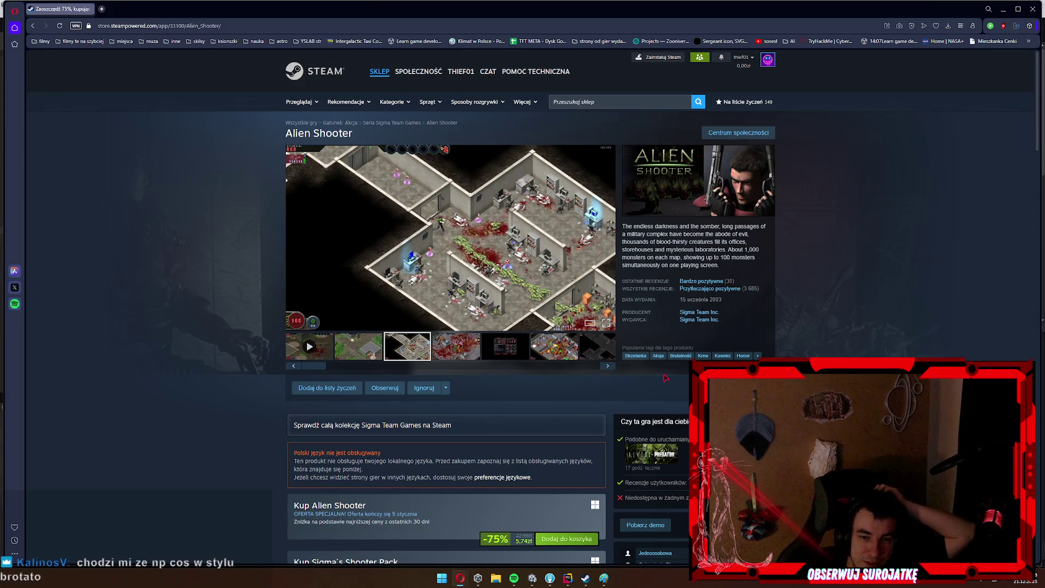
click(102, 9)
text(brotato)
key(Return)
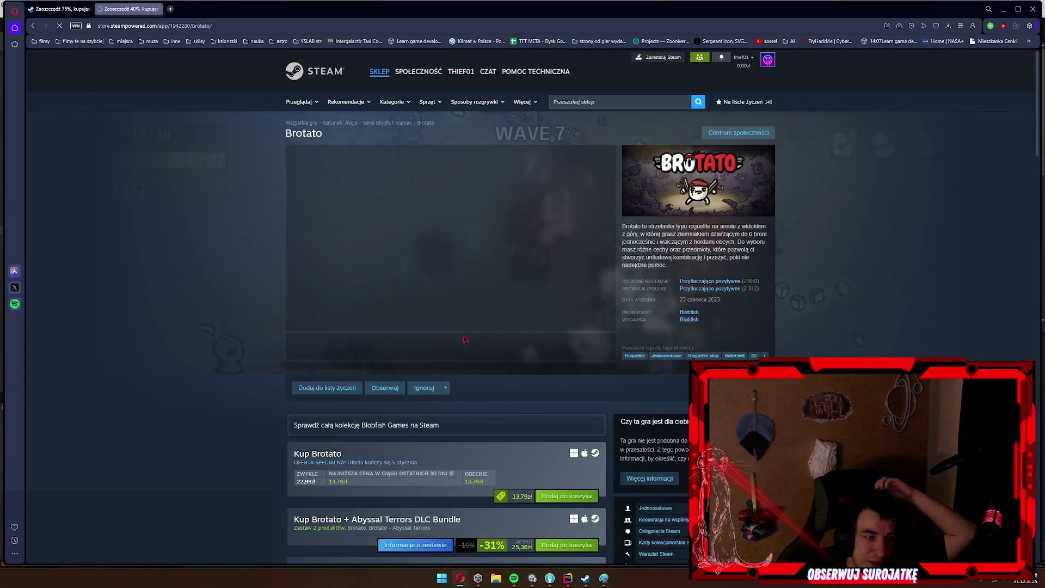
Skip ahead three times in the Brotato trailer, then close the browser to return to Unity.
click(371, 312)
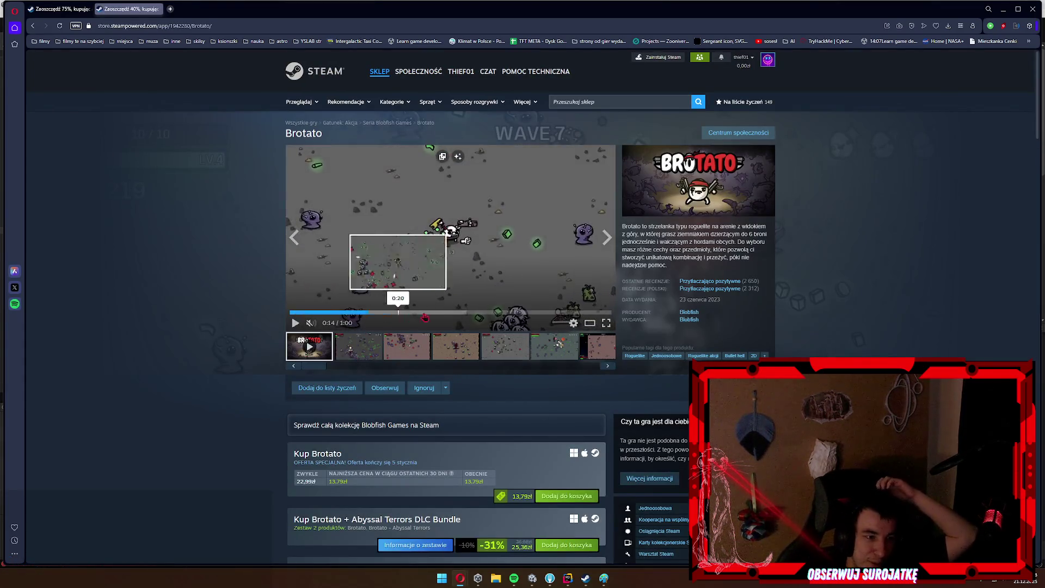
click(484, 312)
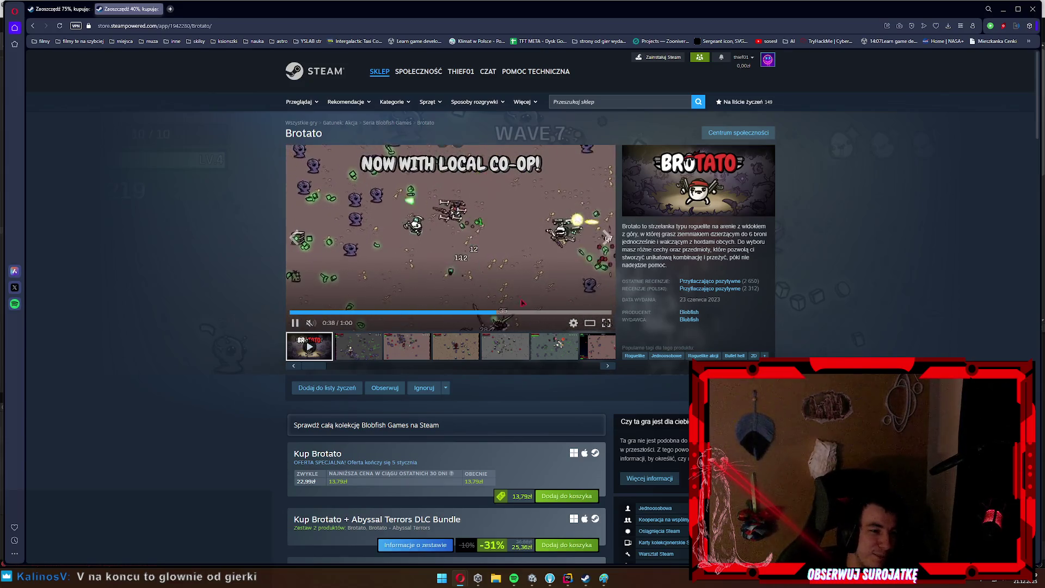
click(533, 312)
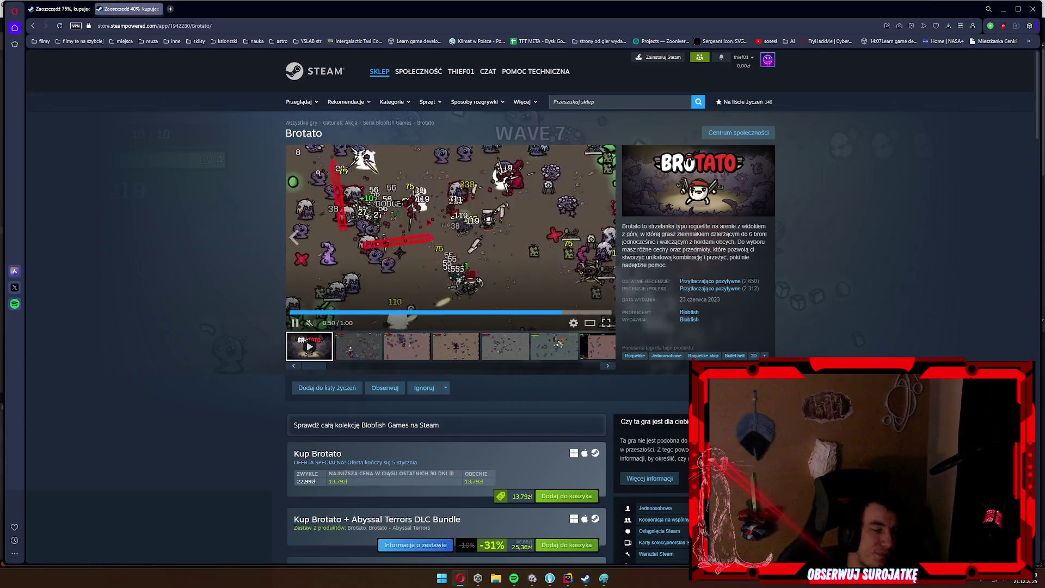
click(1033, 8)
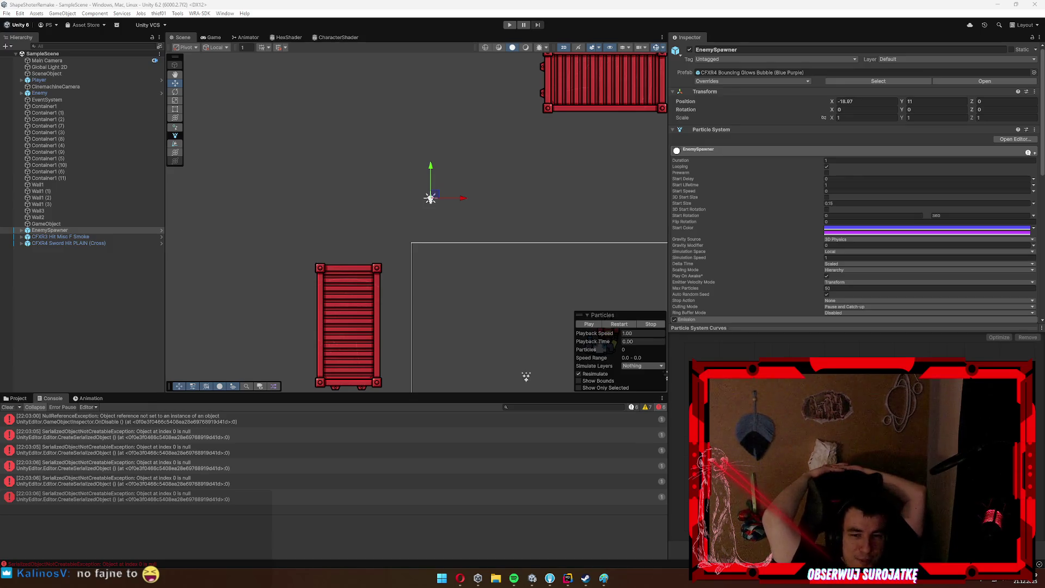
Switch the bottom panel to the Project files and select the EnemySpawner script.
click(3, 418)
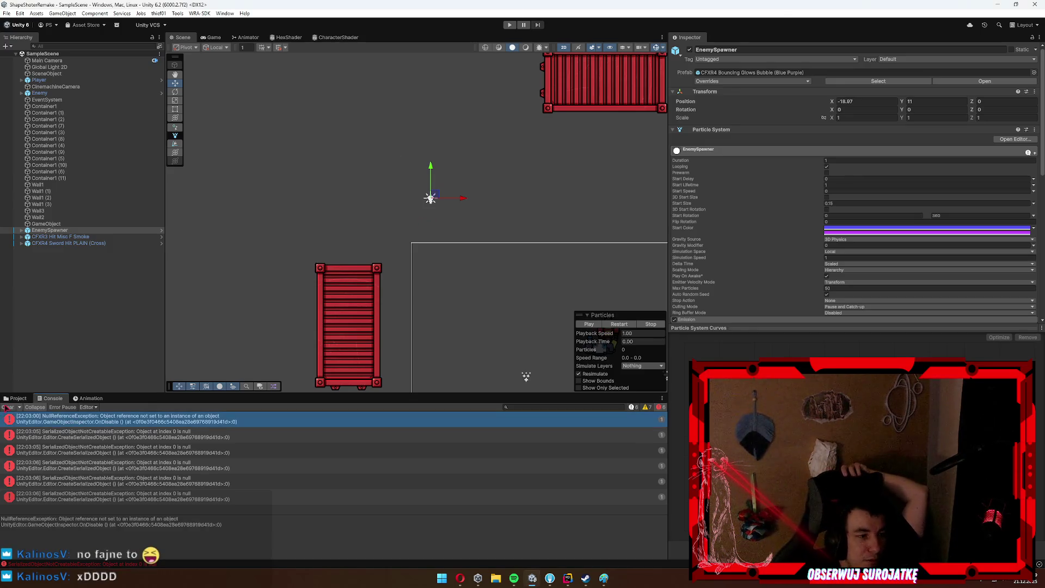
click(18, 399)
click(159, 423)
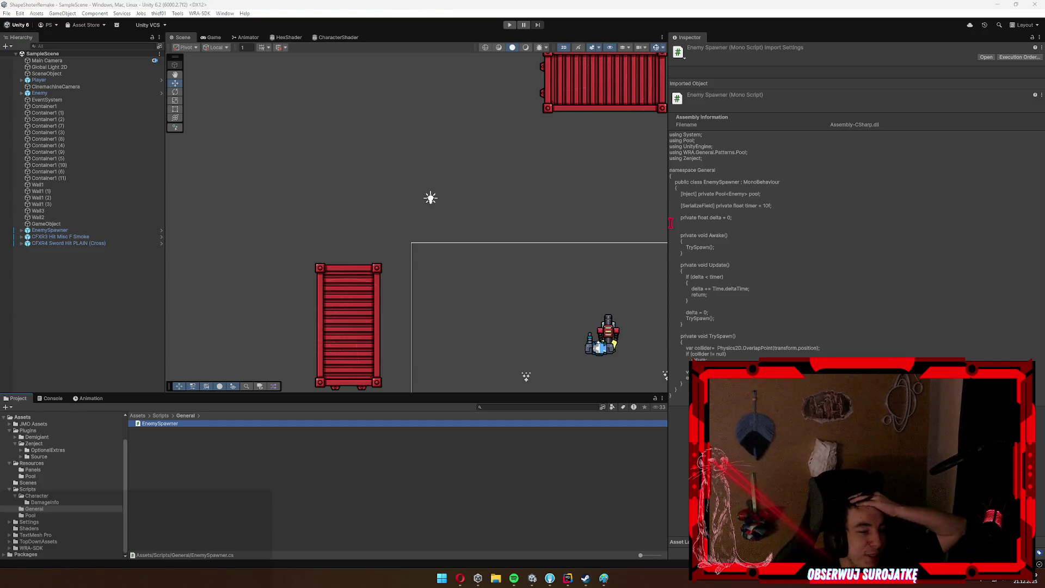
Pan the Scene view around the arena and select the Enemy object, keeping Unity full screen.
drag(547, 312, 519, 266)
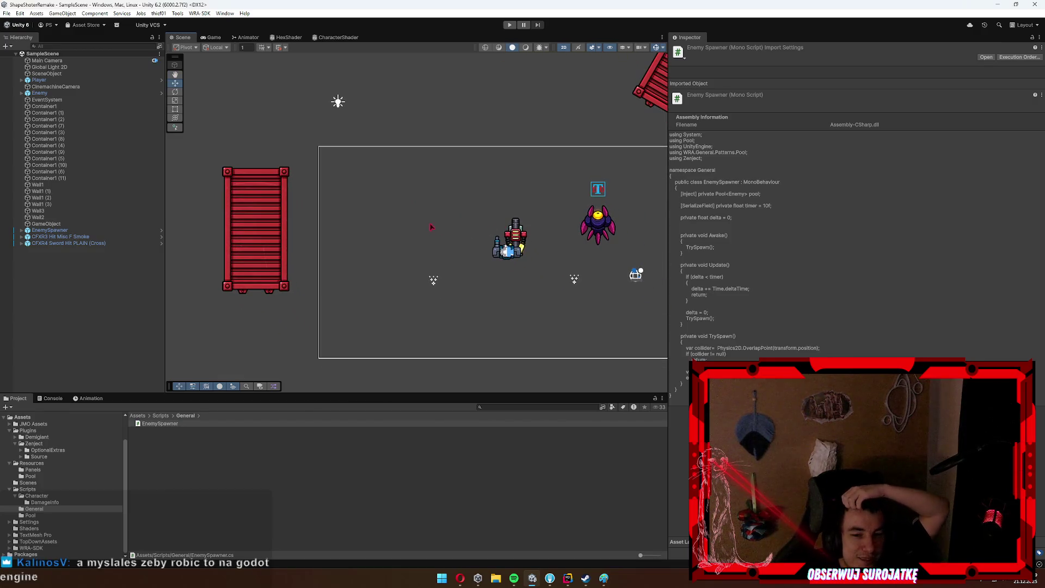
drag(431, 227, 444, 250)
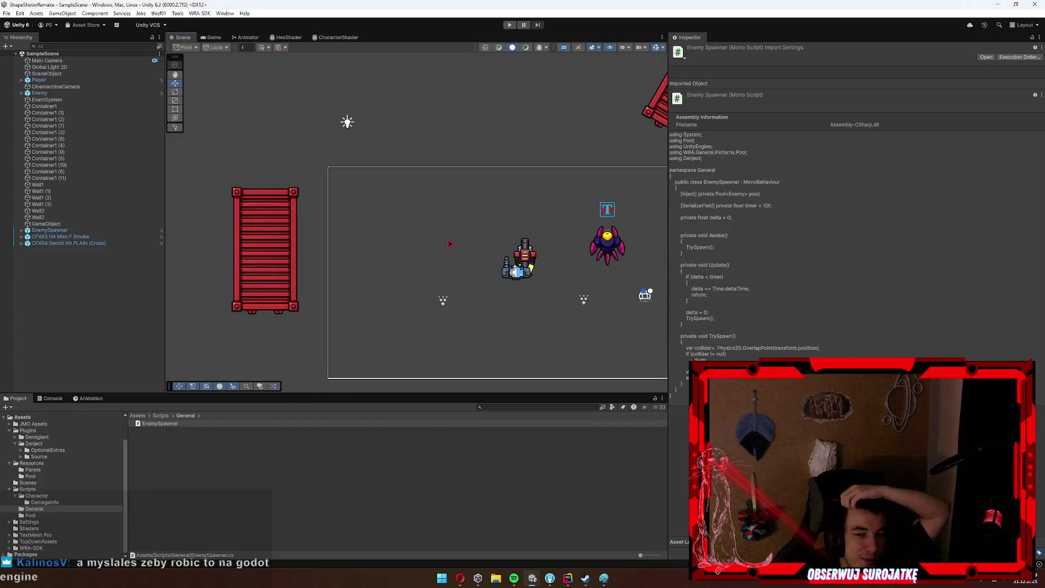
mouse_move(449, 236)
mouse_down()
mouse_move(477, 238)
mouse_move(359, 221)
mouse_move(413, 240)
mouse_up()
click(518, 229)
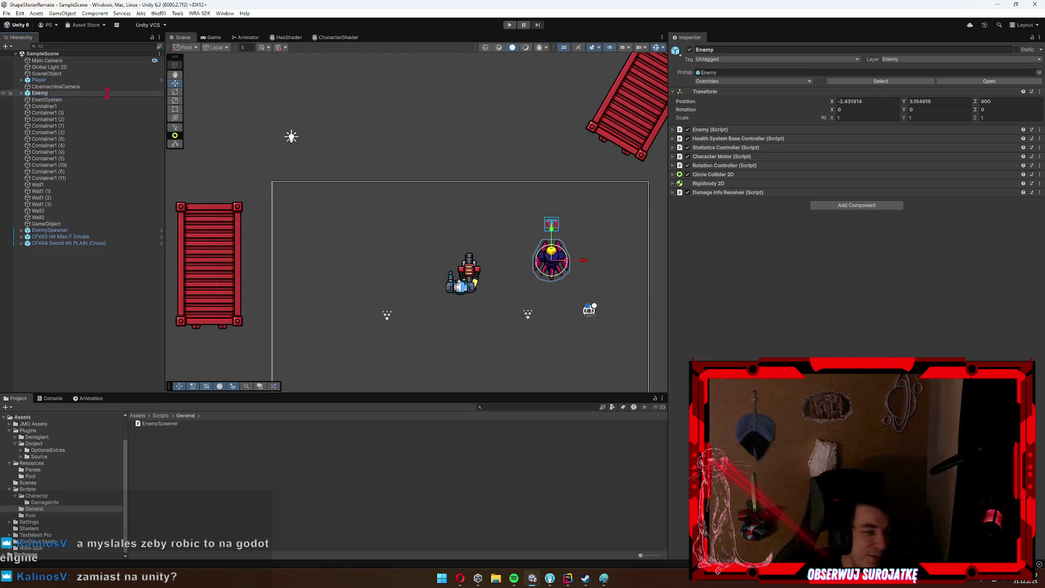
key(super+Left)
key(super)
key(super)
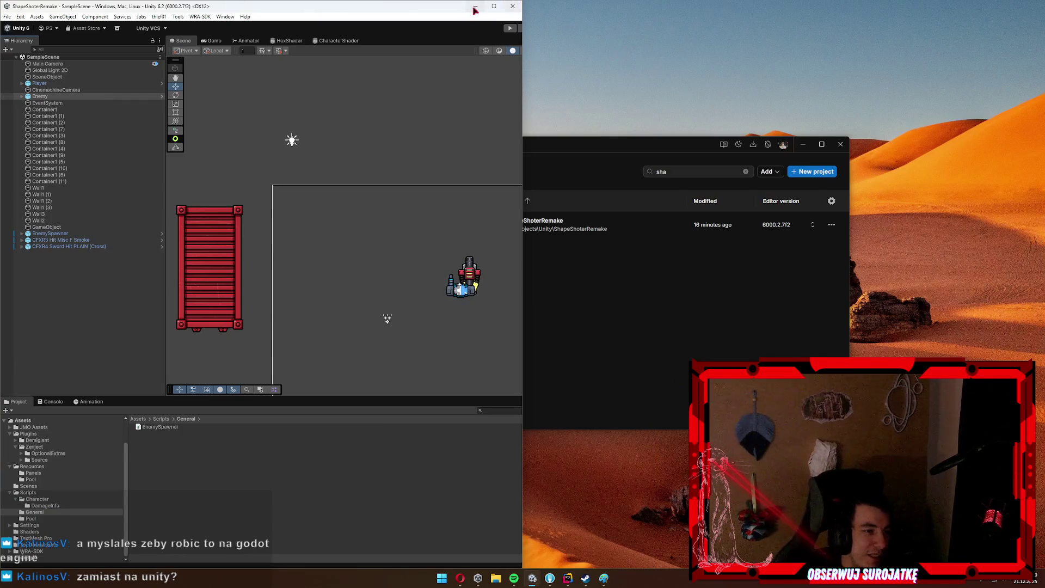
click(495, 7)
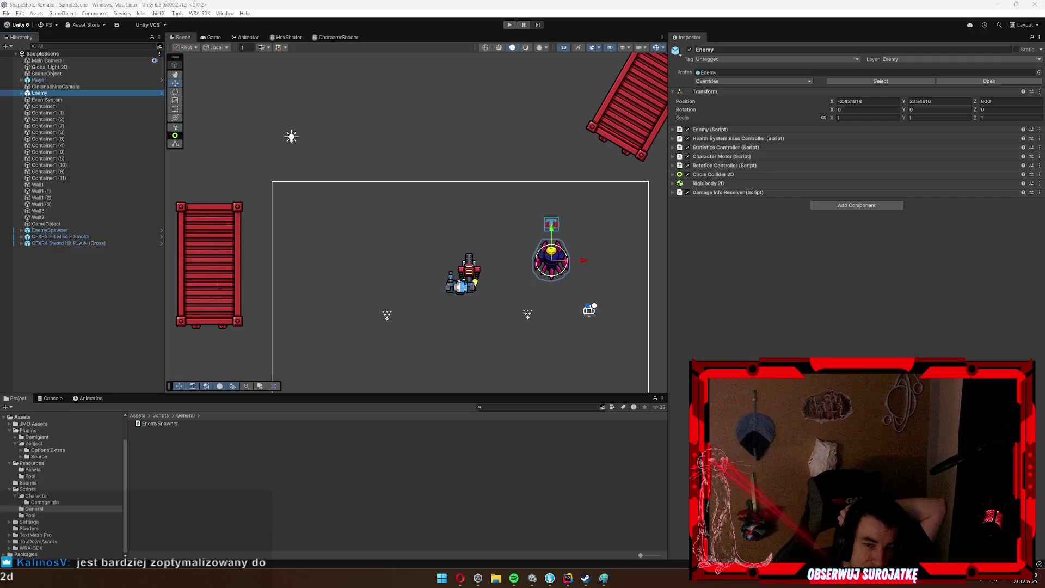
scroll(553, 242, down, 2)
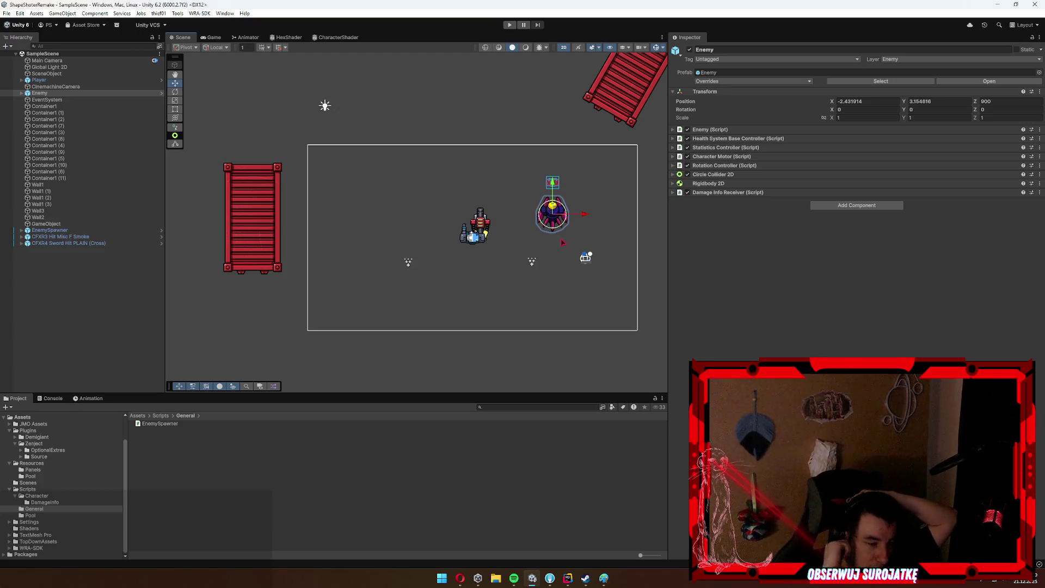
Deselect the Enemy and open the Character scripts folder, cancelling a started rename.
click(155, 483)
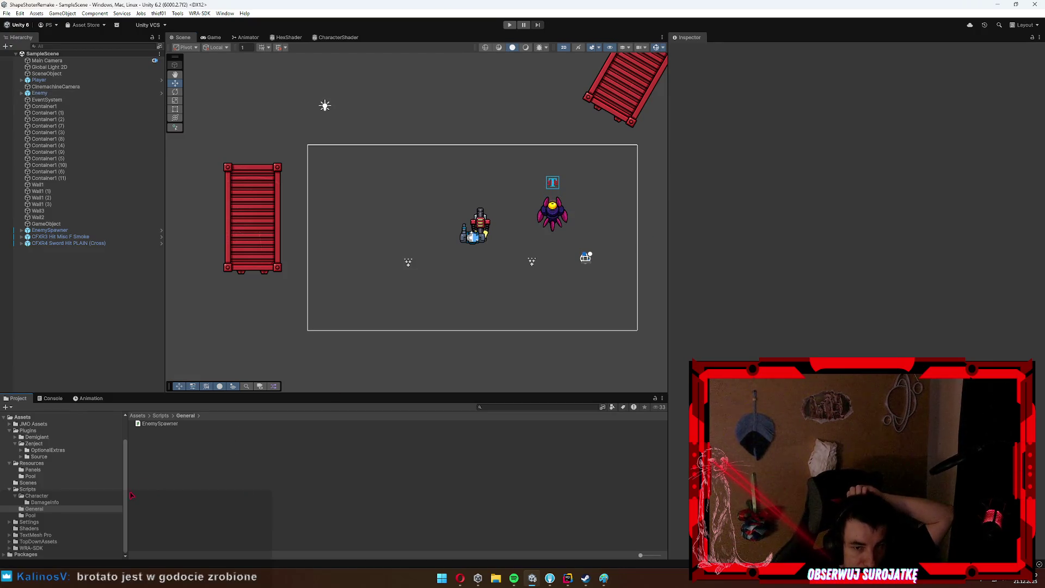
click(97, 496)
key(F2)
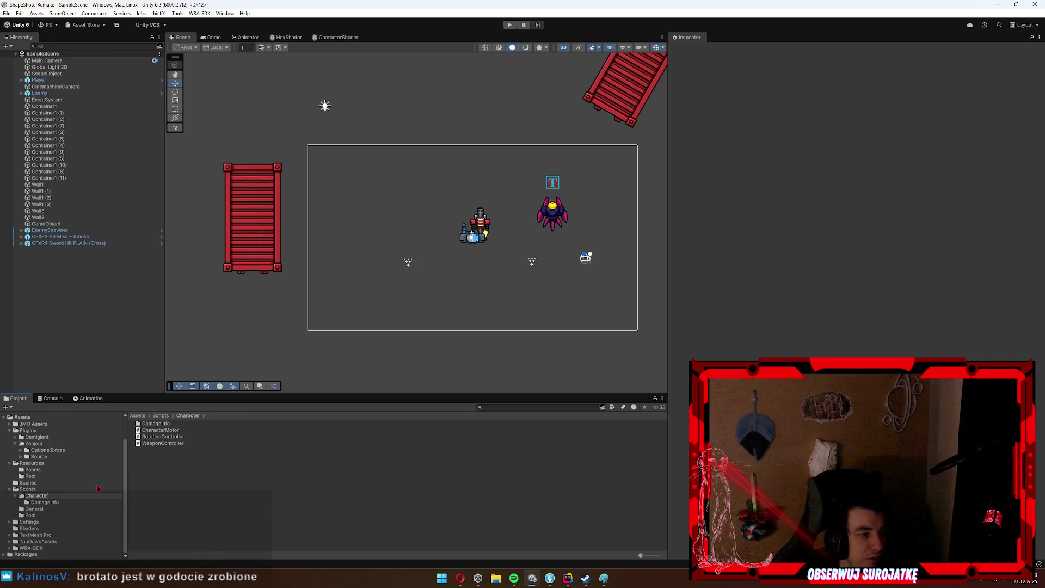
key(Escape)
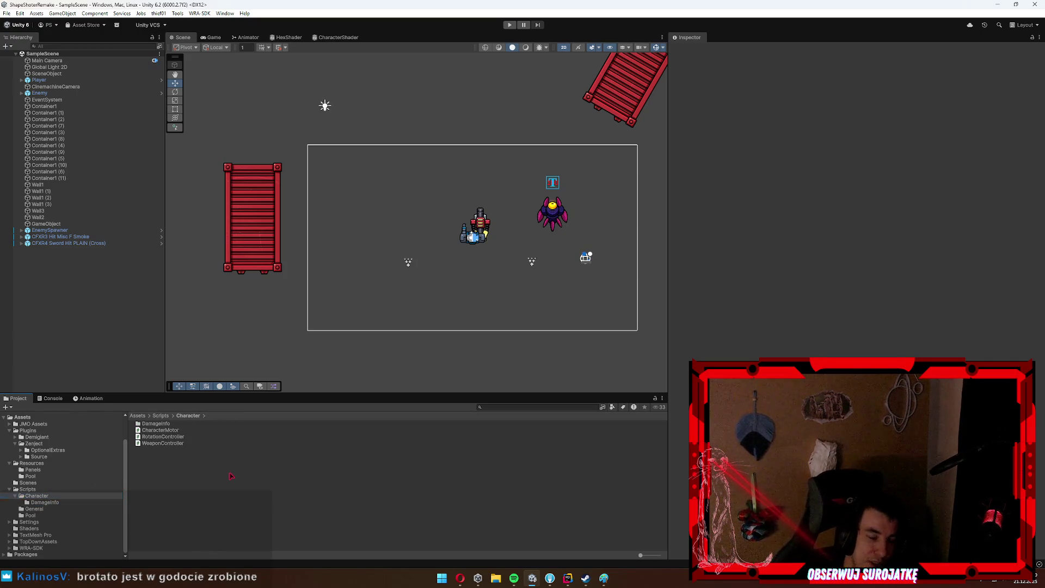
Create a MonoBehaviour script named DeathController in the Character folder and open it in Rider.
right_click(234, 475)
mouse_move(301, 260)
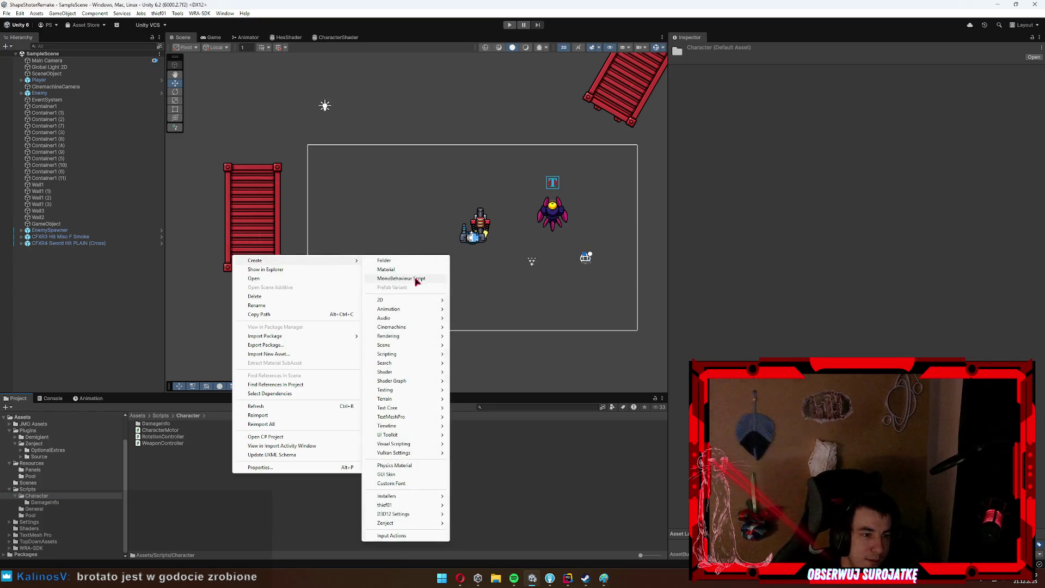
click(414, 278)
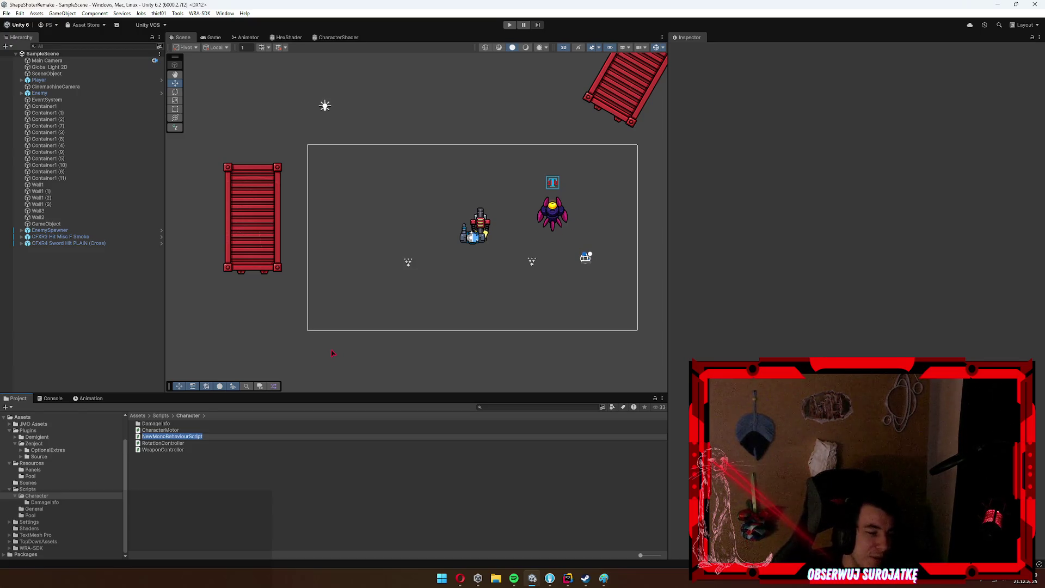
key(BackSpace)
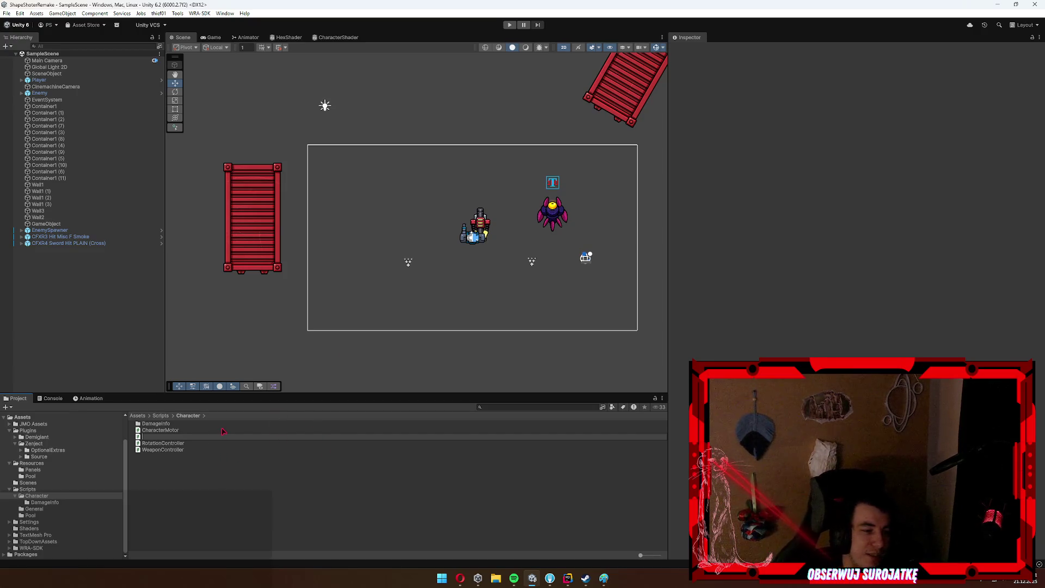
text(DeathController)
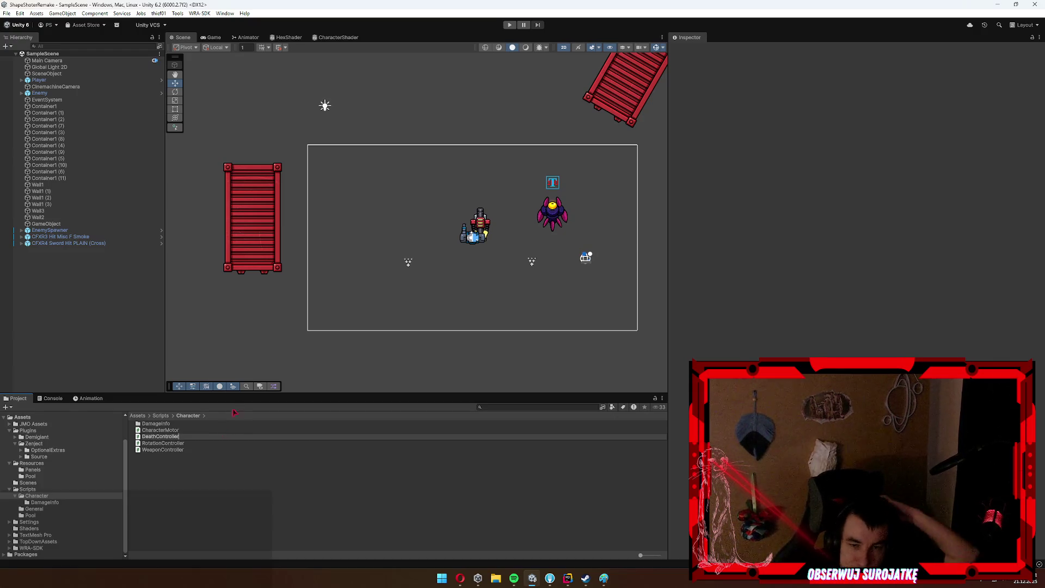
key(Return)
double_click(334, 437)
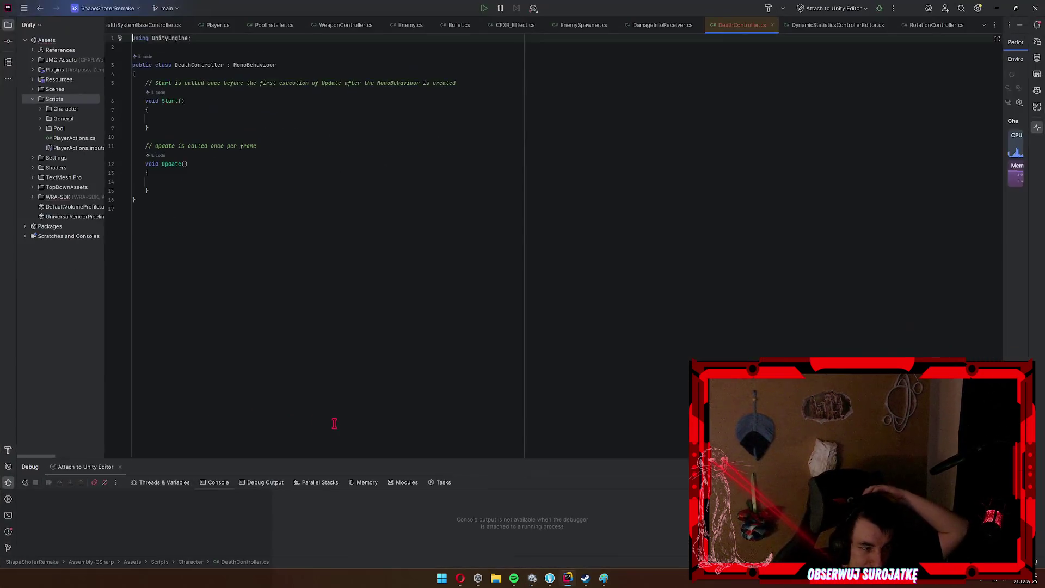
Minimize Rider so the Unity editor comes back to the front.
click(997, 8)
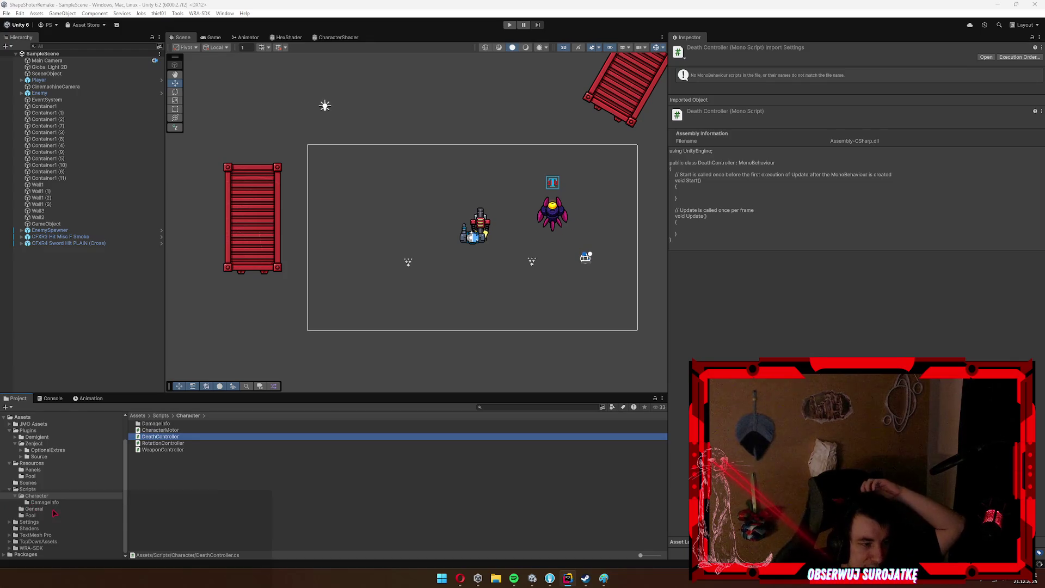
In the Pool folder, create a MonoBehaviour script and clear its default NewMonoBehaviourScript name.
click(32, 515)
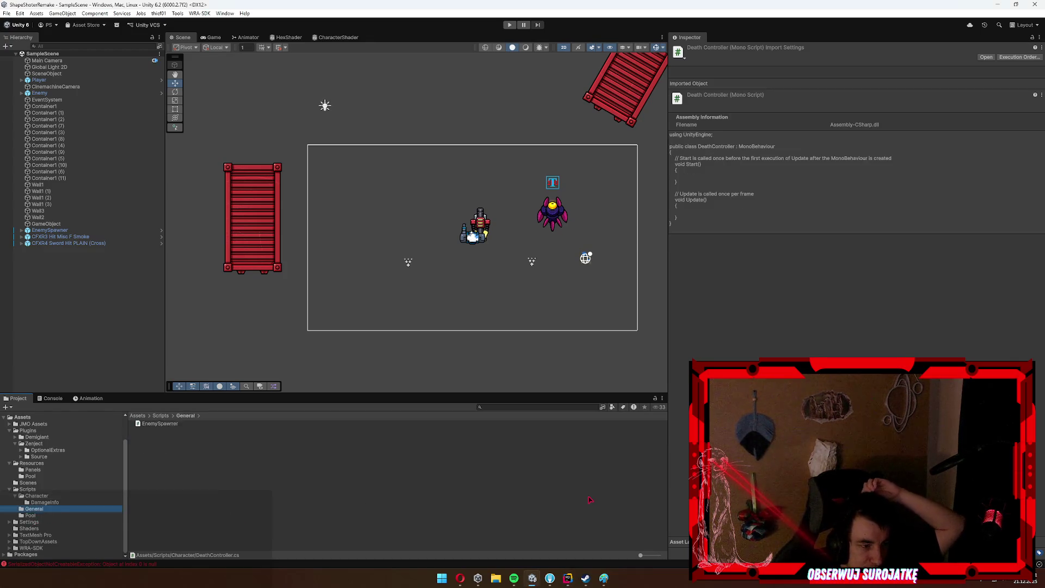
right_click(256, 485)
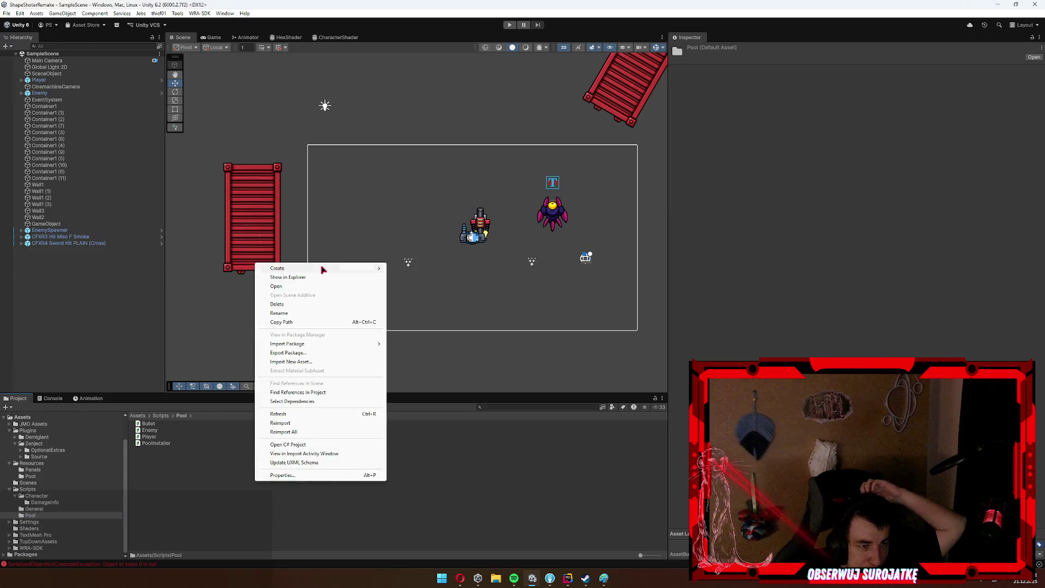
mouse_move(322, 269)
click(424, 287)
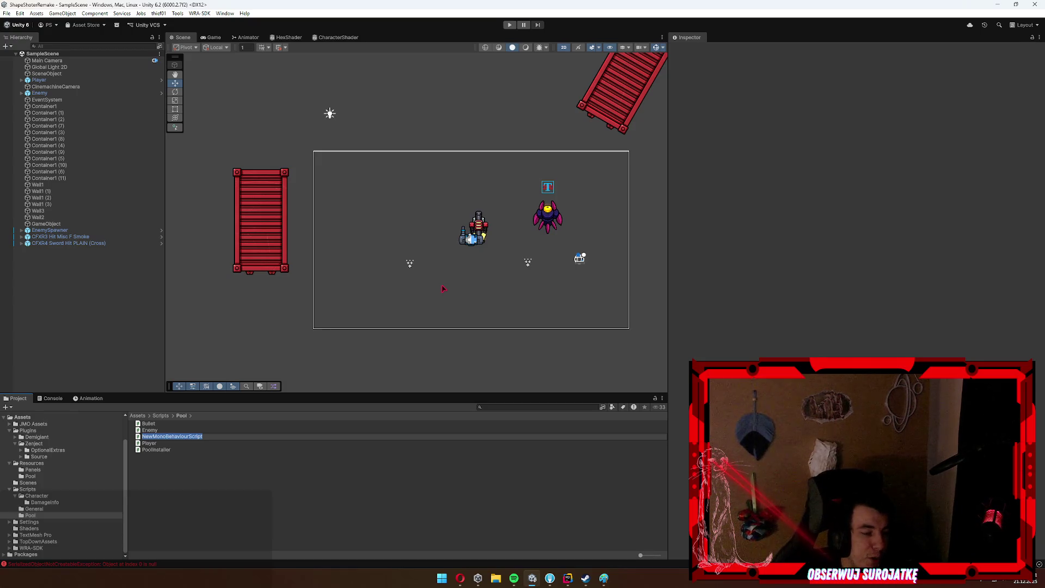
key(BackSpace)
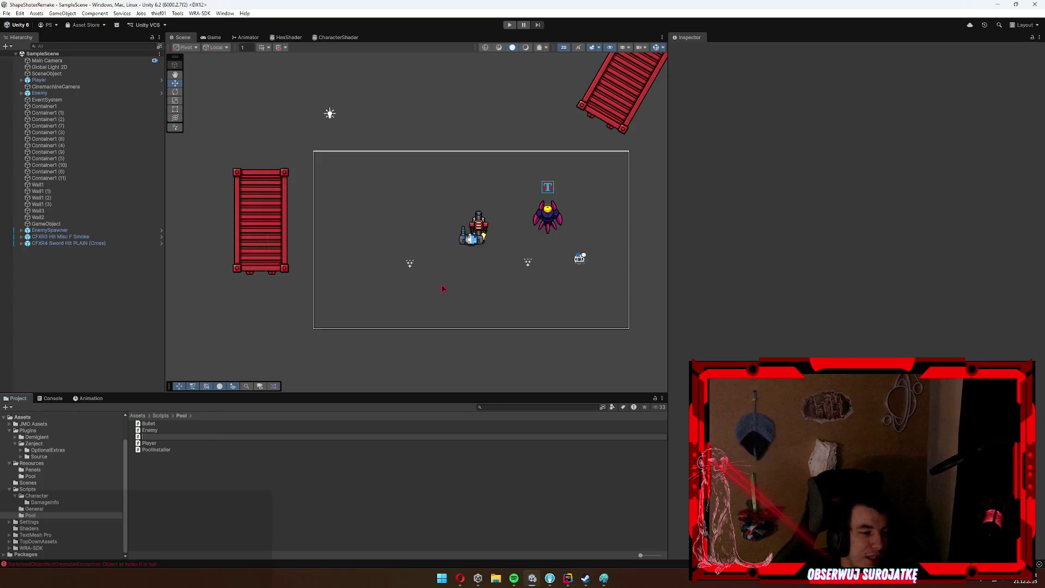